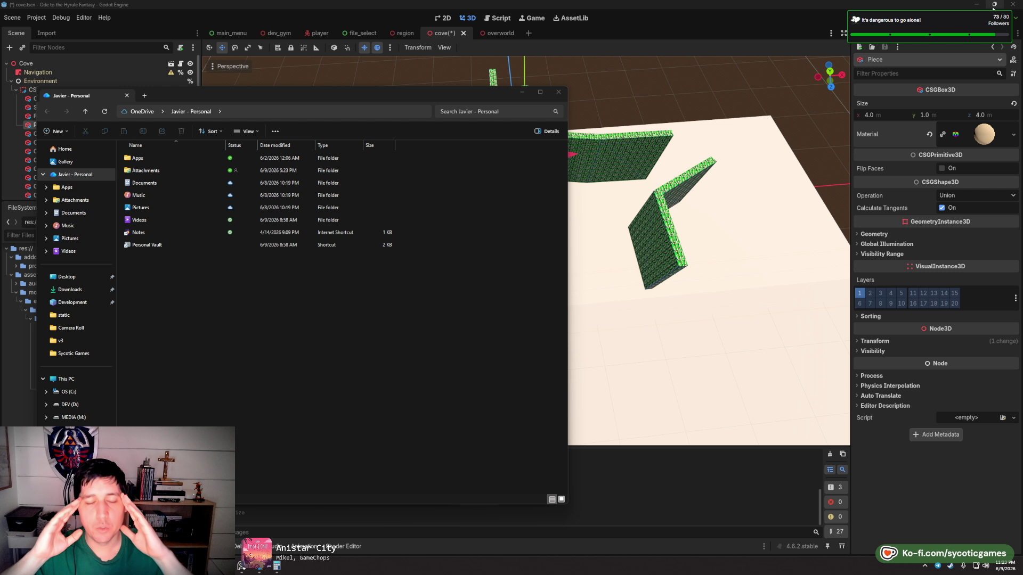
# - Bring the cove scene editor forward and view the cliff walls from the Top view
pyautogui.moveTo(993, 7)
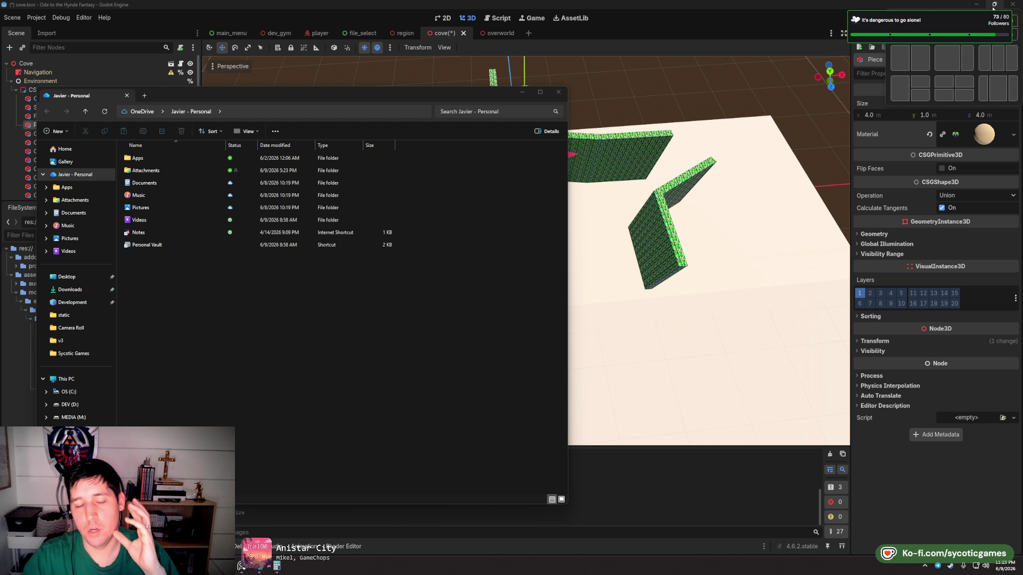
pyautogui.click(822, 55)
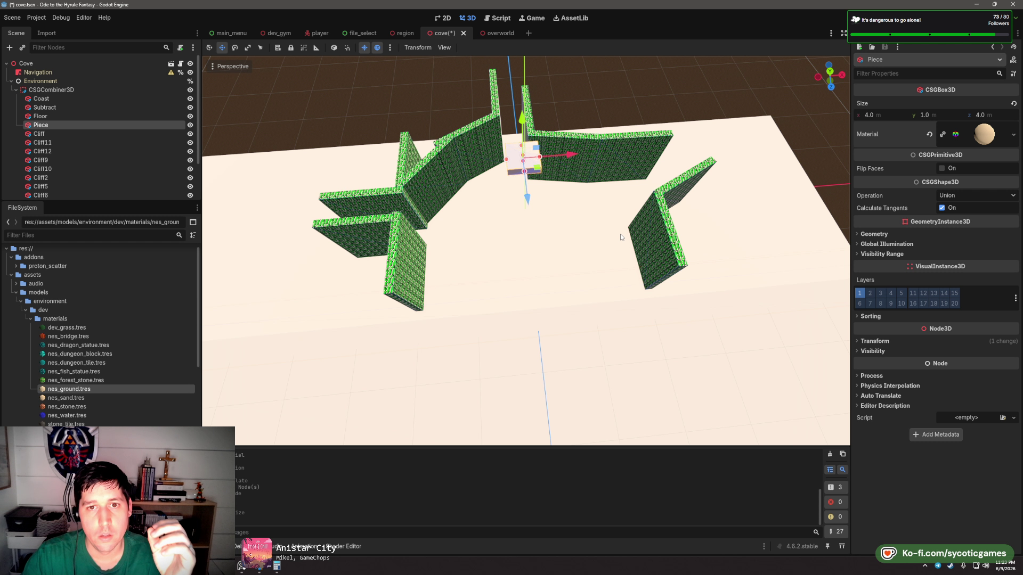
pyautogui.scroll(3)
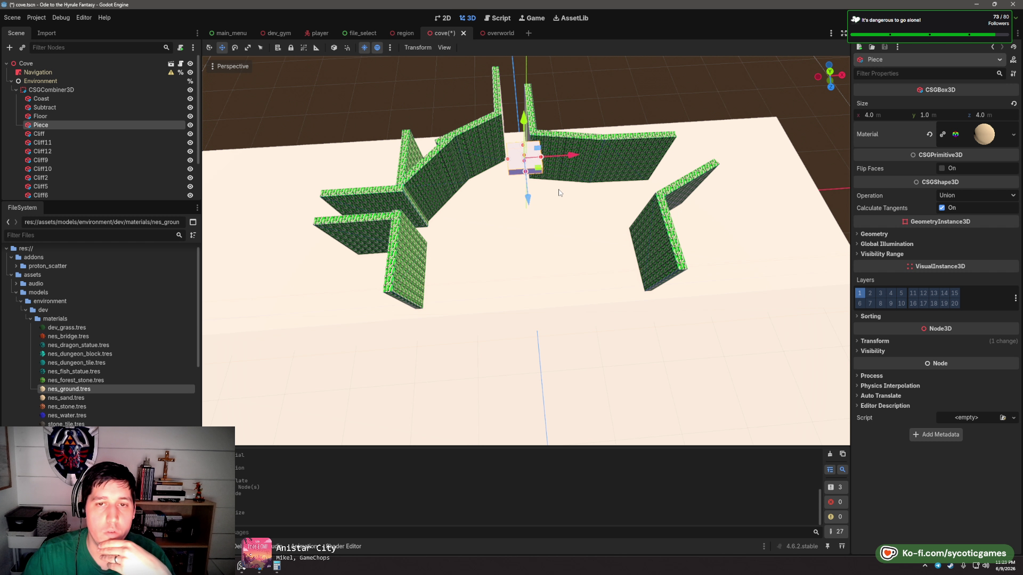
pyautogui.moveTo(644, 225); pyautogui.dragTo(644, 203)
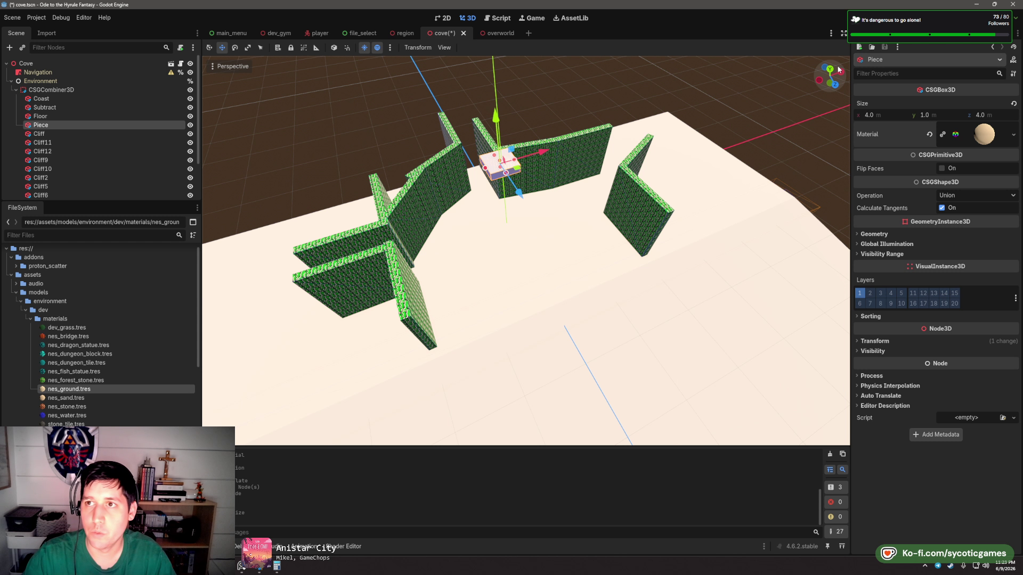
pyautogui.click(829, 69)
pyautogui.scroll(3)
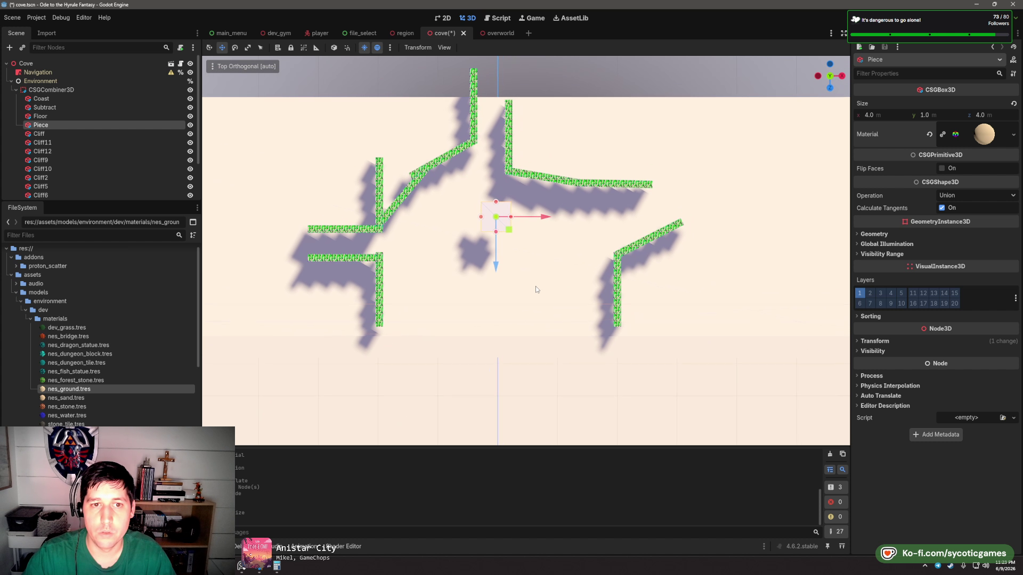
pyautogui.moveTo(524, 264); pyautogui.dragTo(539, 221)
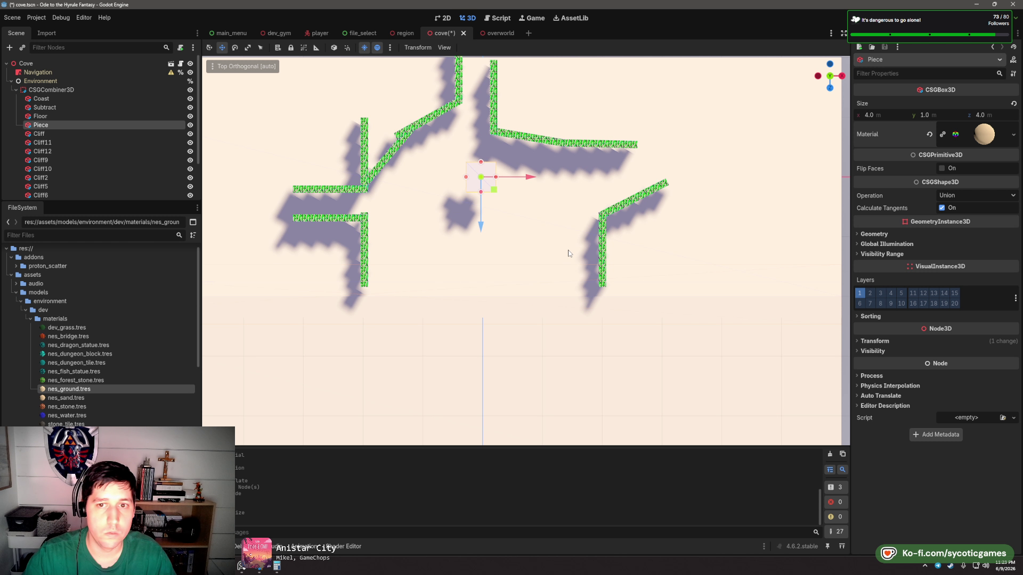
# - Select the Cliff9 wall, then the Cliff wall from a perspective angle
pyautogui.click(604, 245)
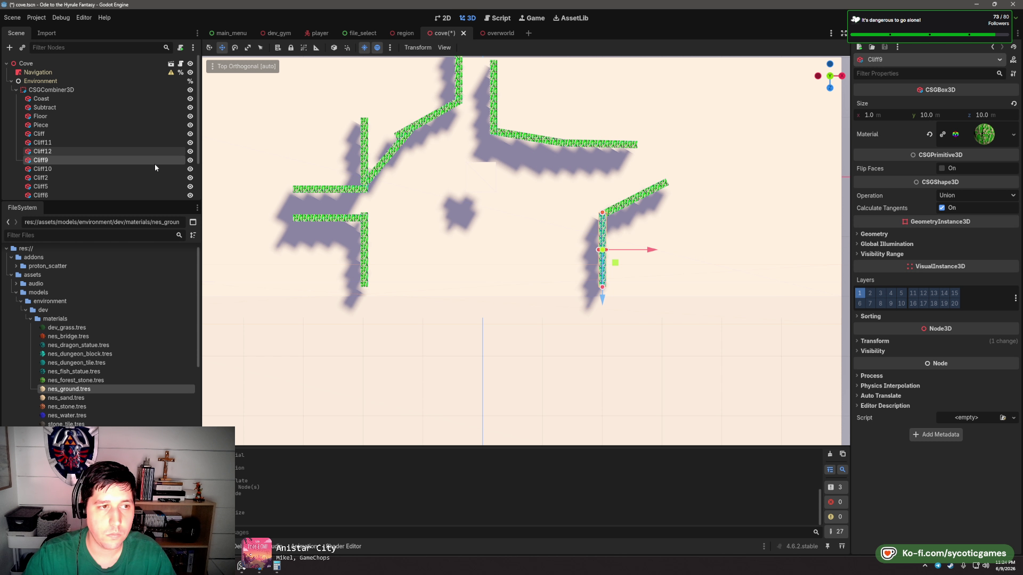
pyautogui.moveTo(418, 265); pyautogui.dragTo(530, 200)
pyautogui.click(530, 200)
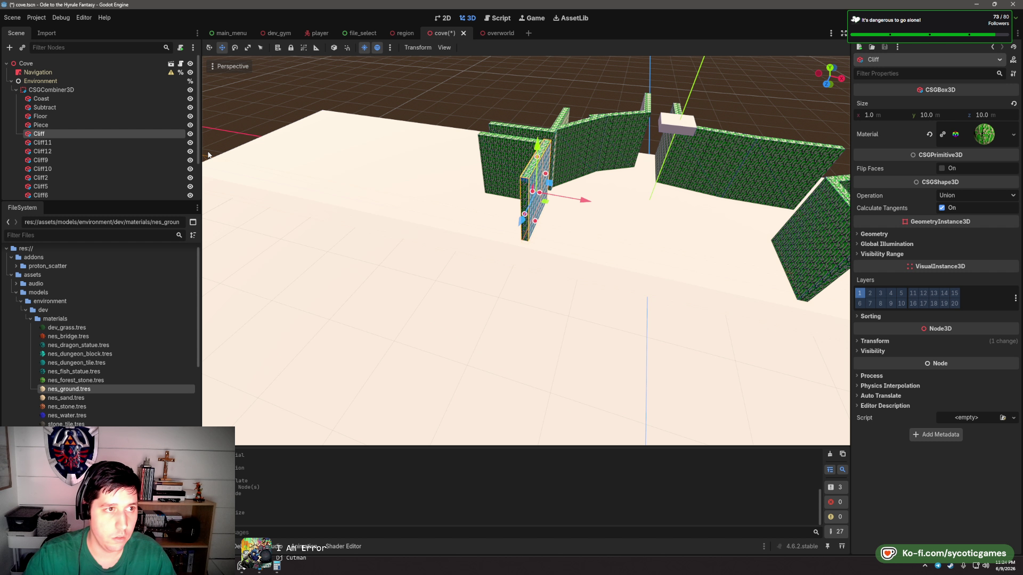
pyautogui.hotkey('ctrl', 'd')
pyautogui.doubleClick(52, 142)
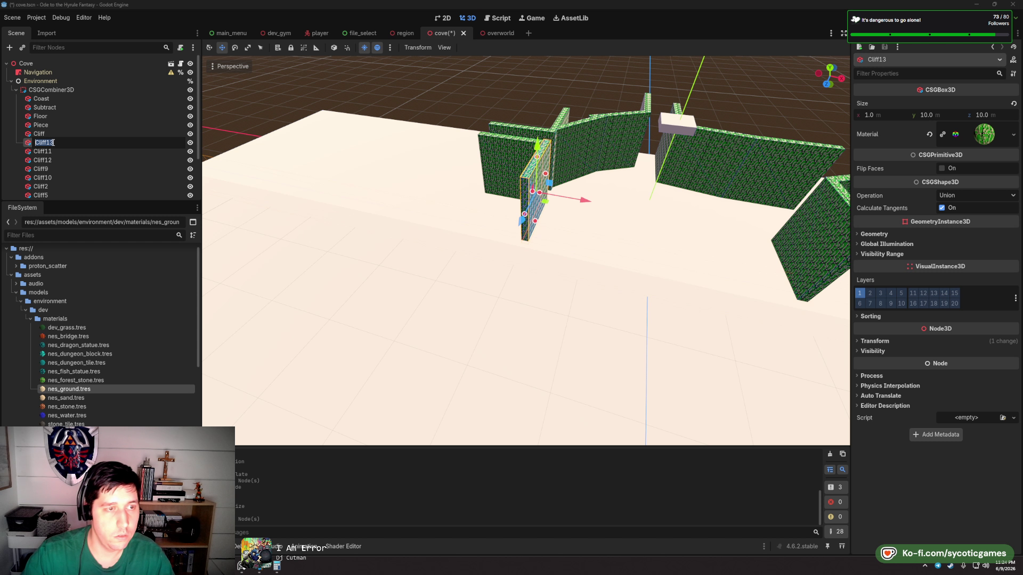
pyautogui.write('Boulder')
pyautogui.press('Return')
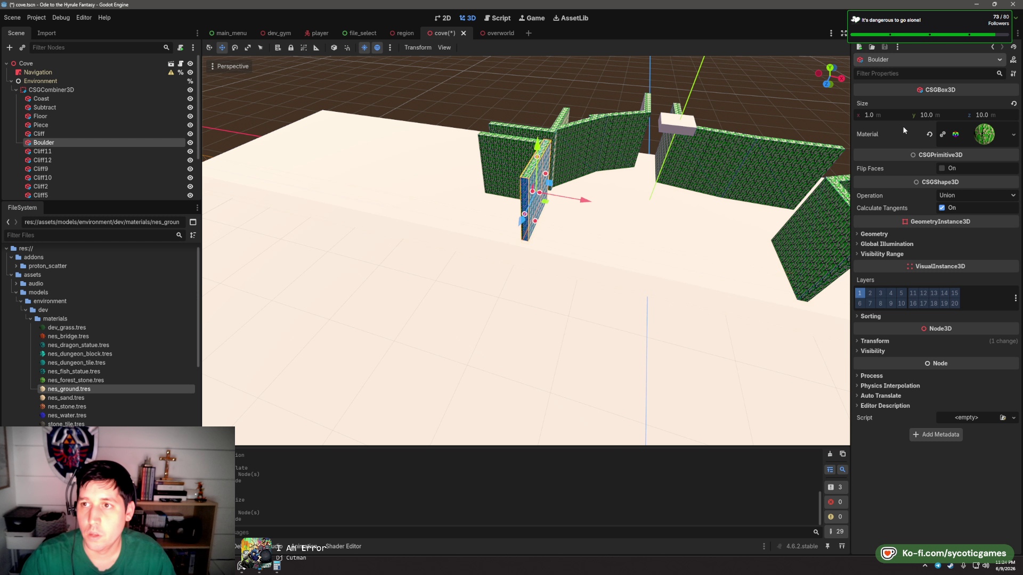
pyautogui.click(888, 116)
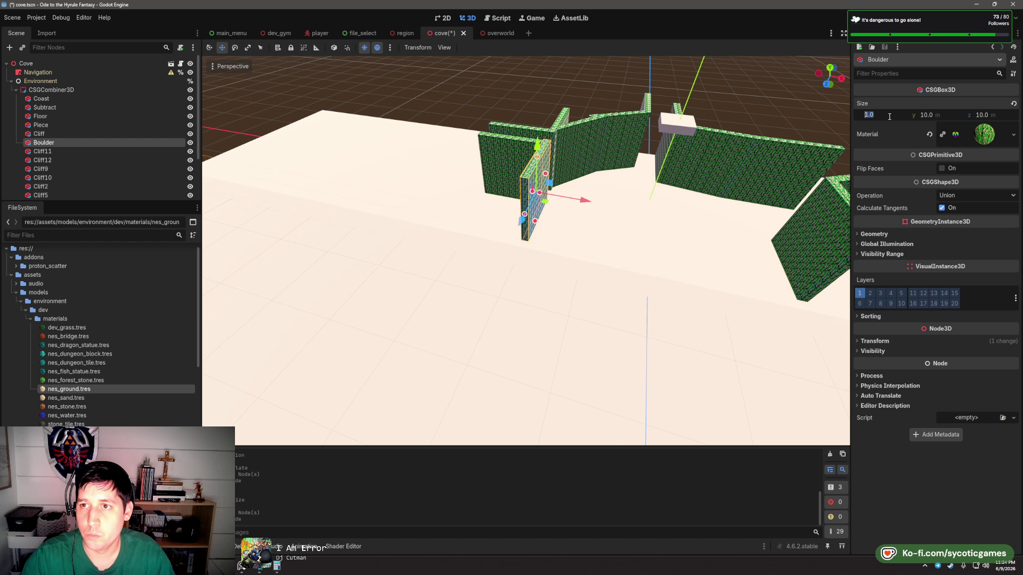
pyautogui.write('10')
pyautogui.press('Tab')
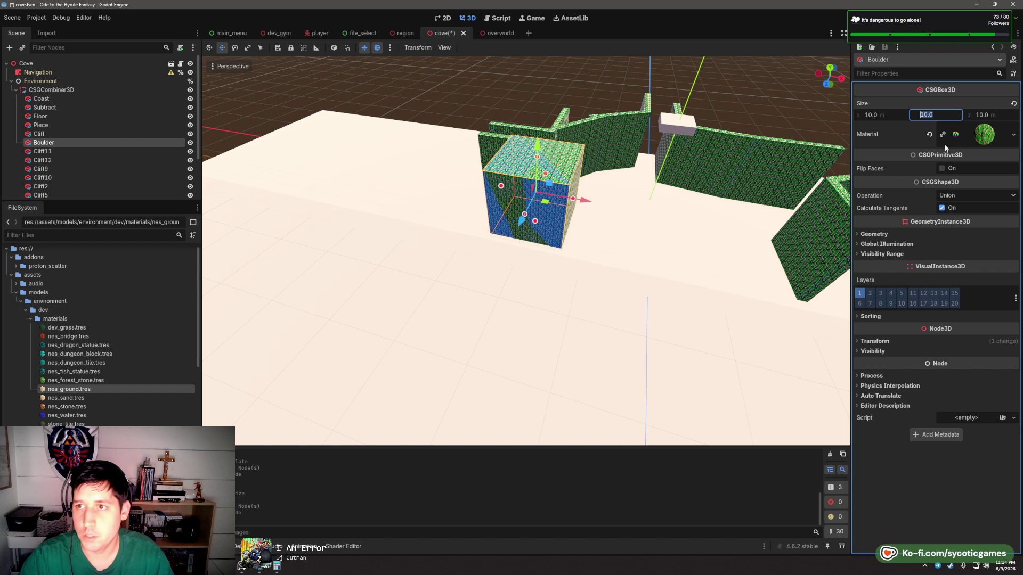
pyautogui.press('Return')
pyautogui.press('Tab')
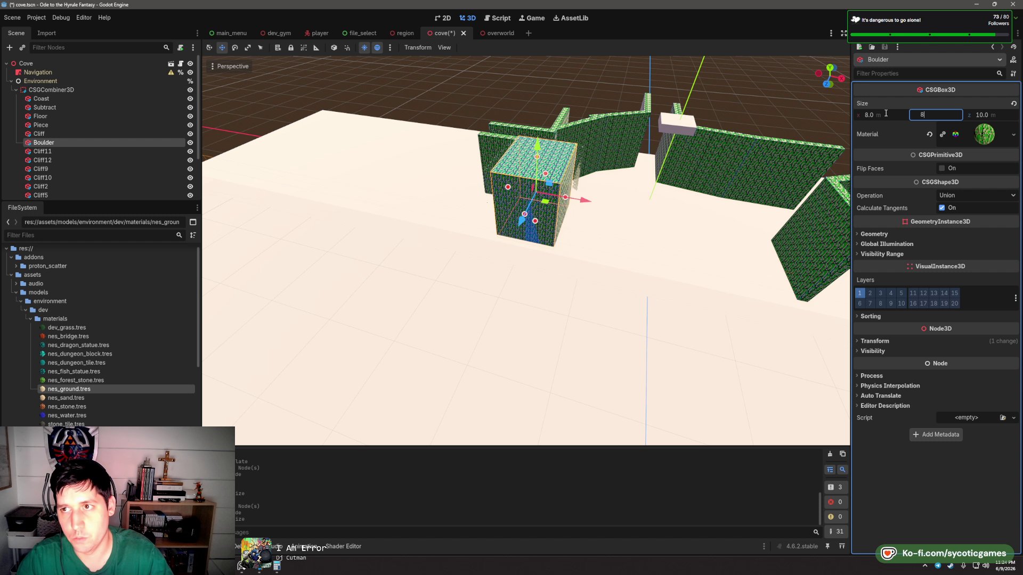
pyautogui.write('8')
pyautogui.press('Tab')
pyautogui.write('8')
pyautogui.press('Return')
pyautogui.moveTo(682, 235); pyautogui.dragTo(611, 205)
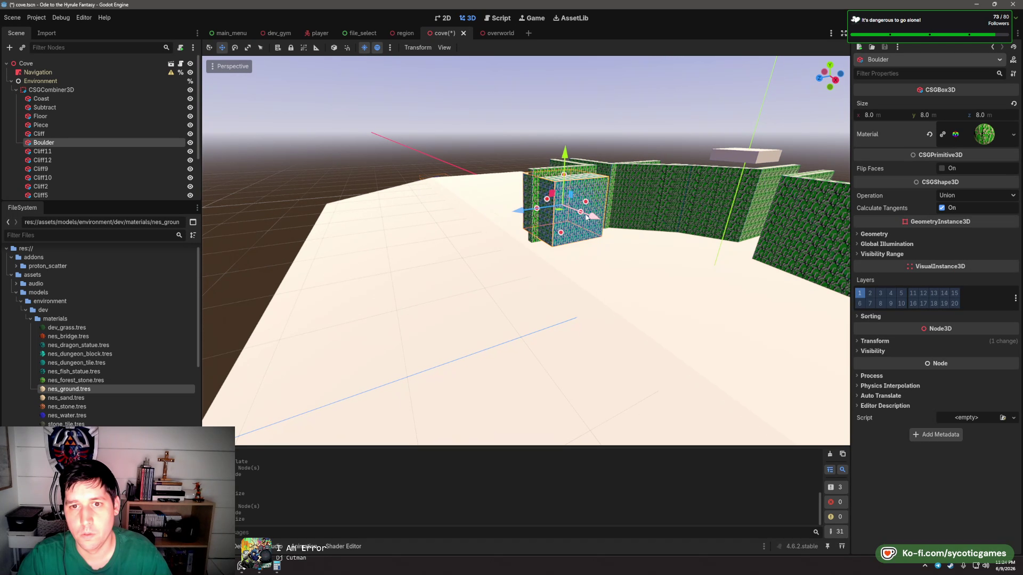
pyautogui.click(568, 207)
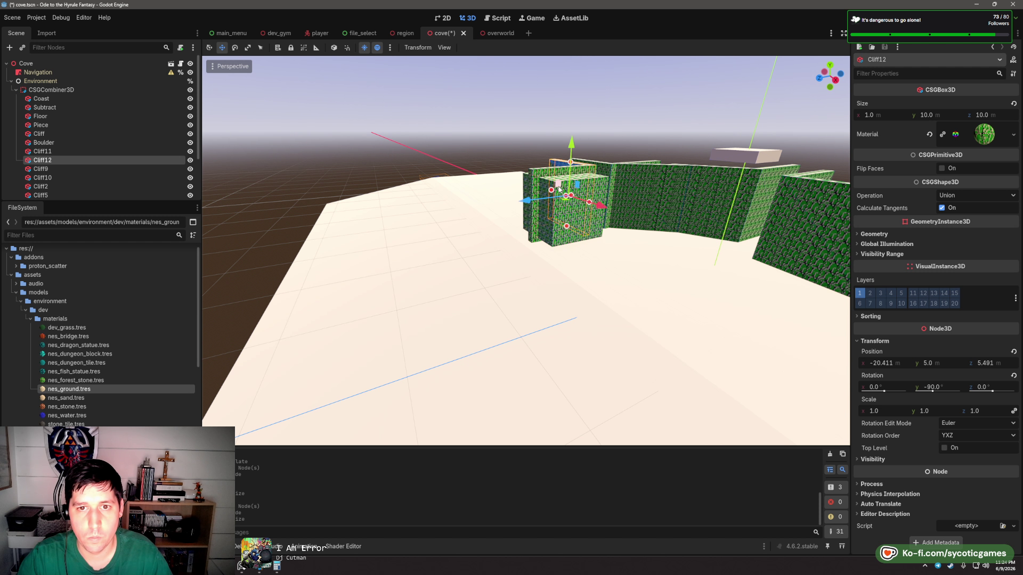
pyautogui.click(54, 144)
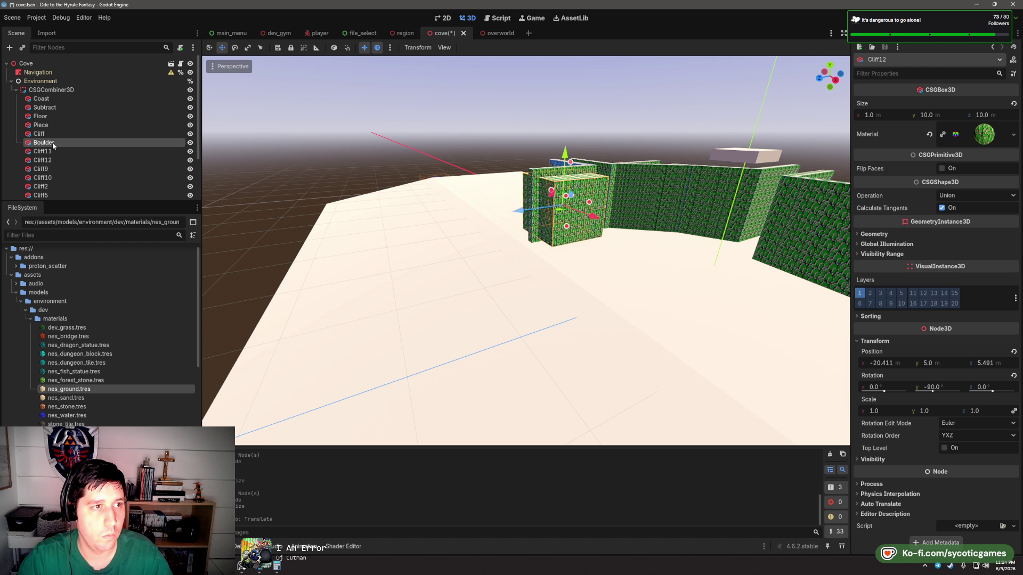
pyautogui.moveTo(552, 198); pyautogui.dragTo(496, 218)
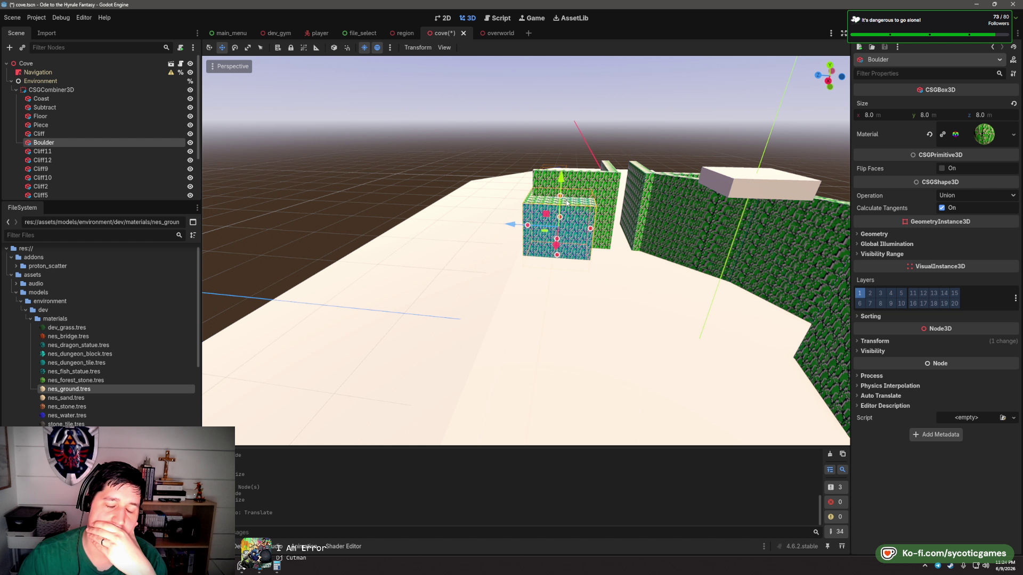
pyautogui.click(65, 142)
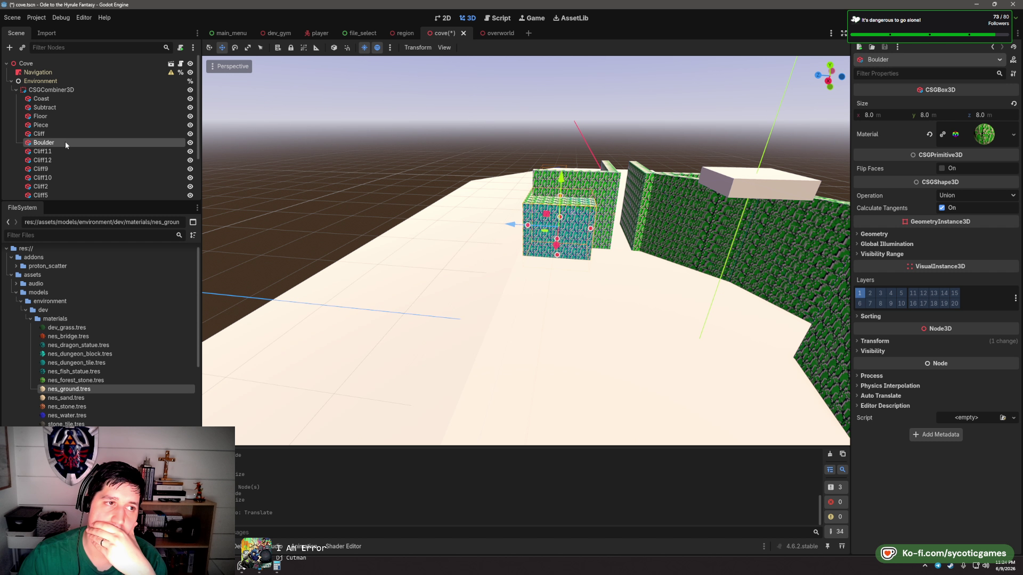
pyautogui.press('Delete')
# - Confirm the Boulder deletion and stretch the Cliff wall into a thick block about 20 m long
pyautogui.click(485, 294)
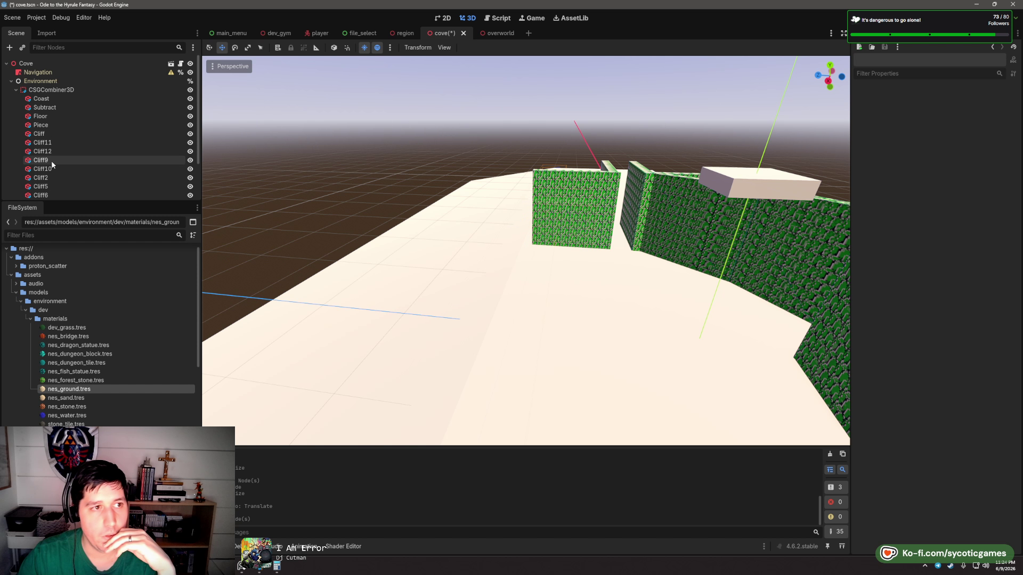
pyautogui.click(39, 133)
pyautogui.press('f')
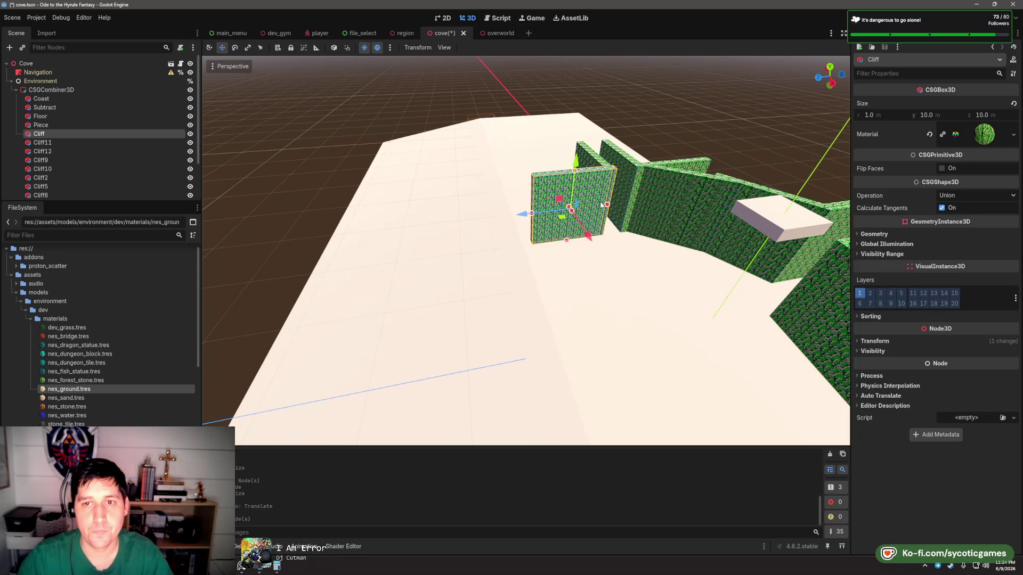
pyautogui.moveTo(489, 228); pyautogui.dragTo(438, 232)
pyautogui.moveTo(566, 218); pyautogui.dragTo(596, 217)
pyautogui.moveTo(526, 248); pyautogui.dragTo(675, 236)
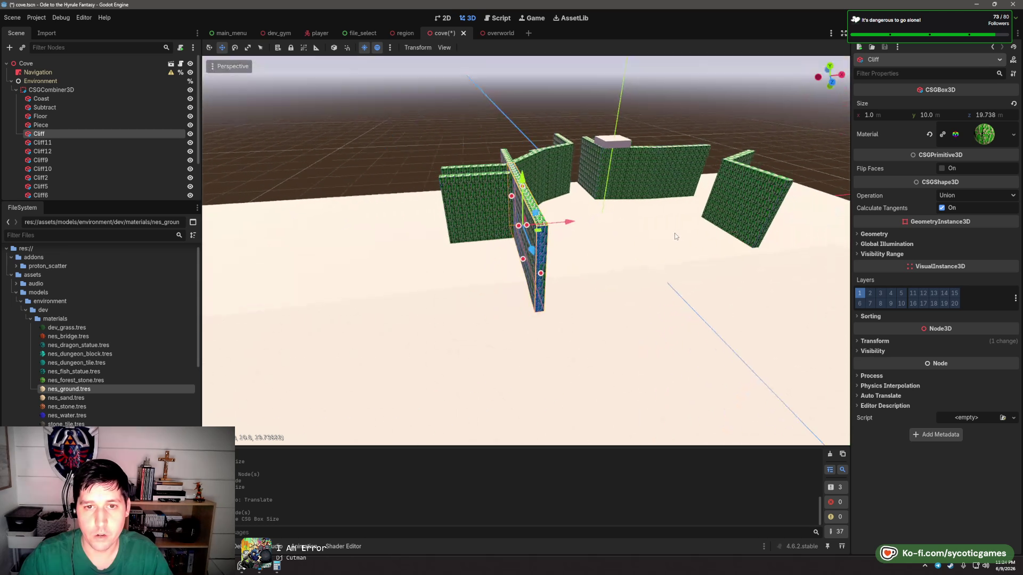
pyautogui.moveTo(519, 228); pyautogui.dragTo(437, 219)
# - Cancel the Cliff12 delete prompt and rename Cliff12 to Tunnel
pyautogui.click(466, 212)
pyautogui.press('Delete')
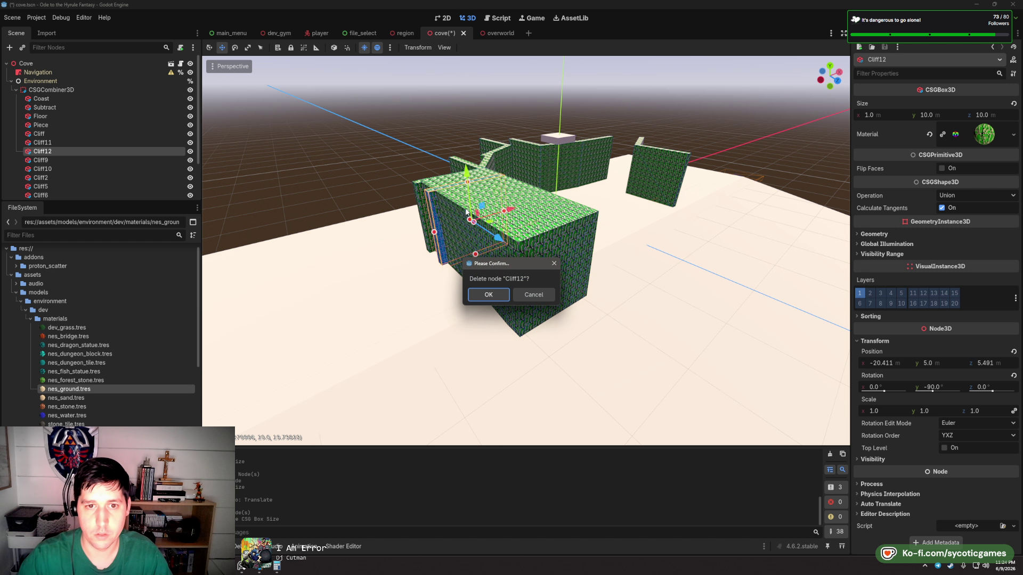
pyautogui.click(489, 296)
pyautogui.doubleClick(58, 152)
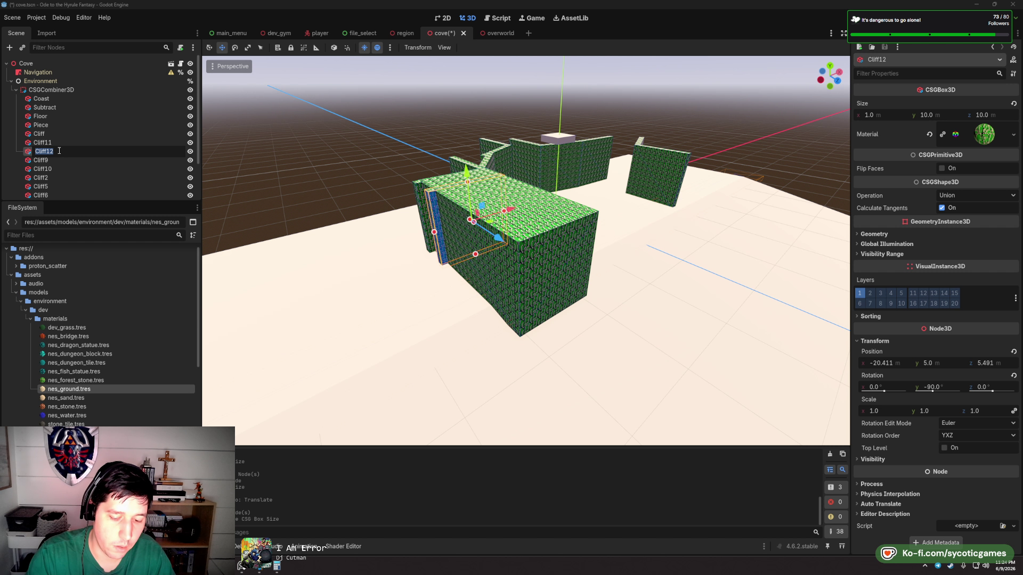
pyautogui.write('Tunne')
pyautogui.write('Tunnel')
pyautogui.press('Return')
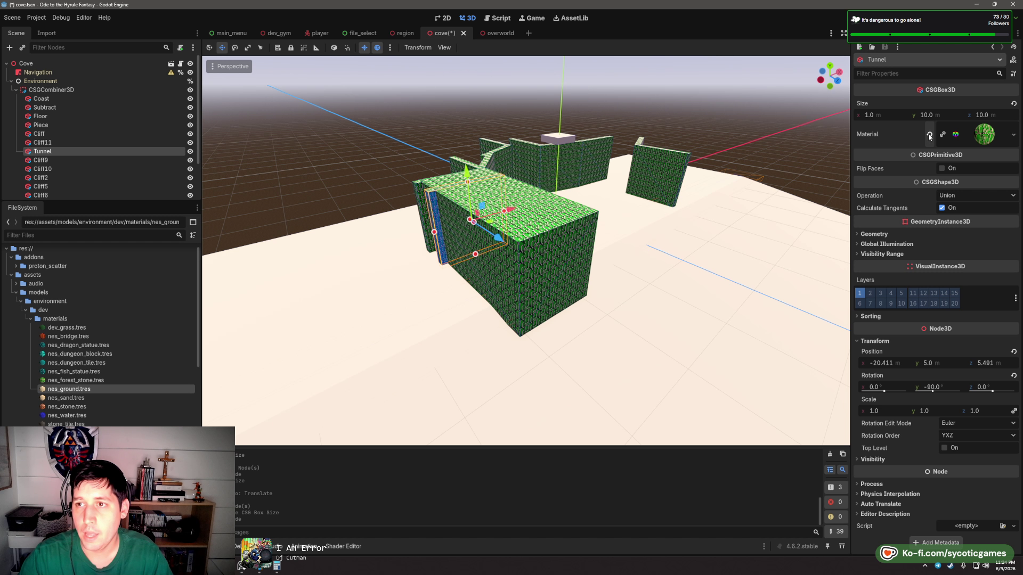
# - Clear the Tunnel's material and set its CSG operation to Subtraction
pyautogui.click(929, 136)
pyautogui.click(974, 182)
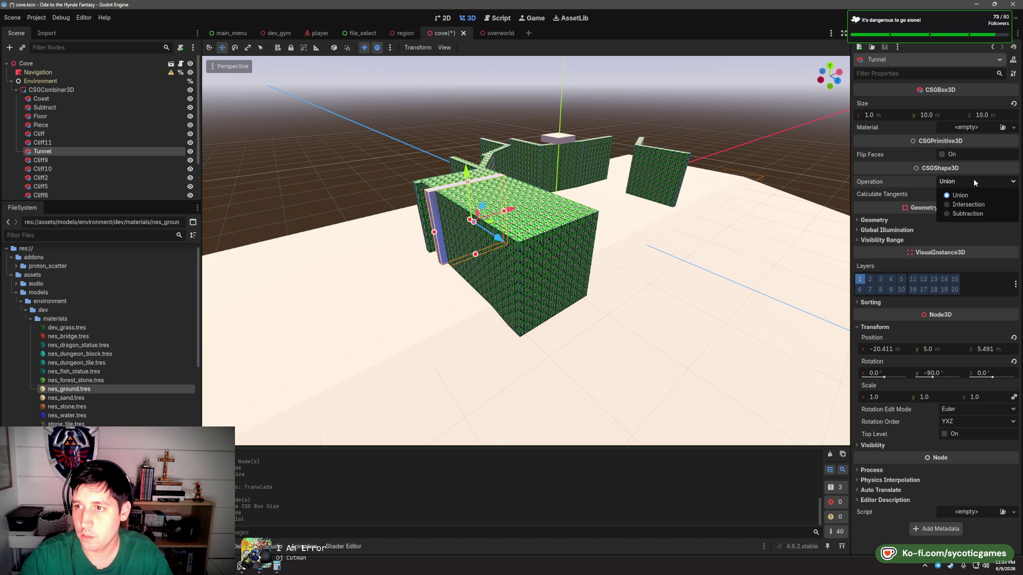
pyautogui.click(966, 213)
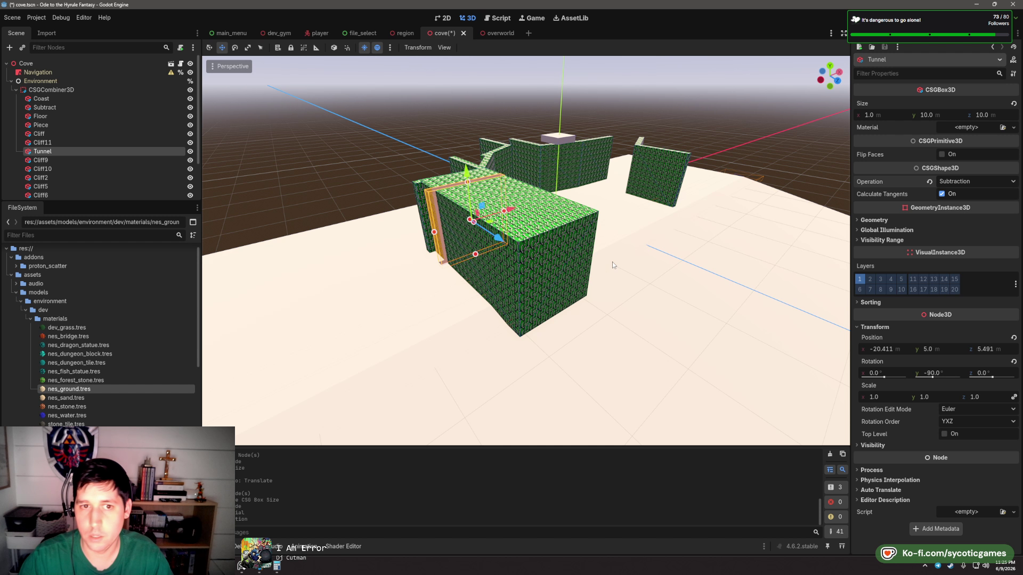
# - Resize the Tunnel box to 2 m wide and 4 m high
pyautogui.scroll(3)
pyautogui.scroll(3)
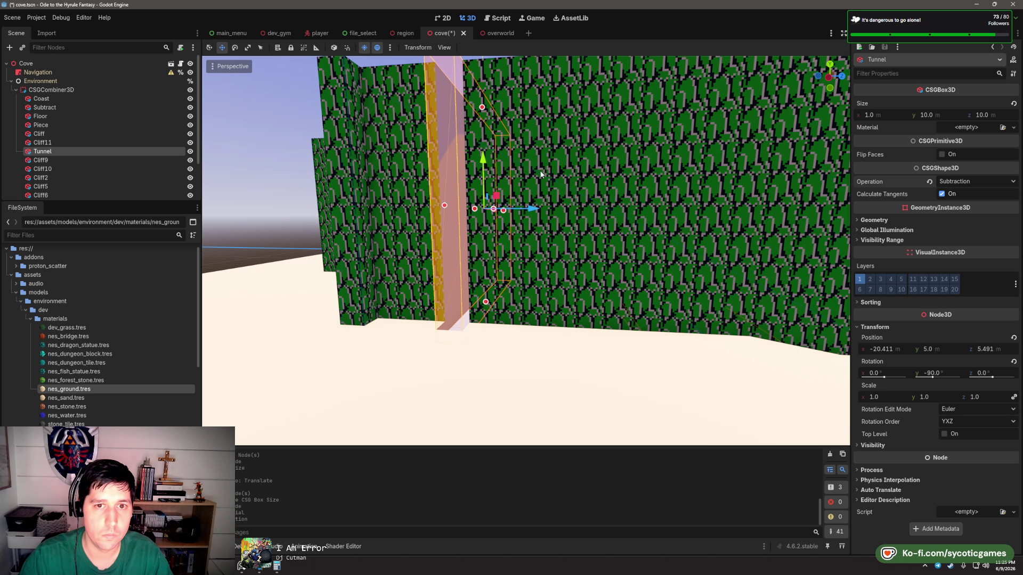
pyautogui.scroll(3)
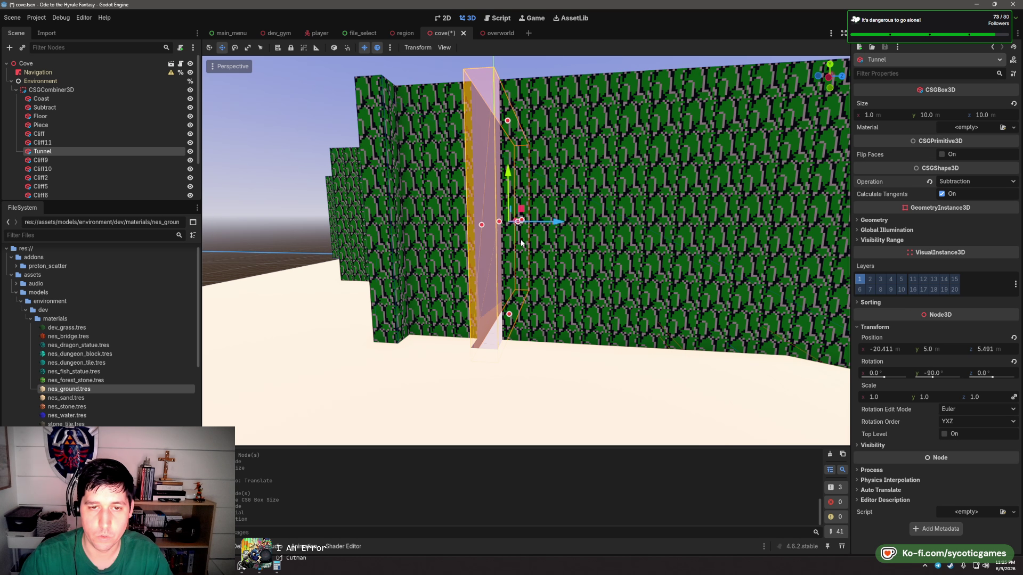
pyautogui.click(945, 114)
pyautogui.write('4')
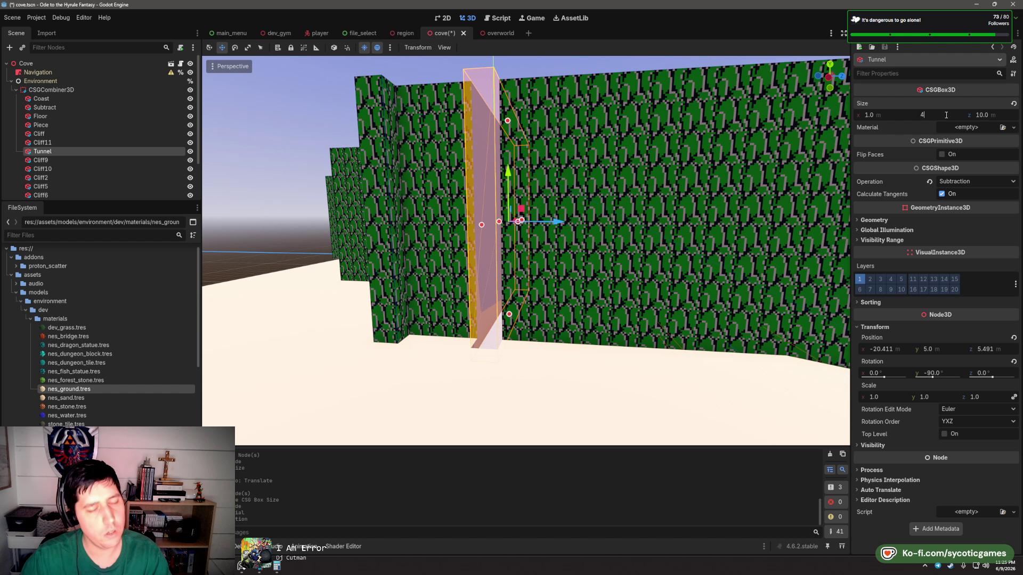
pyautogui.press('Tab')
pyautogui.moveTo(889, 114); pyautogui.dragTo(905, 114)
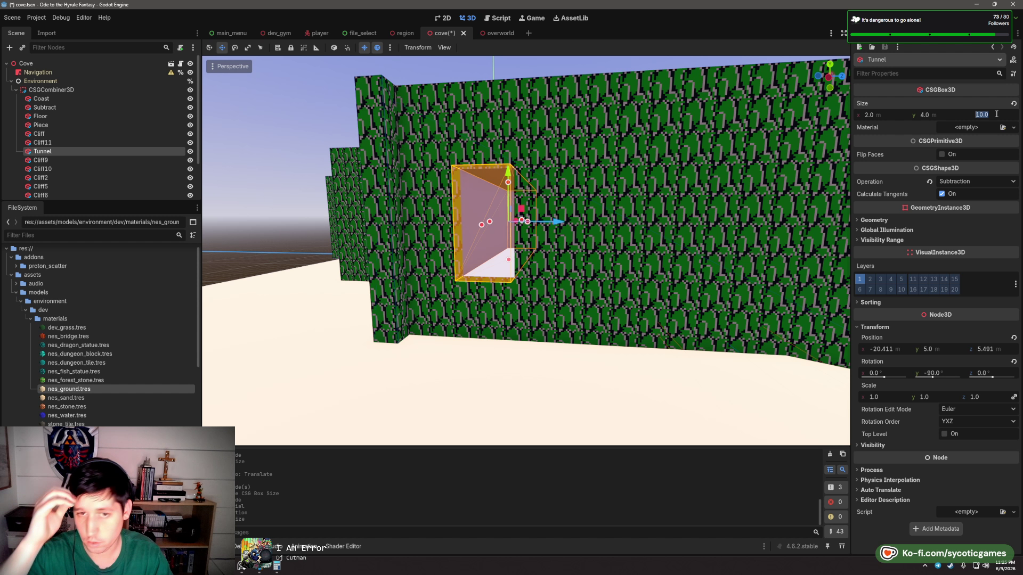
pyautogui.moveTo(634, 225); pyautogui.dragTo(504, 215)
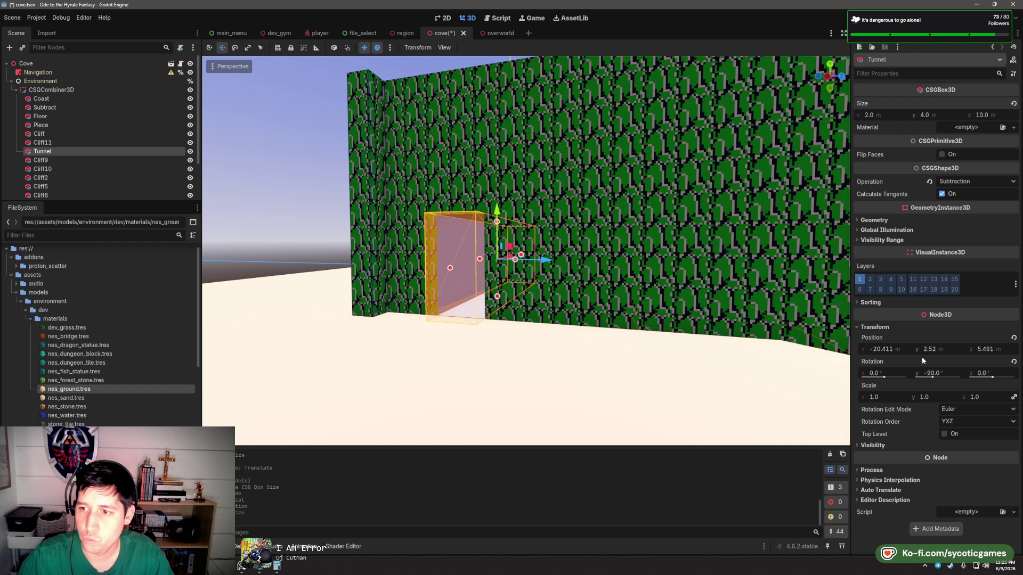
# - Set the Tunnel's Position y to 2.5 and frame it in the view
pyautogui.click(938, 349)
pyautogui.write('.5')
pyautogui.press('Tab')
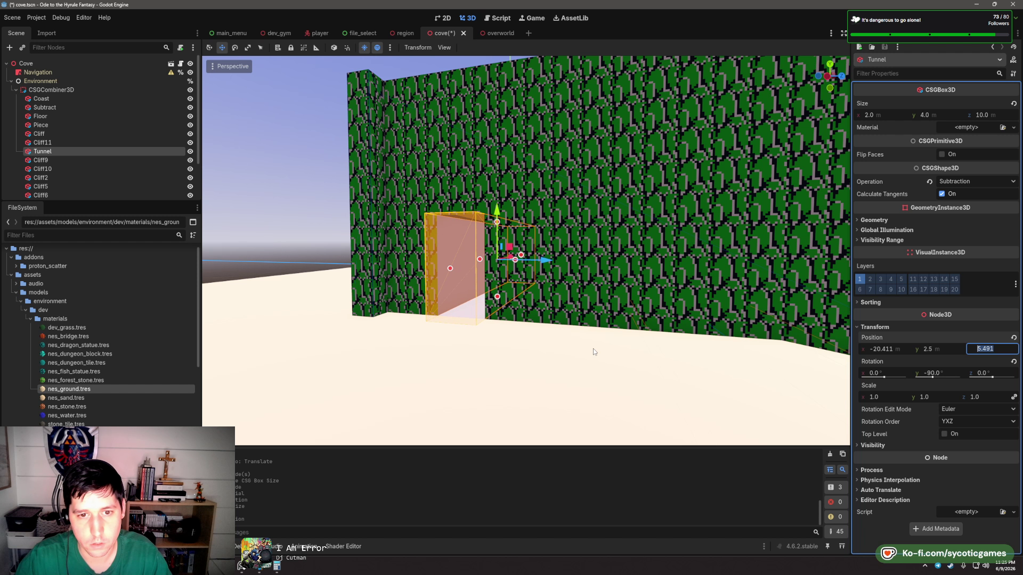
pyautogui.press('f')
pyautogui.scroll(3)
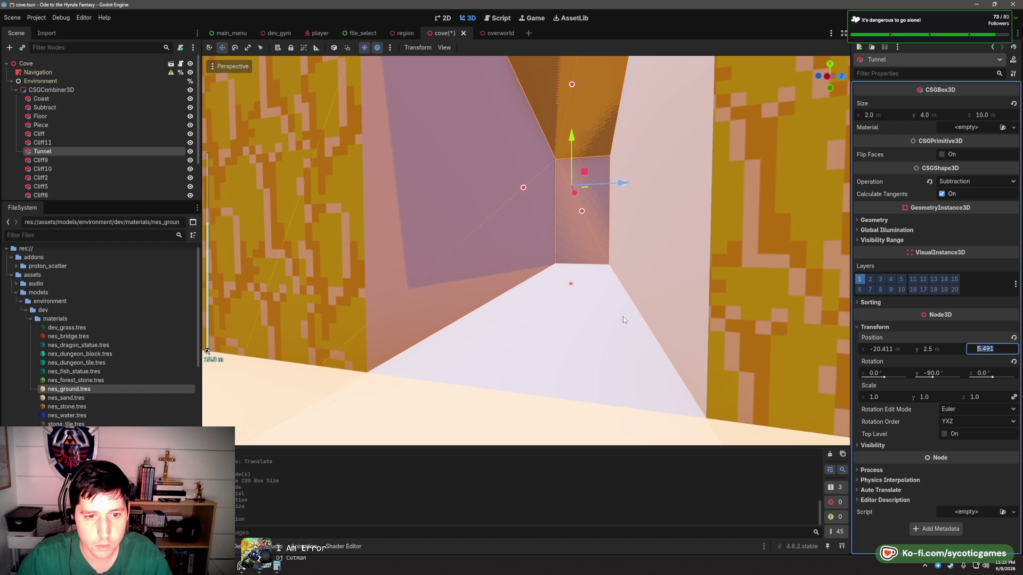
# - Apply the nes_forest_stone.tres material to the Tunnel's Material slot
pyautogui.click(977, 127)
pyautogui.press('Escape')
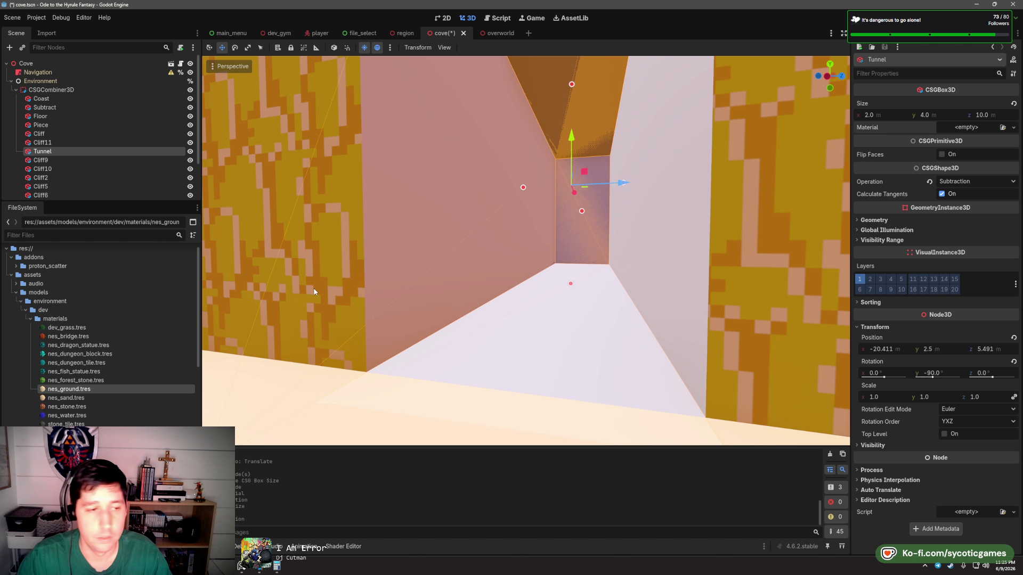
pyautogui.moveTo(77, 378); pyautogui.dragTo(555, 348)
pyautogui.moveTo(964, 142); pyautogui.dragTo(966, 128)
pyautogui.scroll(-3)
pyautogui.moveTo(594, 290); pyautogui.dragTo(464, 262)
pyautogui.scroll(-3)
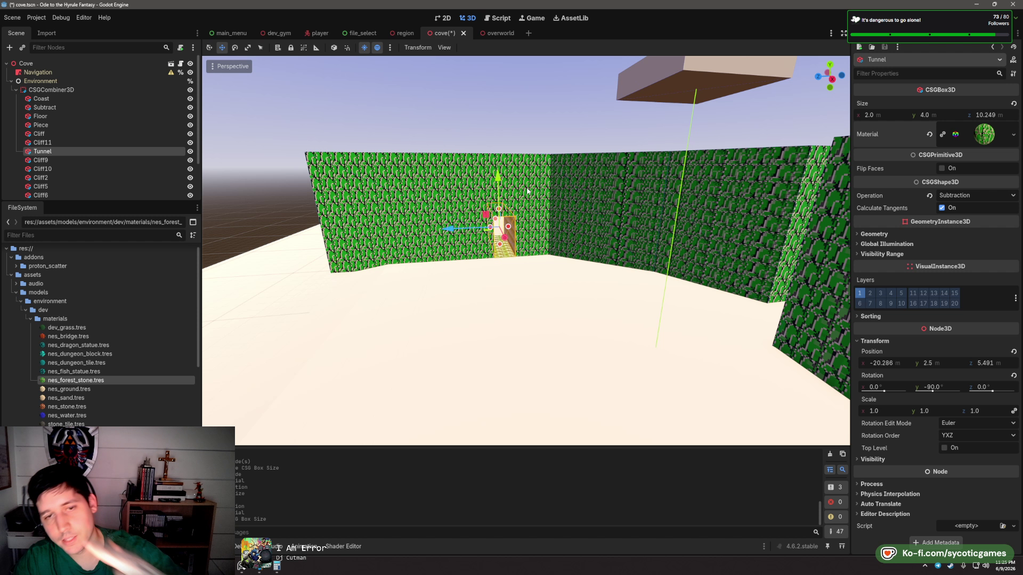
# - Deselect the tunnel and select the Cliff wall block
pyautogui.moveTo(529, 185); pyautogui.dragTo(592, 258)
pyautogui.click(591, 259)
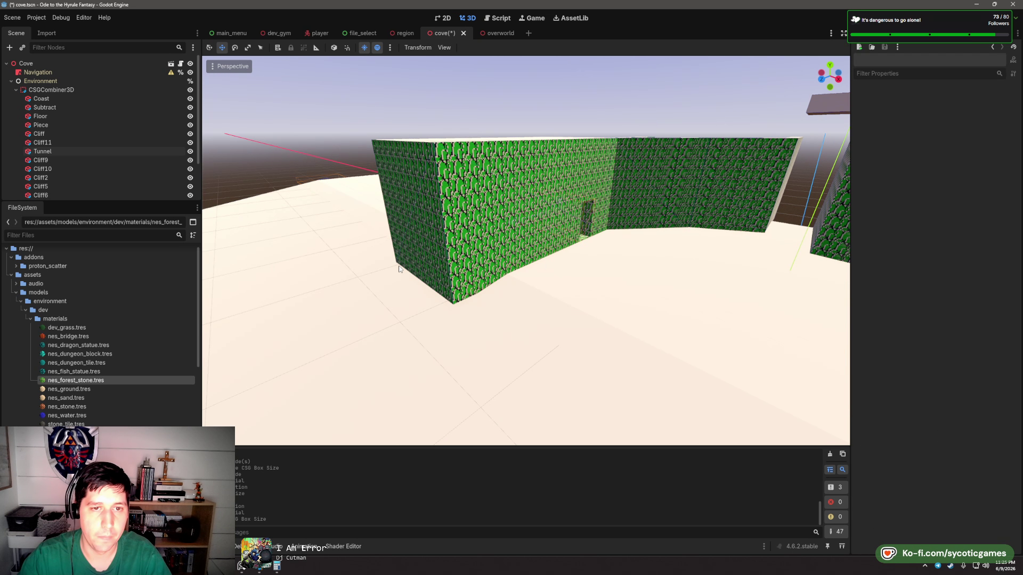
pyautogui.click(539, 279)
pyautogui.moveTo(529, 275); pyautogui.dragTo(663, 267)
pyautogui.scroll(-3)
pyautogui.scroll(3)
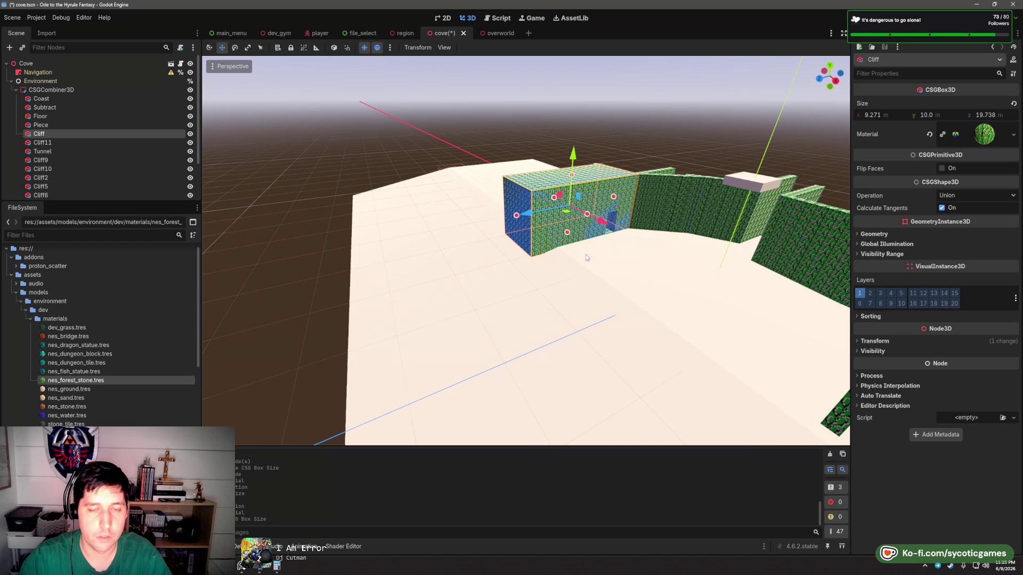
pyautogui.moveTo(585, 254); pyautogui.dragTo(592, 257)
# - Duplicate the Cliff block, slide the copy along the wall and make it slightly taller
pyautogui.hotkey('ctrl', 'd')
pyautogui.moveTo(578, 194); pyautogui.dragTo(531, 142)
pyautogui.press('e')
pyautogui.press('w')
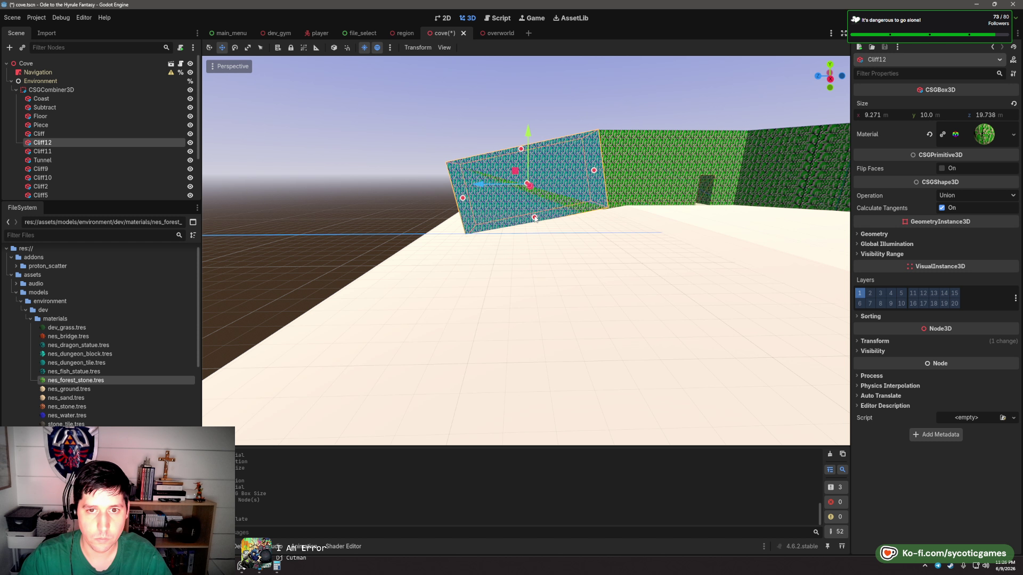
pyautogui.moveTo(534, 218); pyautogui.dragTo(411, 219)
pyautogui.hotkey('ctrl', 'd')
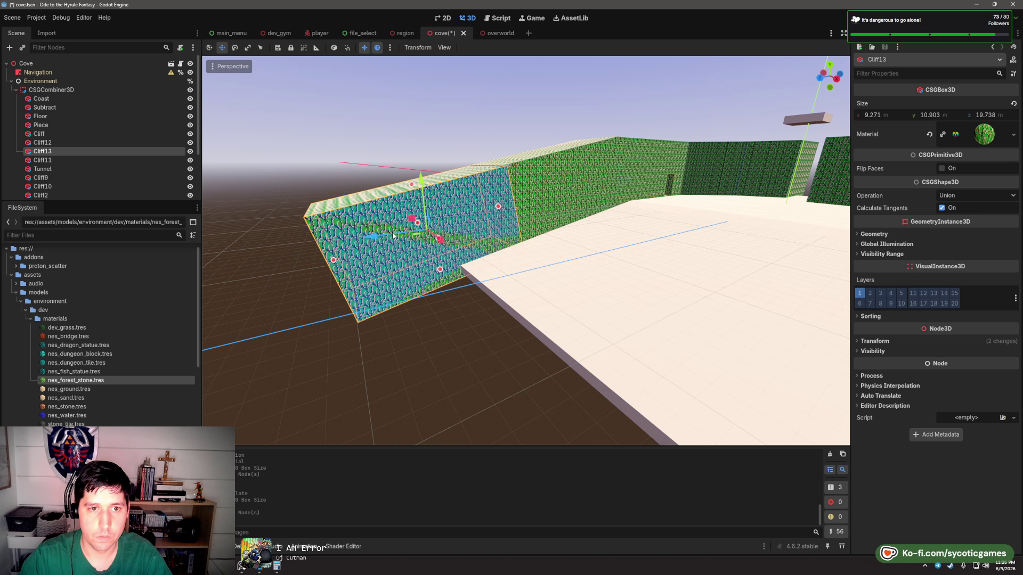
pyautogui.moveTo(338, 260); pyautogui.dragTo(358, 280)
pyautogui.hotkey('ctrl', 'z')
# - Stretch Cliff12 into a long wall of about 59.95 m and save the cove scene
pyautogui.click(496, 205)
pyautogui.scroll(-3)
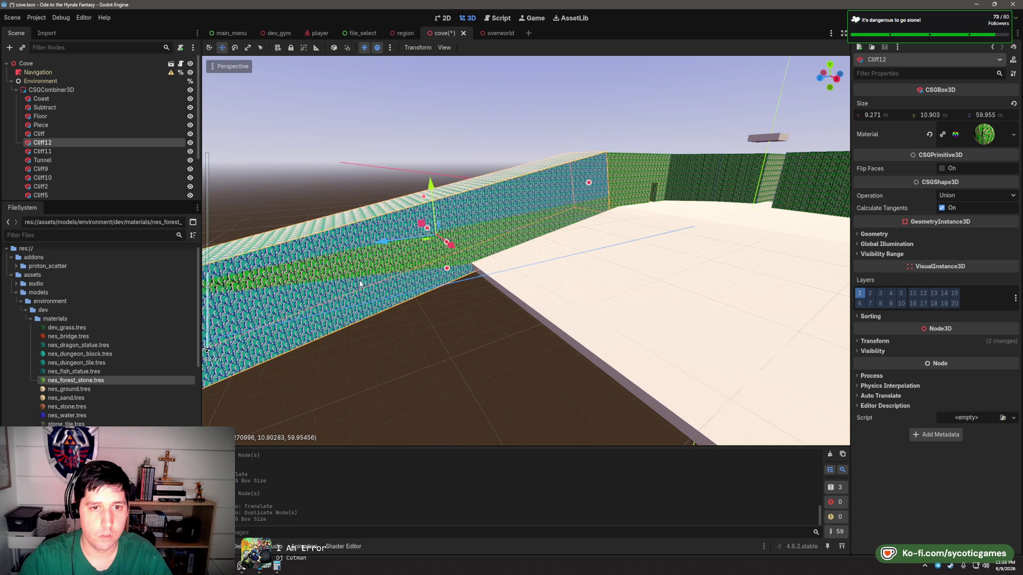
pyautogui.click(469, 318)
pyautogui.scroll(-3)
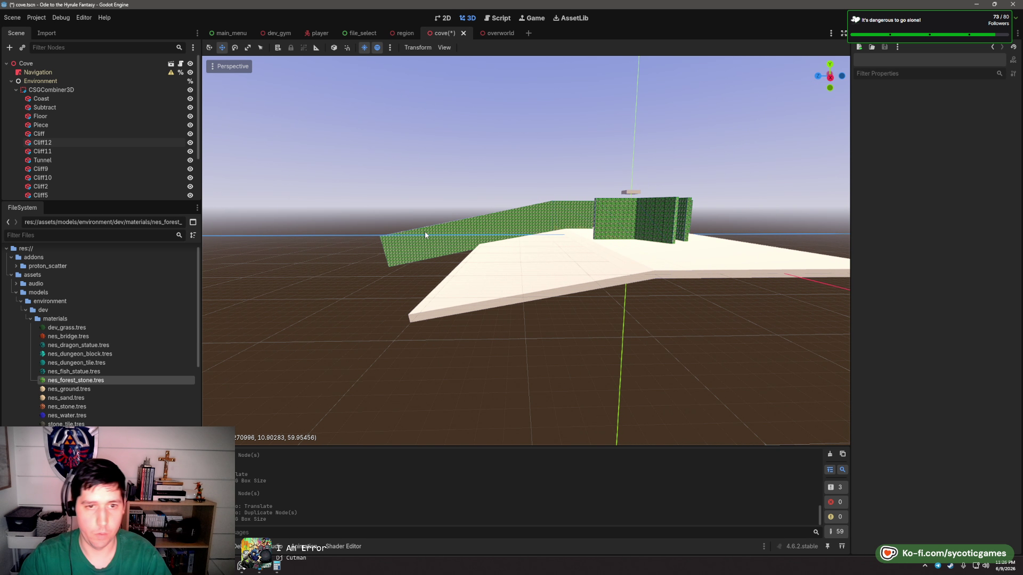
pyautogui.moveTo(424, 232); pyautogui.dragTo(683, 351)
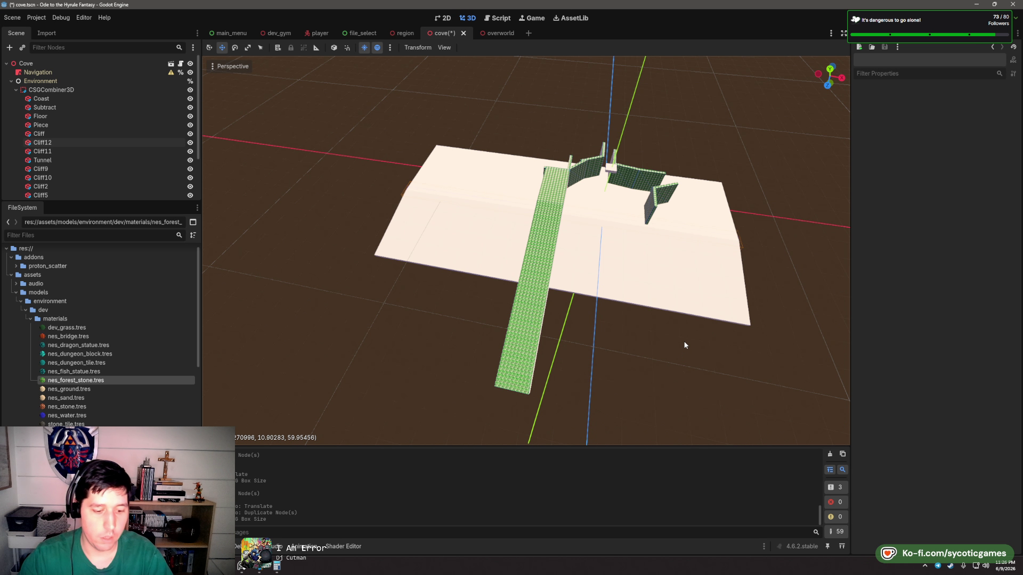
pyautogui.hotkey('ctrl', 's')
# - Lower the view to eye level across the floor and select the Cliff4 wall
pyautogui.moveTo(655, 272); pyautogui.dragTo(518, 269)
pyautogui.scroll(3)
pyautogui.scroll(3)
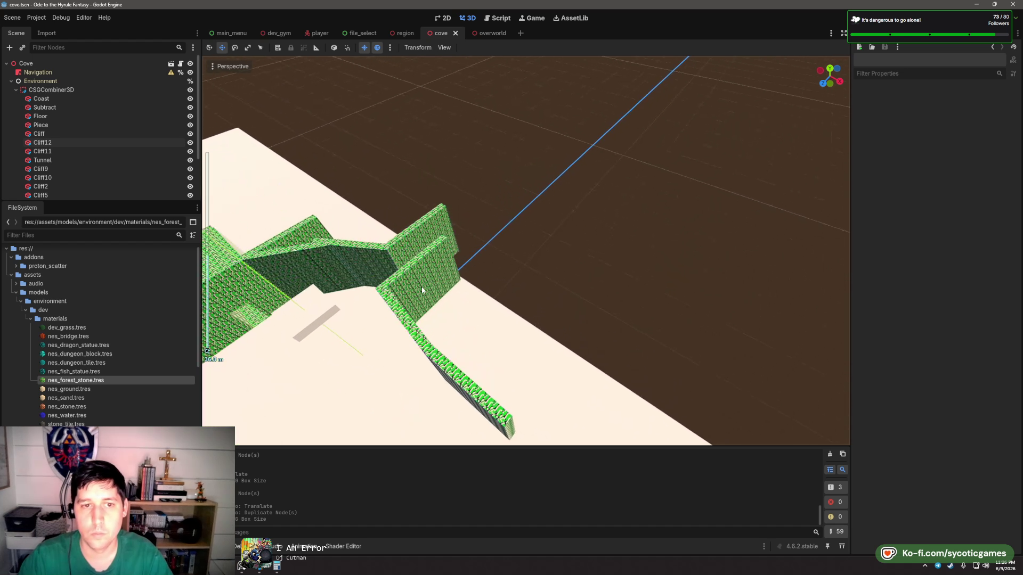
pyautogui.moveTo(420, 286); pyautogui.dragTo(541, 345)
pyautogui.scroll(-3)
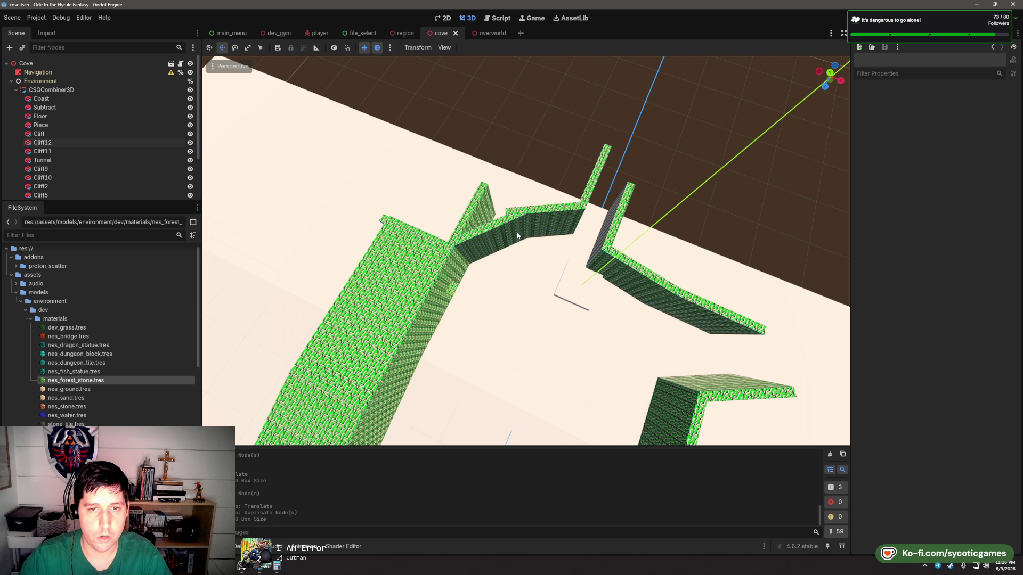
pyautogui.click(517, 236)
pyautogui.moveTo(517, 236); pyautogui.dragTo(675, 283)
pyautogui.scroll(3)
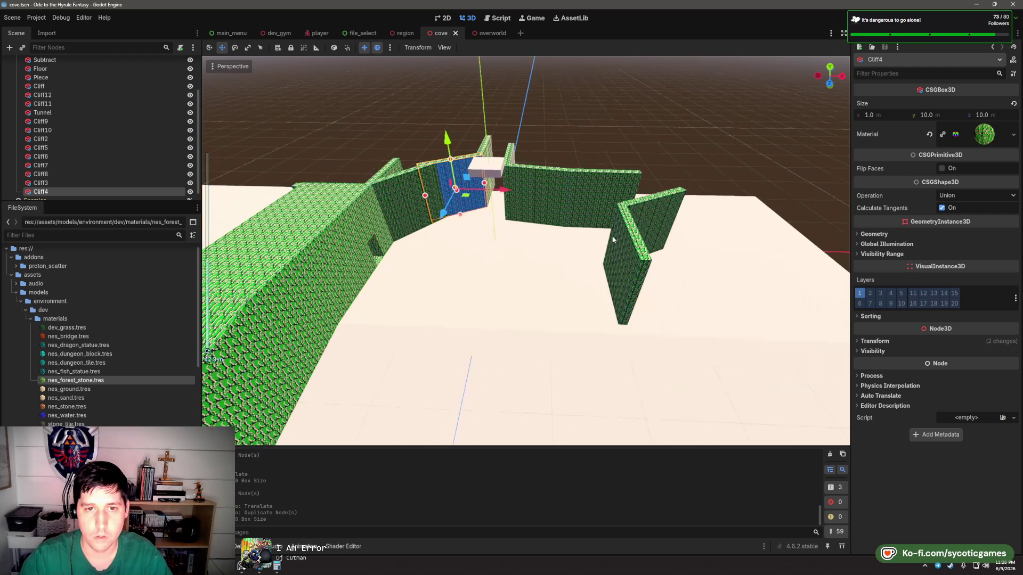
pyautogui.scroll(-3)
pyautogui.moveTo(613, 240); pyautogui.dragTo(522, 258)
# - Select the Piece slab and centre the view on it
pyautogui.scroll(3)
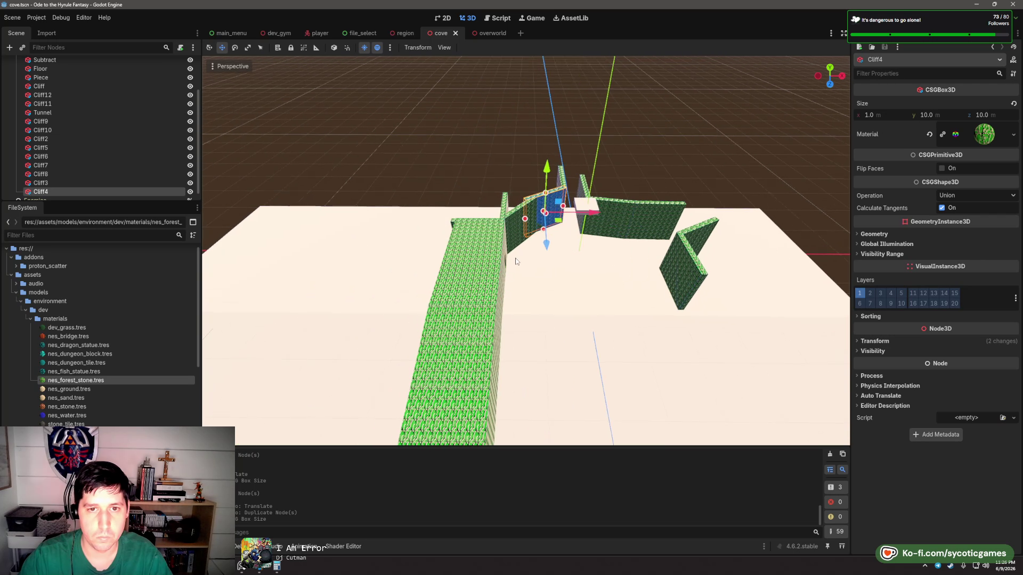
pyautogui.scroll(3)
pyautogui.click(554, 242)
pyautogui.press('f')
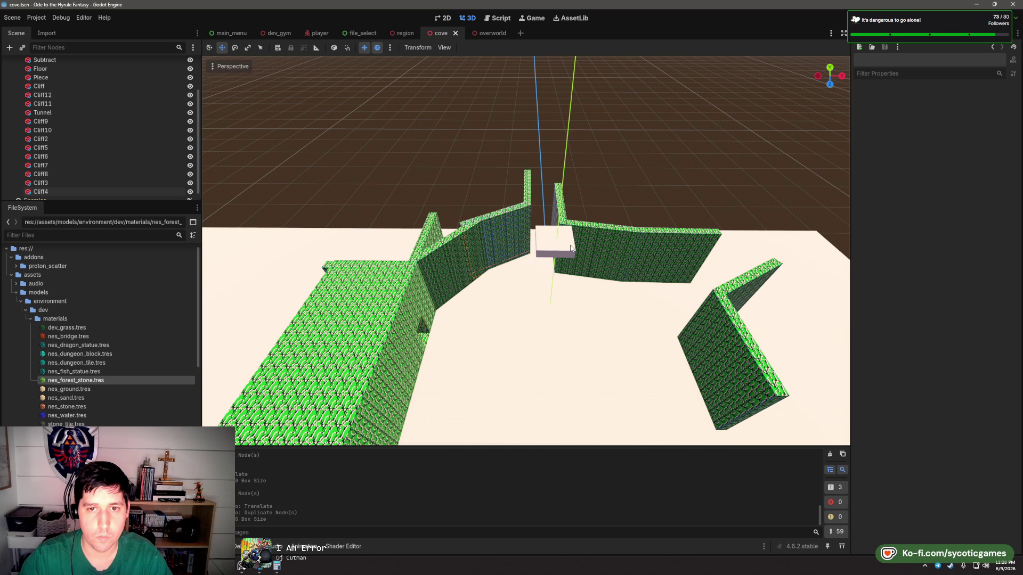
pyautogui.moveTo(554, 242); pyautogui.dragTo(557, 295)
# - Rotate the Piece slab, lengthen it to about 5 m and shift it across the floor
pyautogui.press('e')
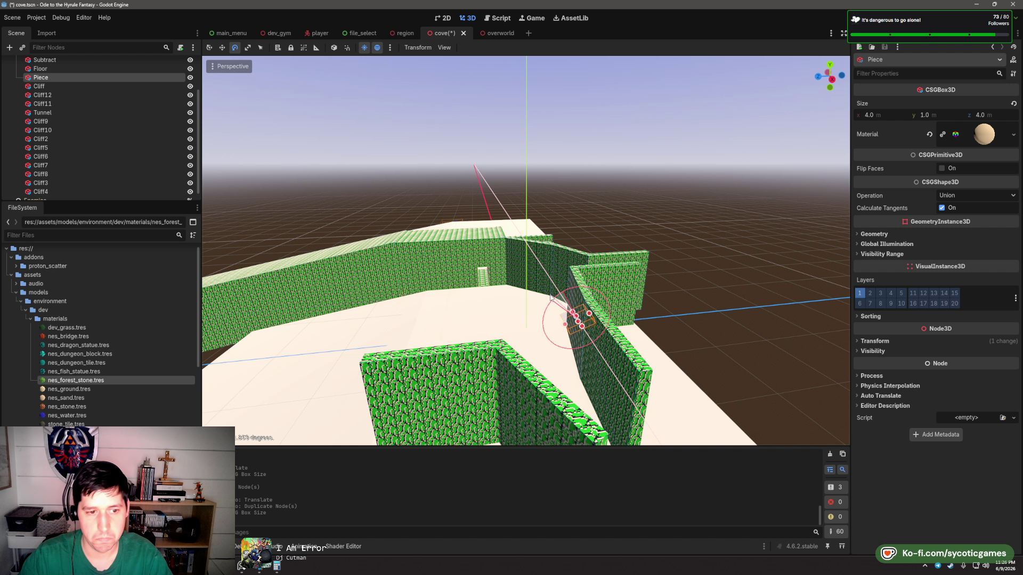
pyautogui.moveTo(552, 298); pyautogui.dragTo(554, 299)
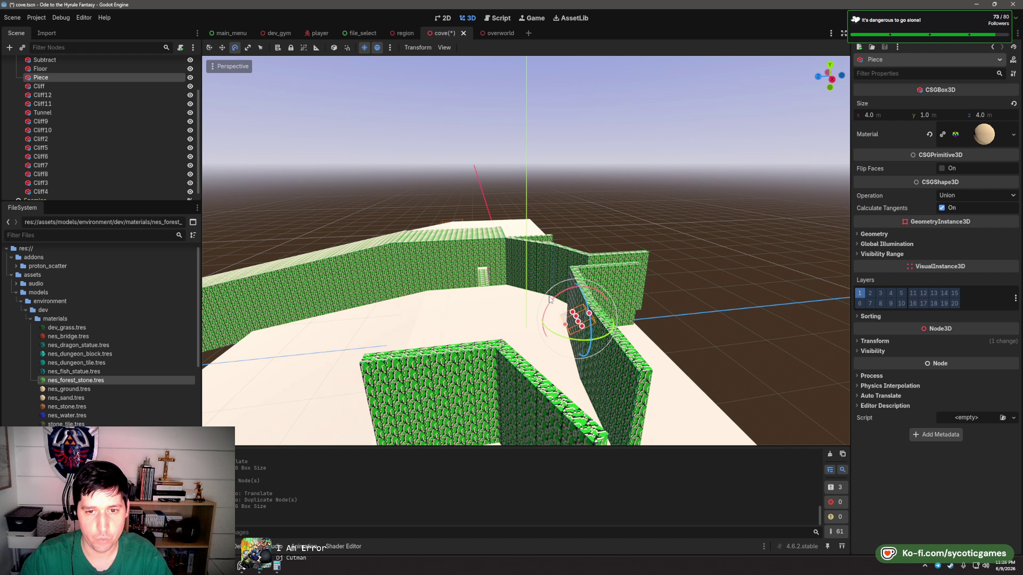
pyautogui.press('f')
pyautogui.moveTo(622, 329); pyautogui.dragTo(649, 314)
pyautogui.moveTo(600, 290); pyautogui.dragTo(625, 296)
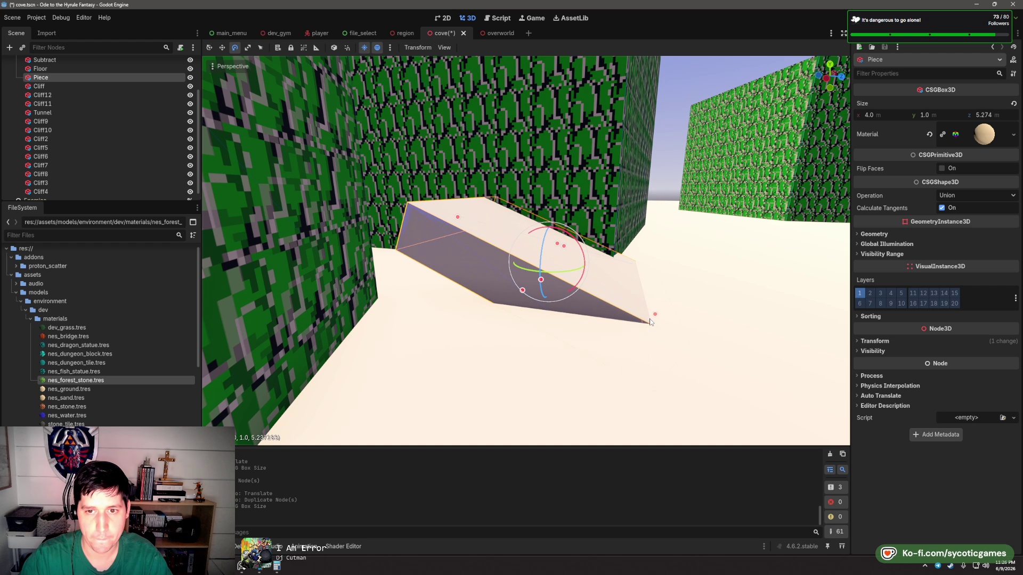
pyautogui.press('f')
pyautogui.press('w')
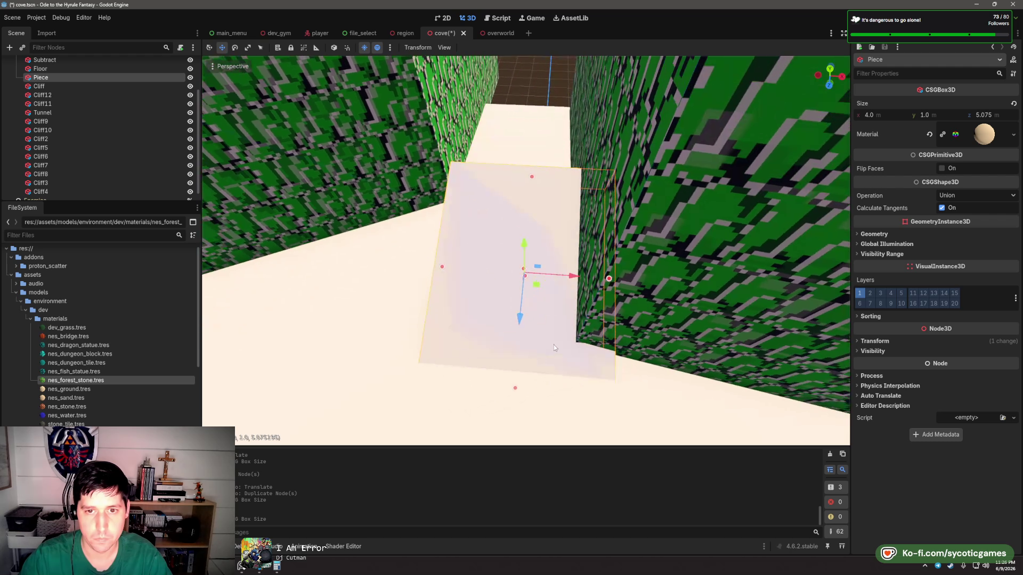
pyautogui.moveTo(539, 286); pyautogui.dragTo(522, 266)
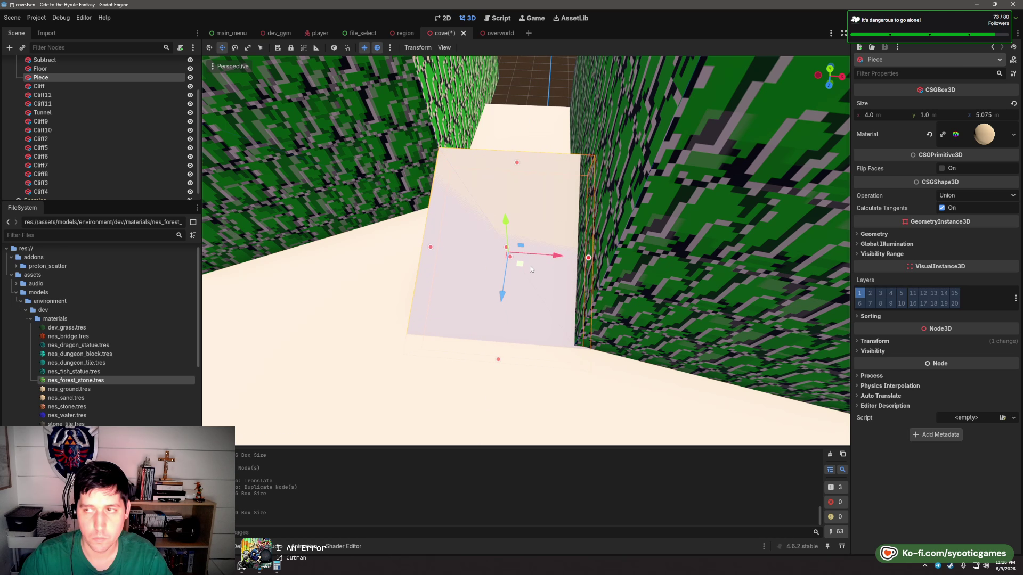
# - Slide the Cliff6 wall to the left, then select Cliff7
pyautogui.scroll(-3)
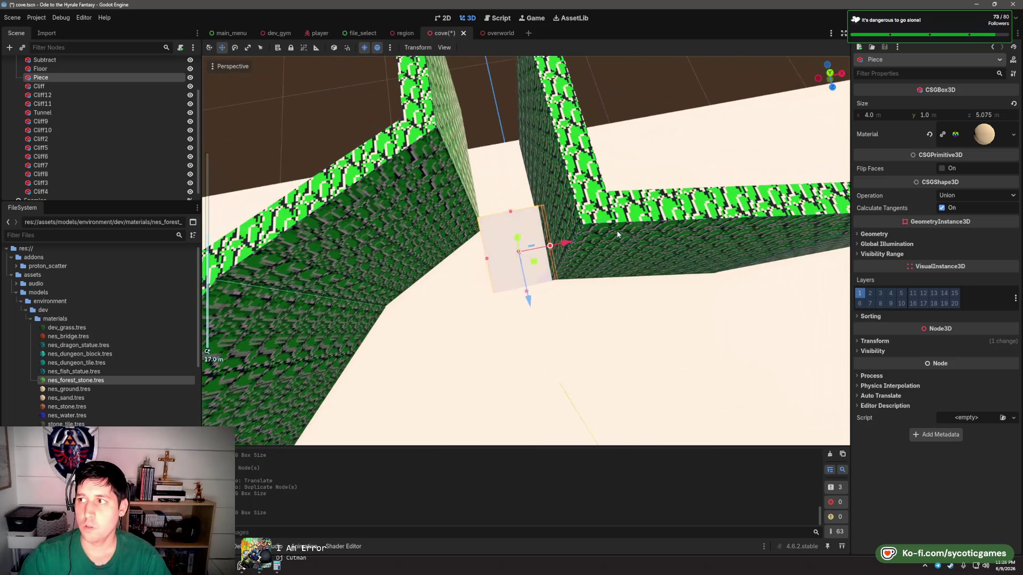
pyautogui.moveTo(578, 207); pyautogui.dragTo(559, 261)
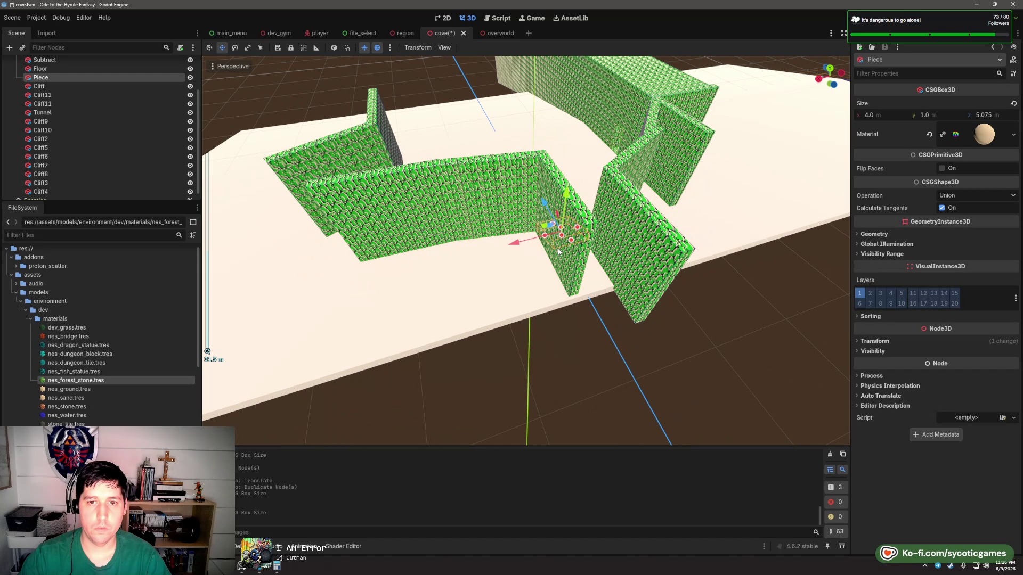
pyautogui.click(562, 263)
pyautogui.moveTo(513, 235); pyautogui.dragTo(463, 240)
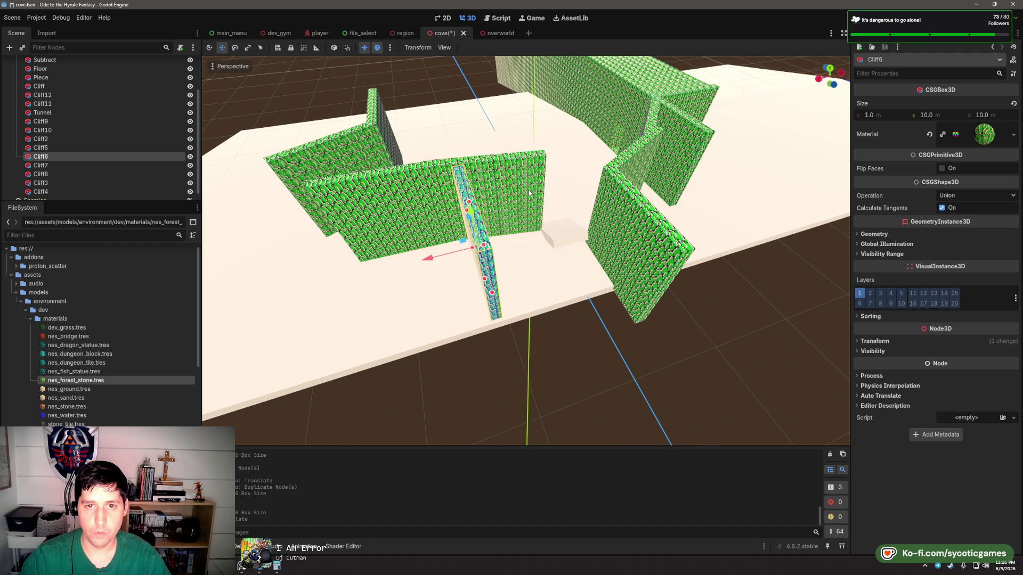
pyautogui.moveTo(500, 204); pyautogui.dragTo(533, 198)
pyautogui.click(533, 199)
# - Stretch the Piece slab to about 10 m long
pyautogui.moveTo(602, 186); pyautogui.dragTo(444, 305)
pyautogui.click(463, 302)
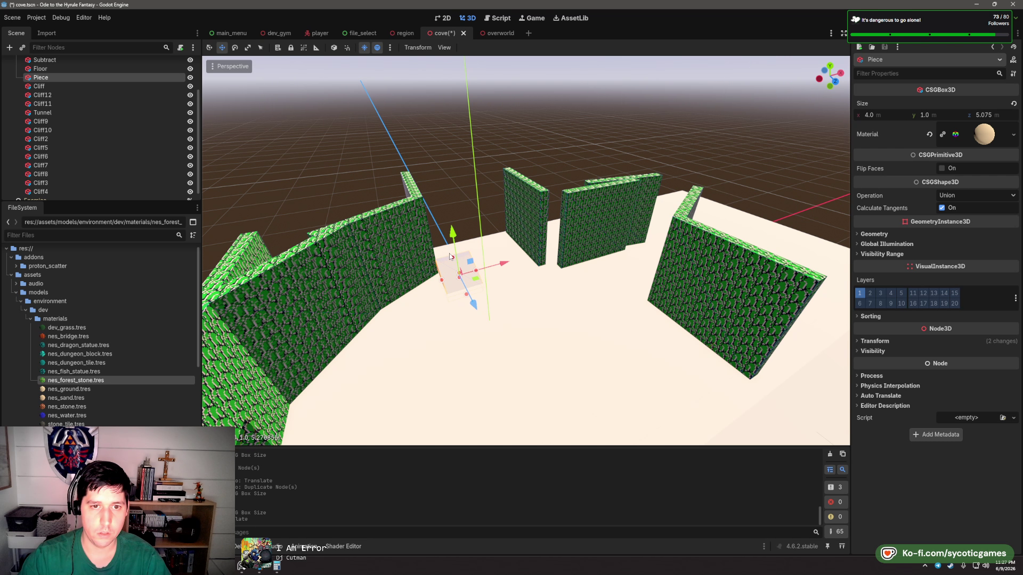
pyautogui.moveTo(443, 236); pyautogui.dragTo(445, 228)
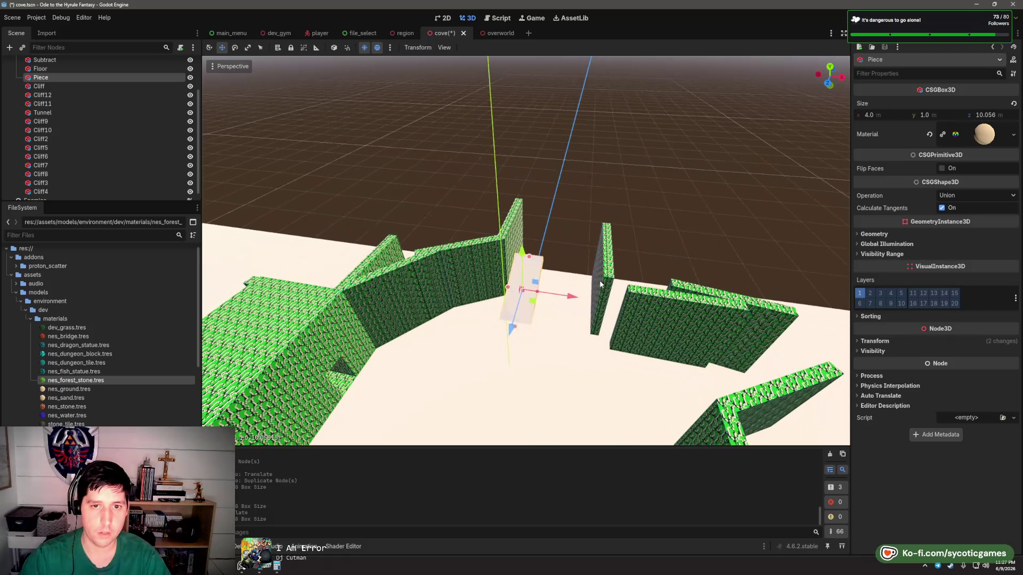
pyautogui.moveTo(547, 258); pyautogui.dragTo(586, 297)
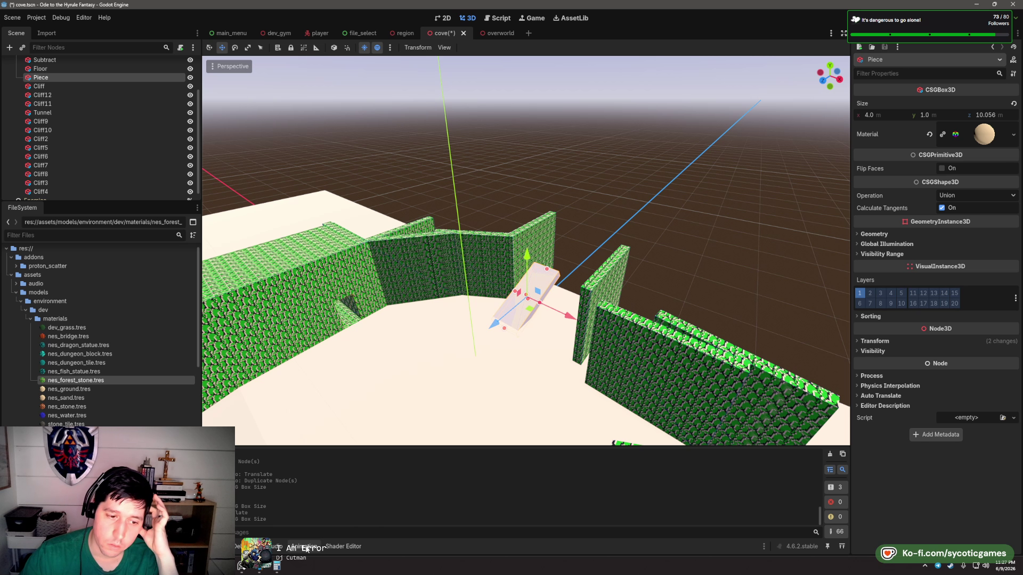
# - Switch to the reference board and open the Boiler Bay satellite map
pyautogui.hotkey('alt', 'Tab')
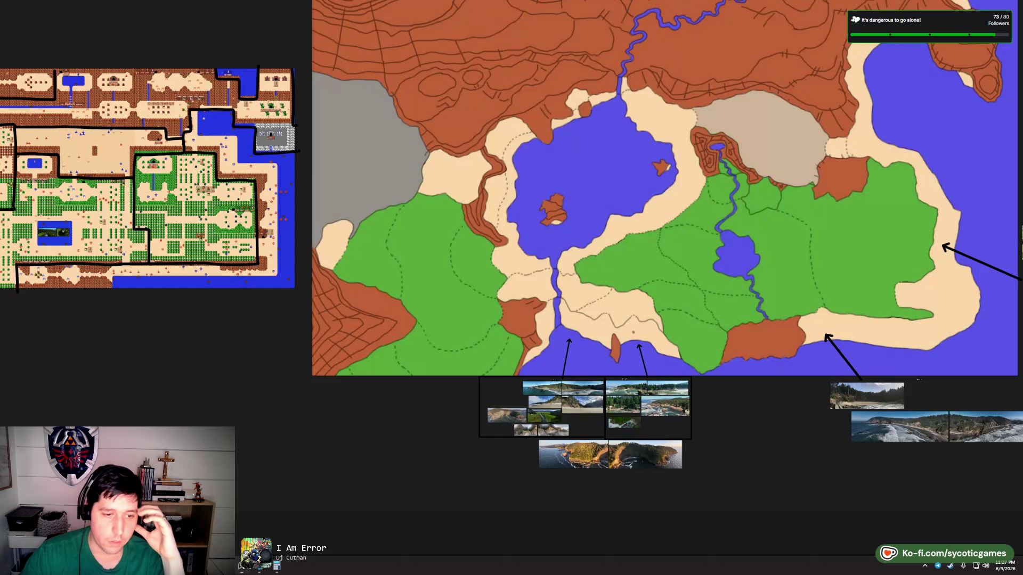
pyautogui.scroll(3)
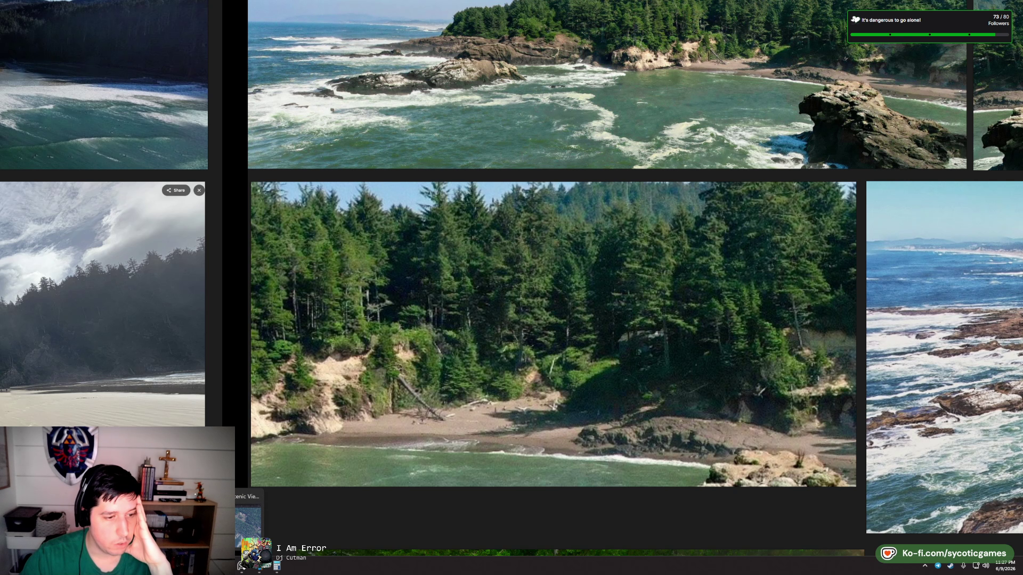
pyautogui.click(249, 514)
pyautogui.scroll(3)
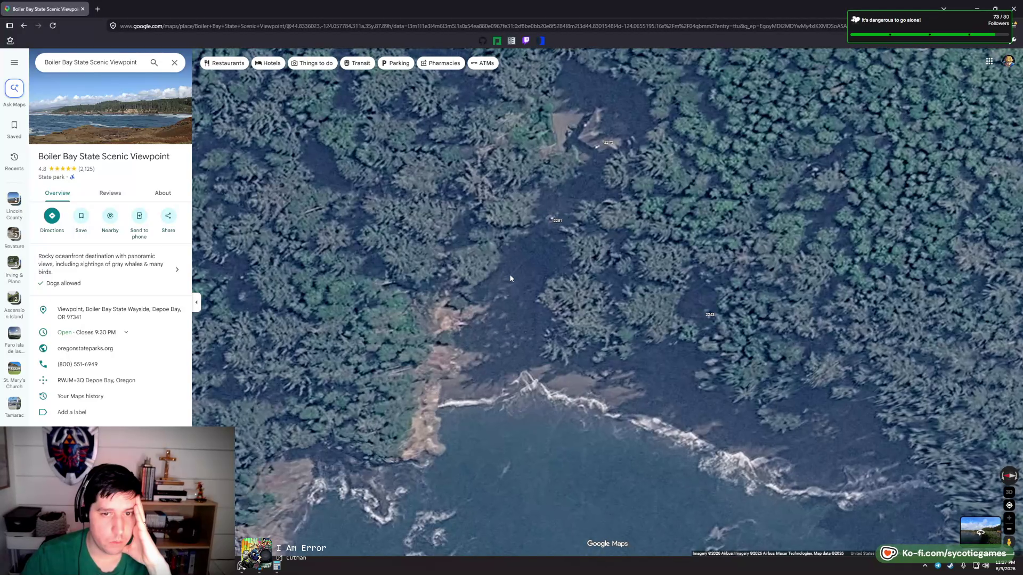
# - Tilt the Boiler Bay map into 3D to see the hills, then return to top-down
pyautogui.scroll(-3)
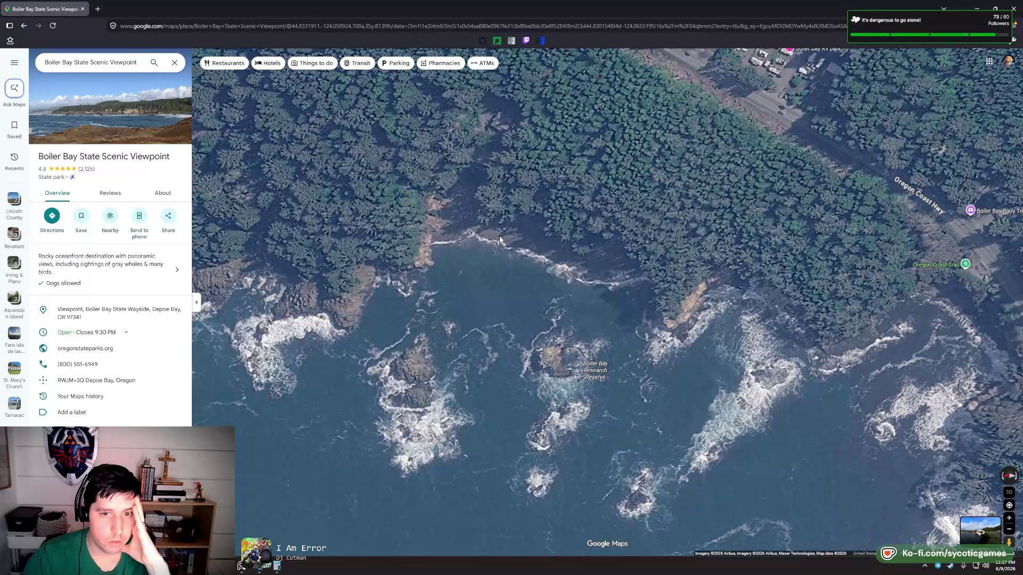
pyautogui.moveTo(481, 220); pyautogui.dragTo(530, 323)
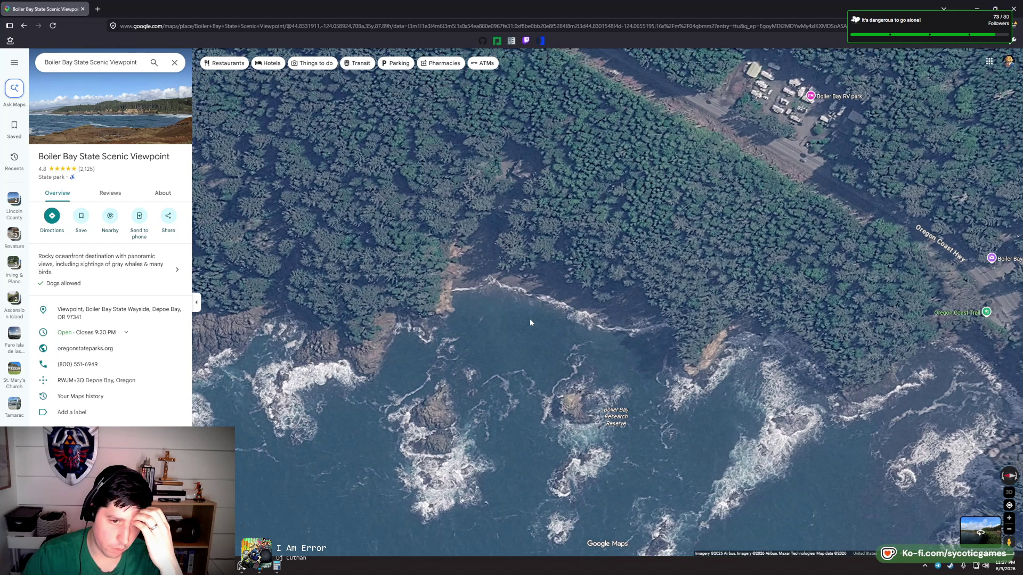
pyautogui.click(1009, 493)
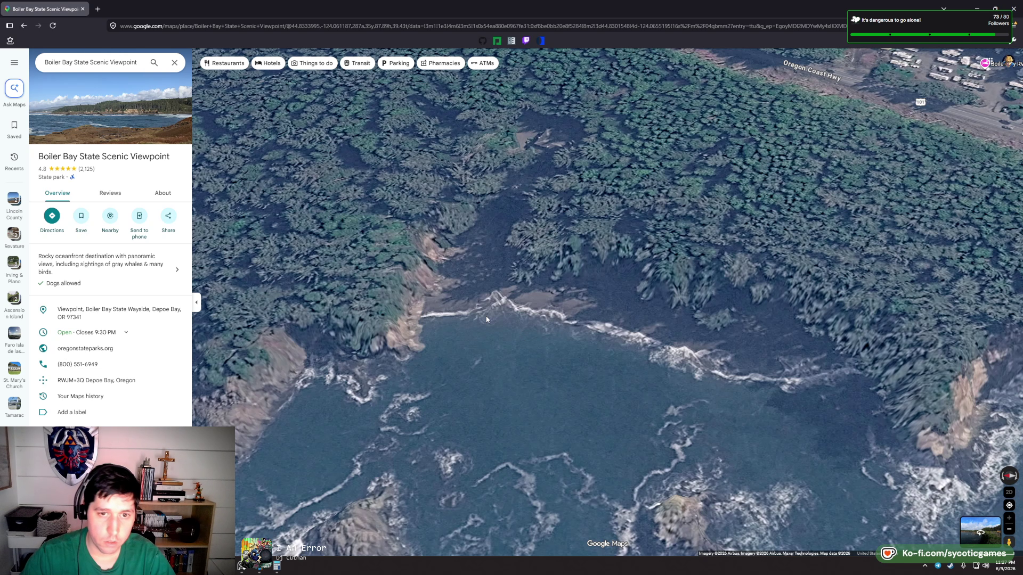
pyautogui.moveTo(522, 334); pyautogui.dragTo(416, 194)
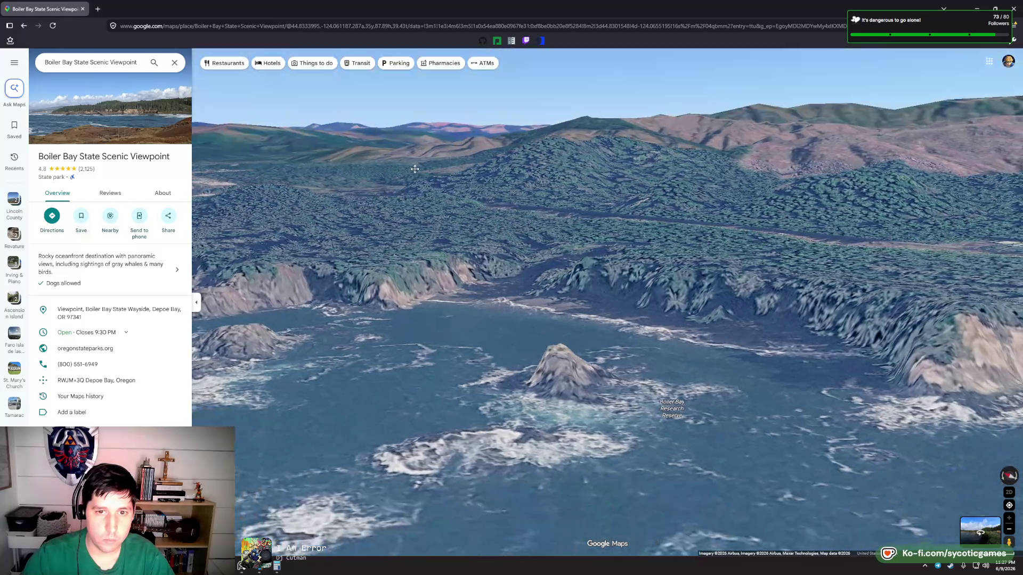
pyautogui.scroll(3)
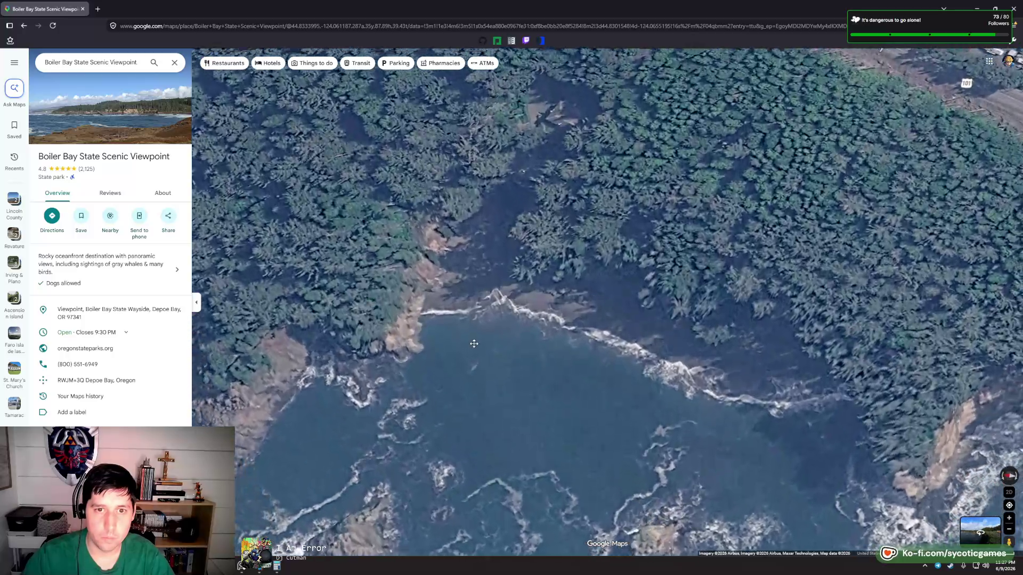
pyautogui.scroll(-3)
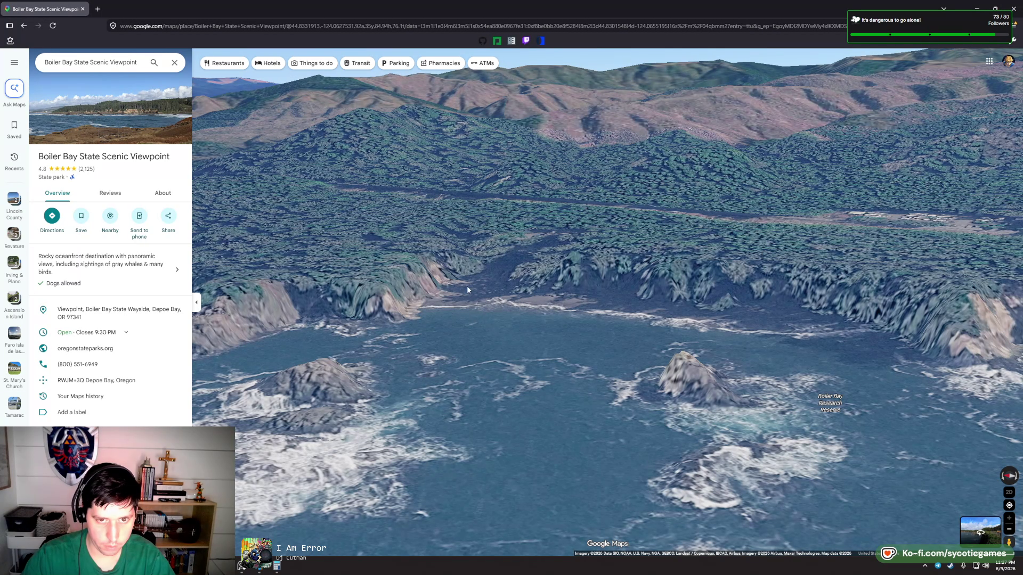
pyautogui.moveTo(498, 255); pyautogui.dragTo(501, 377)
pyautogui.scroll(3)
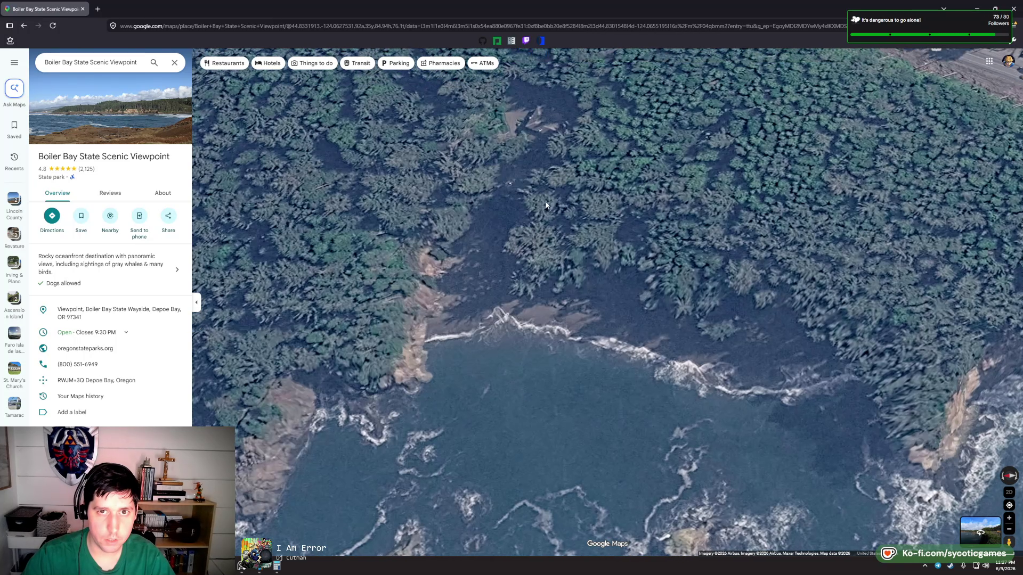
pyautogui.scroll(3)
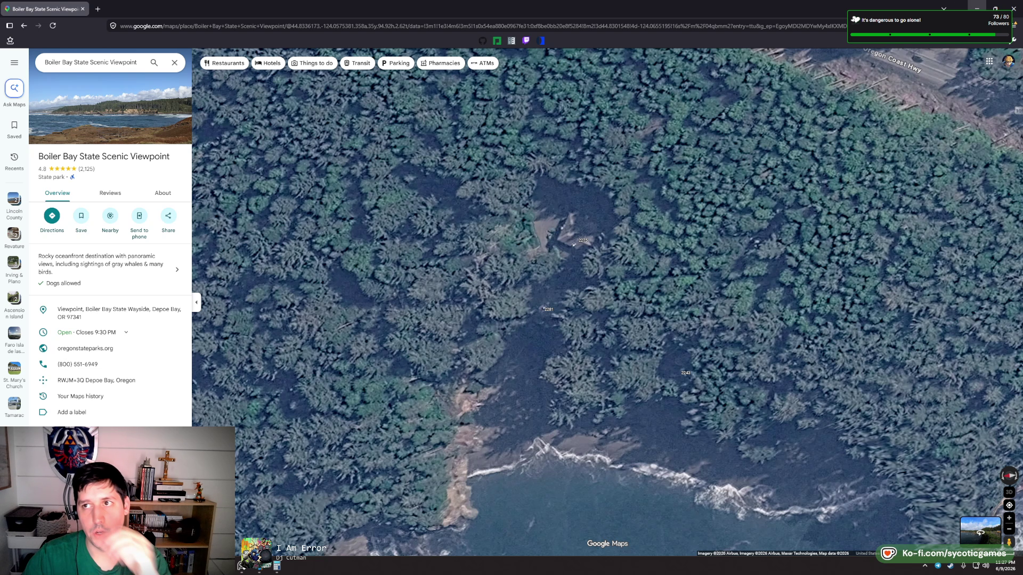
pyautogui.hotkey('alt', 'Tab')
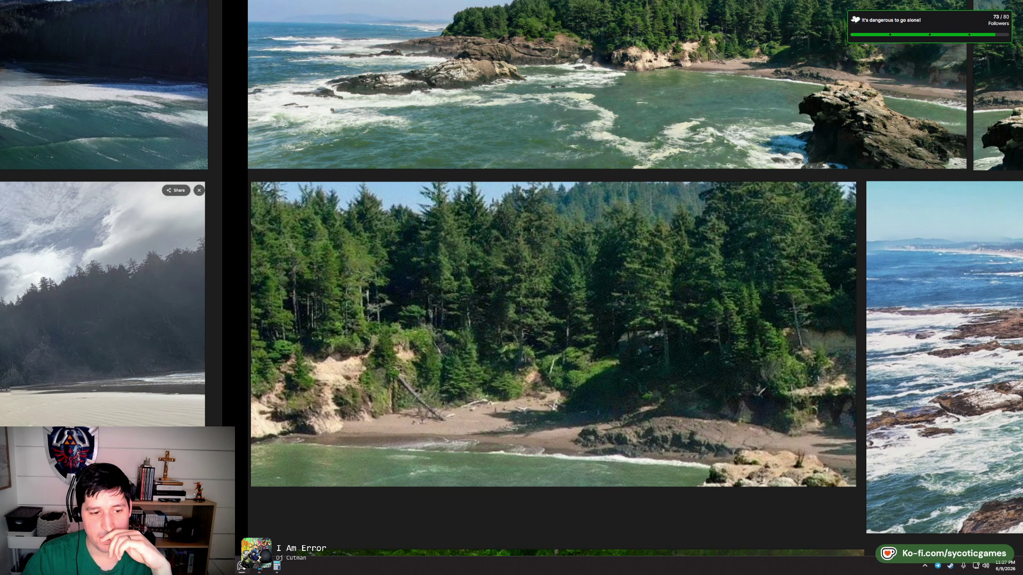
# - Back in Godot, select the Cliff3 wall and raise it upward
pyautogui.hotkey('alt', 'Tab')
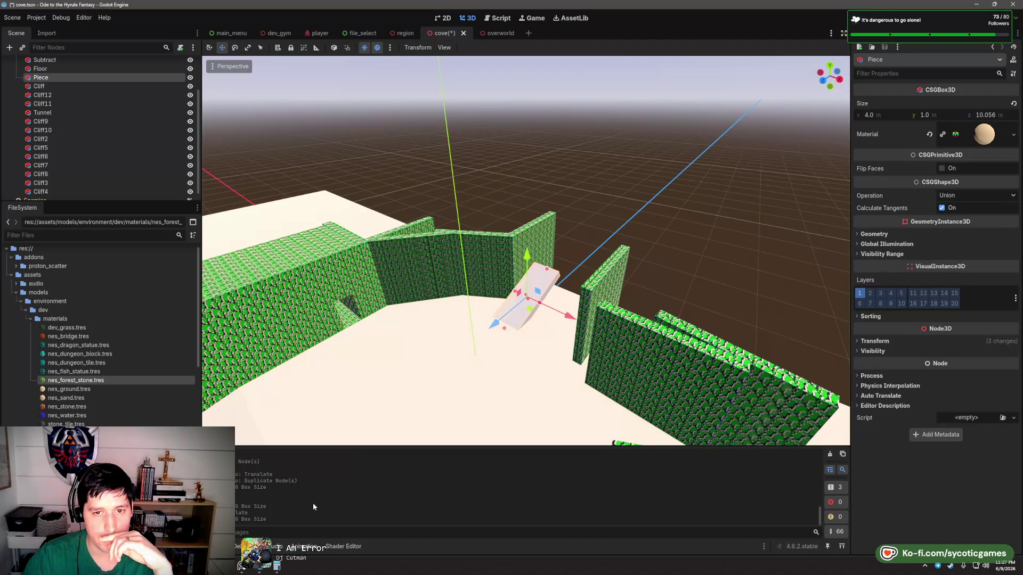
pyautogui.moveTo(475, 272); pyautogui.dragTo(459, 267)
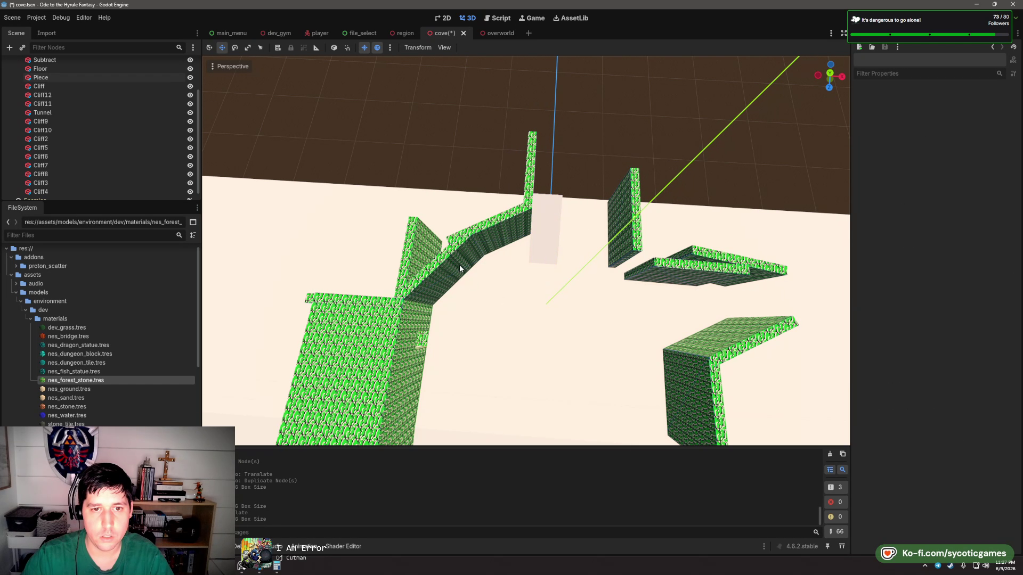
pyautogui.click(421, 287)
pyautogui.click(451, 266)
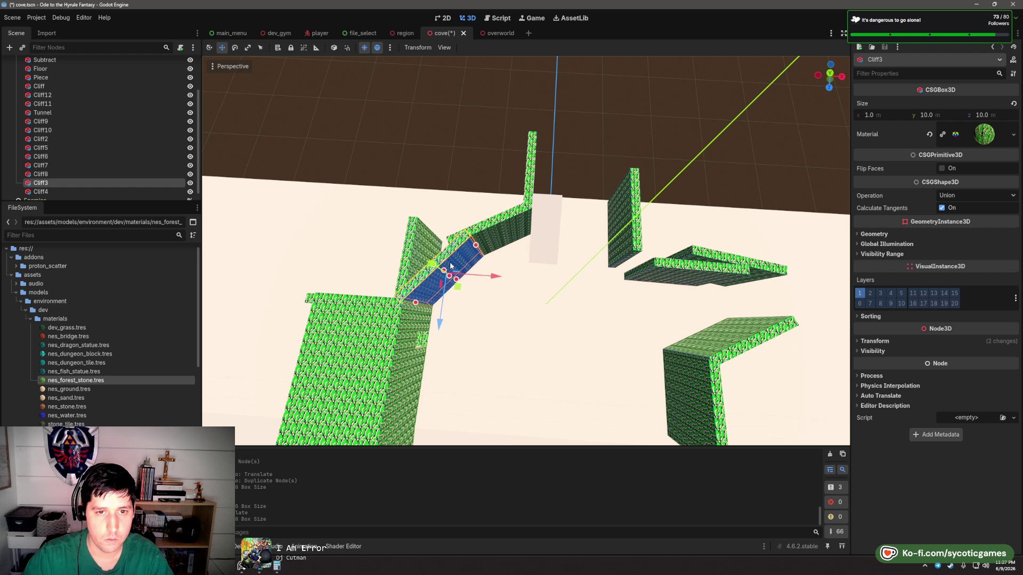
pyautogui.moveTo(459, 288); pyautogui.dragTo(468, 128)
# - Stretch Cliff3 into a wide slab of about 9.8 m
pyautogui.click(500, 232)
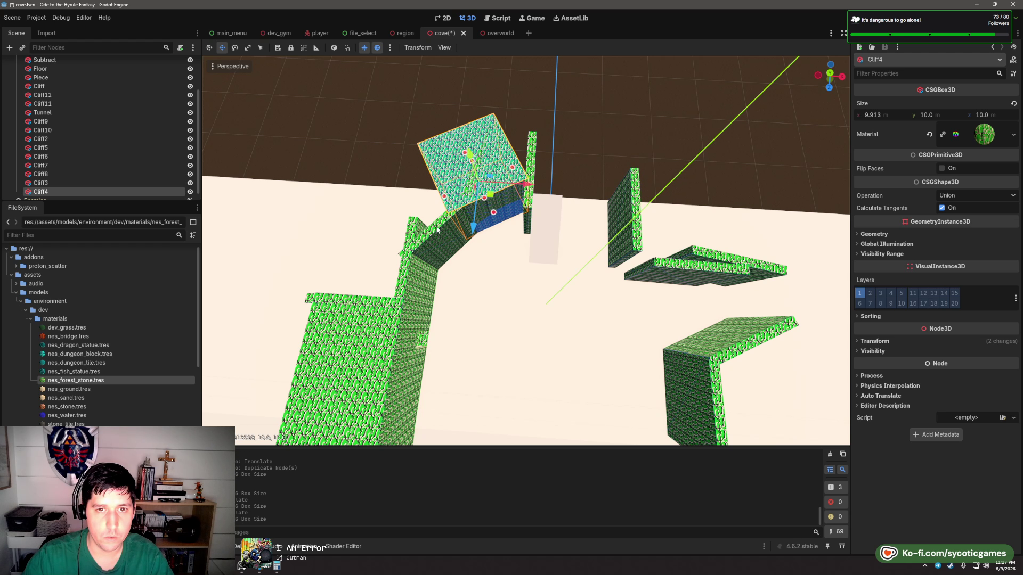
pyautogui.click(443, 235)
pyautogui.moveTo(444, 234); pyautogui.dragTo(413, 187)
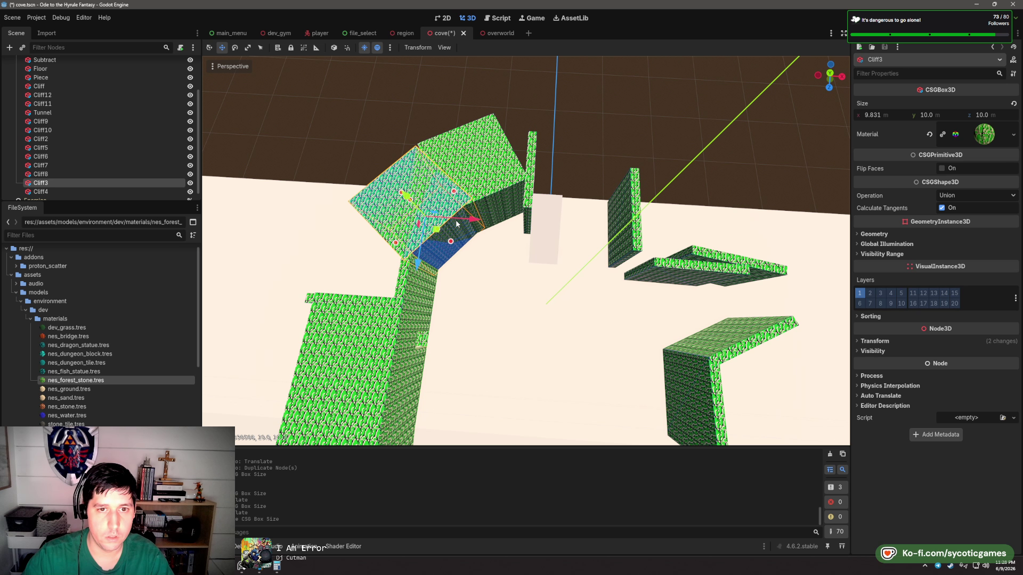
pyautogui.press('Escape')
# - Nudge the Cliff4 slab into place, then select and focus on Cliff5
pyautogui.click(490, 213)
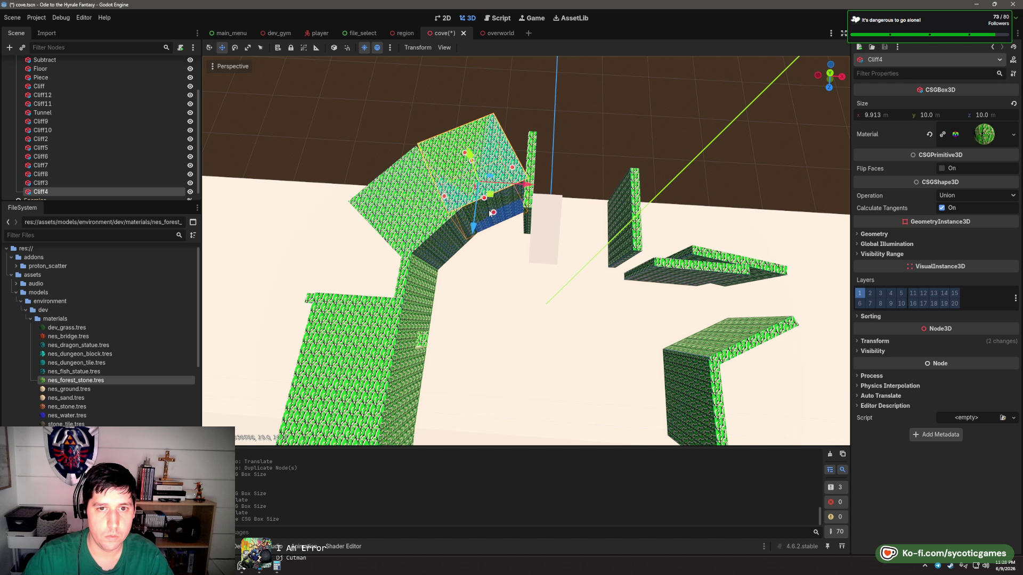
pyautogui.moveTo(491, 197); pyautogui.dragTo(445, 214)
pyautogui.click(532, 166)
pyautogui.press('f')
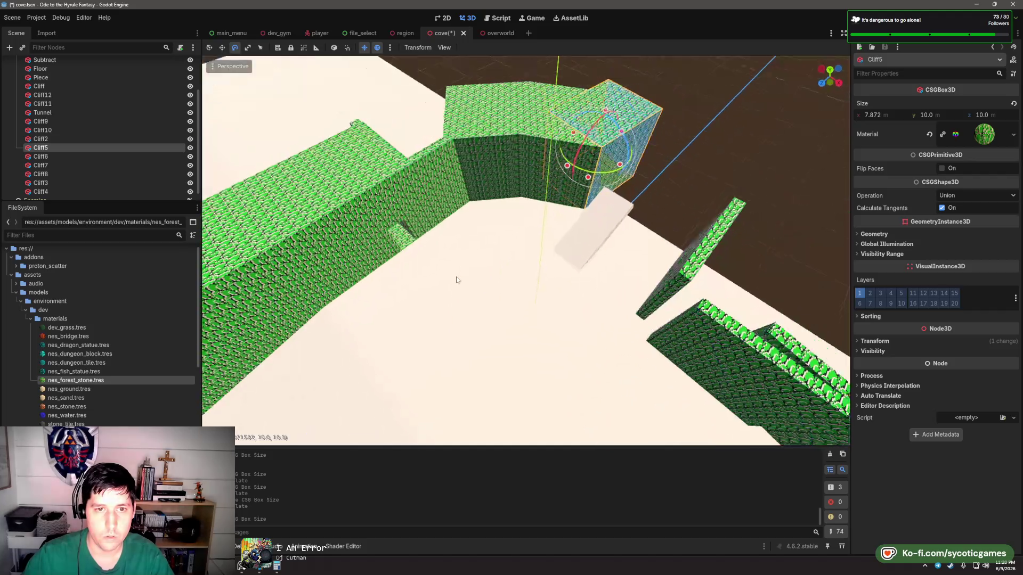
# - Widen Cliff2 to 9.257 m and lengthen its depth slightly
pyautogui.click(445, 176)
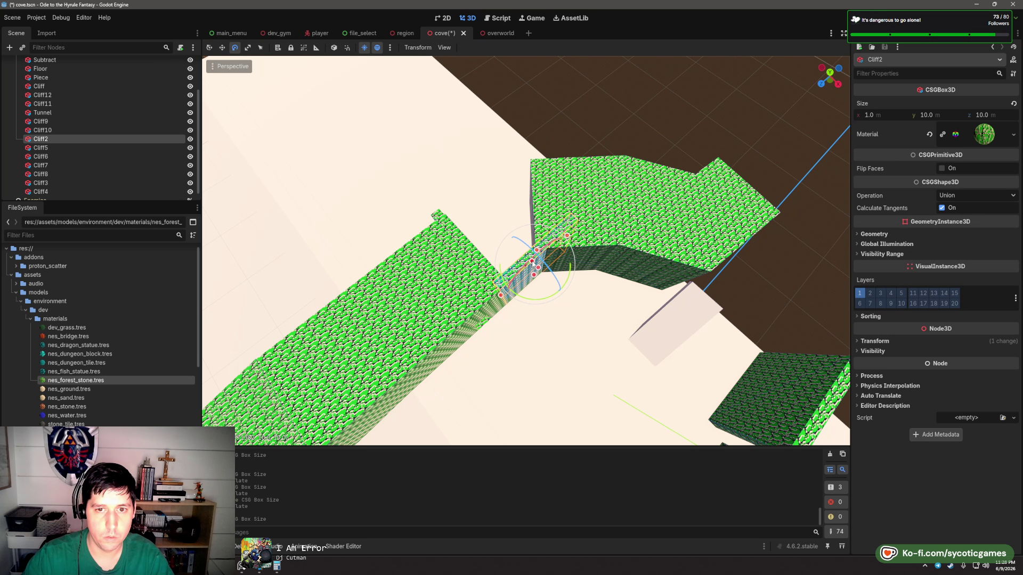
pyautogui.moveTo(532, 263); pyautogui.dragTo(476, 224)
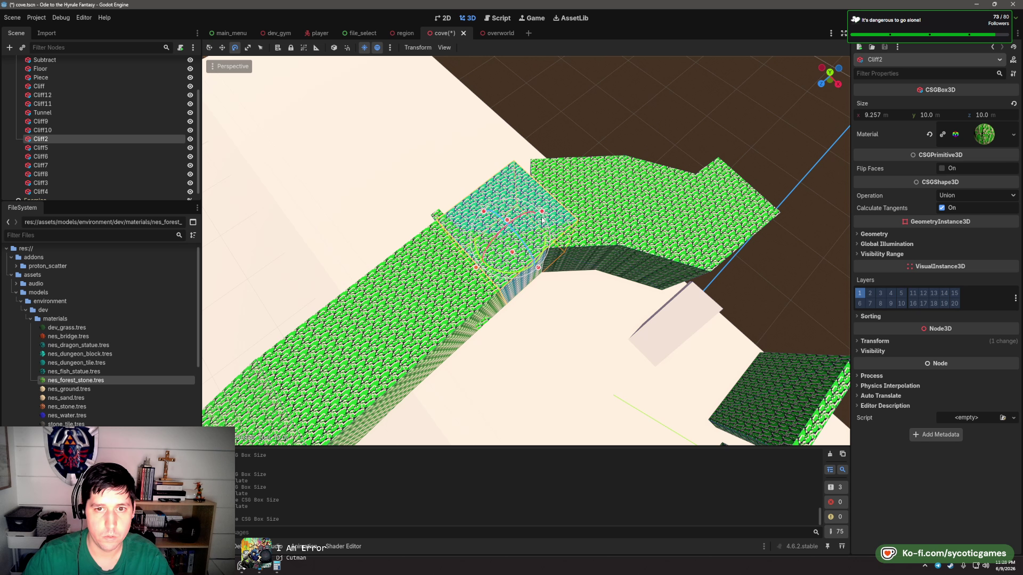
pyautogui.moveTo(550, 205); pyautogui.dragTo(557, 202)
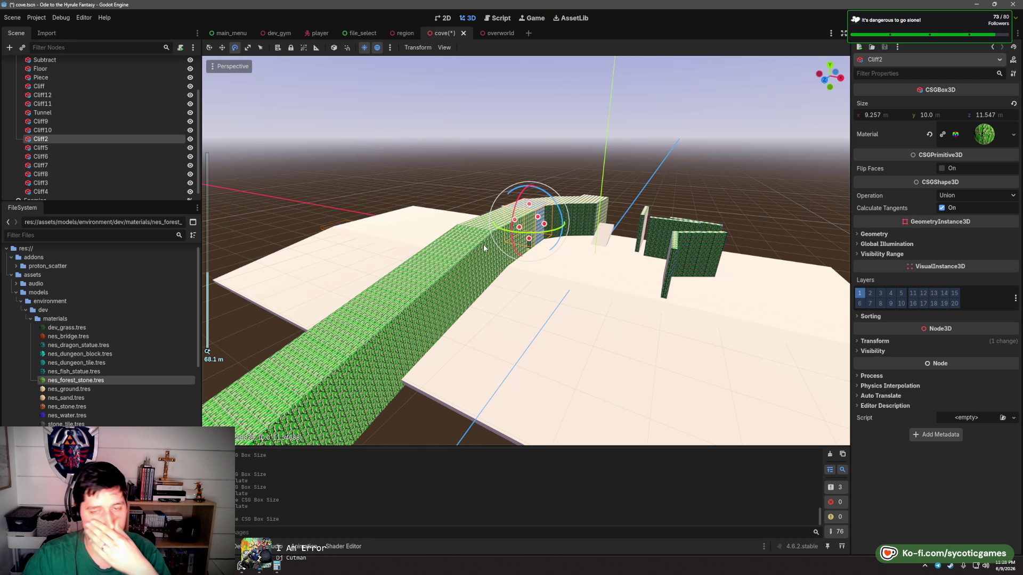
pyautogui.moveTo(484, 244); pyautogui.dragTo(421, 283)
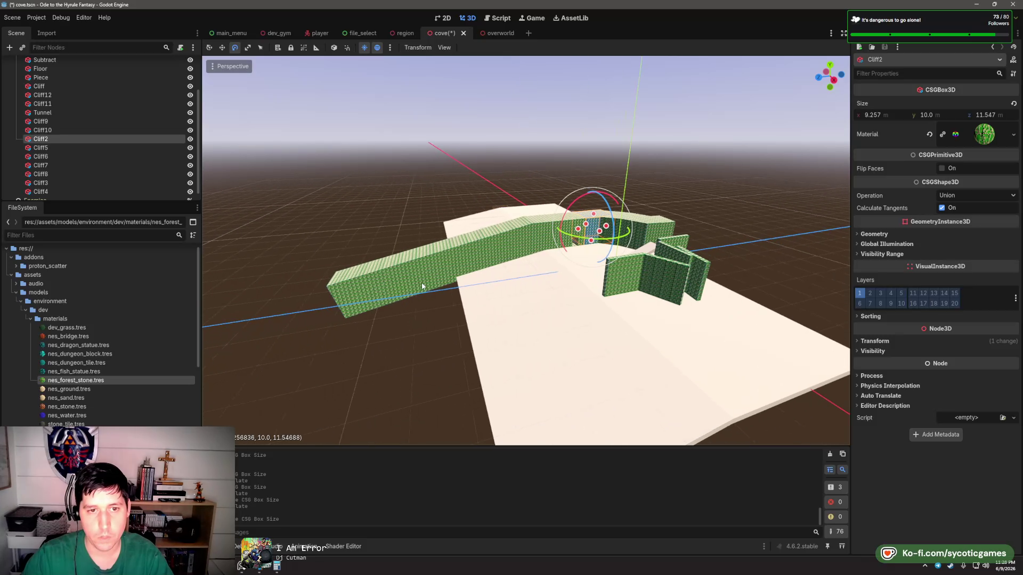
# - Check the long Cliff12 wall, then select and focus on the Piece platform box
pyautogui.click(369, 297)
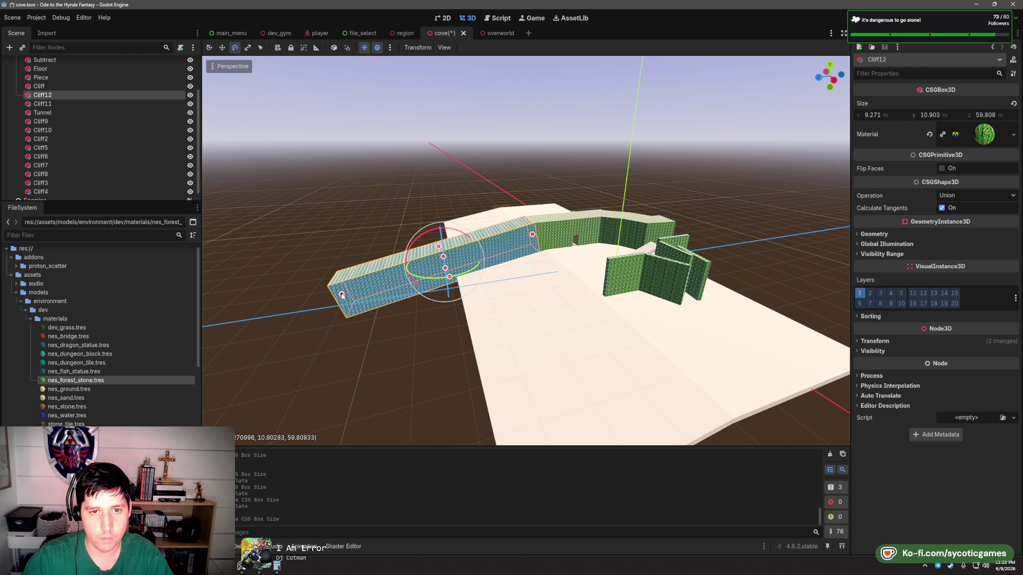
pyautogui.moveTo(342, 296); pyautogui.dragTo(557, 283)
pyautogui.scroll(3)
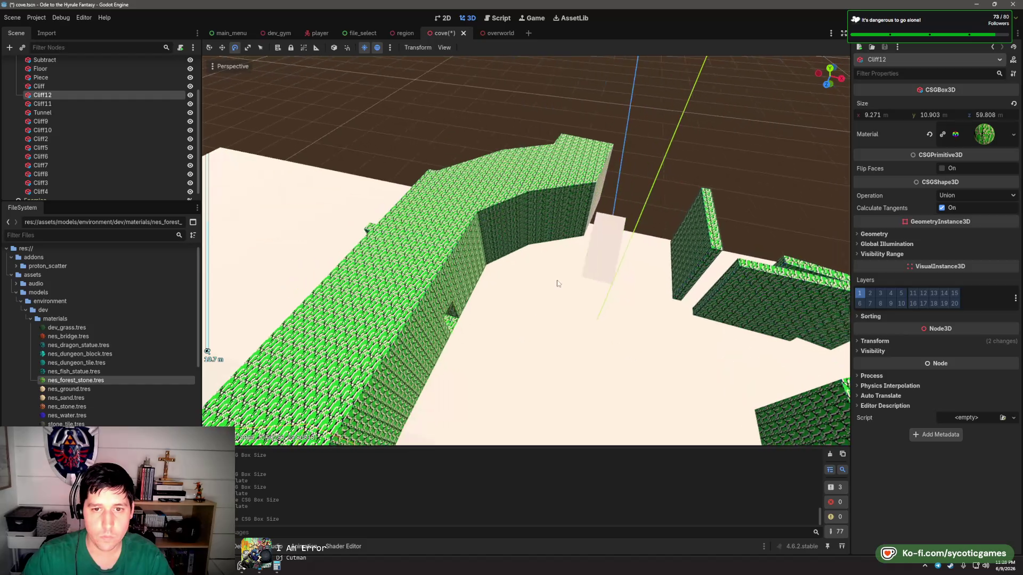
pyautogui.click(607, 256)
pyautogui.press('f')
pyautogui.moveTo(613, 262); pyautogui.dragTo(396, 238)
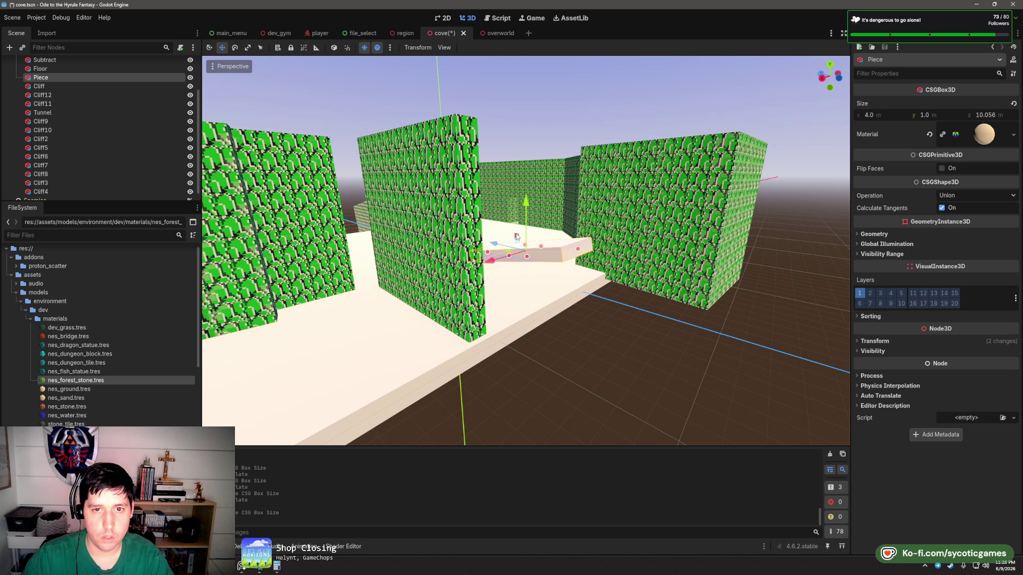
# - Move the Piece slab forward and size it to 8.196 × 18.601 m so it juts between the cliffs
pyautogui.moveTo(515, 234); pyautogui.dragTo(498, 272)
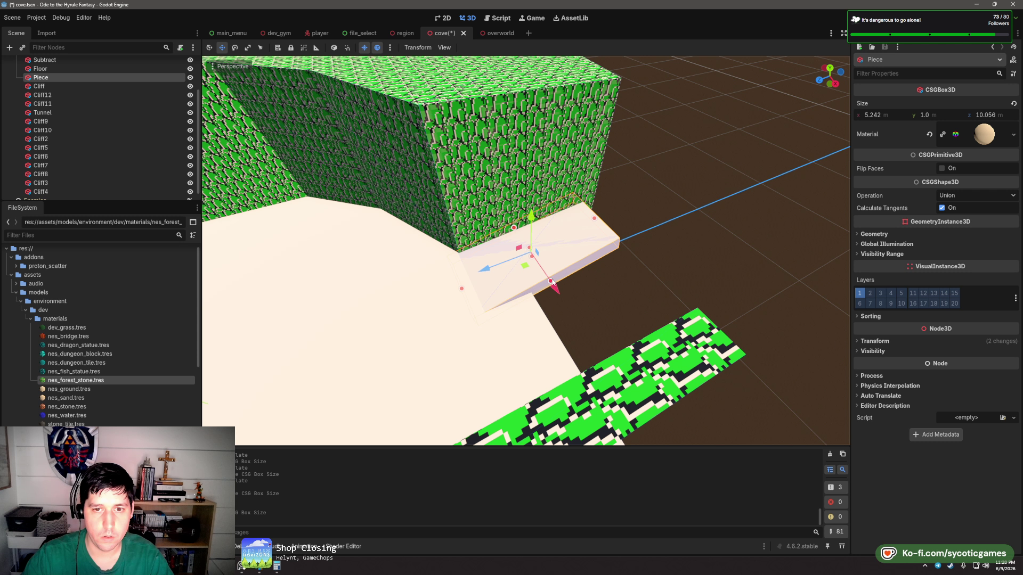
pyautogui.moveTo(567, 295); pyautogui.dragTo(507, 286)
pyautogui.click(449, 308)
pyautogui.click(505, 279)
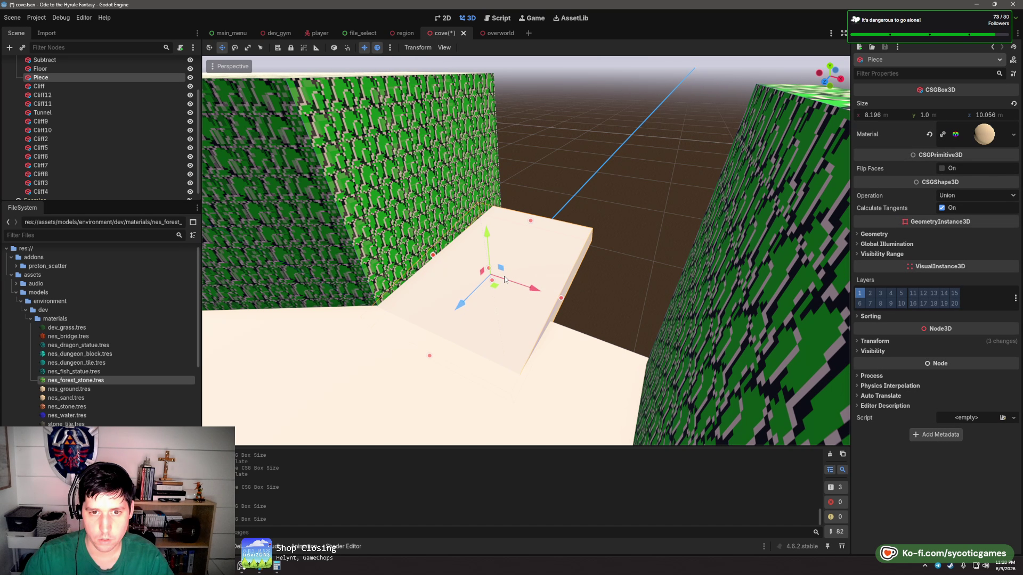
pyautogui.moveTo(582, 250); pyautogui.dragTo(609, 219)
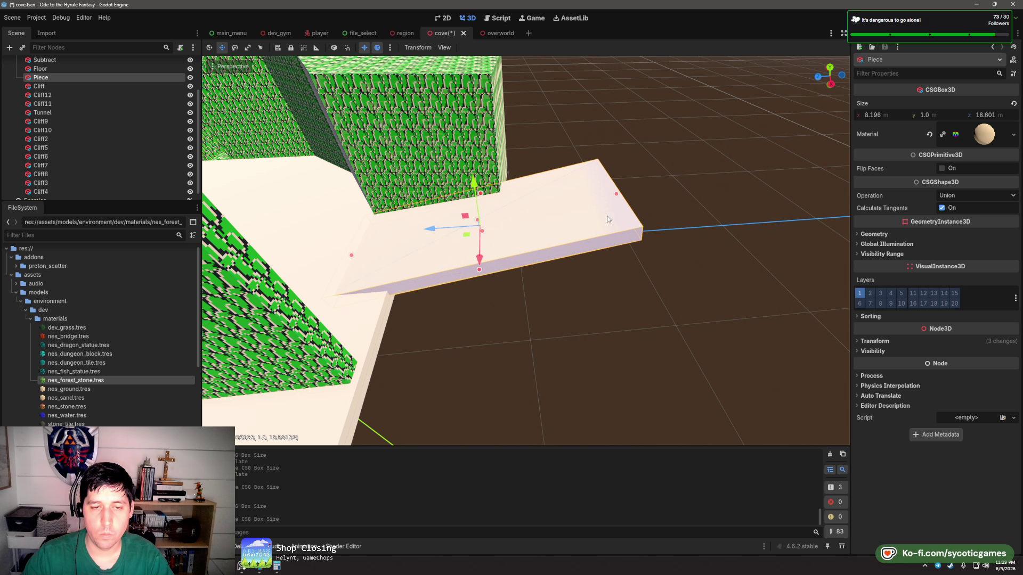
pyautogui.scroll(3)
pyautogui.scroll(-3)
# - Slide the thin Cliff6 wall to the right beside Cliff5
pyautogui.click(477, 266)
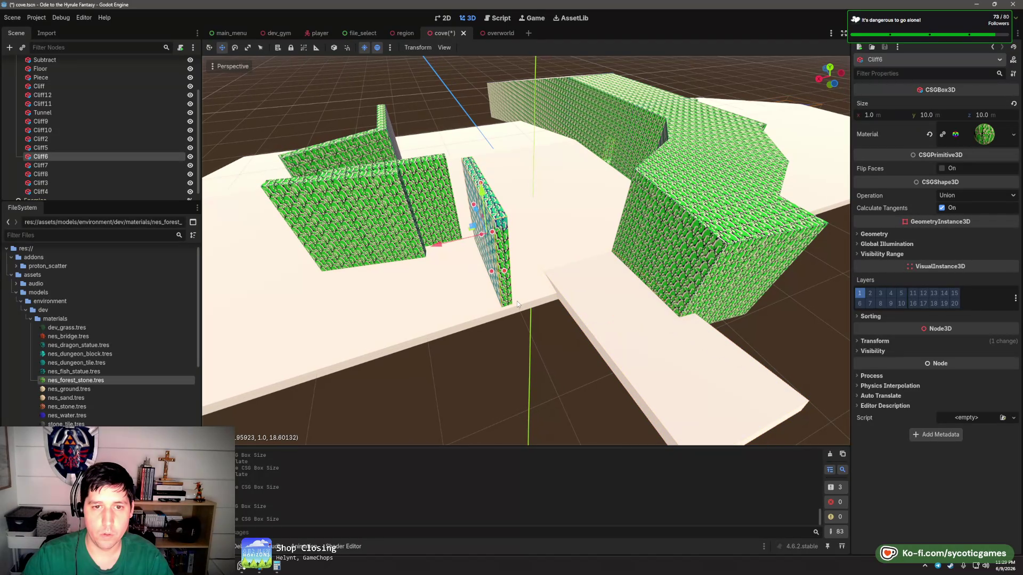
pyautogui.moveTo(498, 265); pyautogui.dragTo(513, 245)
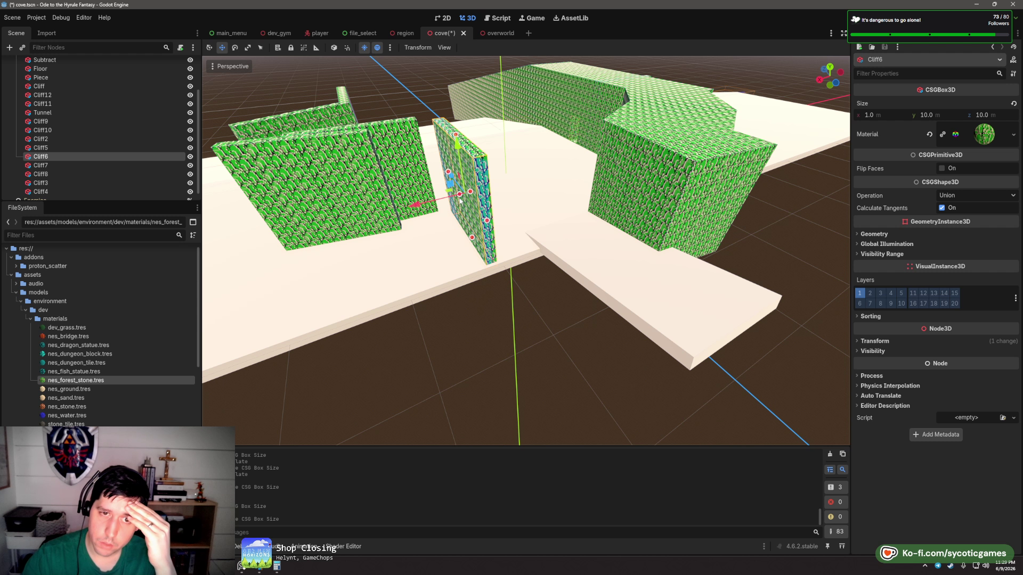
pyautogui.moveTo(449, 197); pyautogui.dragTo(531, 224)
pyautogui.moveTo(639, 267); pyautogui.dragTo(506, 238)
# - Lengthen the Cliff6 panel to about 18.6 m
pyautogui.click(558, 178)
pyautogui.press('Escape')
pyautogui.click(543, 185)
pyautogui.press('Escape')
pyautogui.click(503, 182)
pyautogui.click(514, 154)
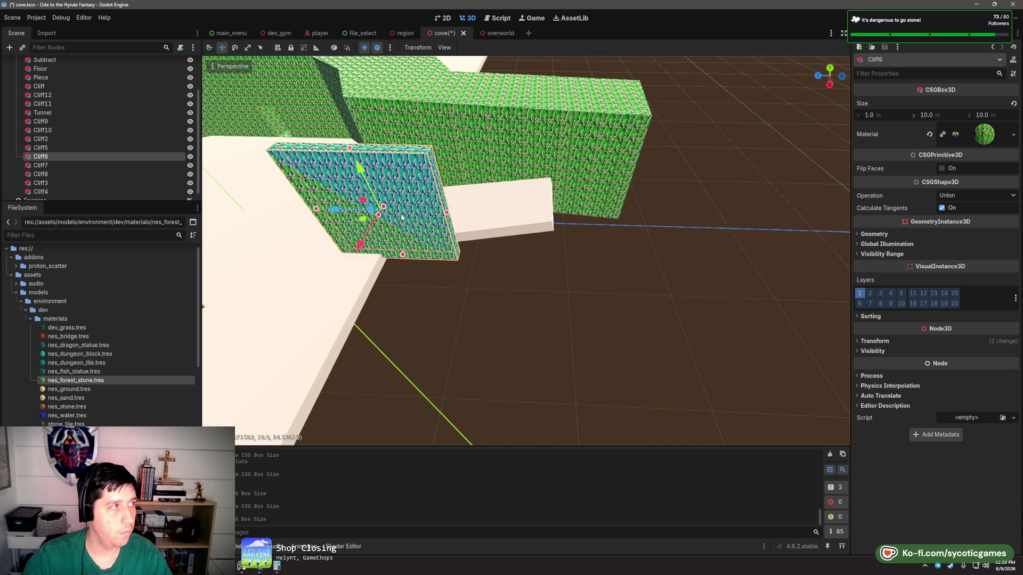
pyautogui.moveTo(447, 212); pyautogui.dragTo(588, 259)
# - Trim Cliff6 slightly so it is about 17.84 m deep
pyautogui.click(601, 233)
pyautogui.click(658, 297)
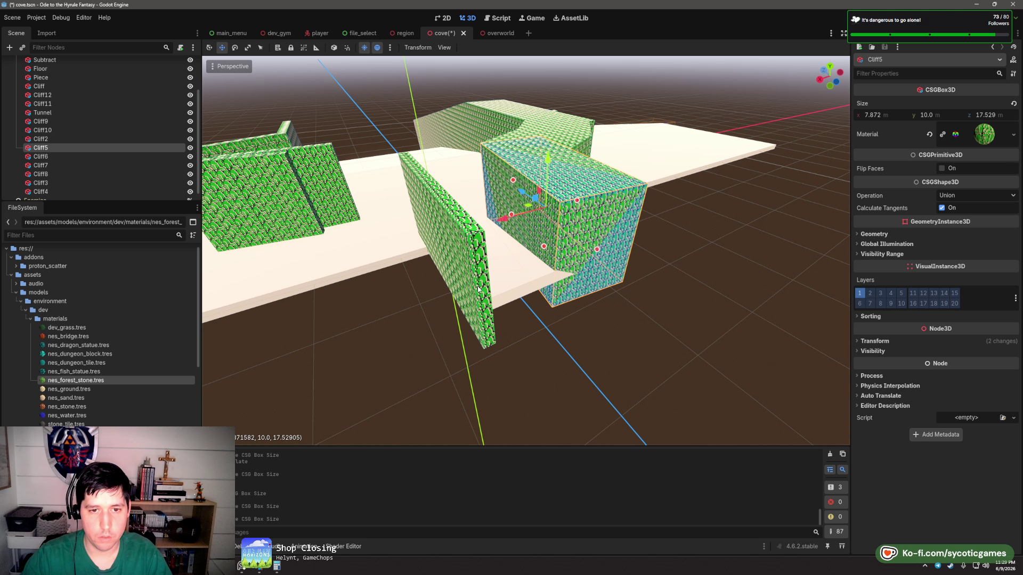
pyautogui.click(478, 289)
pyautogui.moveTo(478, 290); pyautogui.dragTo(475, 293)
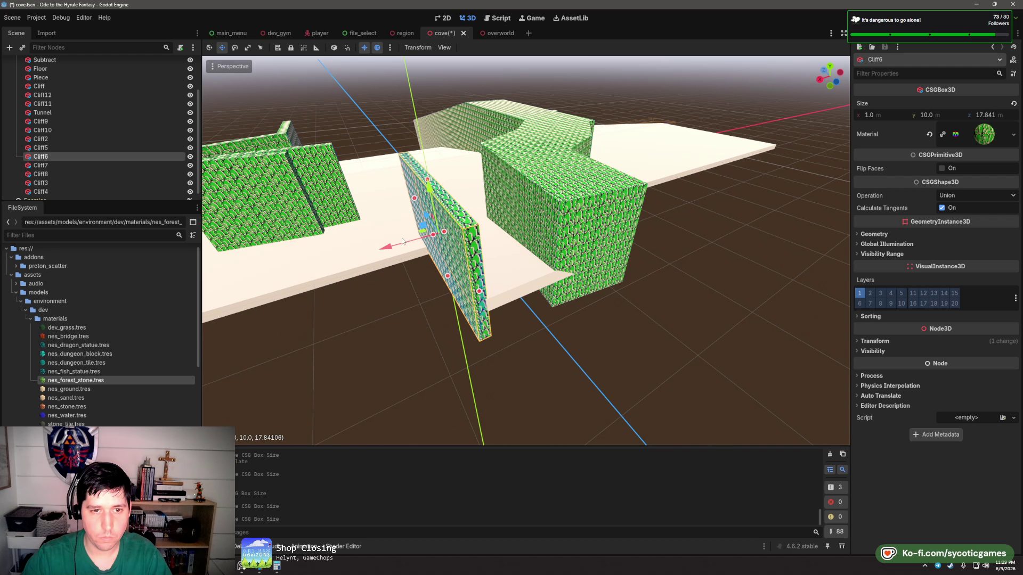
pyautogui.click(395, 219)
pyautogui.click(413, 229)
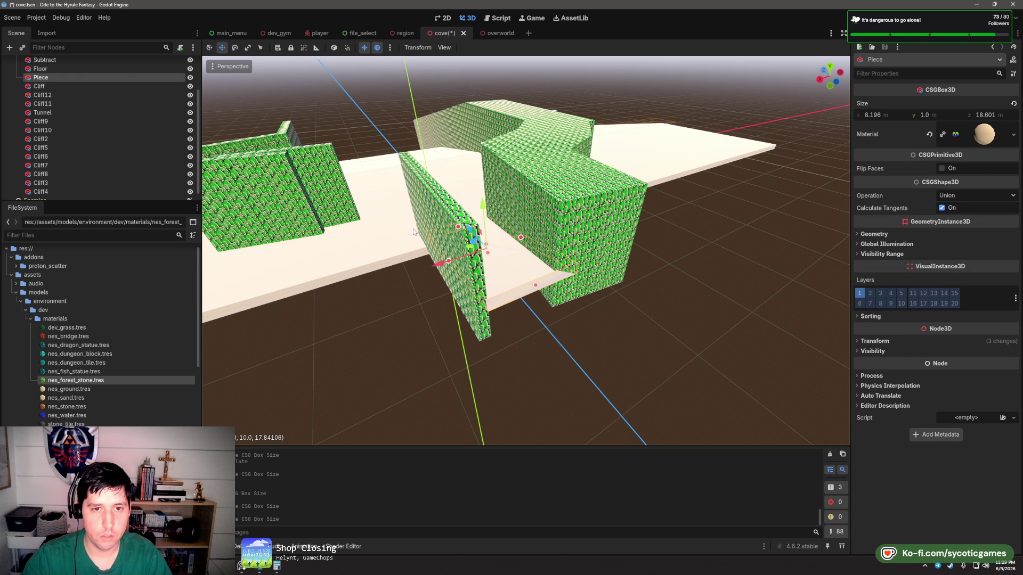
pyautogui.click(411, 229)
pyautogui.moveTo(357, 252); pyautogui.dragTo(323, 201)
# - Duplicate the Floor slab as Floor2, move it right and set its width to 32 m
pyautogui.scroll(3)
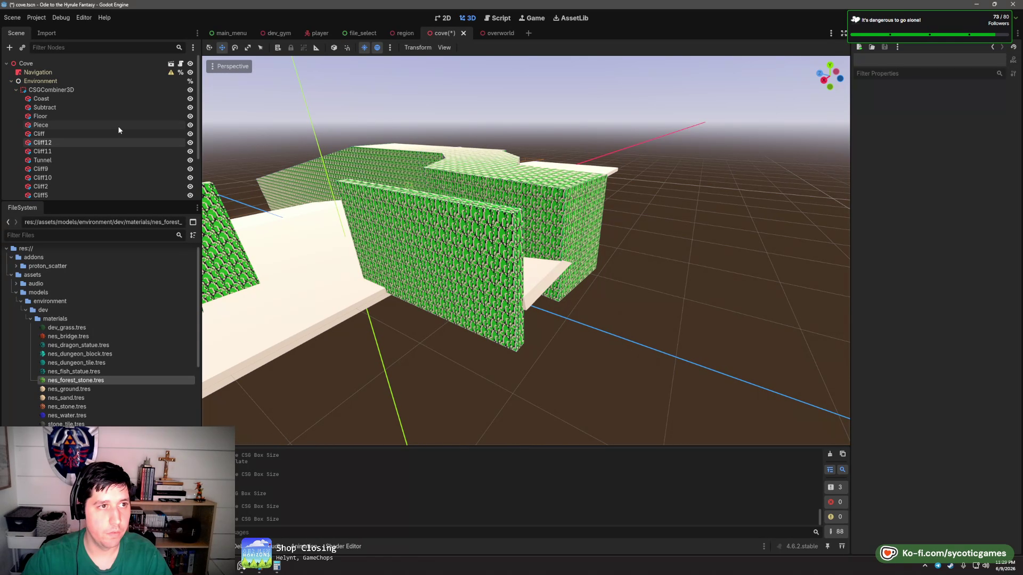
pyautogui.doubleClick(73, 117)
pyautogui.hotkey('ctrl', 'd')
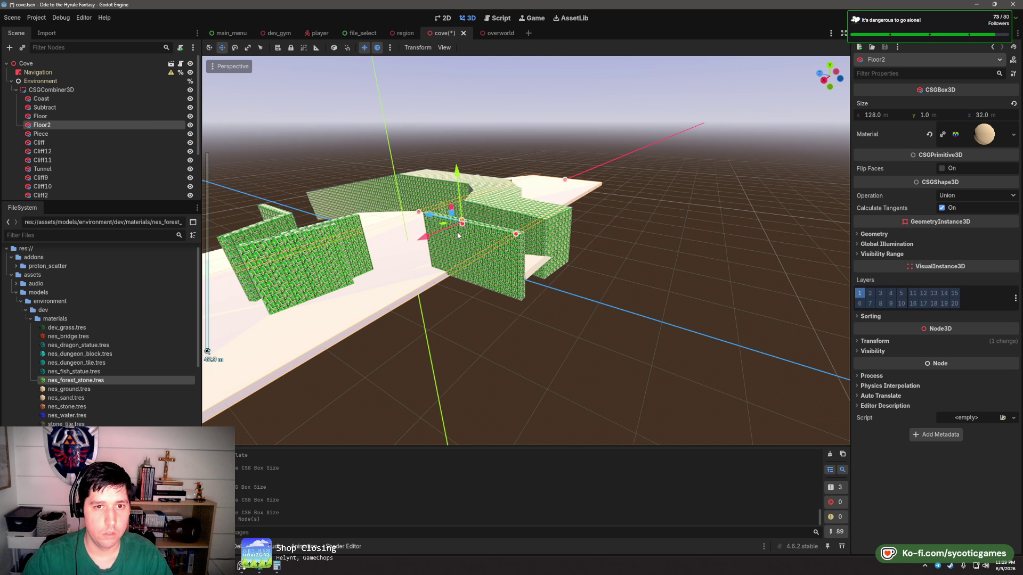
pyautogui.moveTo(392, 217); pyautogui.dragTo(600, 204)
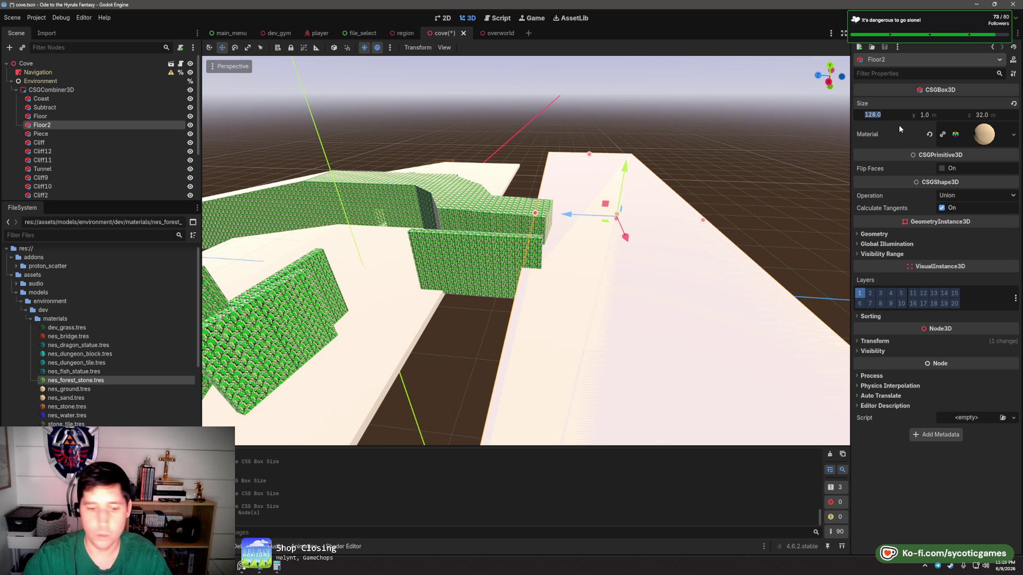
pyautogui.write('32')
pyautogui.press('Tab')
# - Inspect Floor2 from low and flat angles, then select the Cliff5 wall block
pyautogui.moveTo(692, 266); pyautogui.dragTo(622, 195)
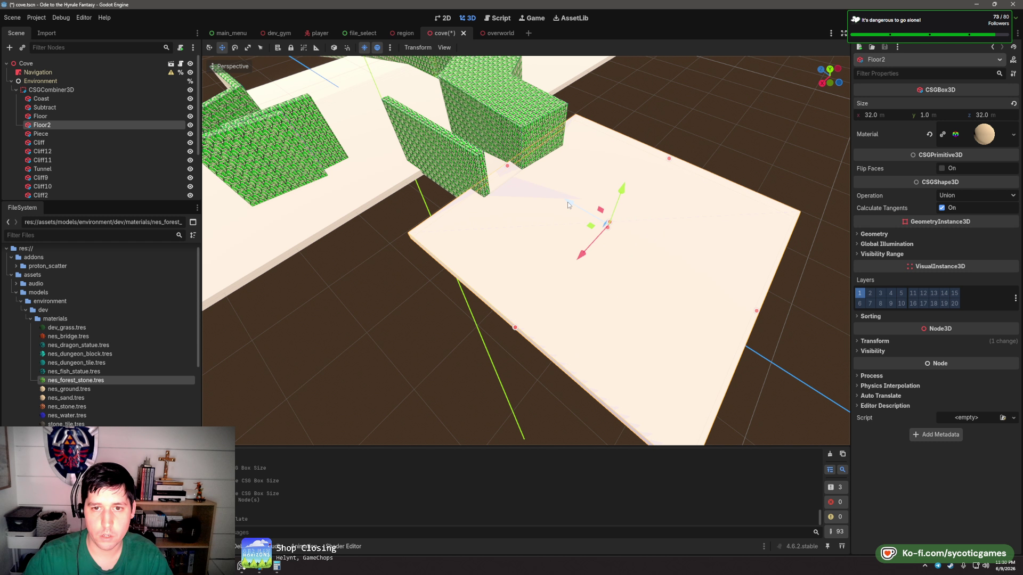
pyautogui.moveTo(562, 224); pyautogui.dragTo(532, 219)
pyautogui.scroll(-3)
pyautogui.moveTo(527, 316); pyautogui.dragTo(595, 235)
pyautogui.click(562, 277)
pyautogui.moveTo(453, 177); pyautogui.dragTo(561, 240)
pyautogui.click(612, 373)
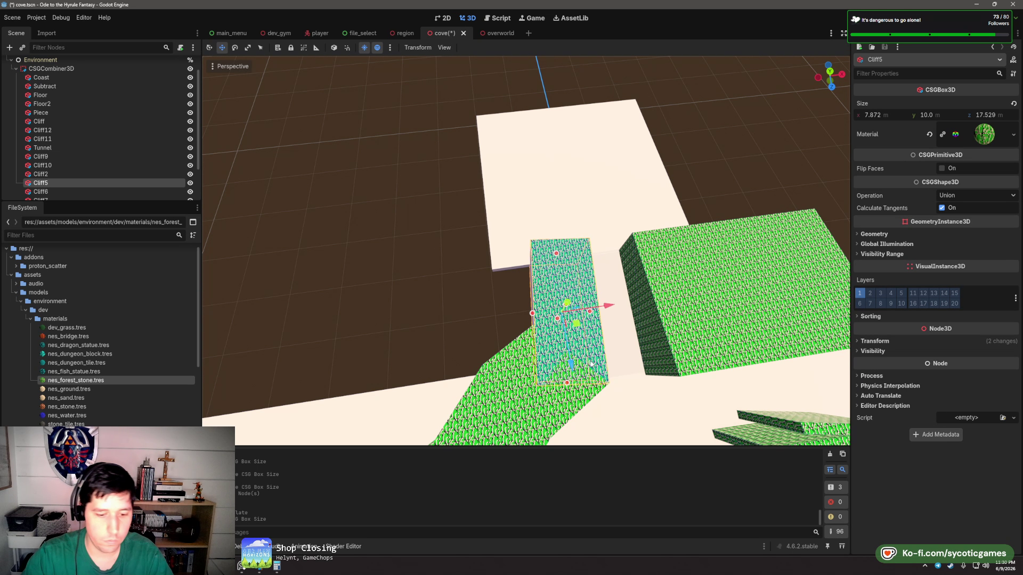
# - Copy Cliff5 as Cliff13 rotated 90°, then copy it as Cliff14 turned into place at Floor2's edge
pyautogui.hotkey('ctrl', 'd')
pyautogui.moveTo(583, 345); pyautogui.dragTo(521, 260)
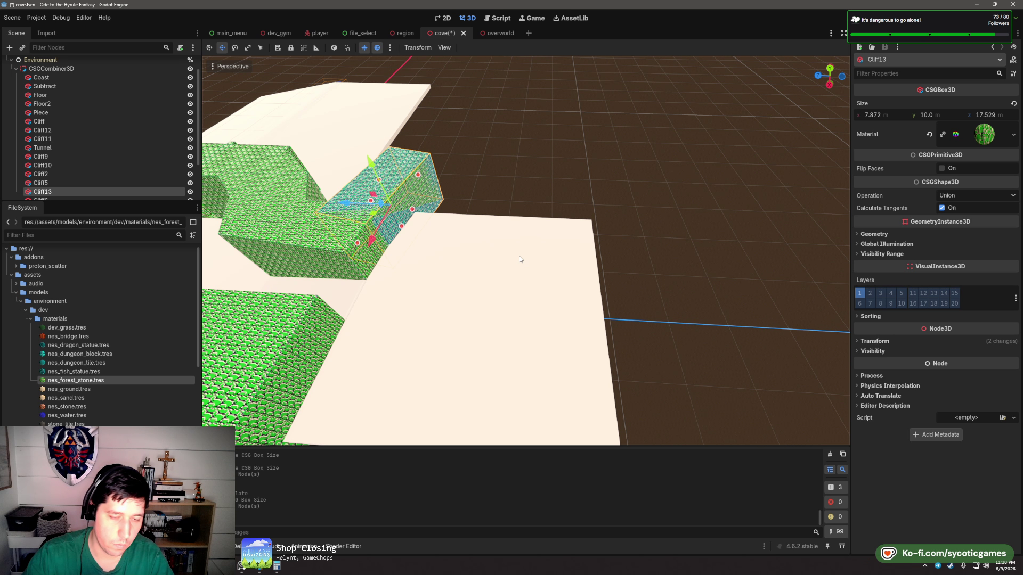
pyautogui.hotkey('ctrl', 'd')
pyautogui.moveTo(377, 216); pyautogui.dragTo(605, 305)
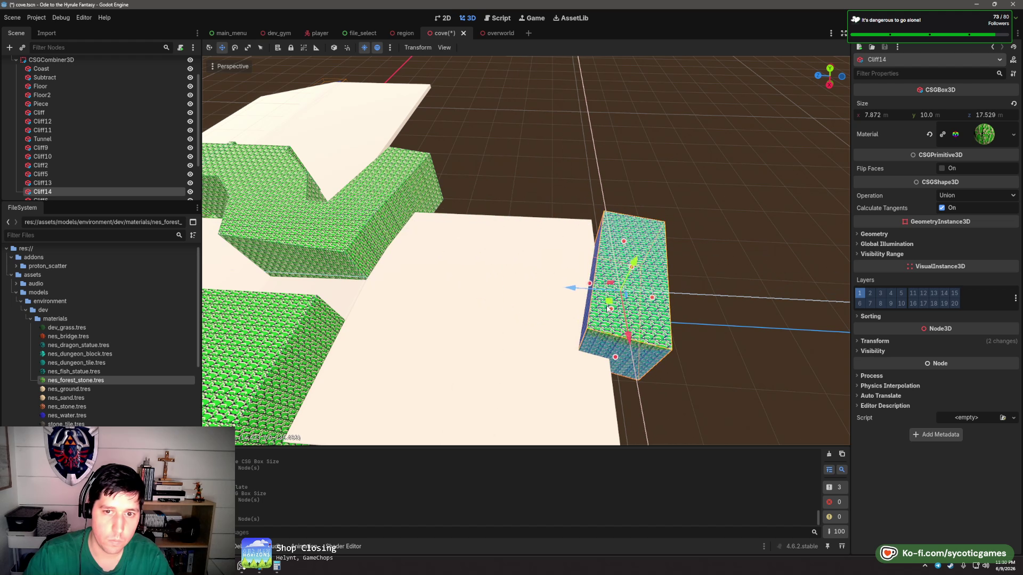
pyautogui.press('e')
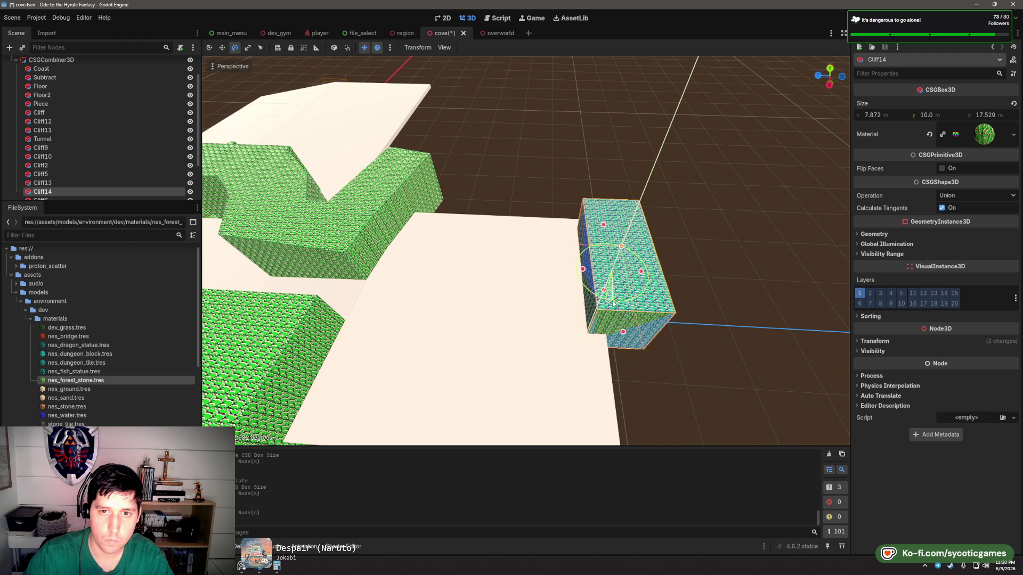
pyautogui.moveTo(563, 297); pyautogui.dragTo(598, 295)
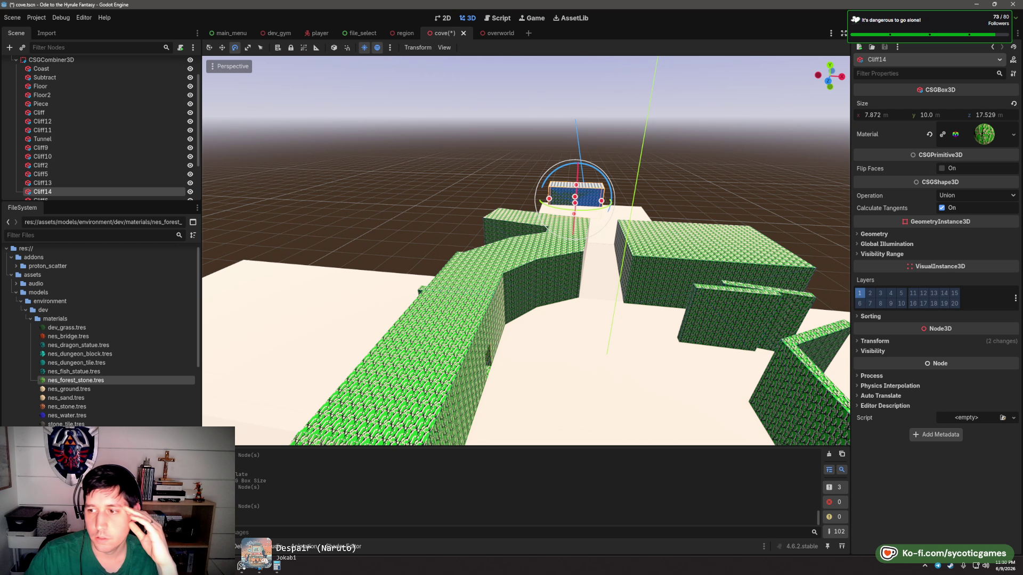
pyautogui.moveTo(648, 283); pyautogui.dragTo(515, 269)
# - Raise the Floor2 slab upward
pyautogui.click(517, 271)
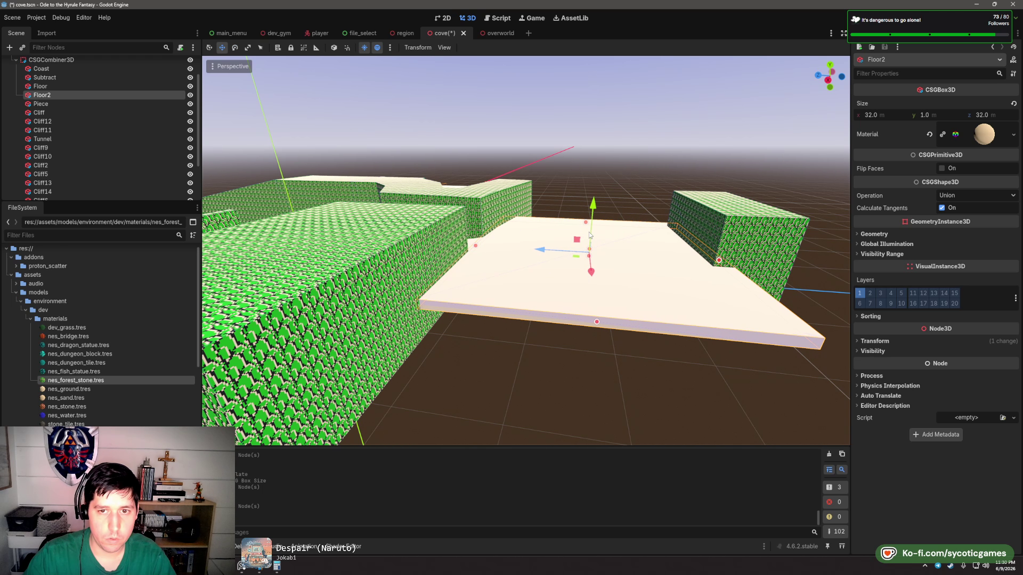
pyautogui.moveTo(589, 235); pyautogui.dragTo(593, 164)
pyautogui.scroll(3)
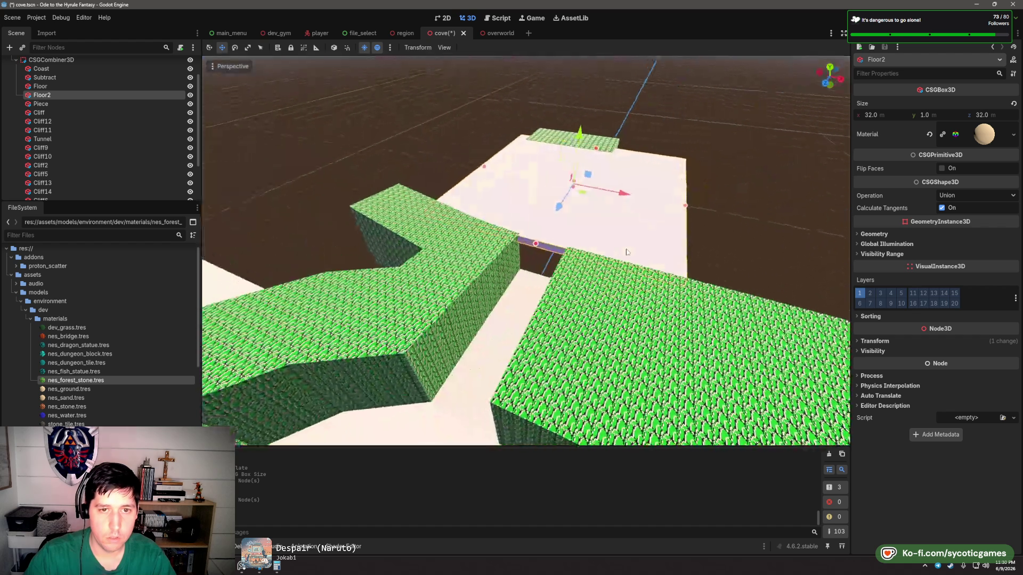
# - Duplicate Piece as Piece2, lower it slightly and shorten it to 7.56 m deep
pyautogui.click(569, 251)
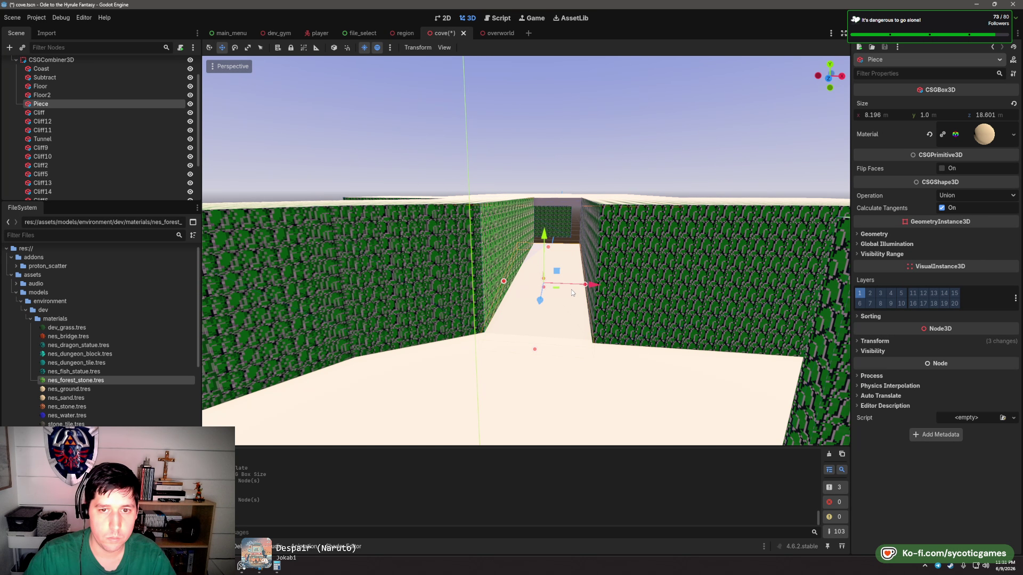
pyautogui.press('f')
pyautogui.moveTo(562, 305); pyautogui.dragTo(610, 302)
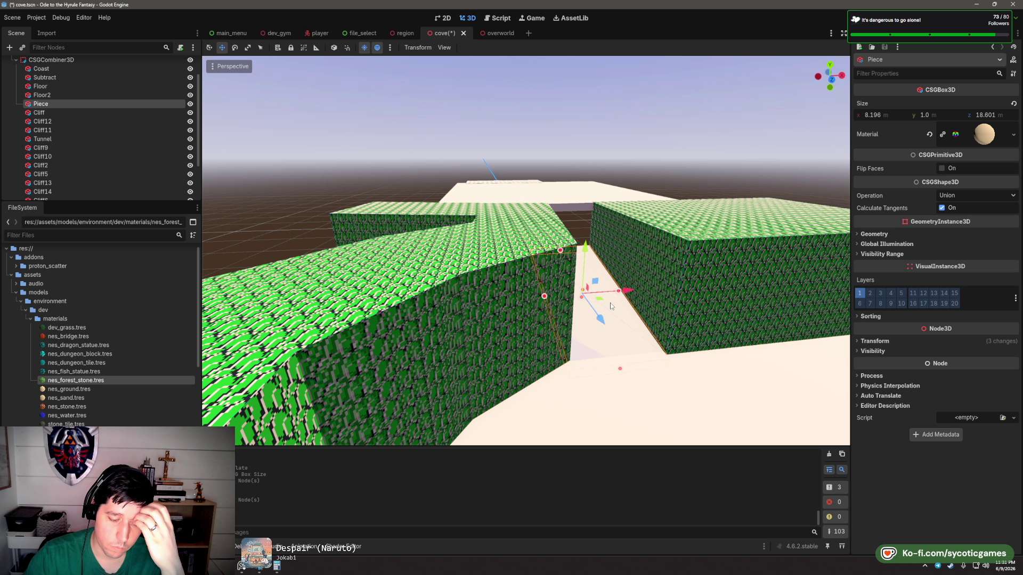
pyautogui.click(610, 303)
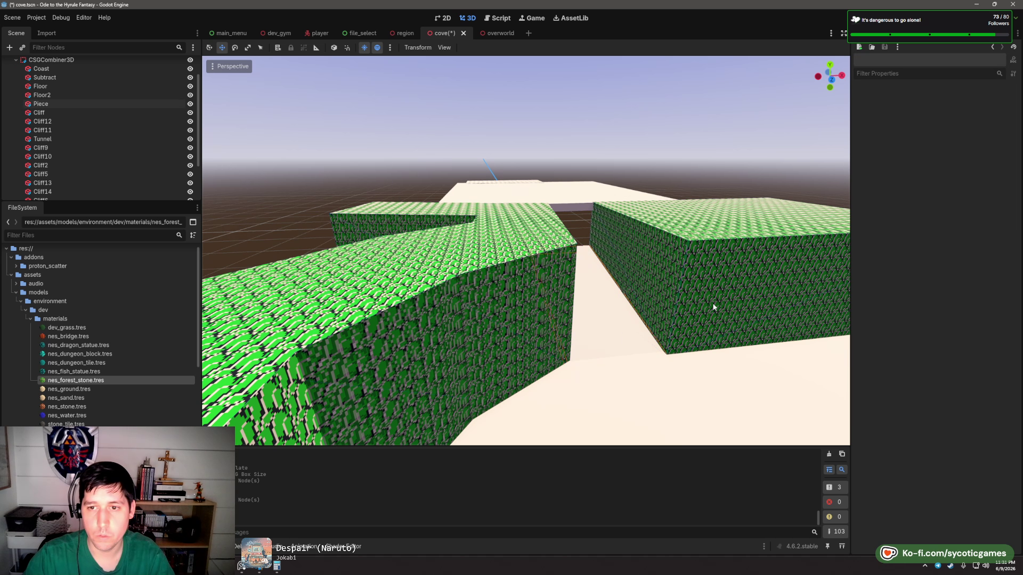
pyautogui.moveTo(610, 303); pyautogui.dragTo(649, 267)
pyautogui.click(525, 299)
pyautogui.hotkey('ctrl', 'd')
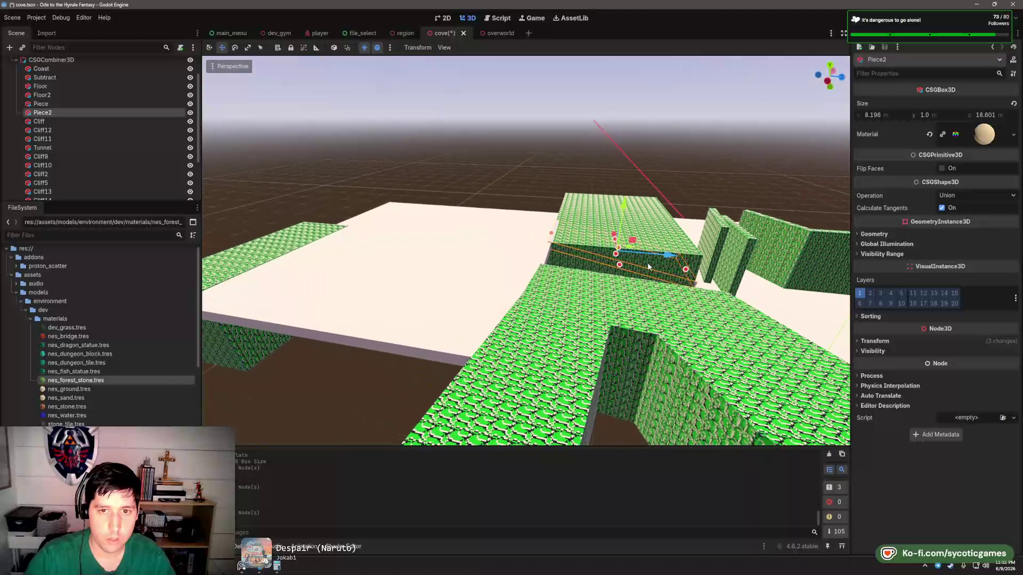
pyautogui.scroll(3)
pyautogui.moveTo(617, 204); pyautogui.dragTo(617, 205)
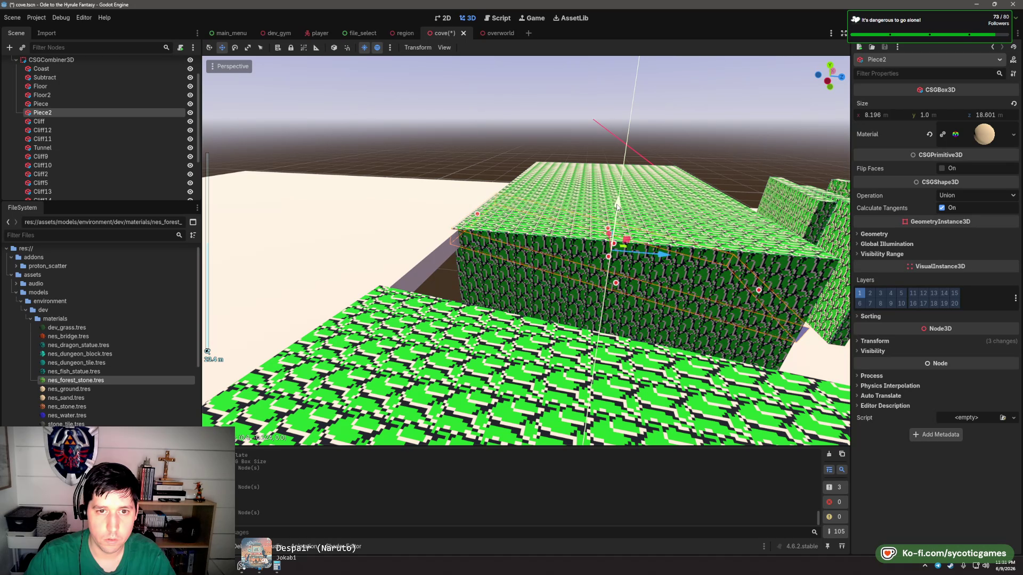
pyautogui.moveTo(758, 294); pyautogui.dragTo(546, 263)
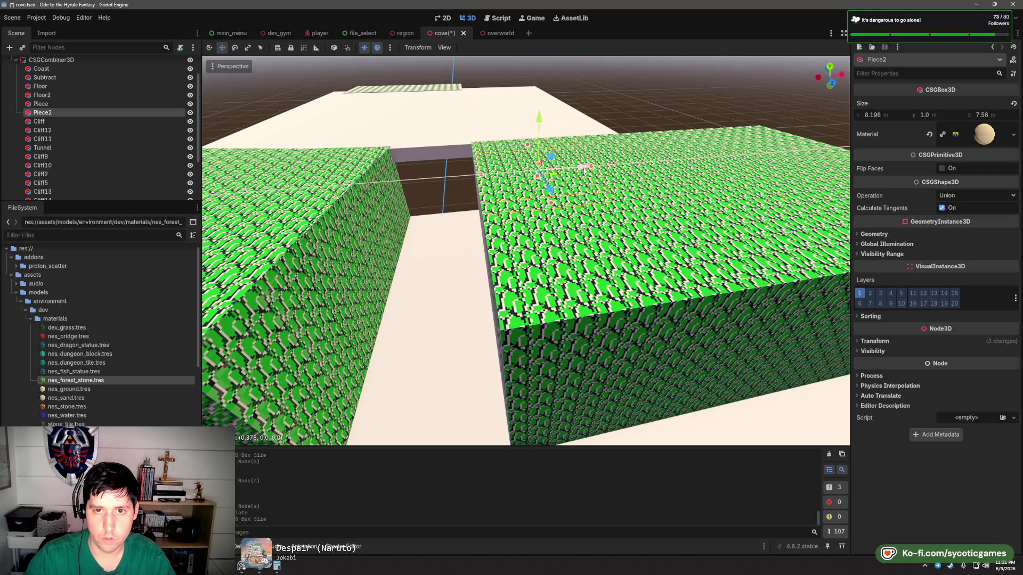
pyautogui.scroll(-3)
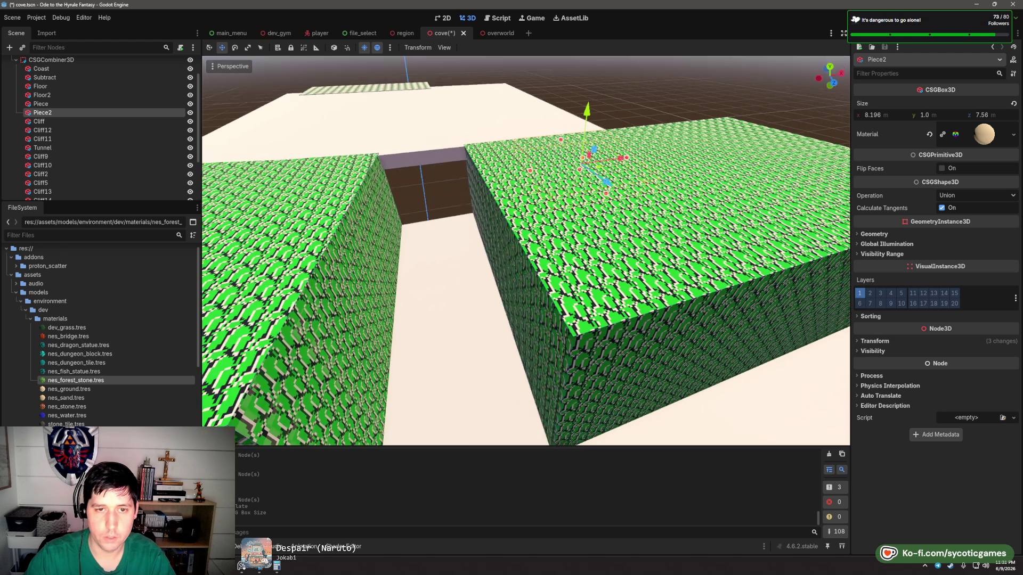
pyautogui.click(455, 304)
# - Shorten the original Piece walkway to 8.361 m, exposing the ground below
pyautogui.scroll(3)
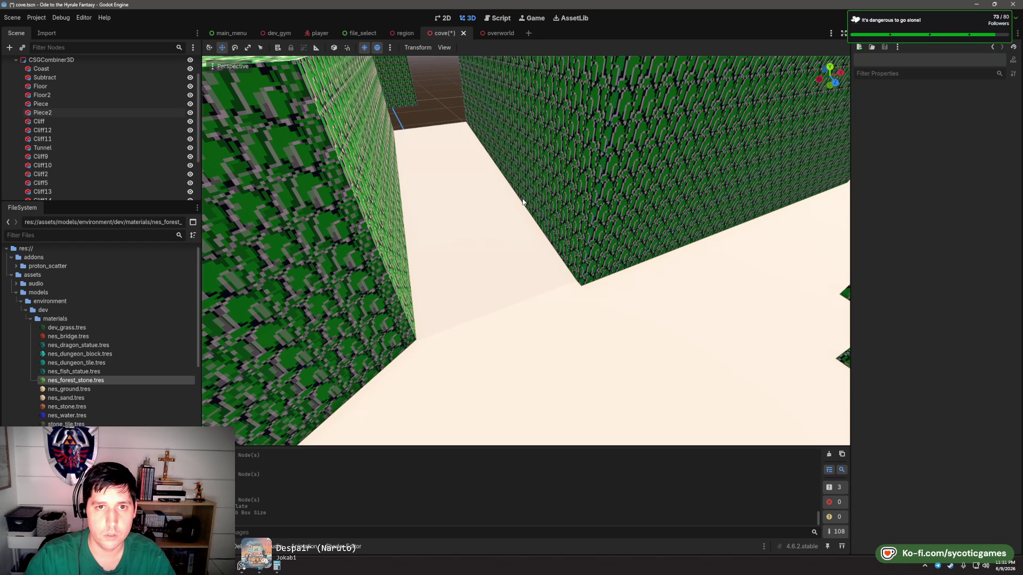
pyautogui.scroll(-3)
pyautogui.click(474, 228)
pyautogui.moveTo(645, 260); pyautogui.dragTo(645, 230)
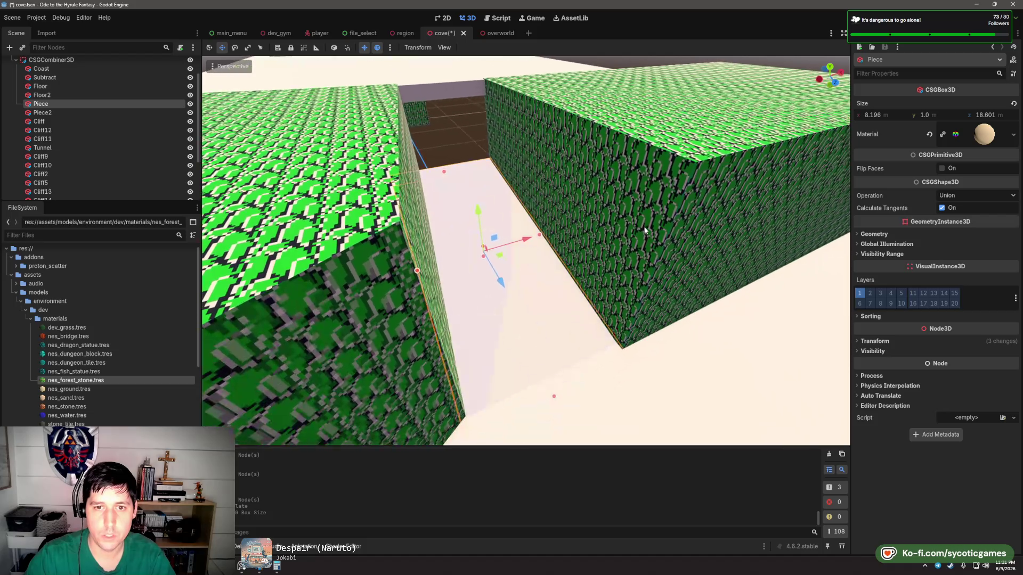
pyautogui.moveTo(449, 171); pyautogui.dragTo(520, 263)
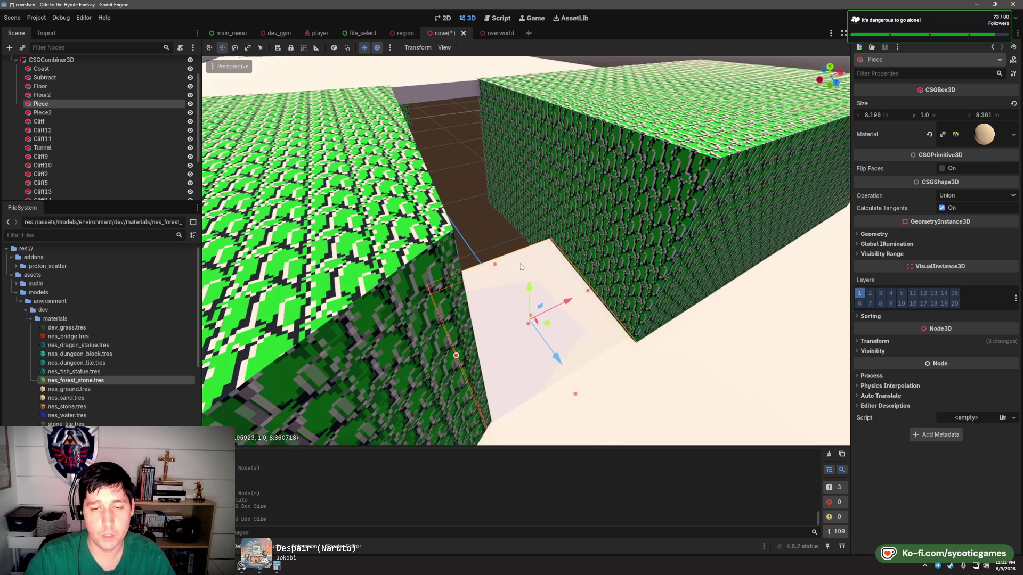
# - Duplicate Piece as Piece3, move it down the corridor and reset its x rotation to 0
pyautogui.hotkey('ctrl', 'd')
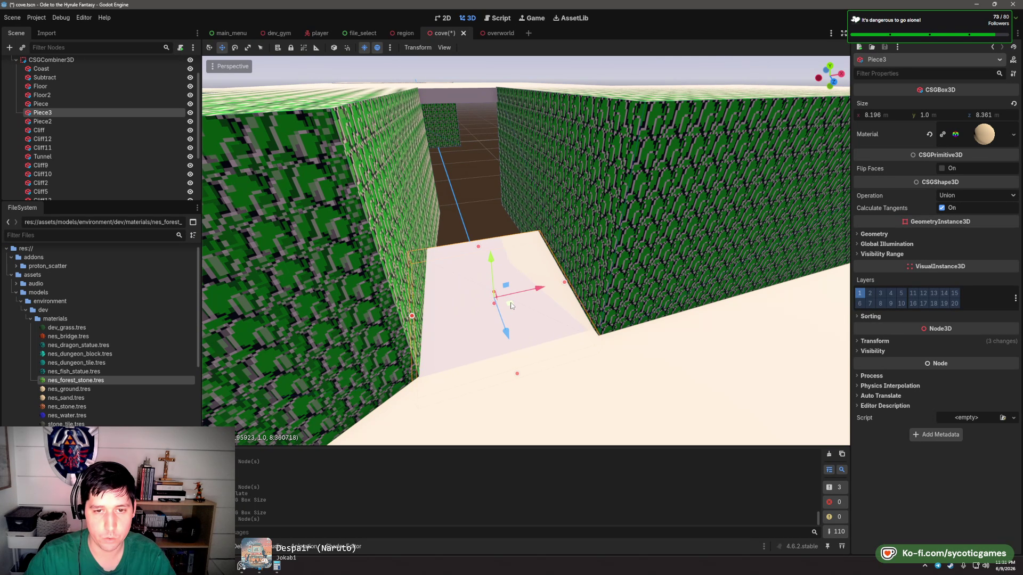
pyautogui.moveTo(509, 304); pyautogui.dragTo(472, 250)
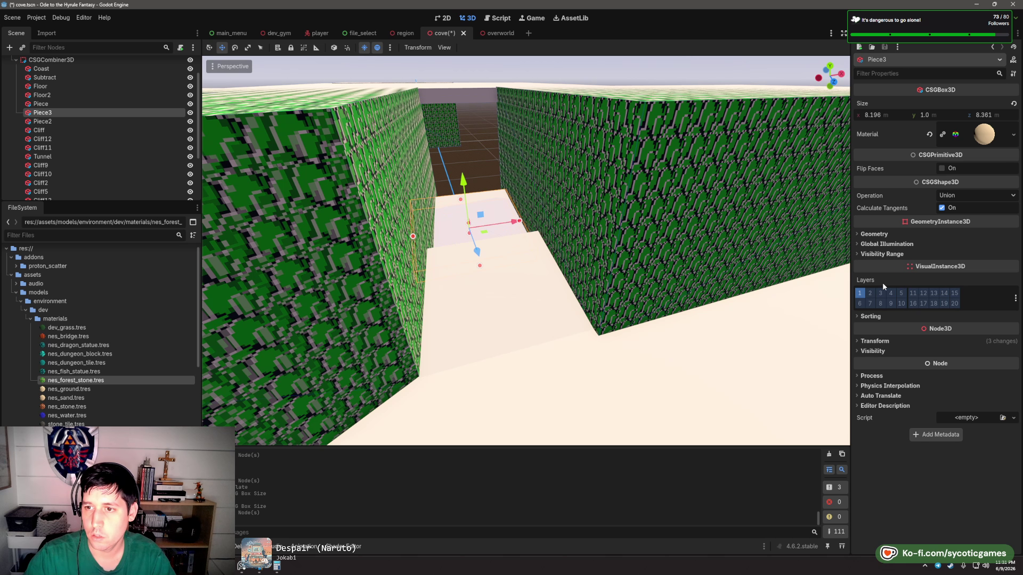
pyautogui.click(875, 341)
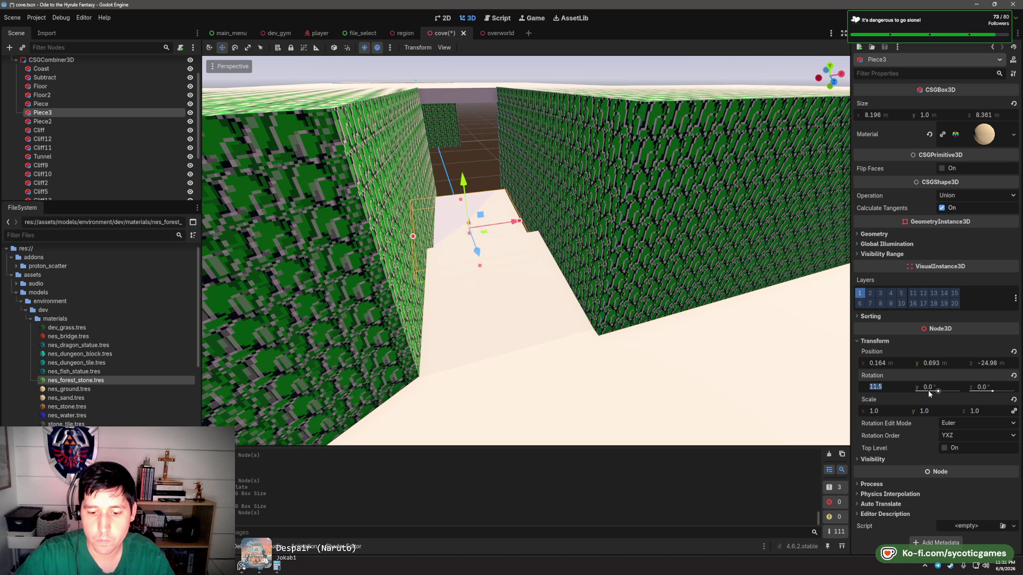
pyautogui.write('0')
pyautogui.press('Tab')
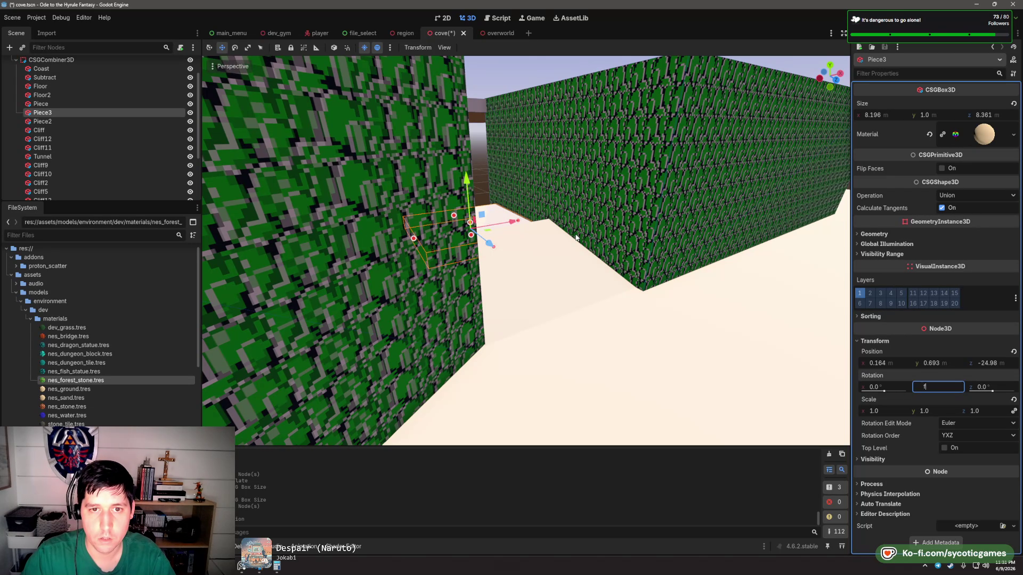
# - Raise the Piece floor slightly and lift Piece3 up and forward to 2.548 m height
pyautogui.scroll(3)
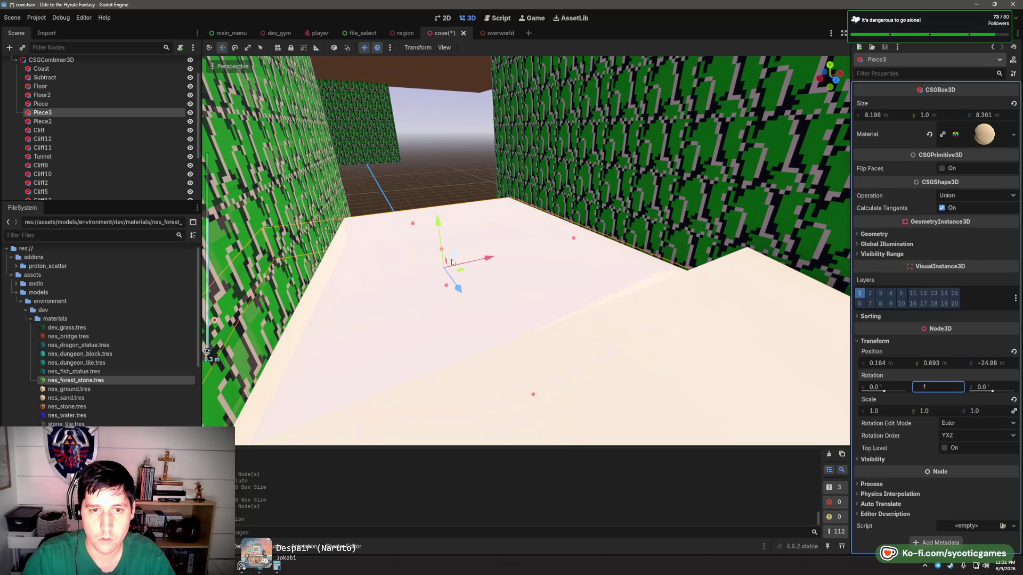
pyautogui.moveTo(451, 262); pyautogui.dragTo(449, 238)
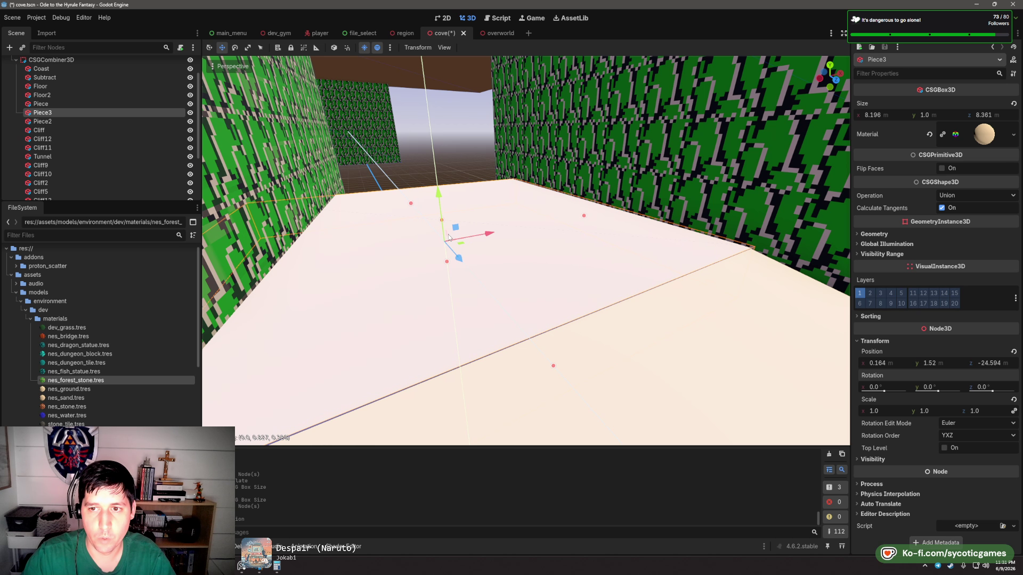
pyautogui.scroll(-3)
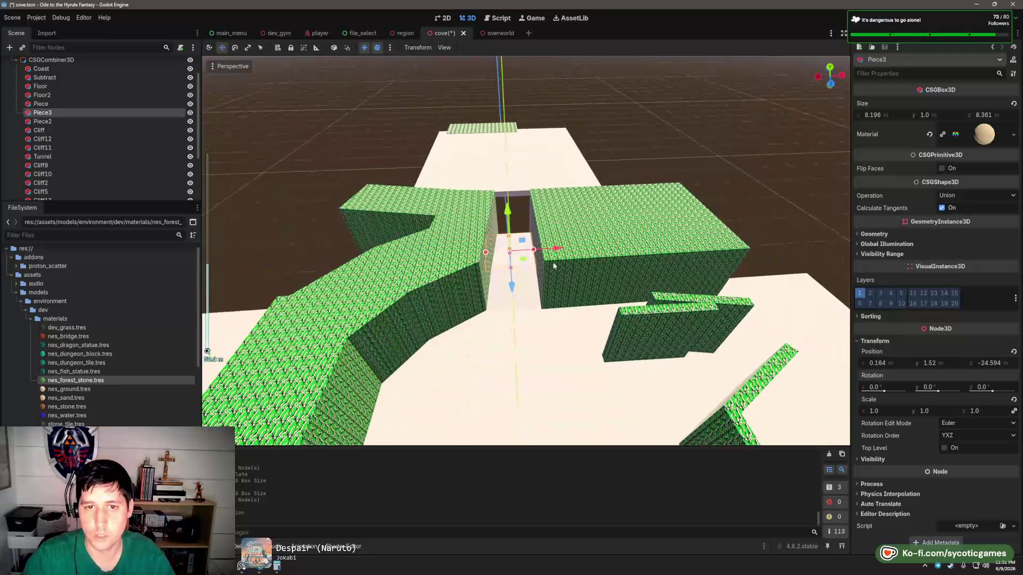
pyautogui.moveTo(528, 337); pyautogui.dragTo(566, 277)
pyautogui.click(567, 258)
pyautogui.scroll(3)
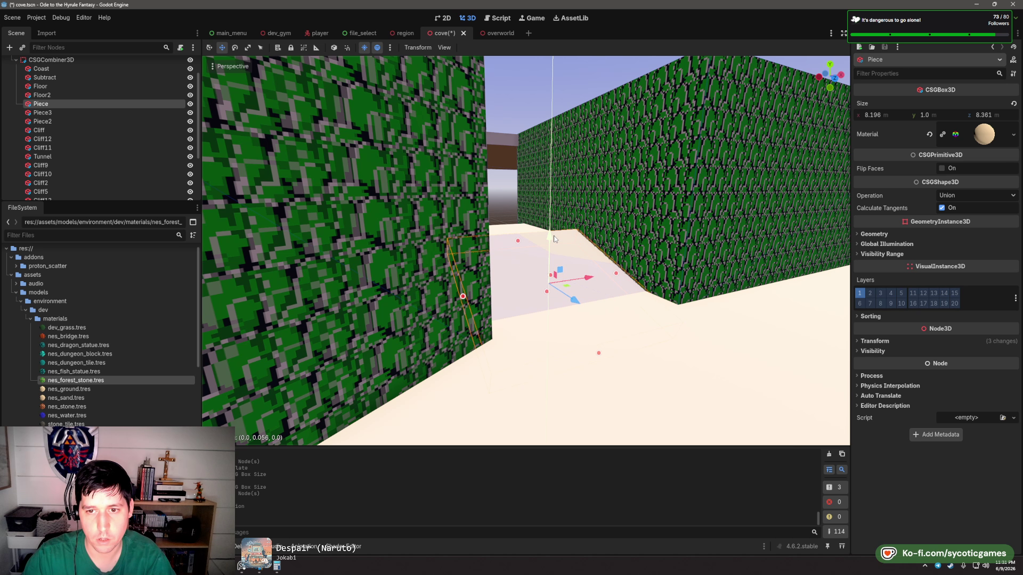
pyautogui.moveTo(554, 239); pyautogui.dragTo(556, 230)
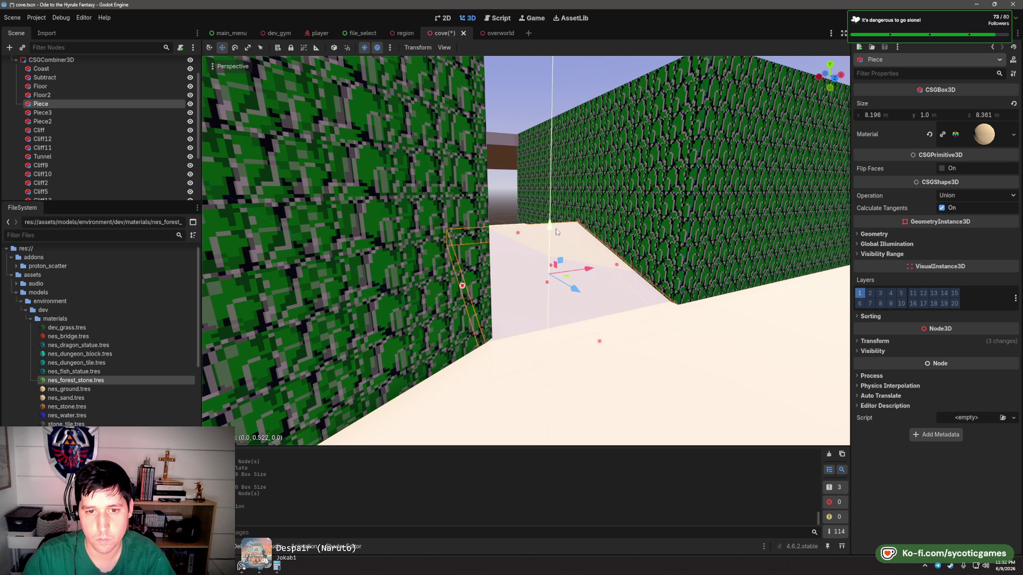
pyautogui.click(527, 258)
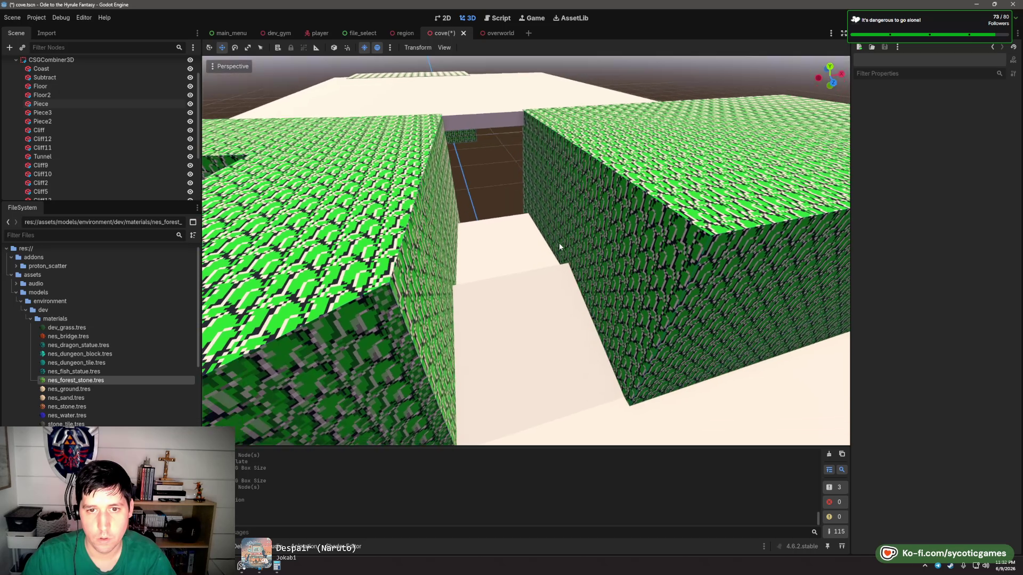
pyautogui.moveTo(490, 227); pyautogui.dragTo(494, 194)
pyautogui.scroll(3)
pyautogui.scroll(3)
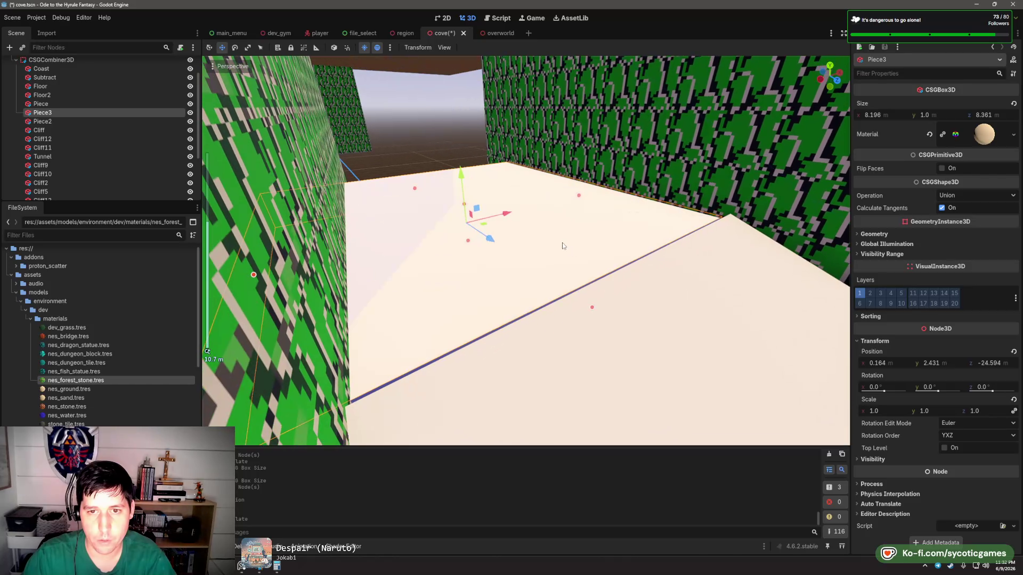
pyautogui.moveTo(472, 217); pyautogui.dragTo(479, 217)
pyautogui.scroll(-3)
pyautogui.scroll(-3)
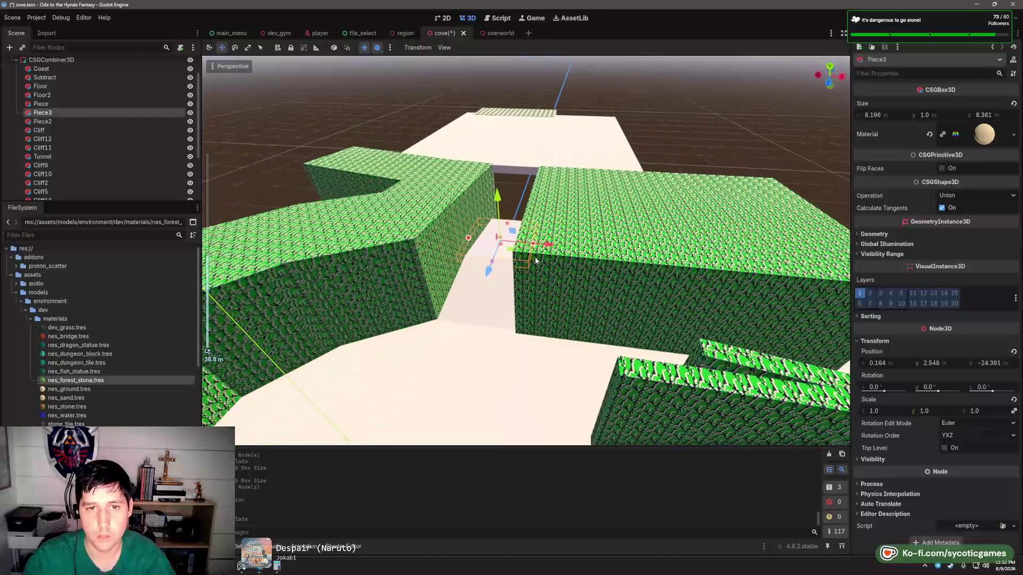
# - Move Cliff6 up and to the right
pyautogui.click(615, 248)
pyautogui.scroll(3)
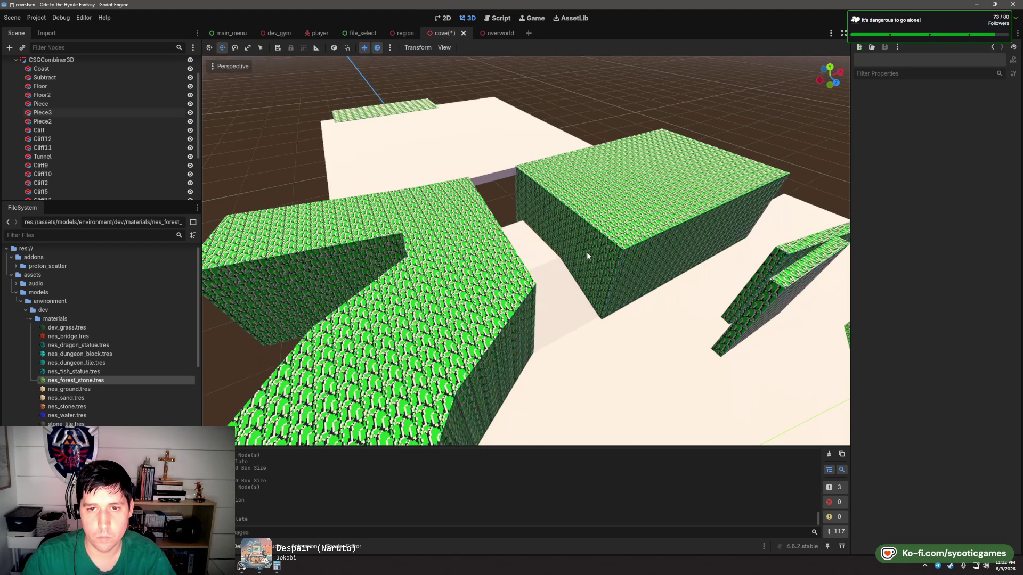
pyautogui.moveTo(615, 255); pyautogui.dragTo(640, 225)
pyautogui.scroll(3)
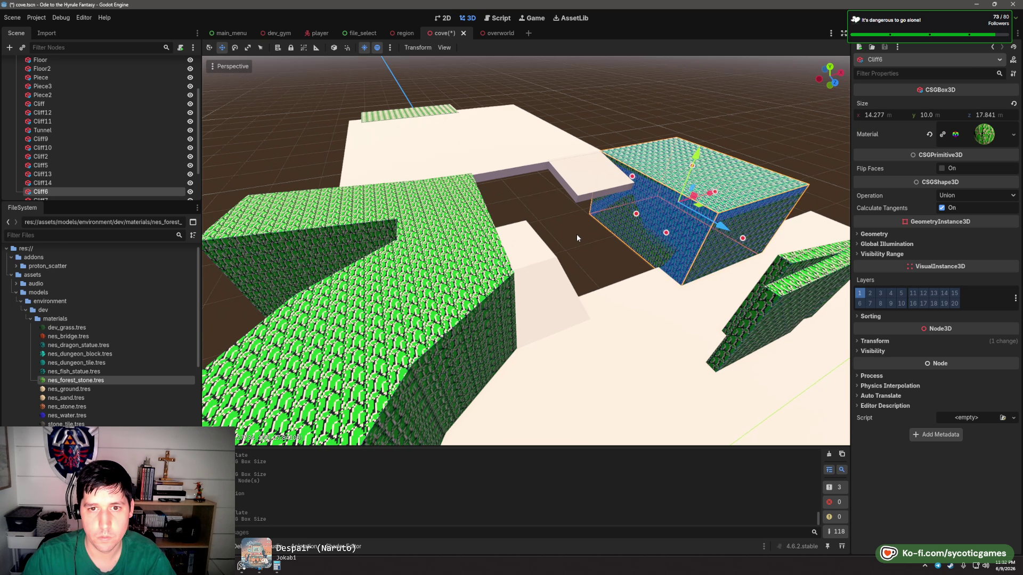
# - Widen the Piece3 slab along x to about 15.51 m
pyautogui.click(500, 278)
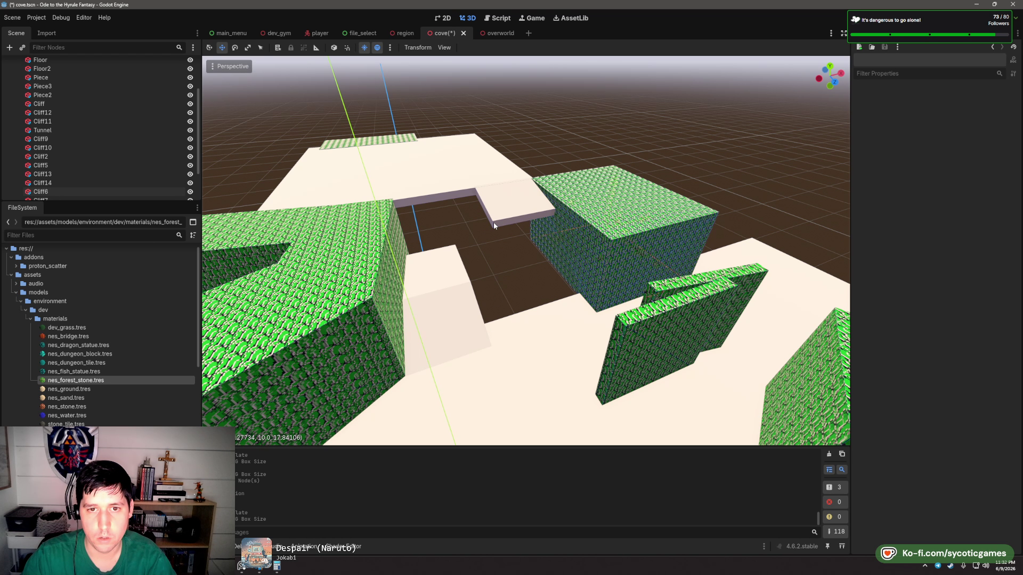
pyautogui.click(496, 212)
pyautogui.scroll(3)
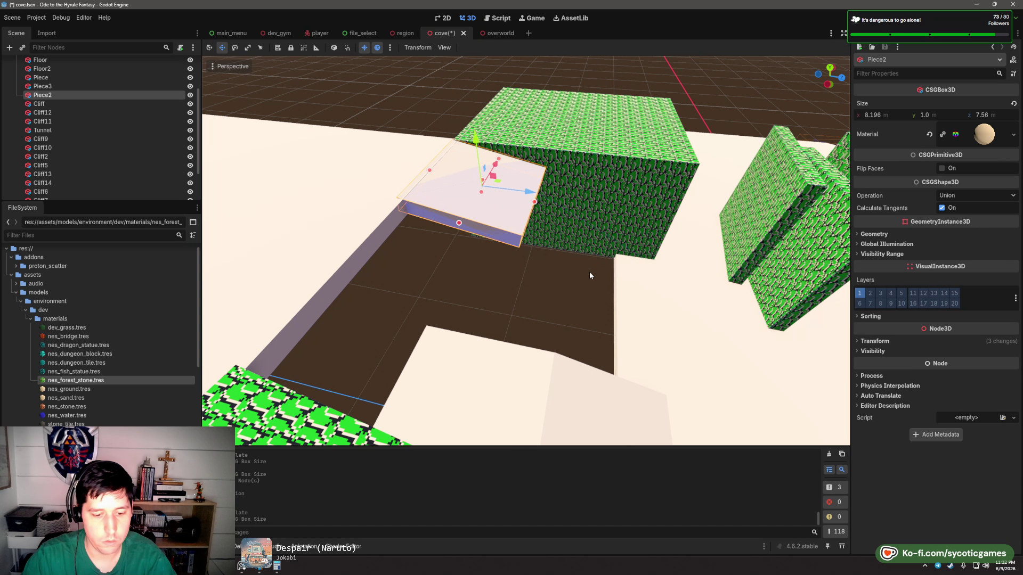
pyautogui.click(502, 358)
pyautogui.scroll(-3)
pyautogui.click(409, 303)
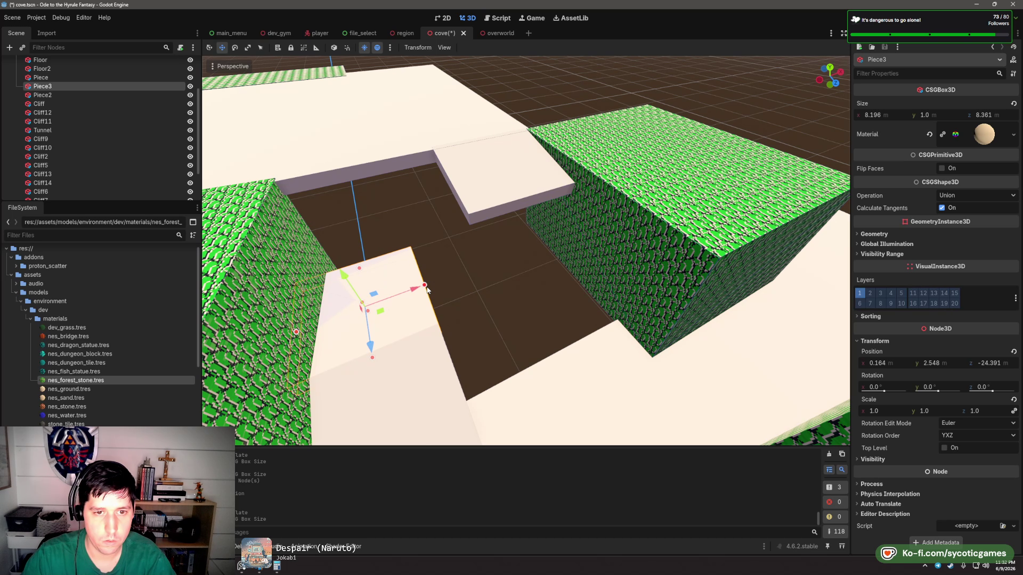
pyautogui.moveTo(427, 289); pyautogui.dragTo(529, 225)
# - Undo the Piece3 widening, try a moved and rotated copy of it, then undo the copy
pyautogui.hotkey('ctrl', 'z')
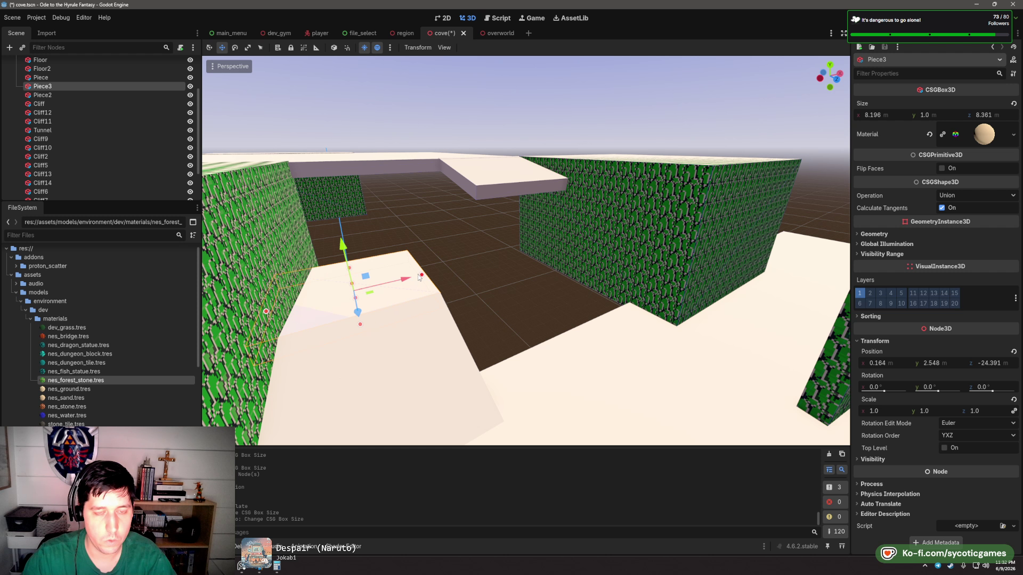
pyautogui.hotkey('ctrl', 'd')
pyautogui.moveTo(411, 280); pyautogui.dragTo(468, 218)
pyautogui.press('e')
pyautogui.press('w')
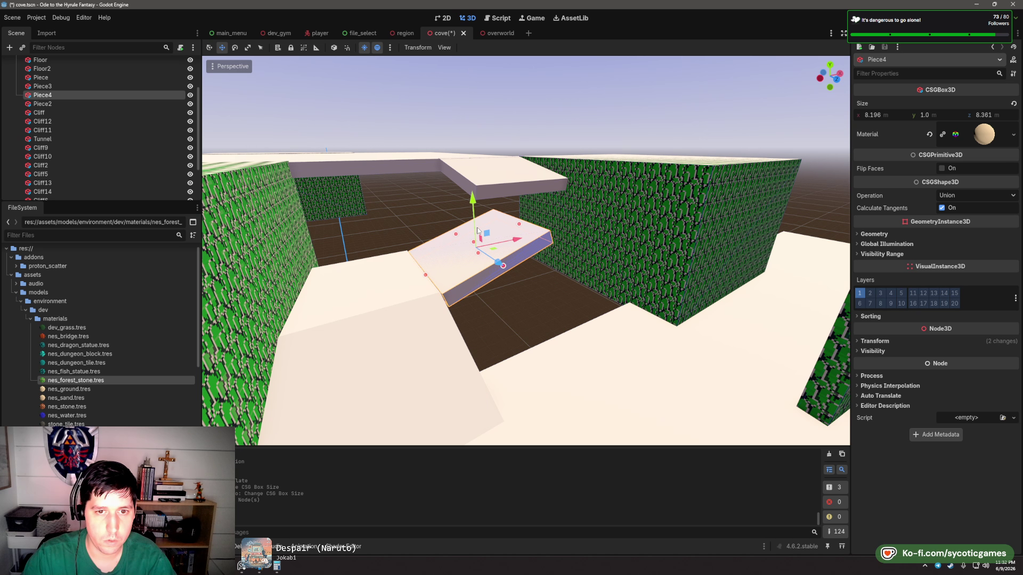
pyautogui.moveTo(484, 284); pyautogui.dragTo(577, 299)
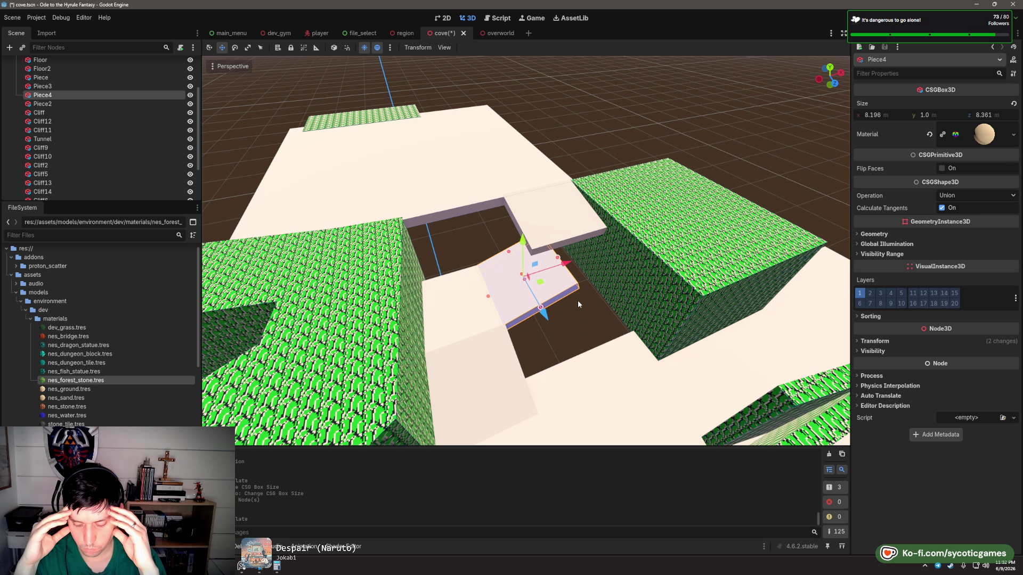
pyautogui.hotkey('ctrl', 'z')
pyautogui.hotkey('ctrl', 'z')
pyautogui.hotkey('ctrl', 'z')
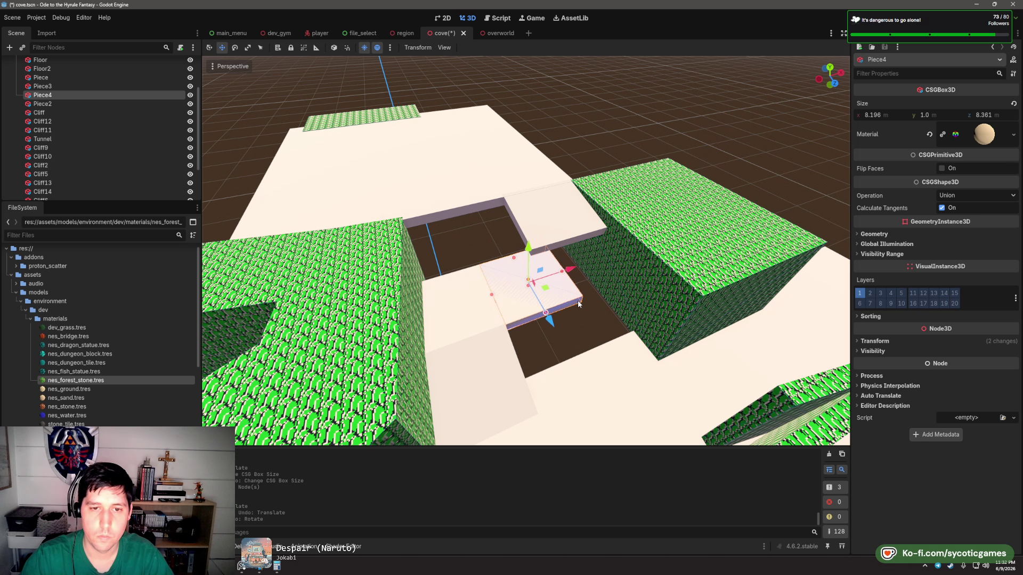
# - Revert the last Cliff6 change and delete the Piece2 slab
pyautogui.click(587, 320)
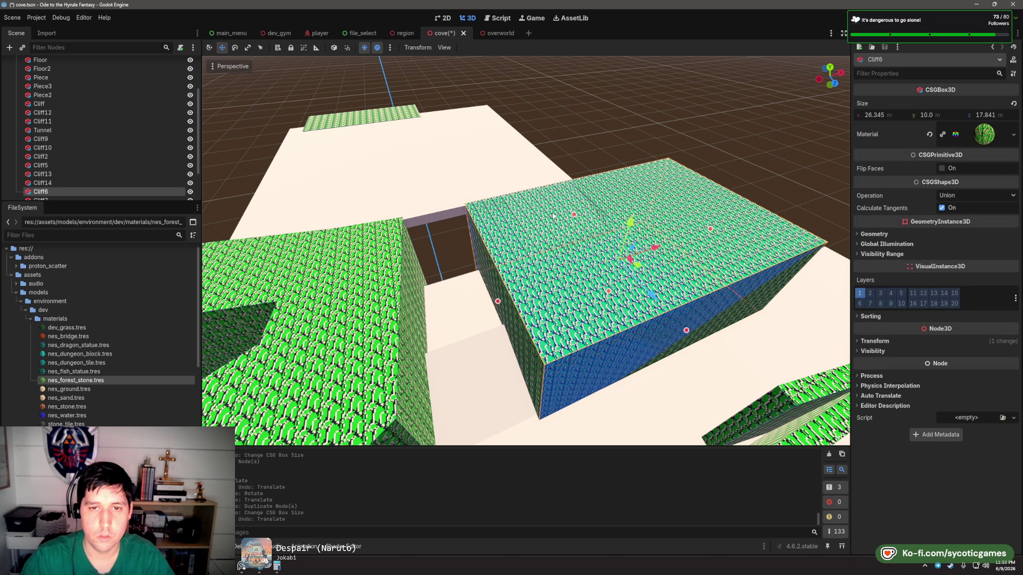
pyautogui.moveTo(695, 200); pyautogui.dragTo(555, 238)
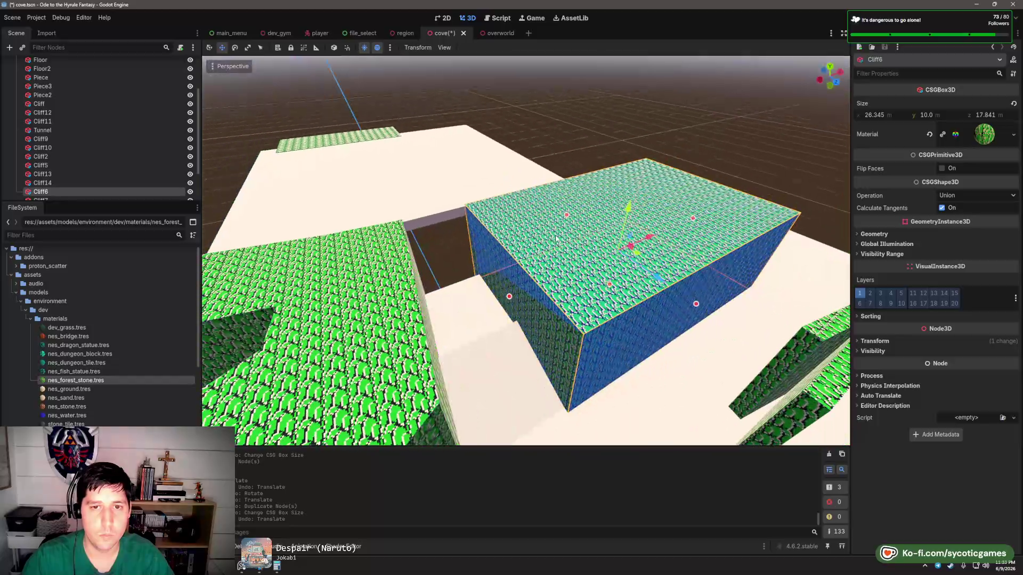
pyautogui.hotkey('ctrl', 'z')
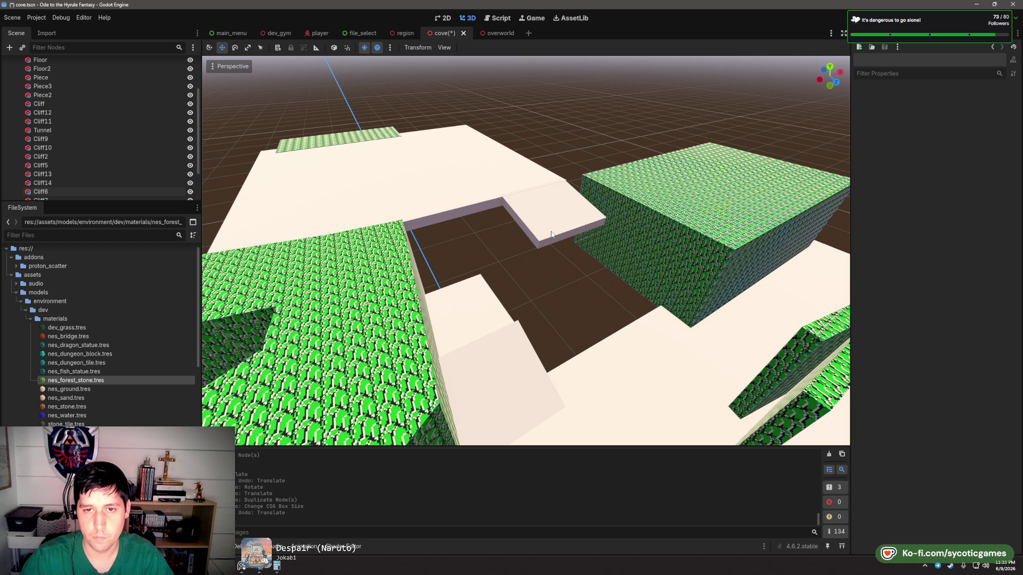
pyautogui.click(548, 241)
pyautogui.press('Delete')
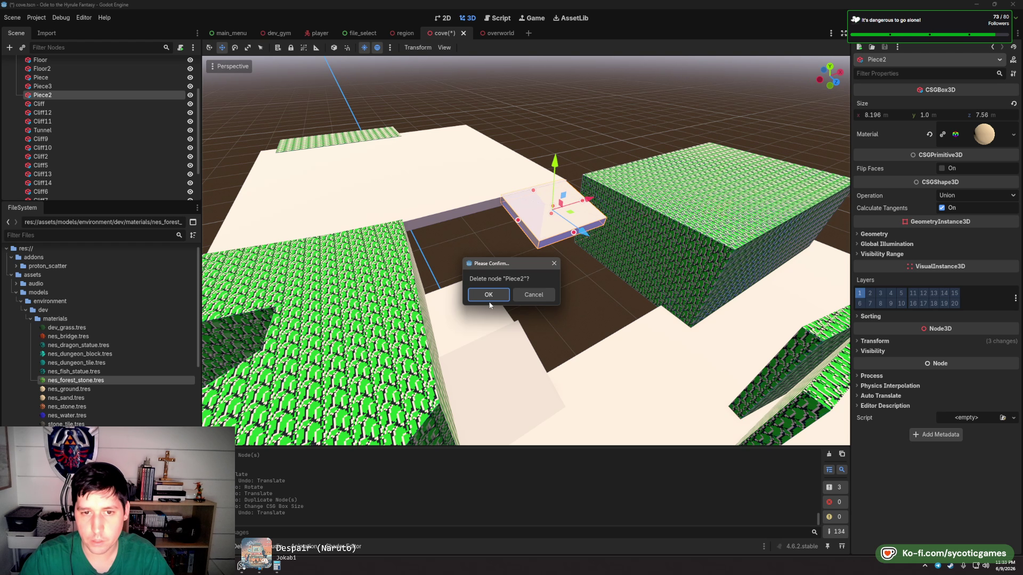
pyautogui.press('Return')
# - Move Cliff6 toward the centre of the cove
pyautogui.click(689, 239)
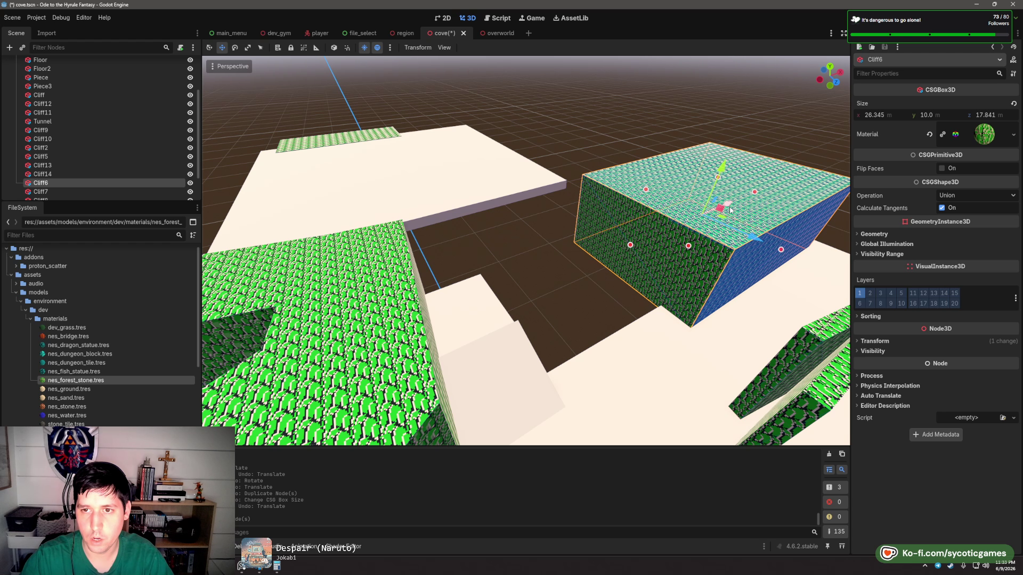
pyautogui.moveTo(730, 211); pyautogui.dragTo(467, 316)
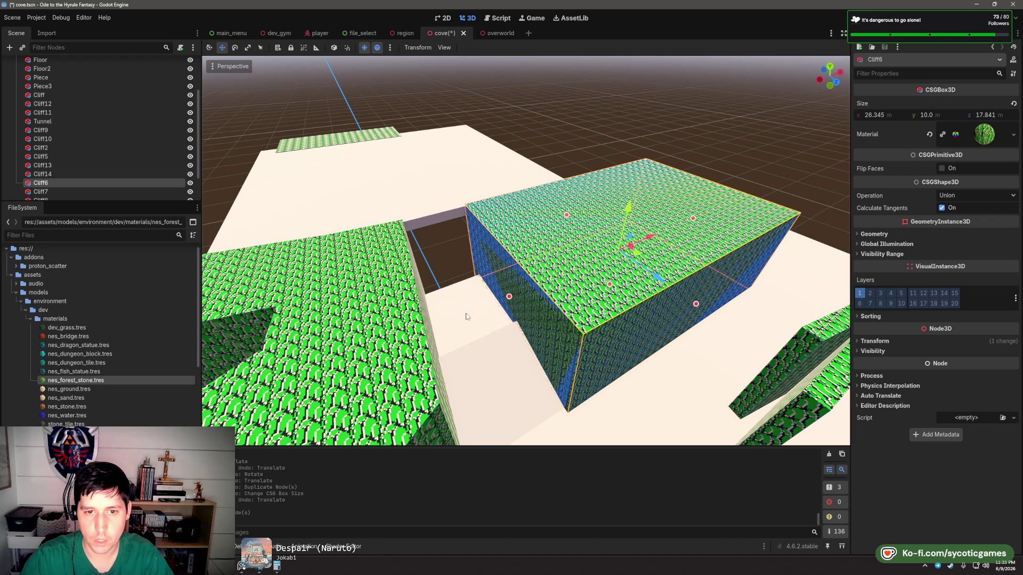
pyautogui.press('Escape')
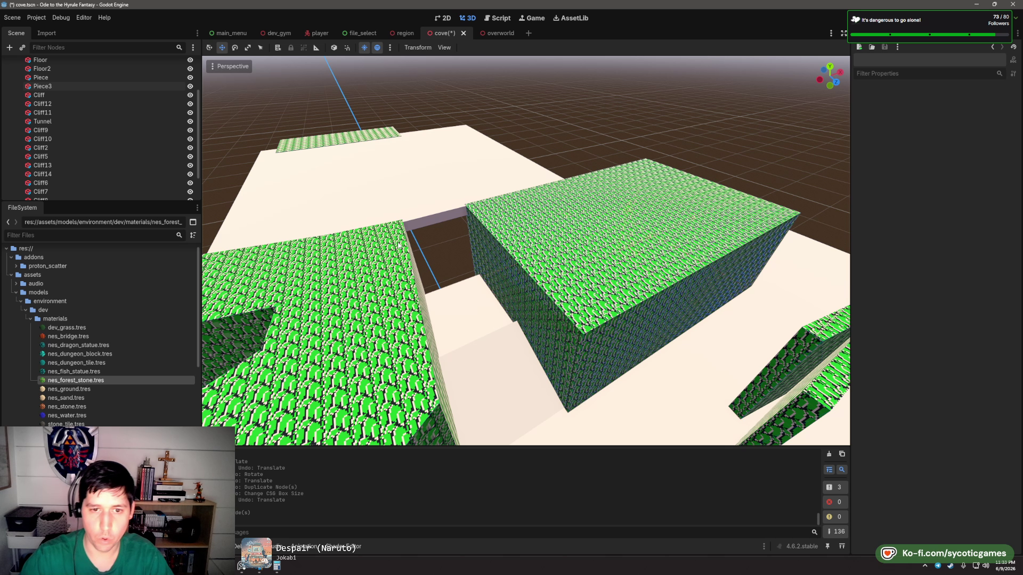
# - Delete the Piece3 slab and move the Piece slab into the gap between the blocks
pyautogui.click(446, 313)
pyautogui.press('Delete')
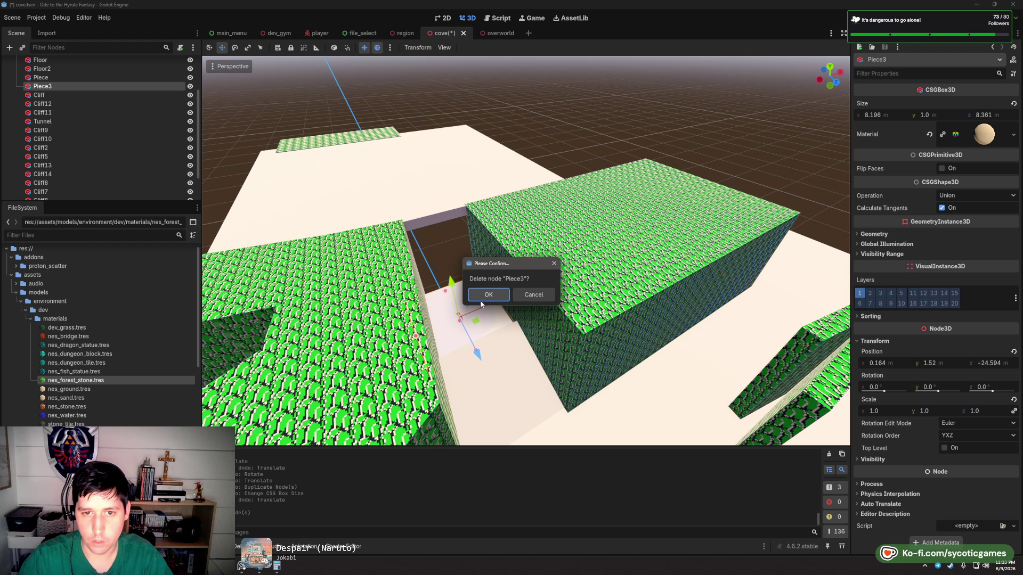
pyautogui.click(481, 303)
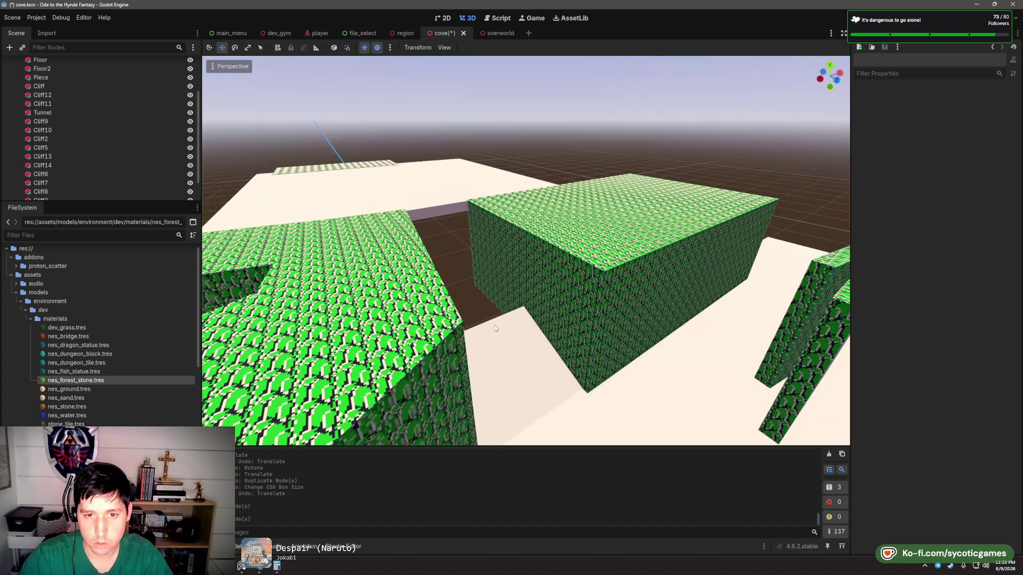
pyautogui.click(494, 324)
pyautogui.moveTo(494, 318); pyautogui.dragTo(426, 230)
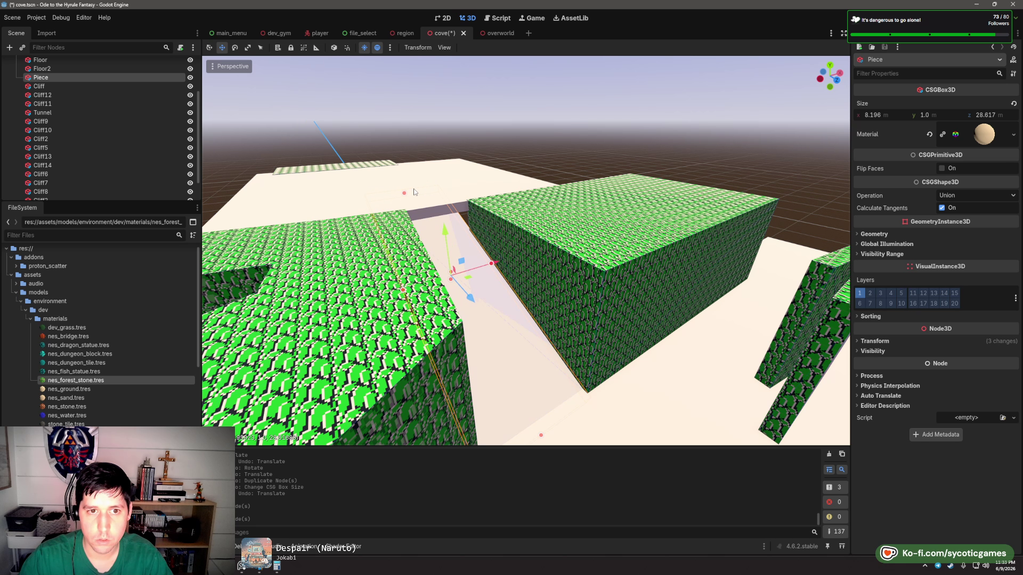
# - Nudge the Floor2 slab slightly along the Z axis
pyautogui.click(455, 177)
pyautogui.click(460, 204)
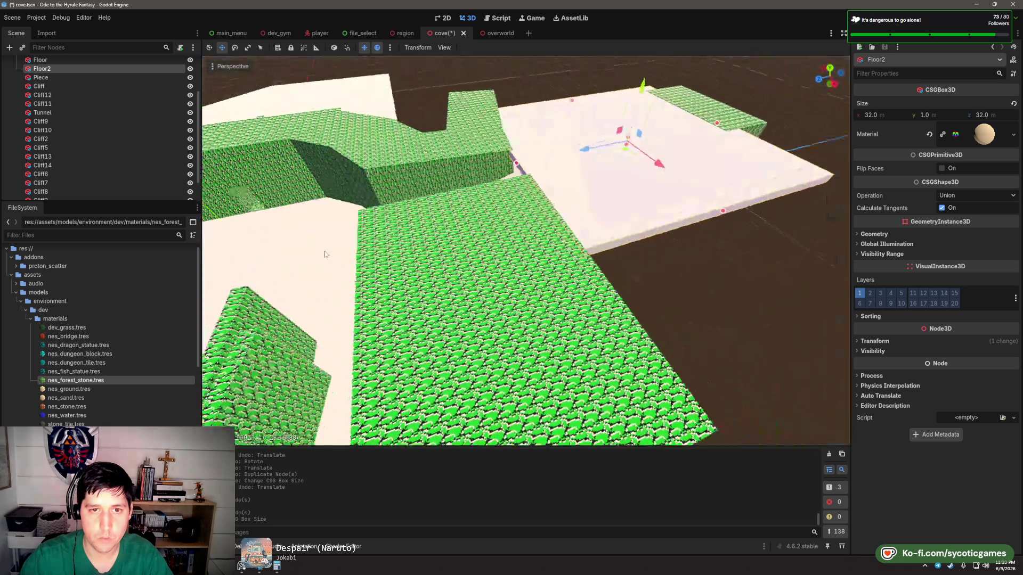
pyautogui.scroll(-3)
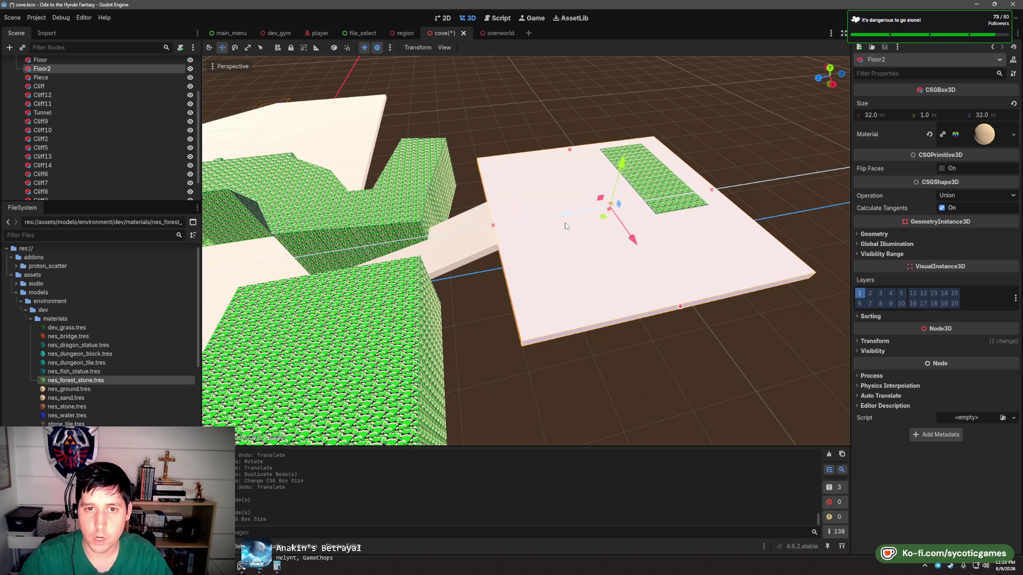
pyautogui.scroll(3)
pyautogui.scroll(-3)
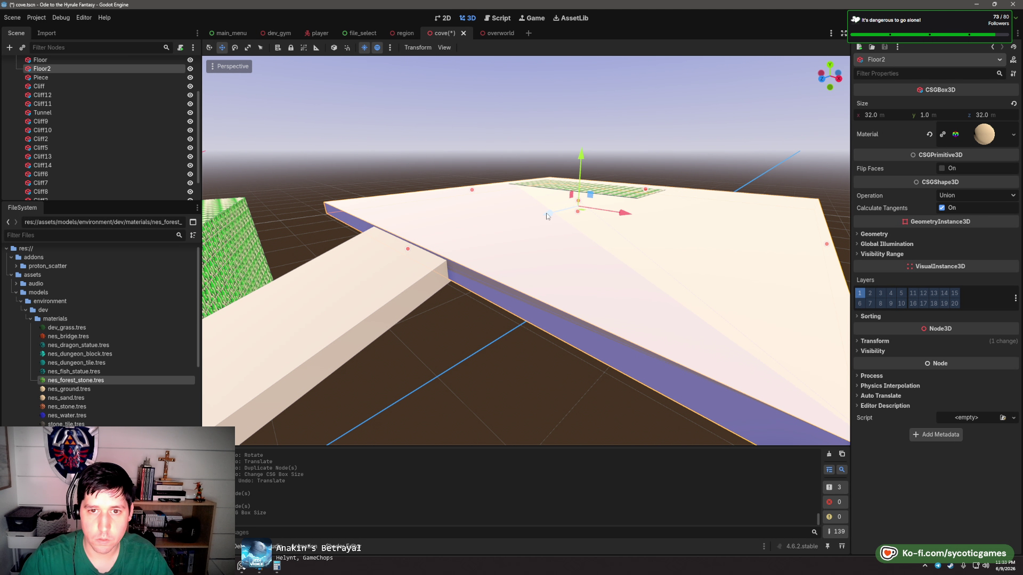
pyautogui.moveTo(548, 215); pyautogui.dragTo(550, 219)
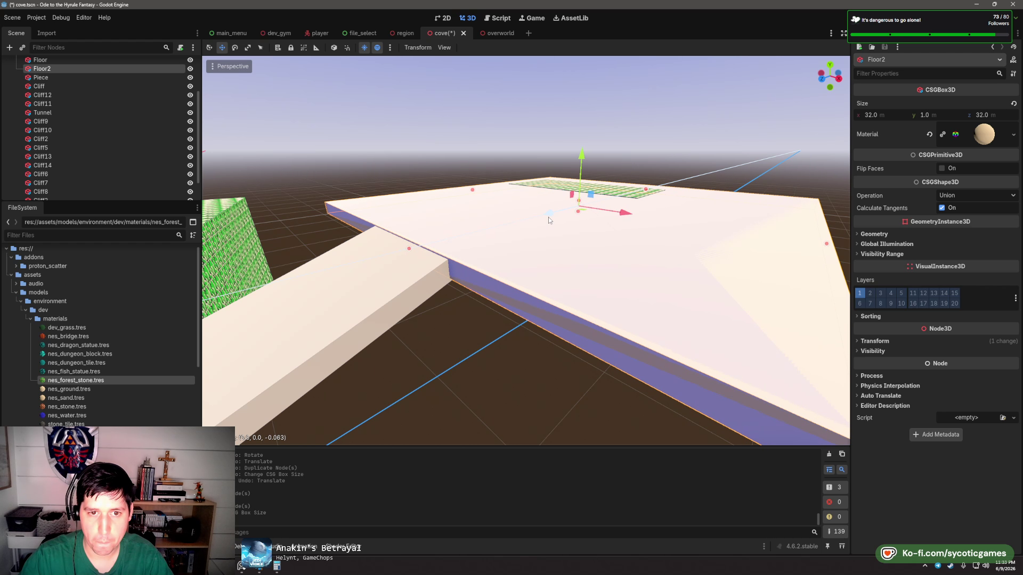
pyautogui.click(422, 278)
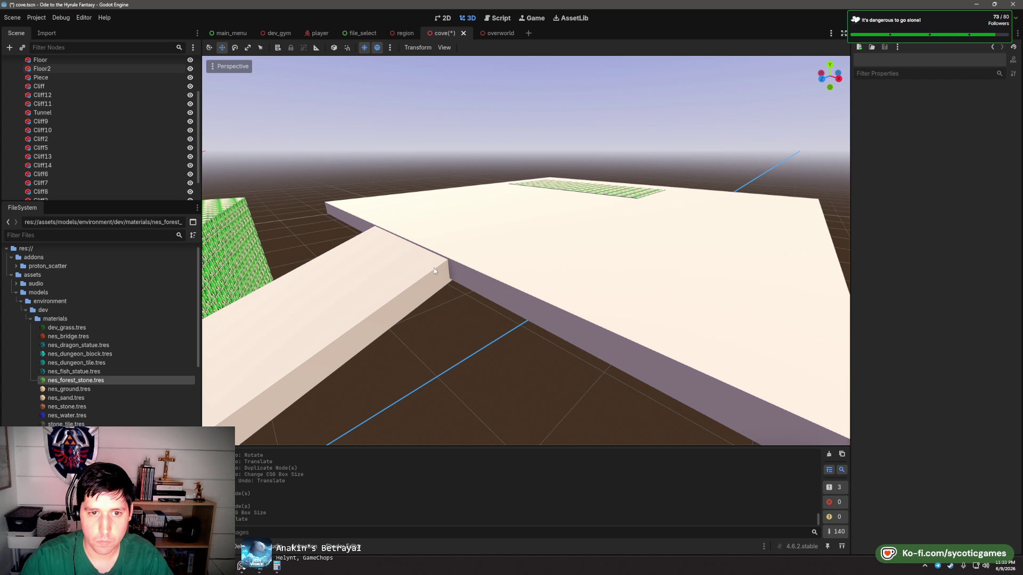
pyautogui.click(471, 251)
pyautogui.click(431, 270)
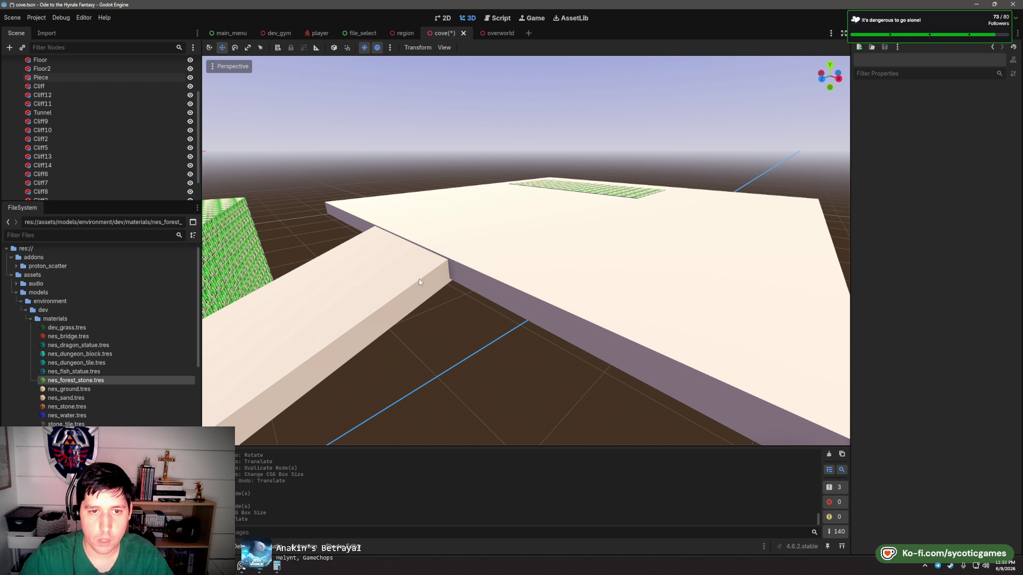
# - Shift Floor2 along Z to meet the 28.806 m Piece walkway, then frame Cliff14
pyautogui.click(419, 279)
pyautogui.click(424, 254)
pyautogui.click(436, 267)
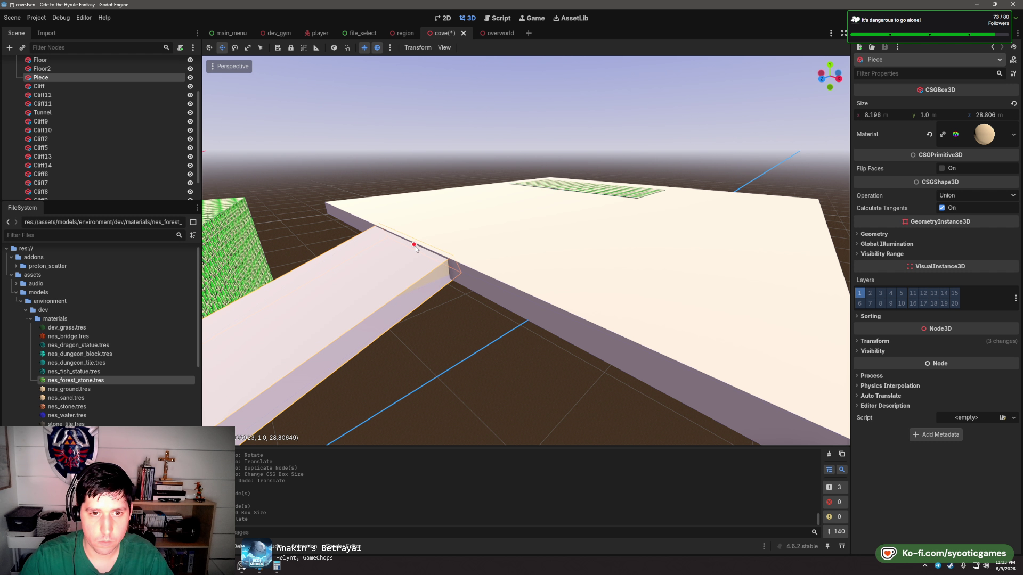
pyautogui.click(465, 268)
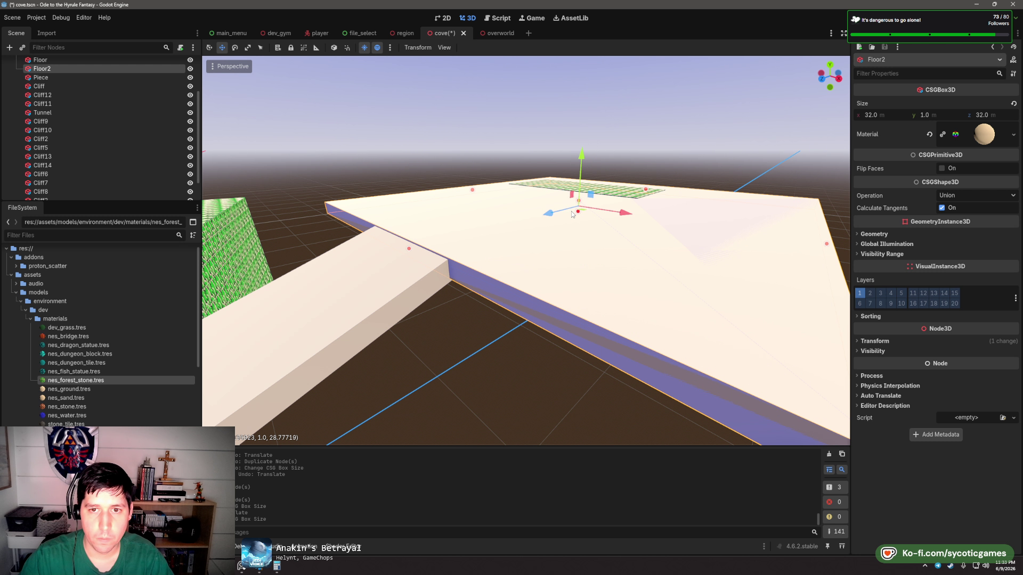
pyautogui.moveTo(549, 213); pyautogui.dragTo(551, 216)
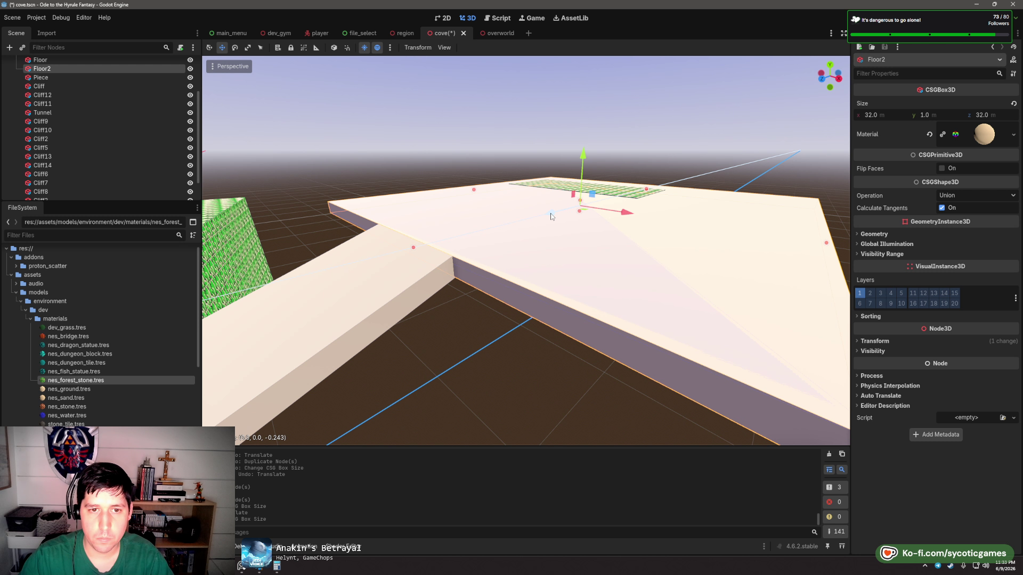
pyautogui.moveTo(551, 216); pyautogui.dragTo(680, 241)
pyautogui.click(729, 243)
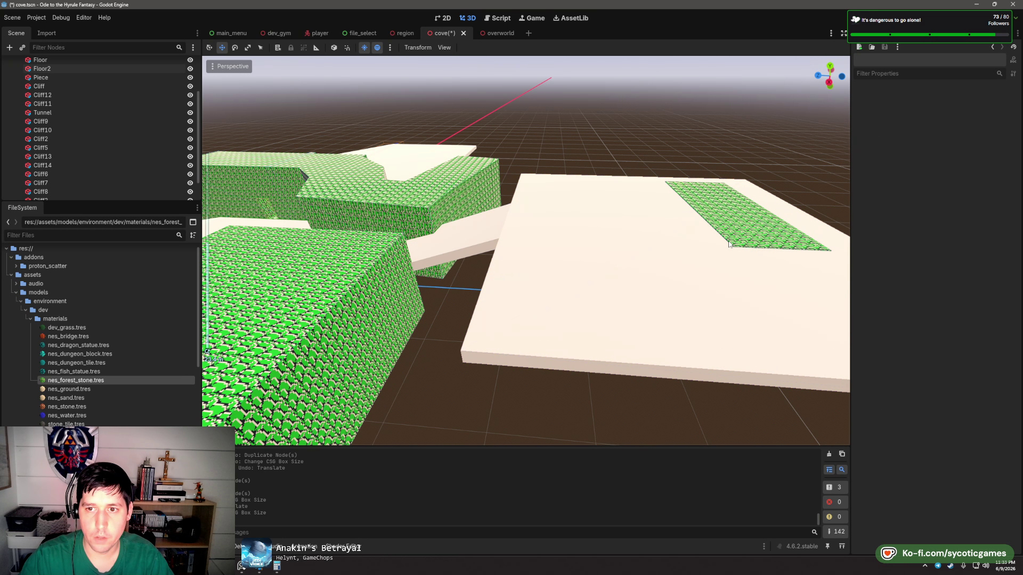
pyautogui.press('f')
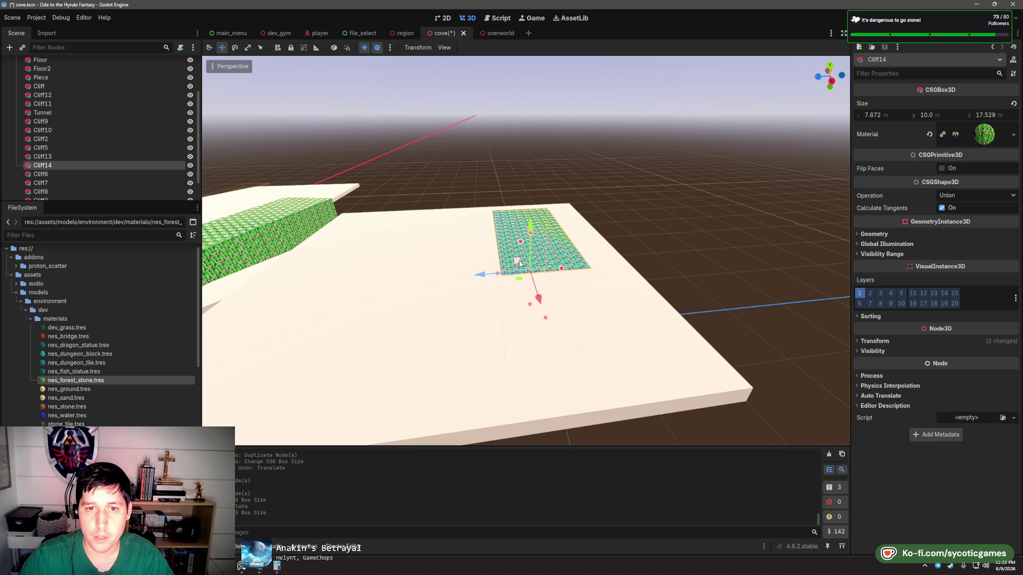
pyautogui.moveTo(519, 263); pyautogui.dragTo(552, 178)
pyautogui.scroll(-3)
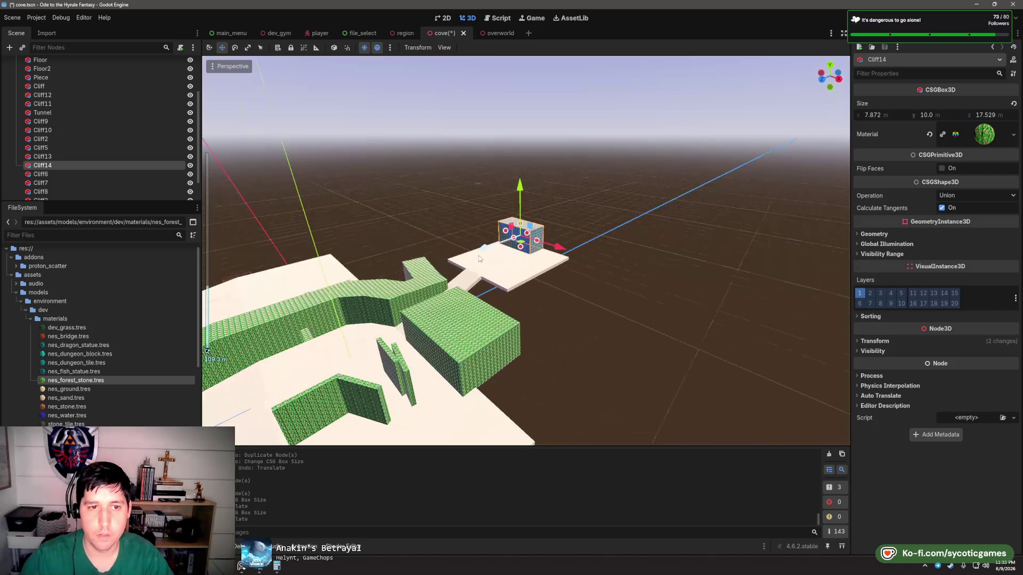
pyautogui.moveTo(486, 251); pyautogui.dragTo(545, 258)
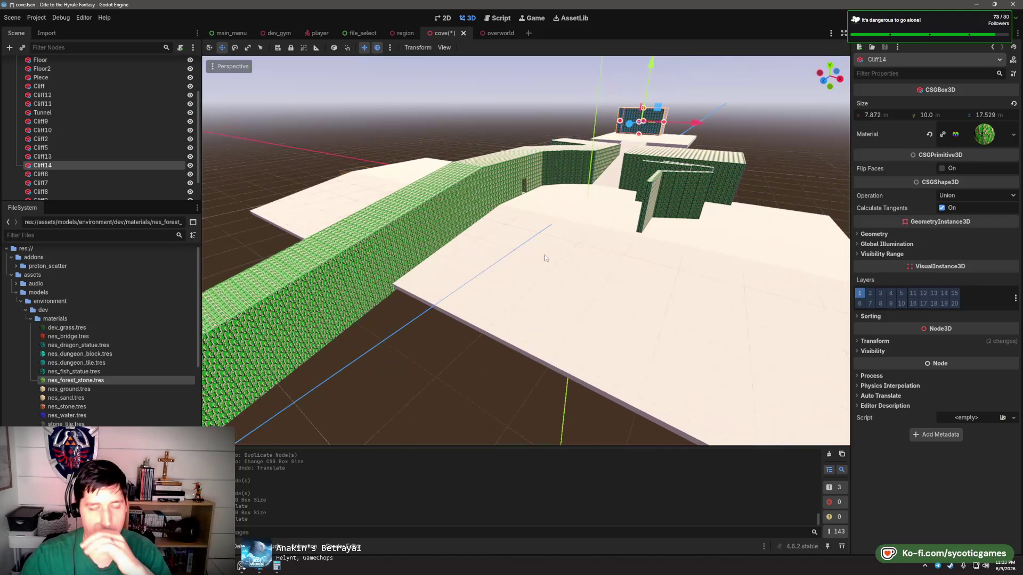
pyautogui.moveTo(598, 232); pyautogui.dragTo(574, 248)
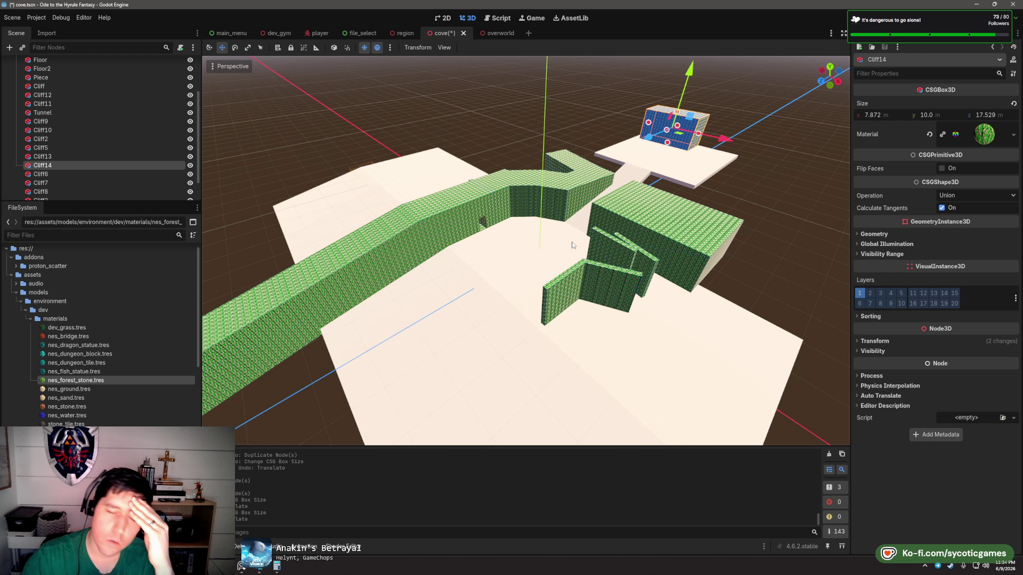
pyautogui.moveTo(568, 245); pyautogui.dragTo(477, 318)
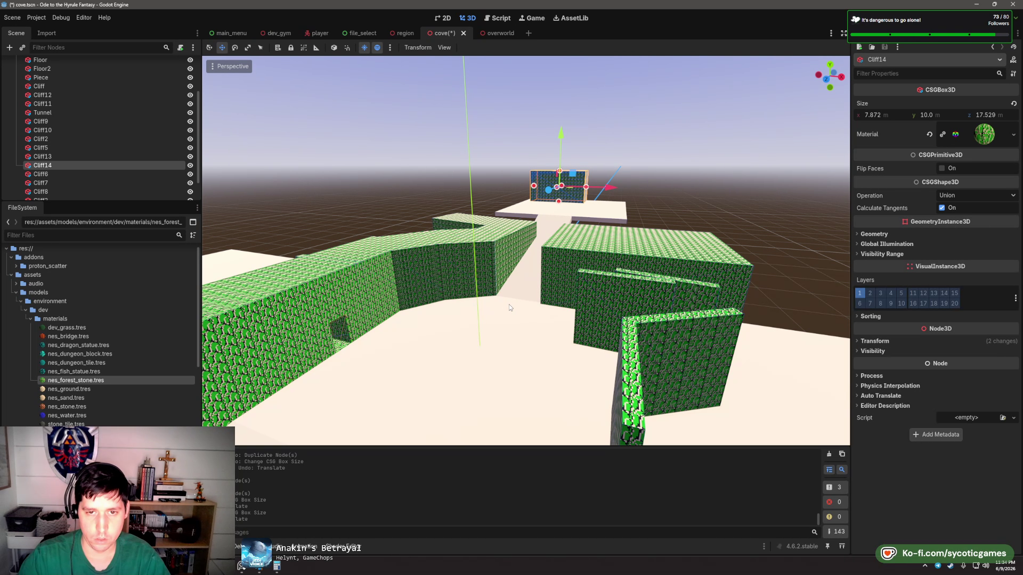
pyautogui.scroll(3)
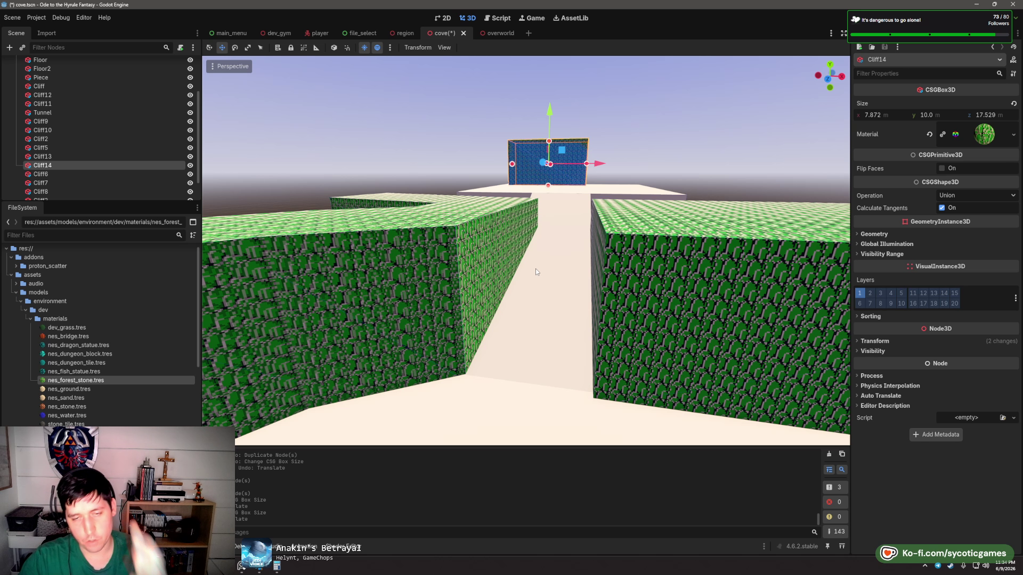
pyautogui.moveTo(535, 272); pyautogui.dragTo(532, 265)
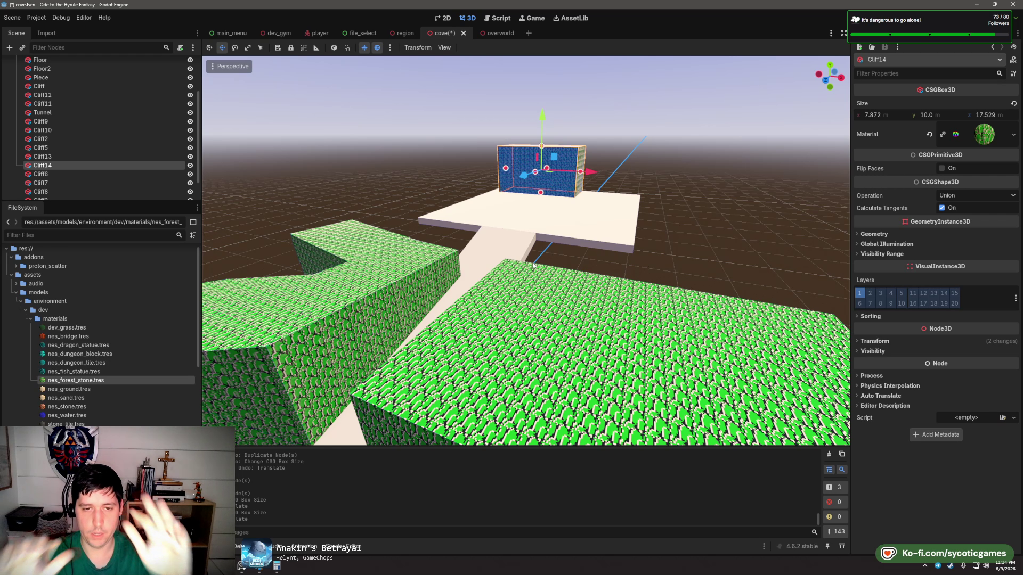
pyautogui.click(242, 568)
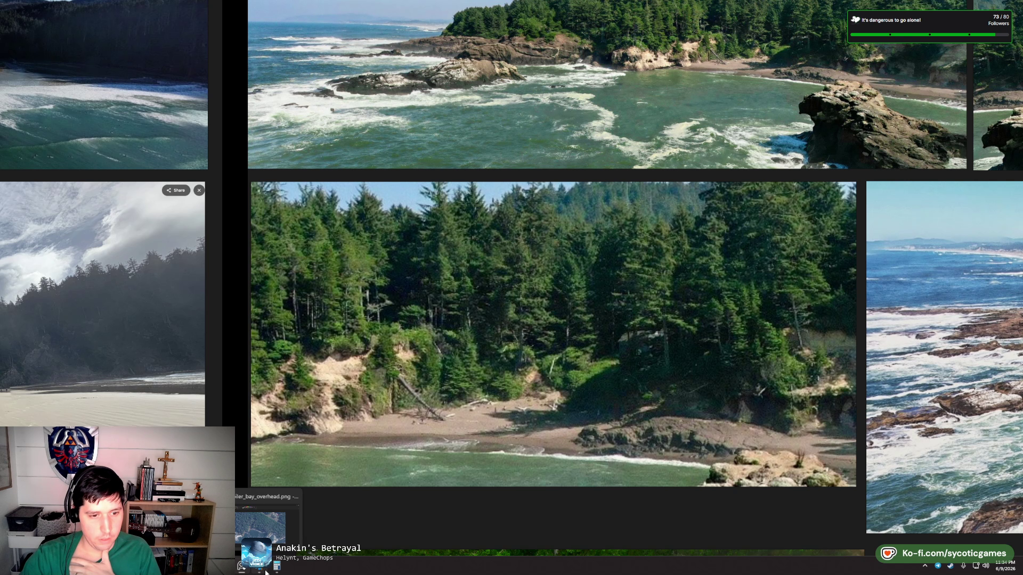
# - Leave the coastal forest photos and return to the Godot cove level
pyautogui.click(259, 566)
# - Nudge the Cliff6 block about 0.55 m along X and re-centre the view on it
pyautogui.scroll(-3)
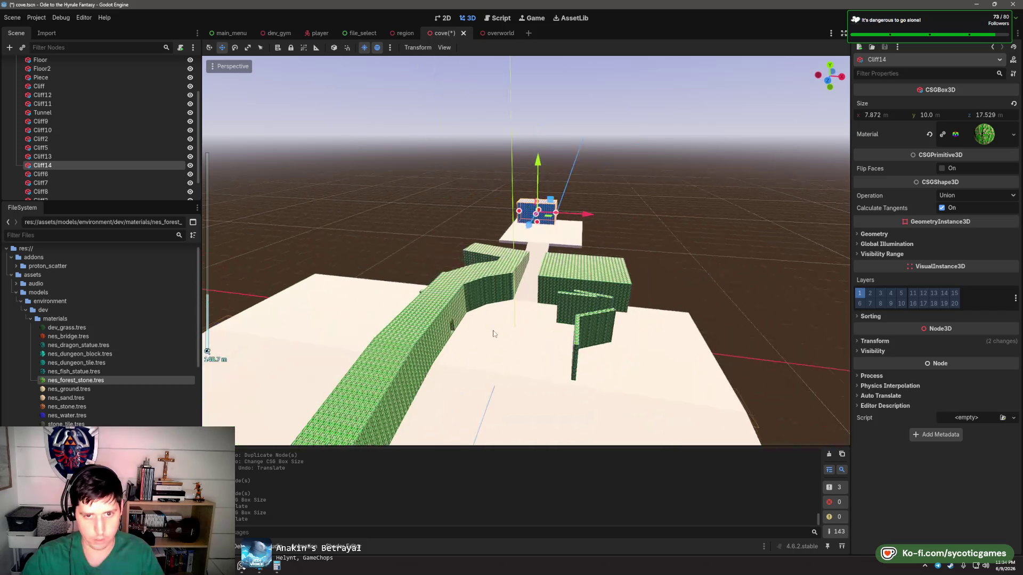
pyautogui.scroll(3)
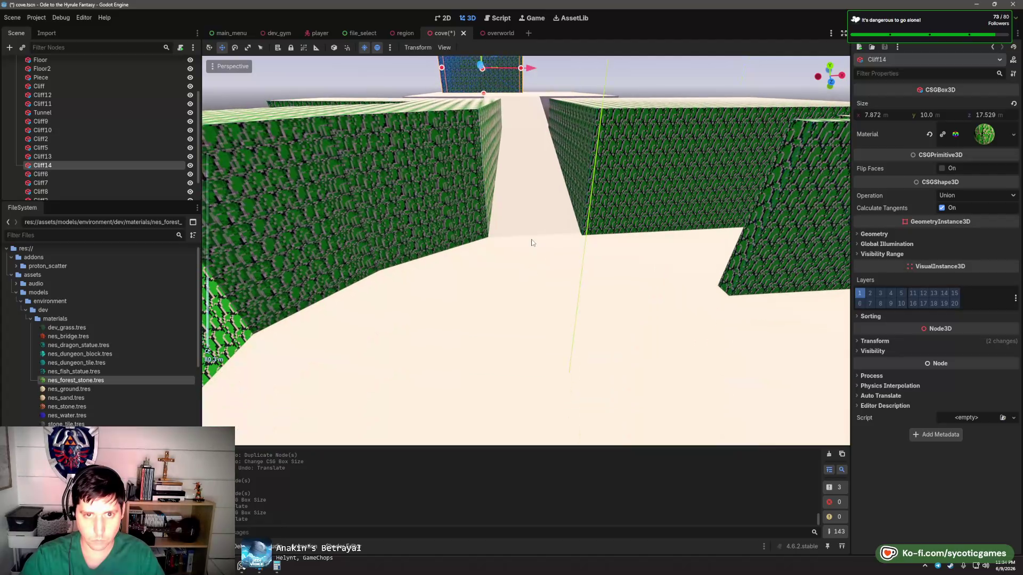
pyautogui.scroll(-3)
pyautogui.click(618, 228)
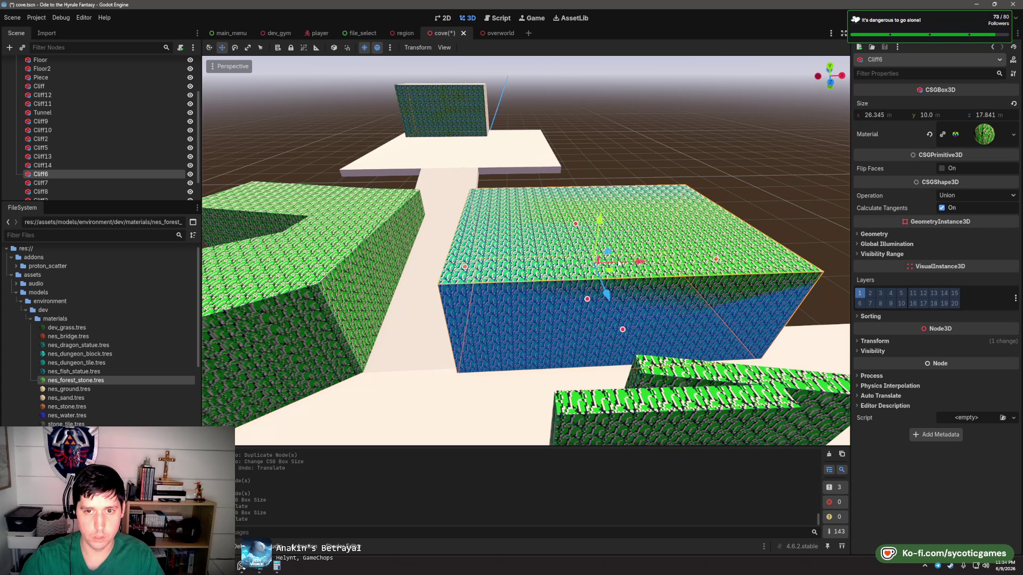
pyautogui.moveTo(636, 261); pyautogui.dragTo(649, 262)
pyautogui.scroll(-3)
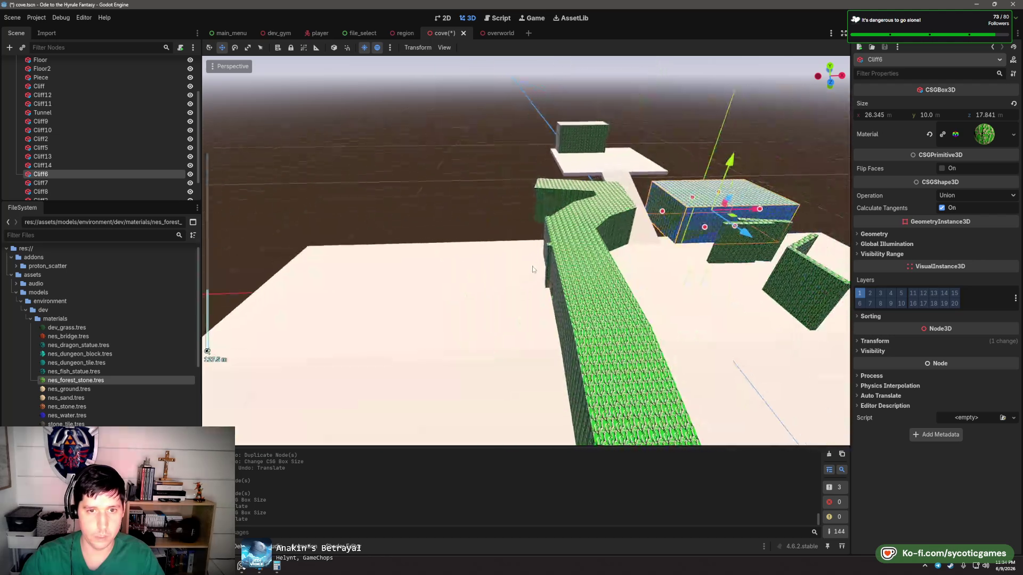
pyautogui.scroll(3)
pyautogui.moveTo(539, 289); pyautogui.dragTo(521, 251)
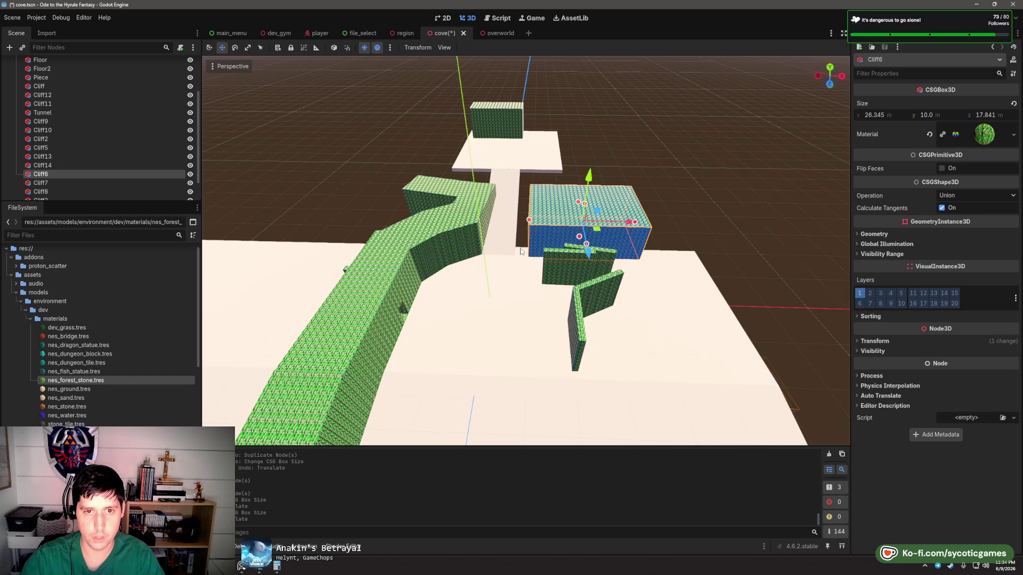
# - Shorten Cliff5 along Z to 11.094 m
pyautogui.click(494, 218)
pyautogui.scroll(3)
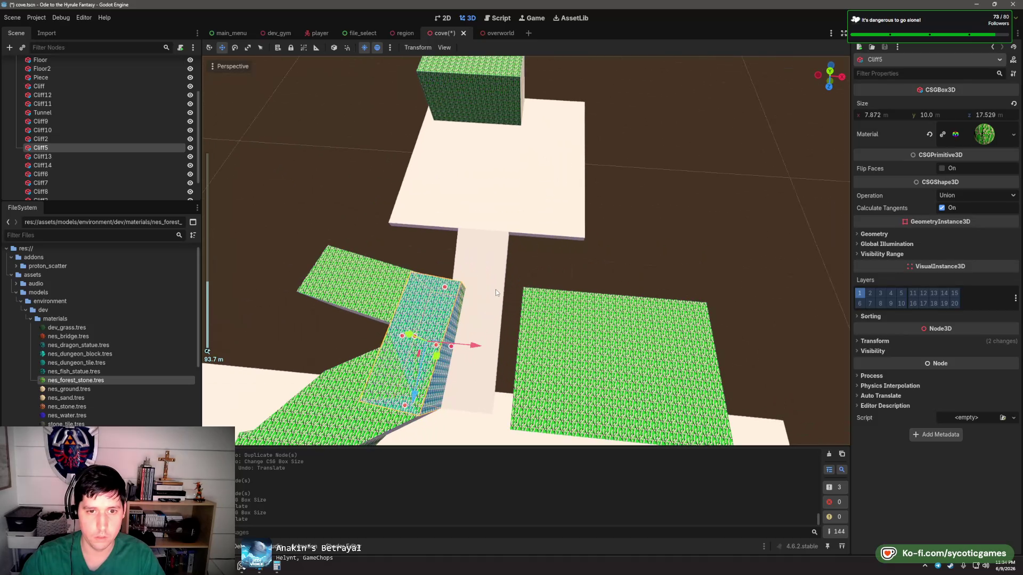
pyautogui.scroll(-3)
pyautogui.moveTo(519, 209); pyautogui.dragTo(466, 237)
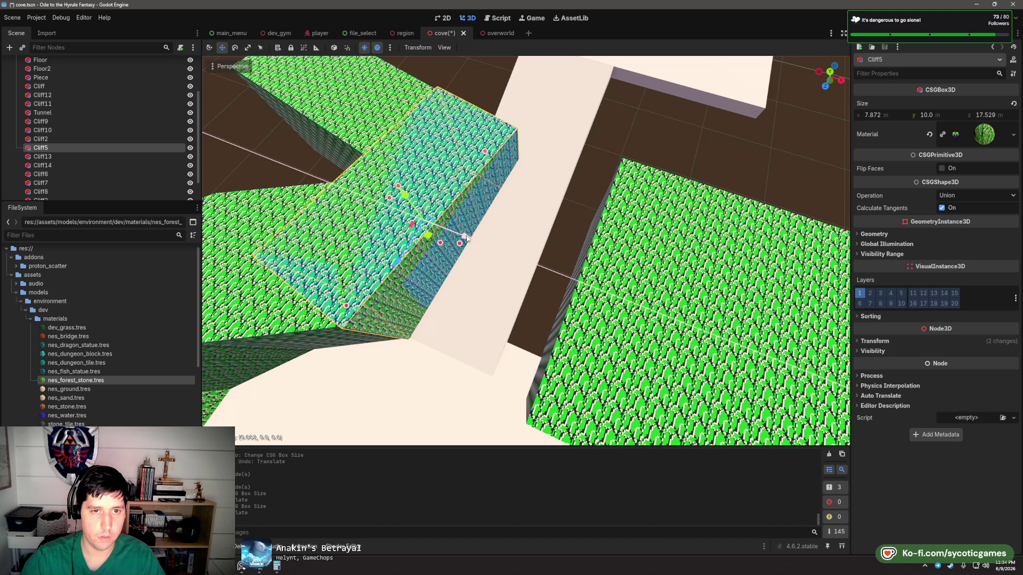
pyautogui.moveTo(487, 152); pyautogui.dragTo(472, 269)
# - Duplicate Cliff5 as Cliff15, angle it across the corridor, and lengthen it to 15.889 m
pyautogui.hotkey('ctrl', 'd')
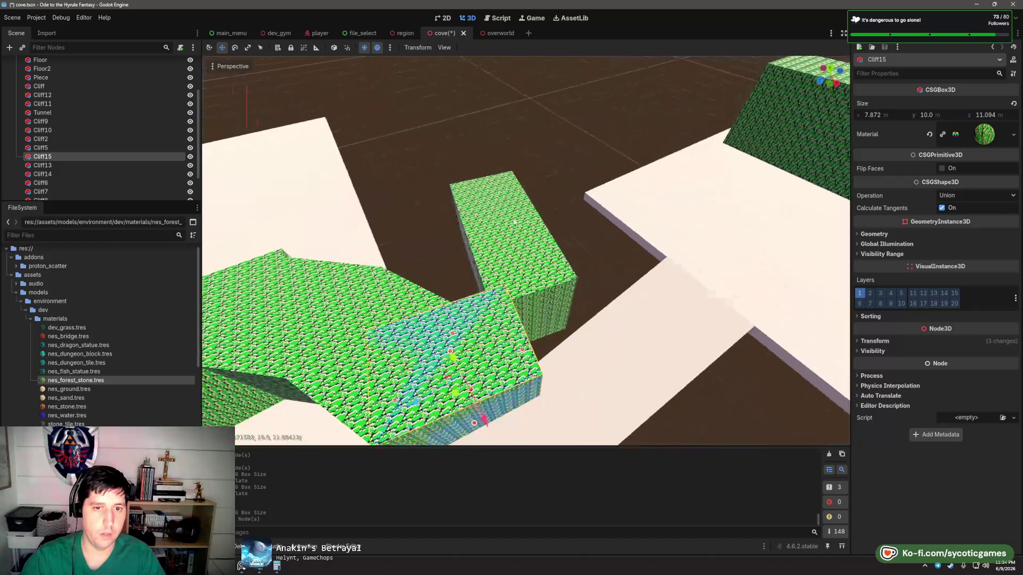
pyautogui.press('e')
pyautogui.moveTo(415, 384); pyautogui.dragTo(535, 304)
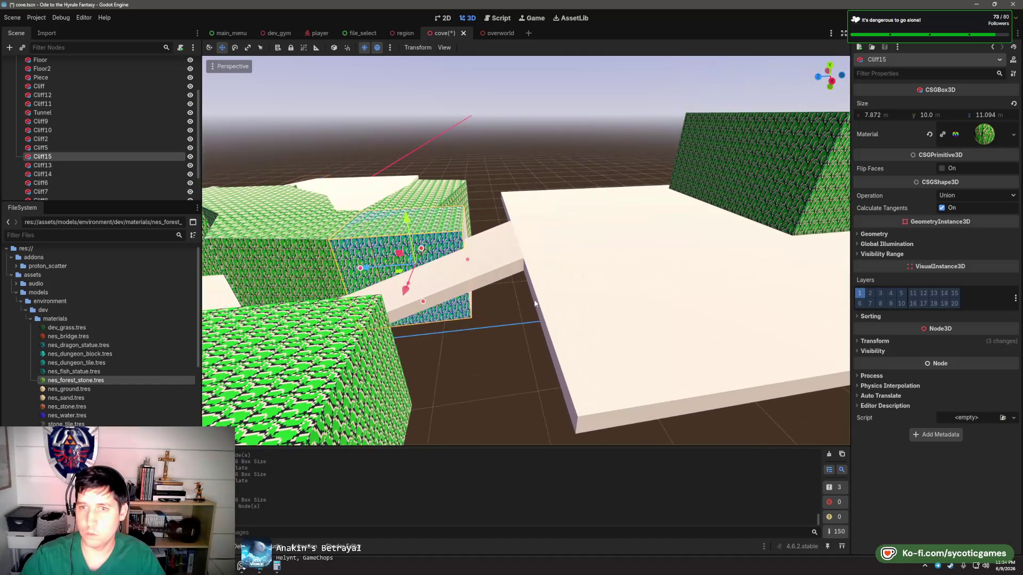
pyautogui.moveTo(471, 264); pyautogui.dragTo(509, 260)
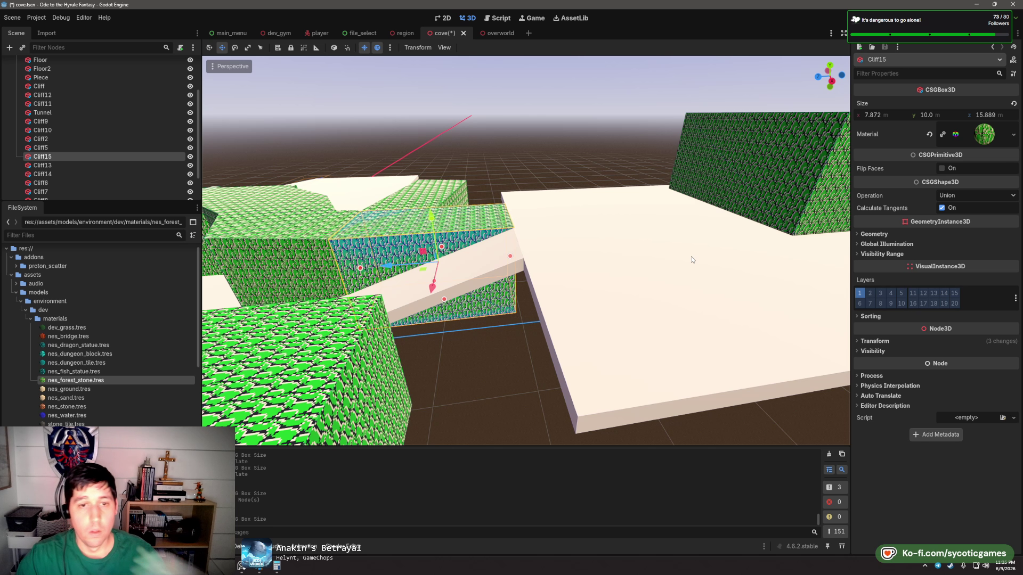
pyautogui.moveTo(691, 256); pyautogui.dragTo(620, 280)
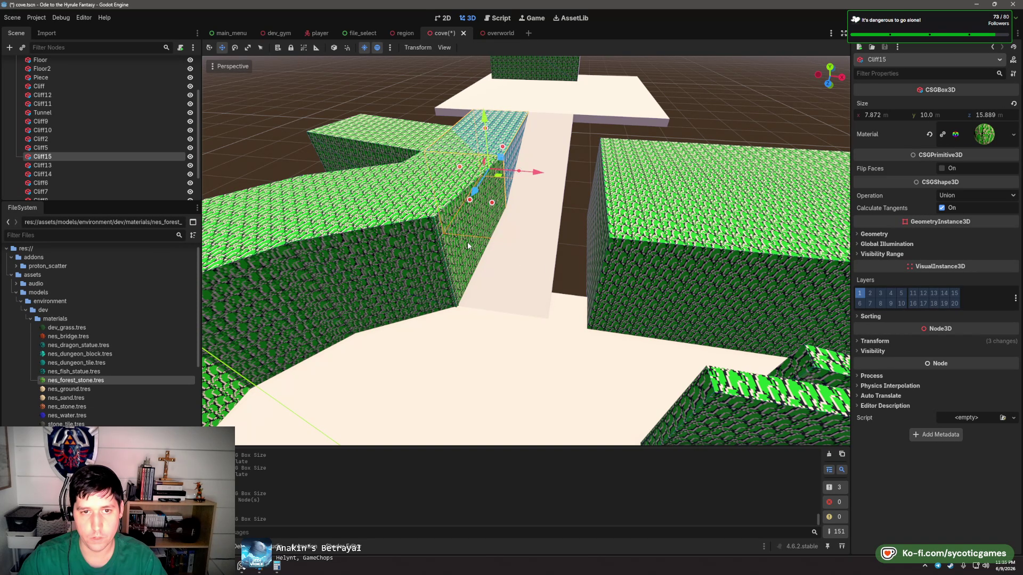
# - Duplicate Cliff5 as Cliff16, rotate it, and slide it along X and Z into a gap
pyautogui.click(462, 248)
pyautogui.click(453, 230)
pyautogui.click(441, 213)
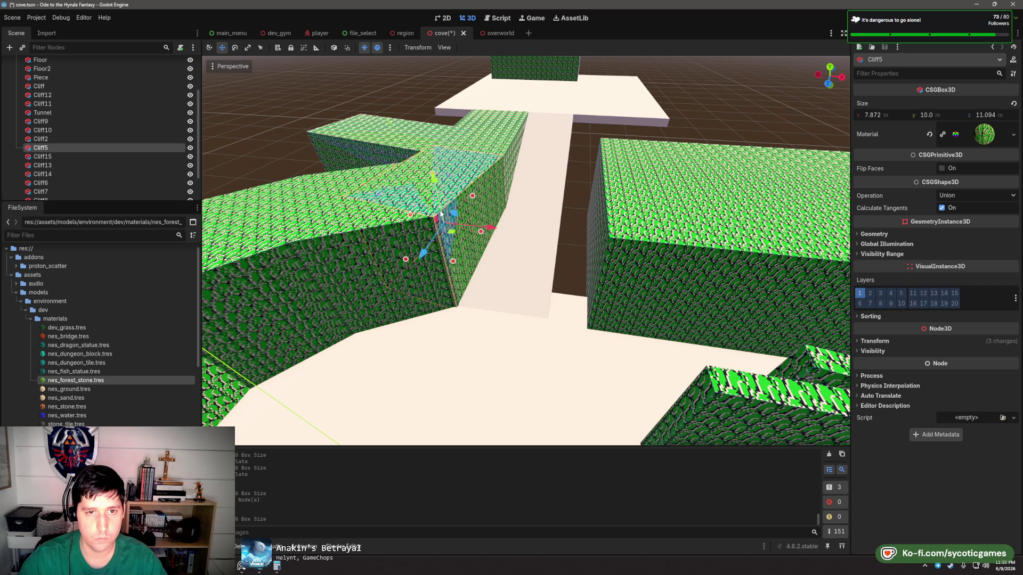
pyautogui.hotkey('ctrl', 'd')
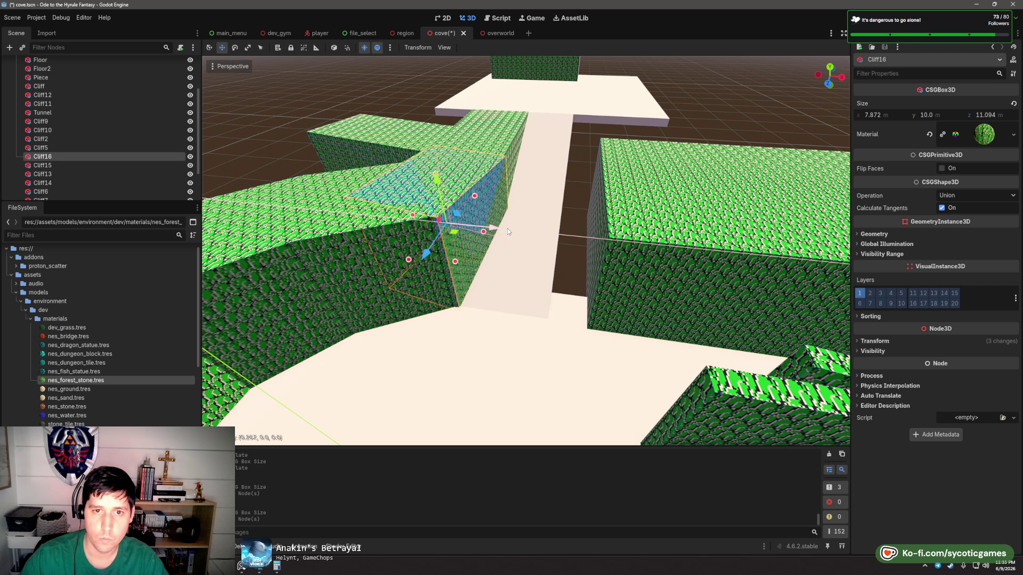
pyautogui.moveTo(492, 229); pyautogui.dragTo(611, 251)
pyautogui.press('e')
pyautogui.press('w')
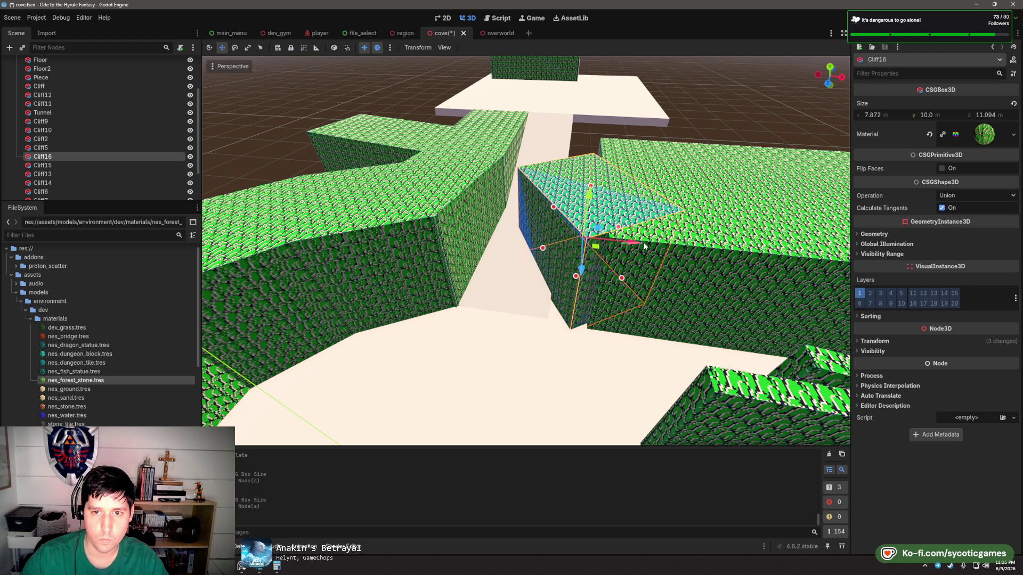
pyautogui.click(638, 242)
pyautogui.click(587, 250)
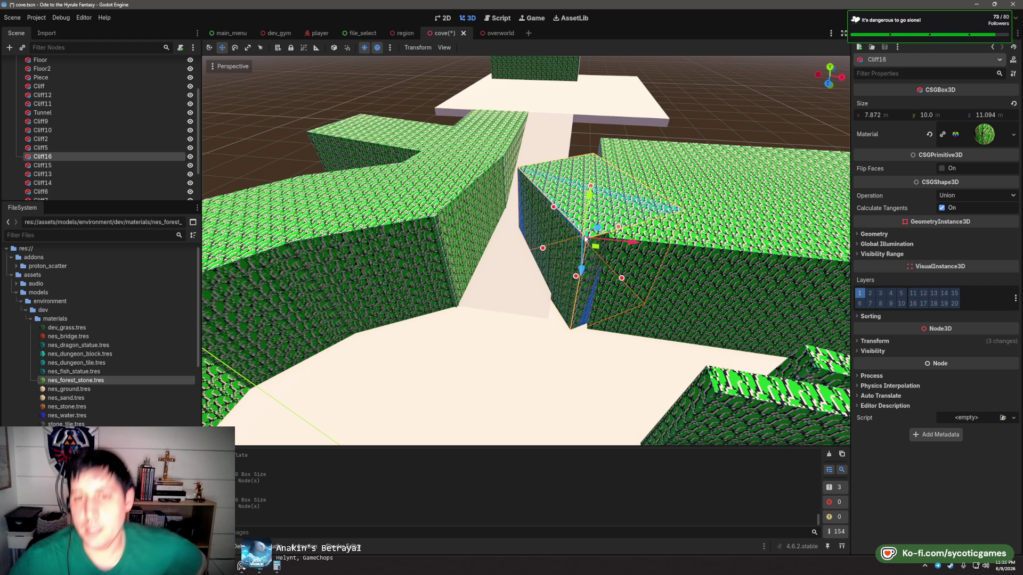
pyautogui.moveTo(631, 242); pyautogui.dragTo(693, 252)
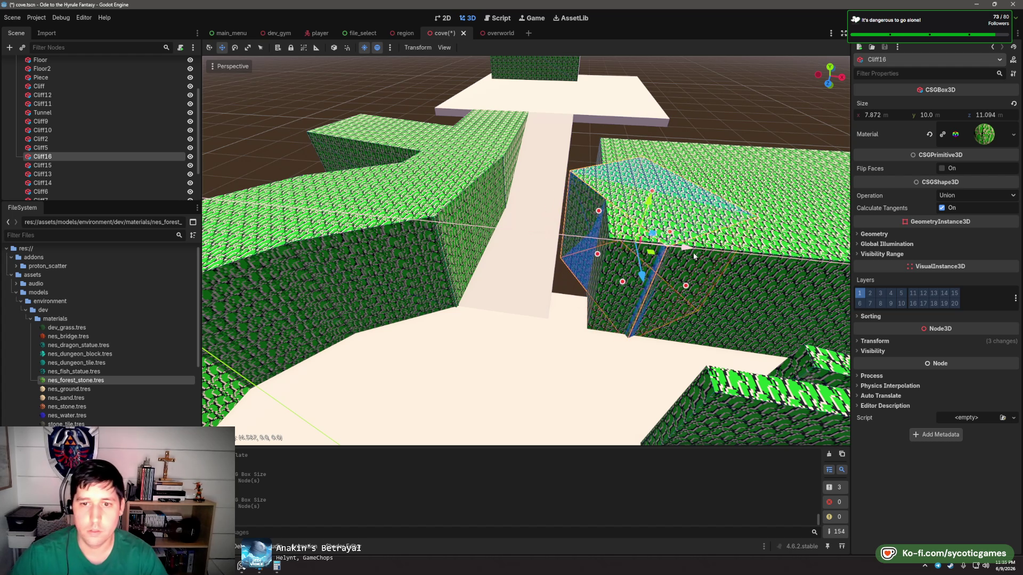
pyautogui.moveTo(648, 281); pyautogui.dragTo(586, 288)
# - Duplicate Cliff15 as Cliff17 and resize it to 7.872 × 10 × 17.975 m
pyautogui.click(450, 254)
pyautogui.hotkey('ctrl', 'd')
pyautogui.scroll(3)
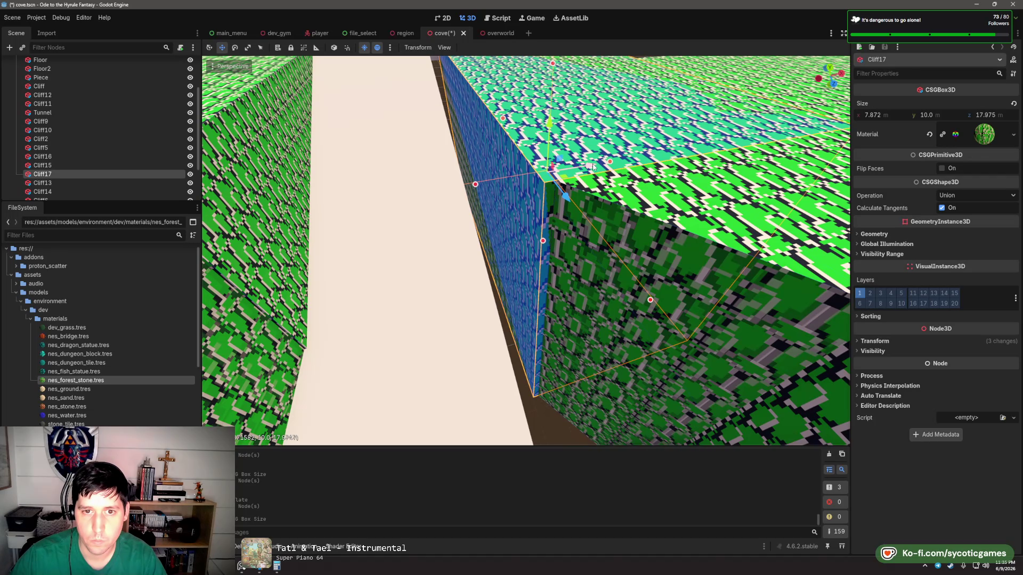
pyautogui.click(591, 168)
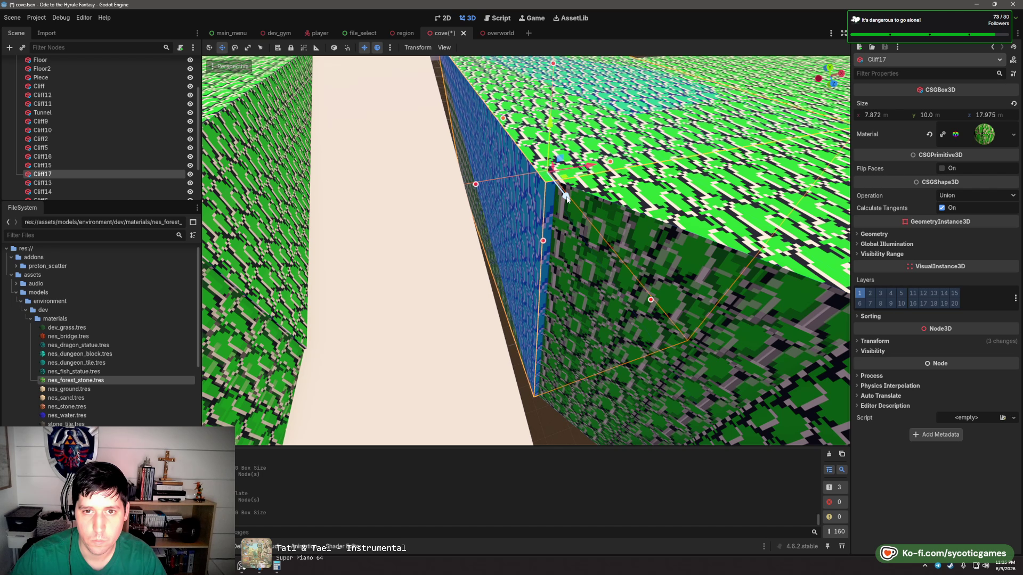
pyautogui.click(456, 262)
# - Widen the Piece floor strip along X to 13.674 × 1 × 28.777 m
pyautogui.scroll(-3)
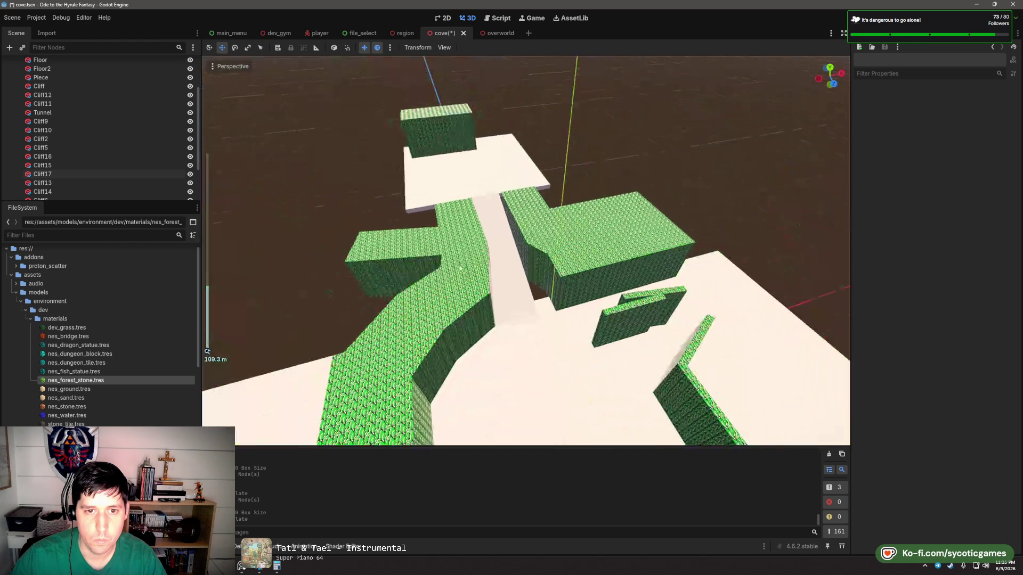
pyautogui.click(517, 270)
pyautogui.moveTo(519, 255); pyautogui.dragTo(535, 251)
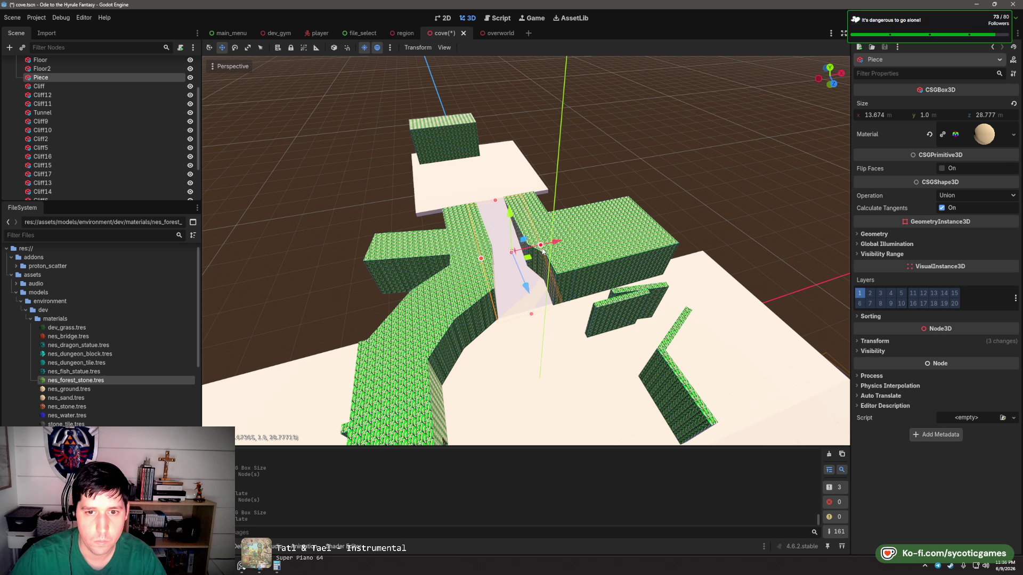
pyautogui.scroll(3)
pyautogui.press('capslock')
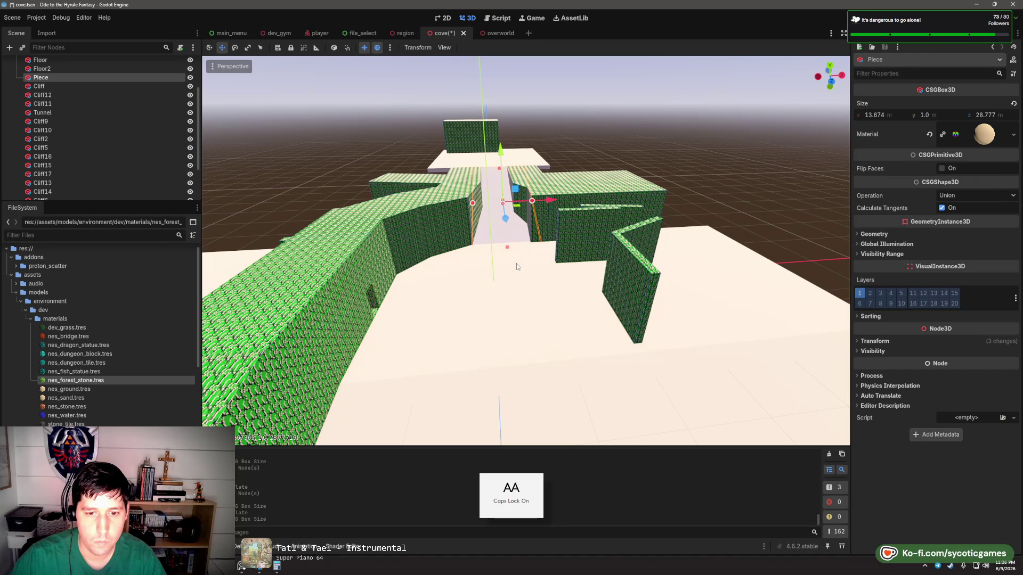
pyautogui.press('capslock')
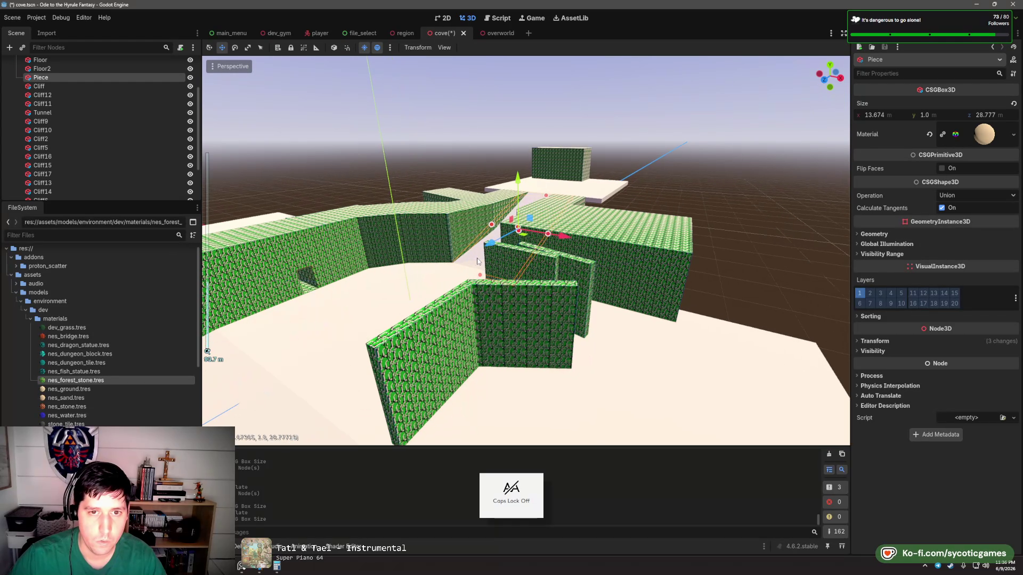
pyautogui.scroll(3)
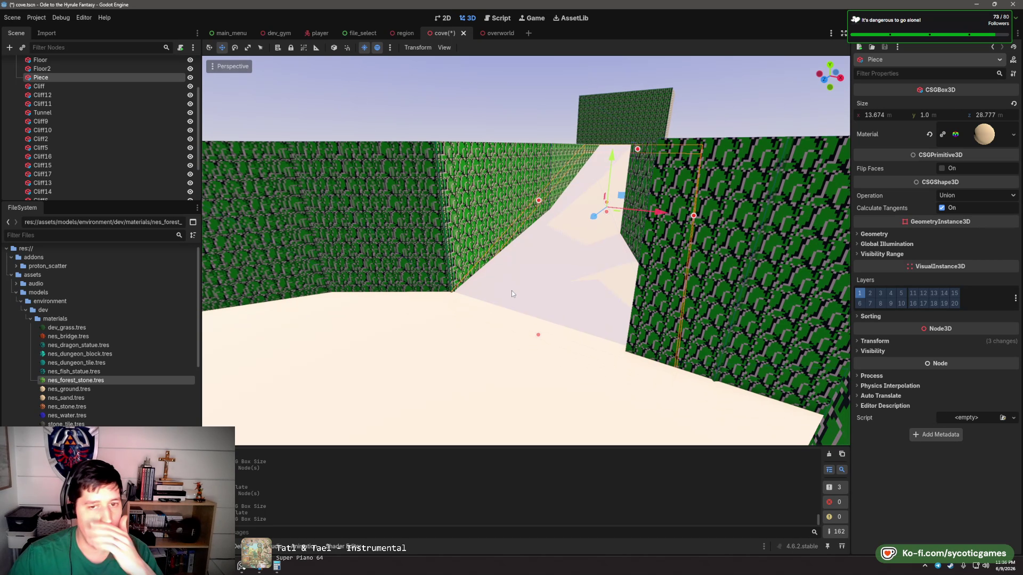
pyautogui.scroll(3)
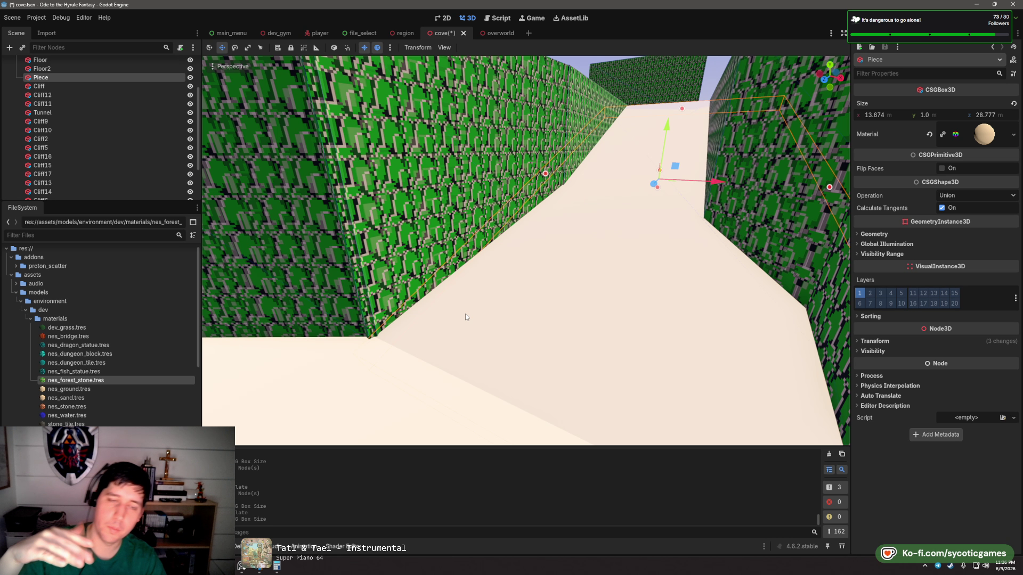
pyautogui.scroll(-3)
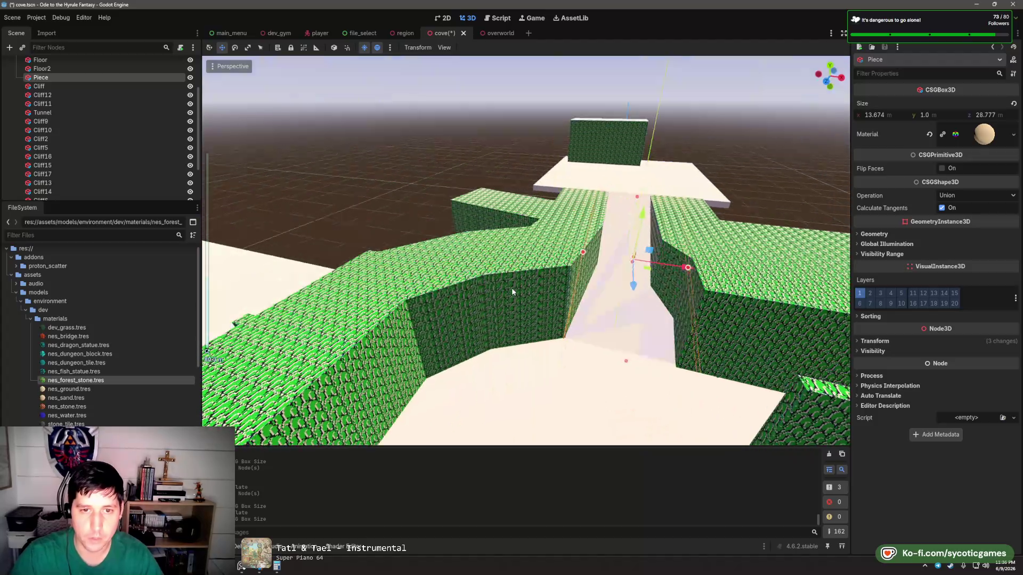
pyautogui.click(483, 215)
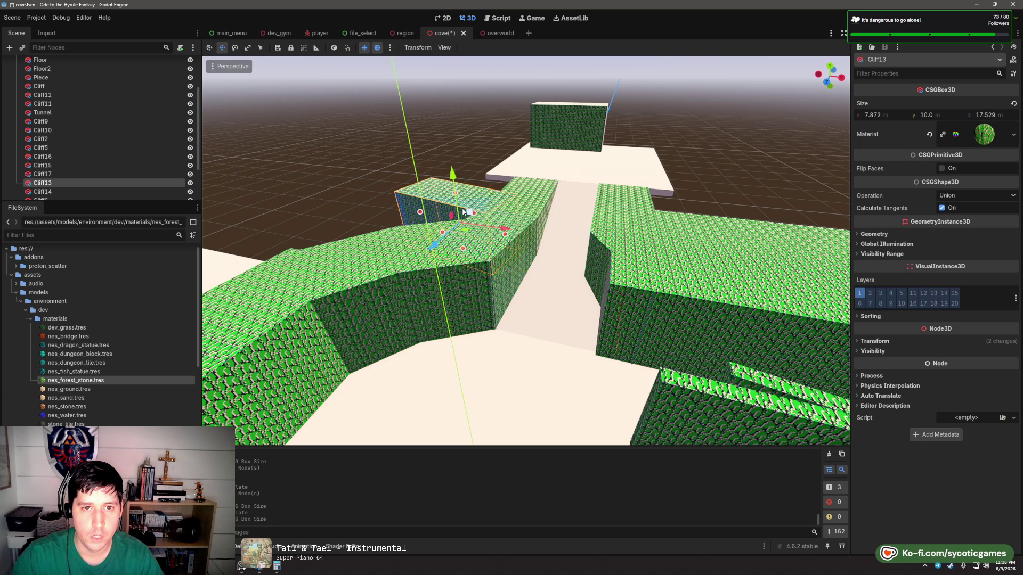
# - Delete the Cliff11 and Cliff8 blocks
pyautogui.scroll(3)
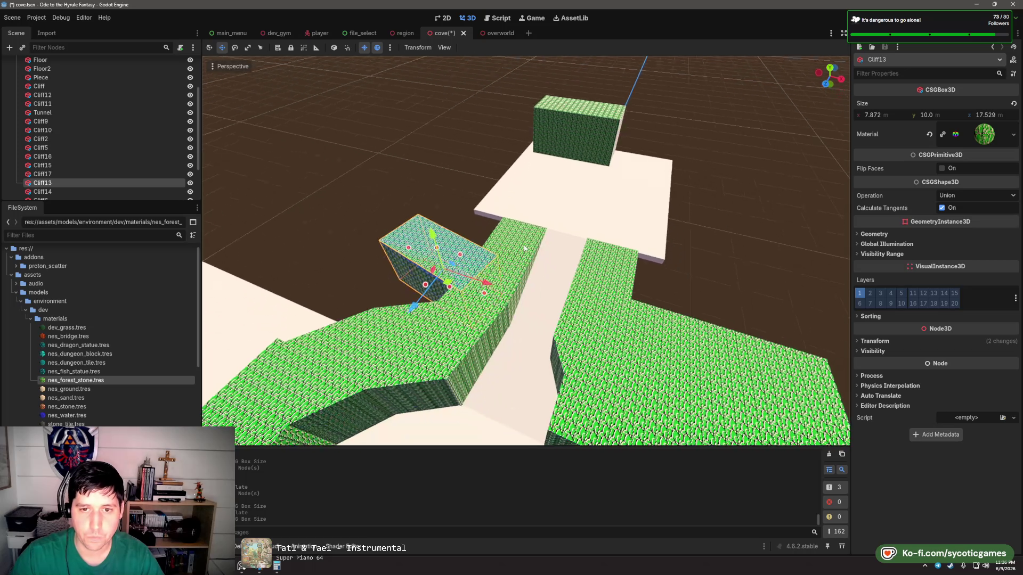
pyautogui.moveTo(584, 267); pyautogui.dragTo(619, 269)
pyautogui.scroll(-3)
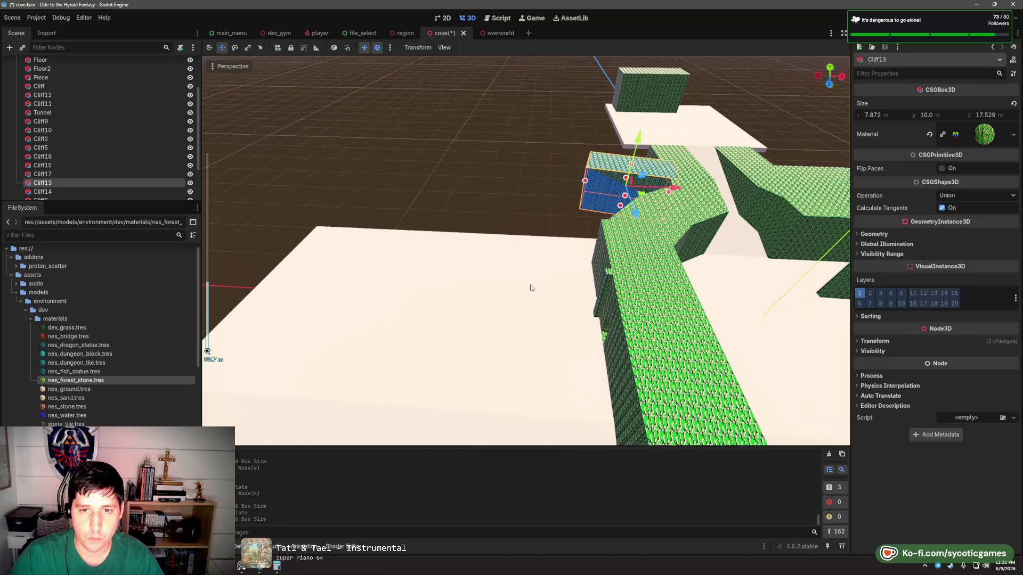
pyautogui.click(622, 299)
pyautogui.press('Delete')
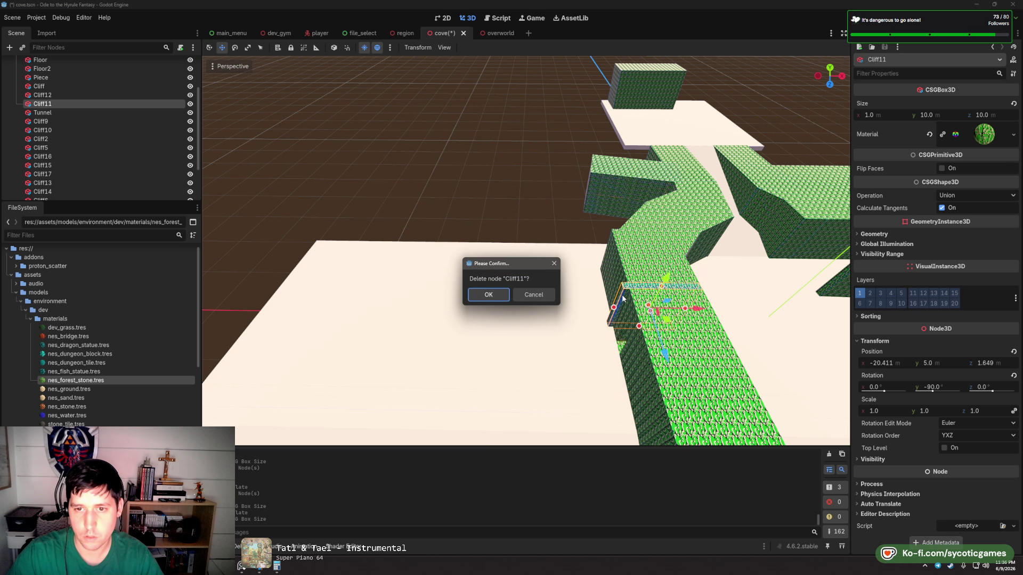
pyautogui.click(488, 295)
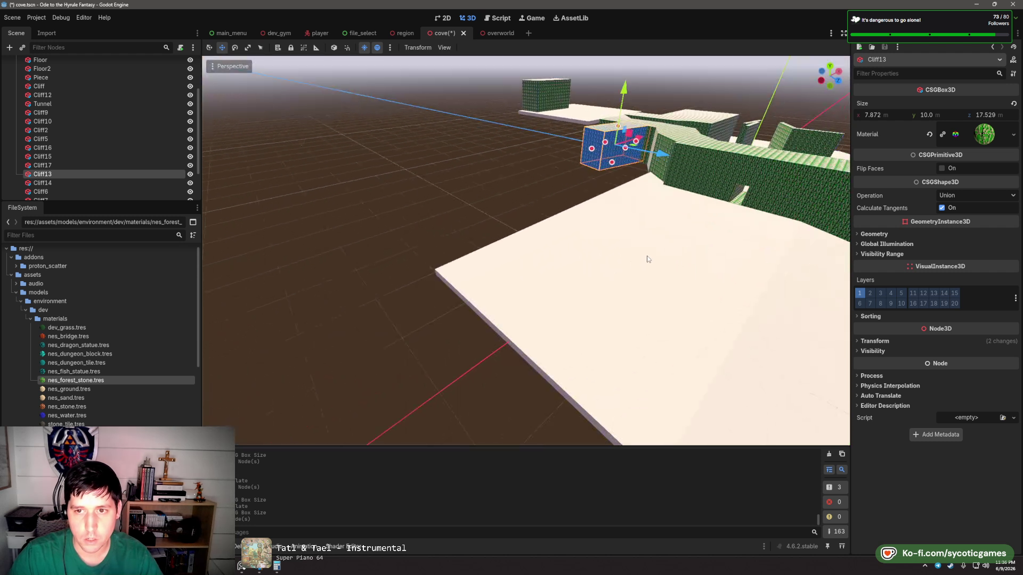
pyautogui.moveTo(681, 237); pyautogui.dragTo(453, 287)
pyautogui.scroll(3)
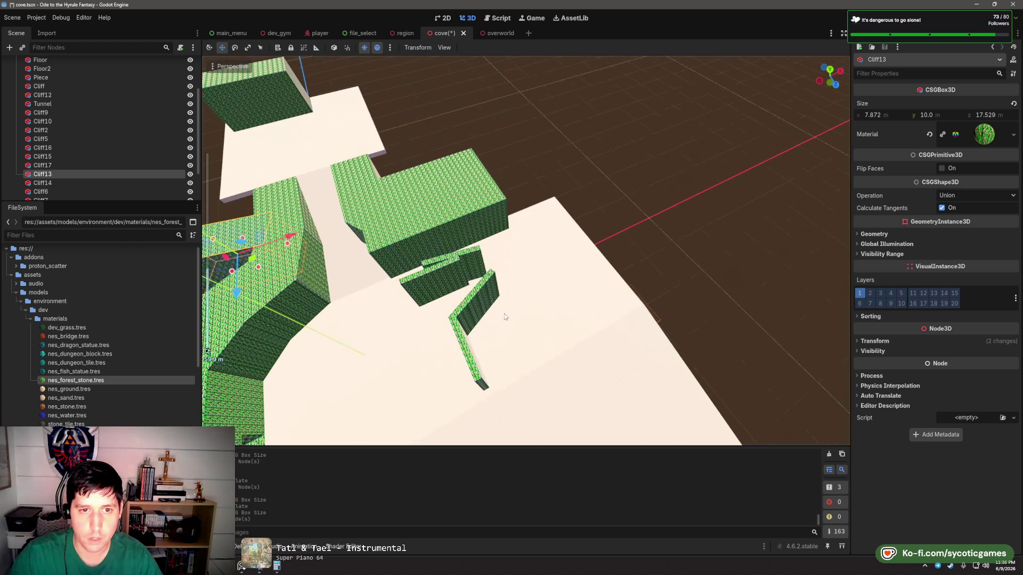
pyautogui.click(441, 282)
pyautogui.press('Delete')
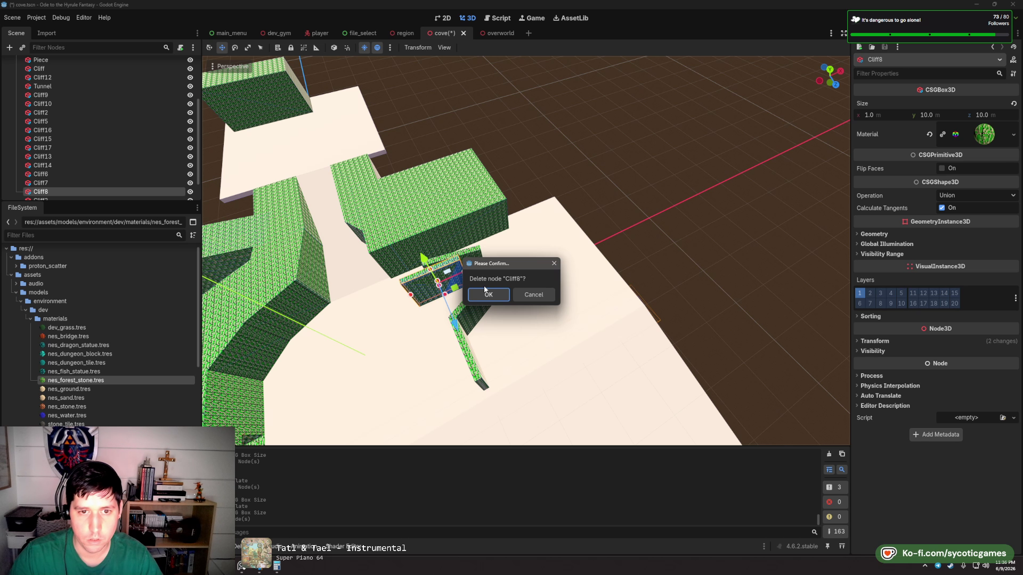
pyautogui.click(486, 293)
# - Enlarge Cliff7 to 4.711 × 10 × 25.104 m and move it into line with the cliffs
pyautogui.click(455, 267)
pyautogui.click(454, 259)
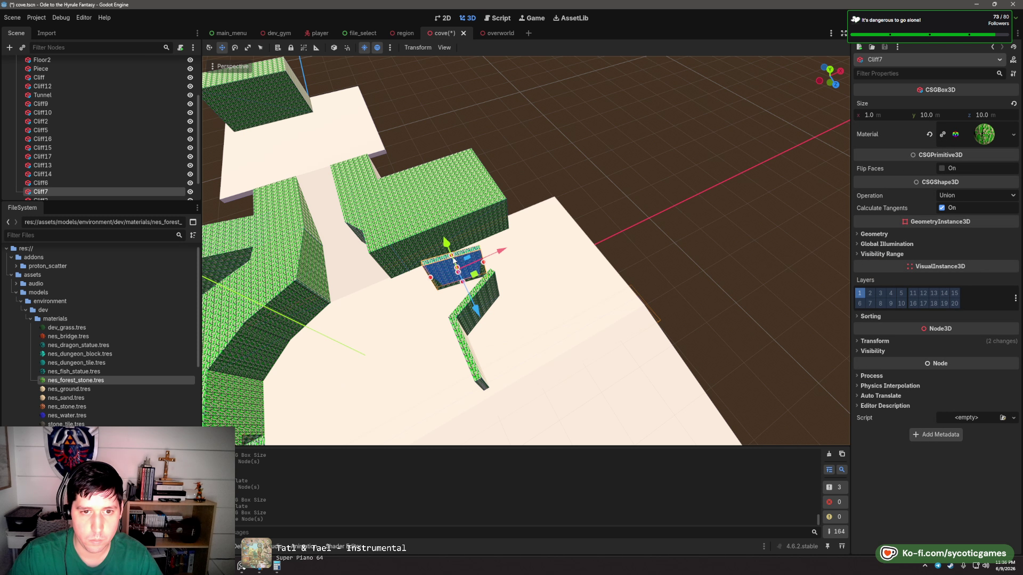
pyautogui.scroll(3)
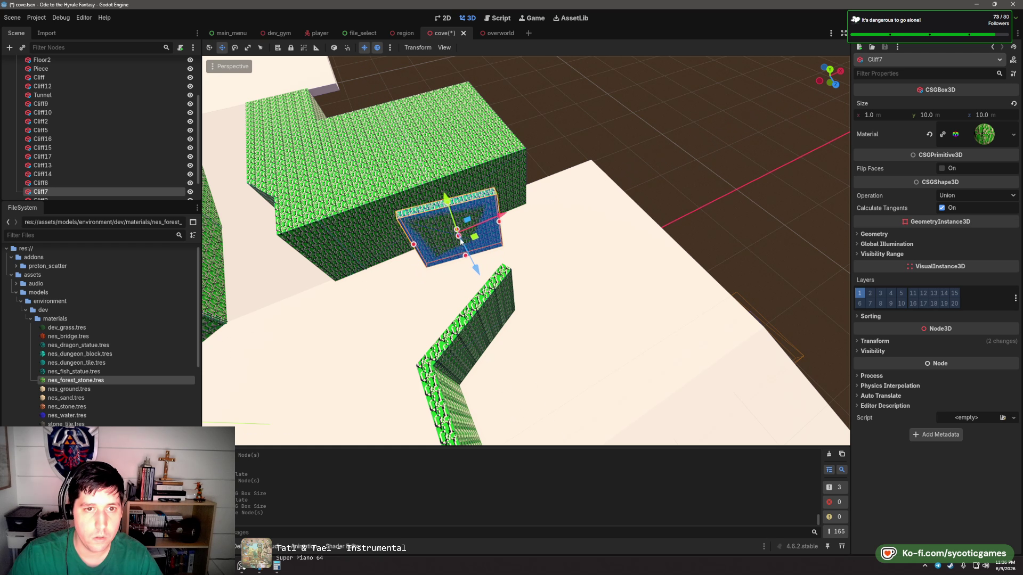
pyautogui.moveTo(413, 244); pyautogui.dragTo(423, 238)
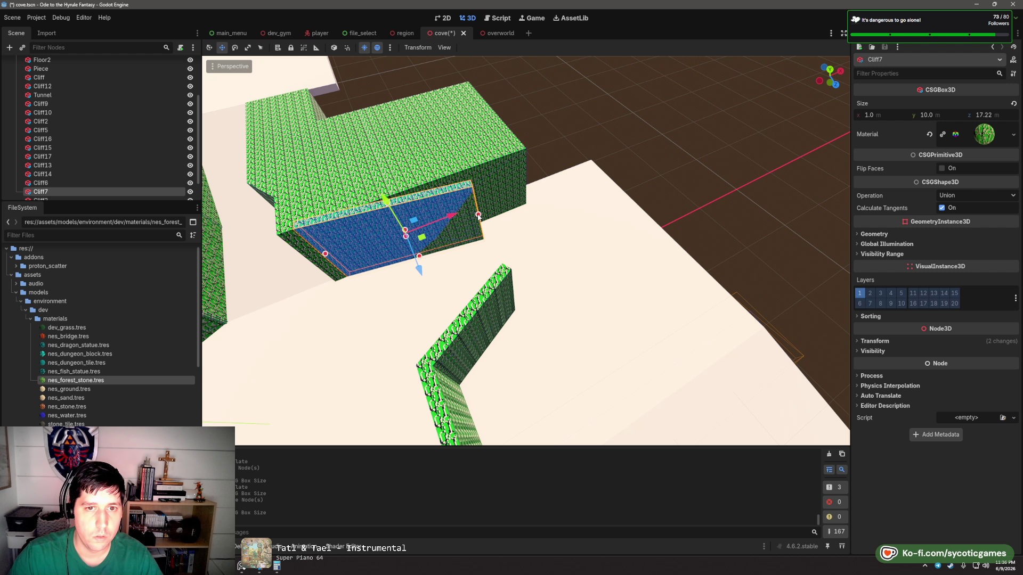
pyautogui.moveTo(479, 216); pyautogui.dragTo(539, 198)
pyautogui.moveTo(440, 225); pyautogui.dragTo(459, 225)
pyautogui.moveTo(538, 207); pyautogui.dragTo(550, 246)
pyautogui.press('w')
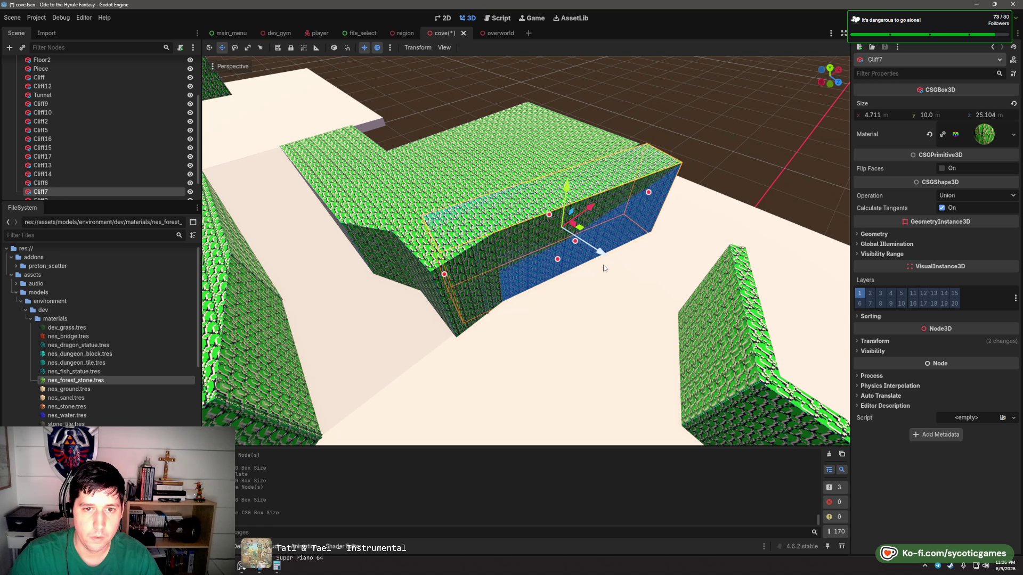
pyautogui.scroll(3)
pyautogui.moveTo(537, 309); pyautogui.dragTo(470, 251)
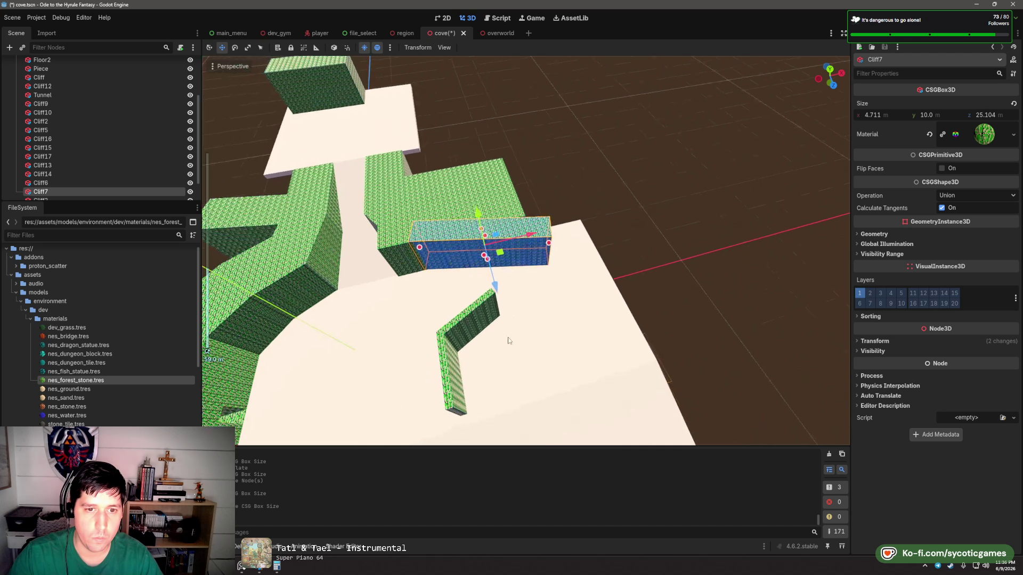
pyautogui.click(447, 306)
# - Delete the thin Cliff9 and Cliff10 walls
pyautogui.press('Delete')
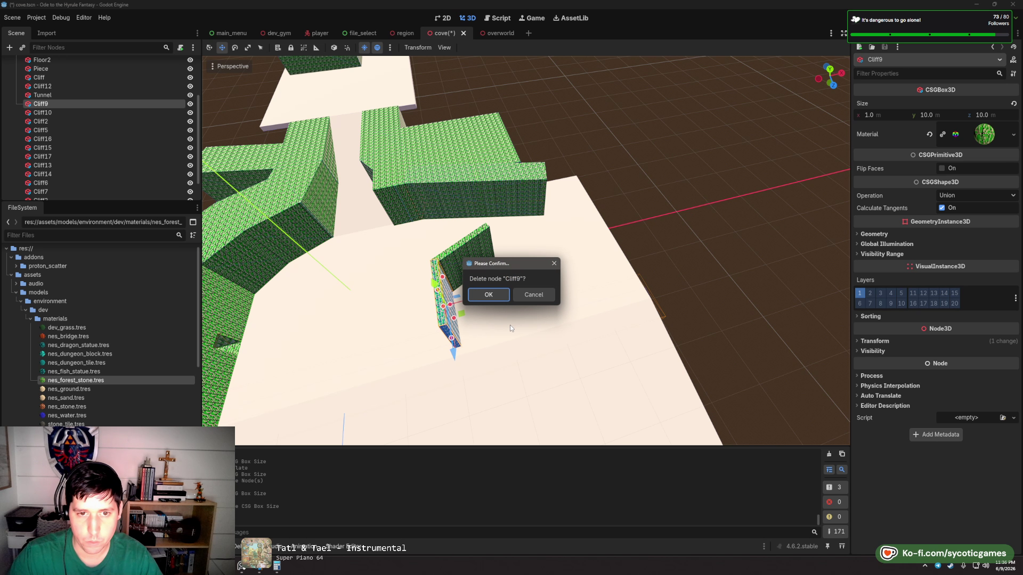
pyautogui.click(489, 295)
pyautogui.click(469, 245)
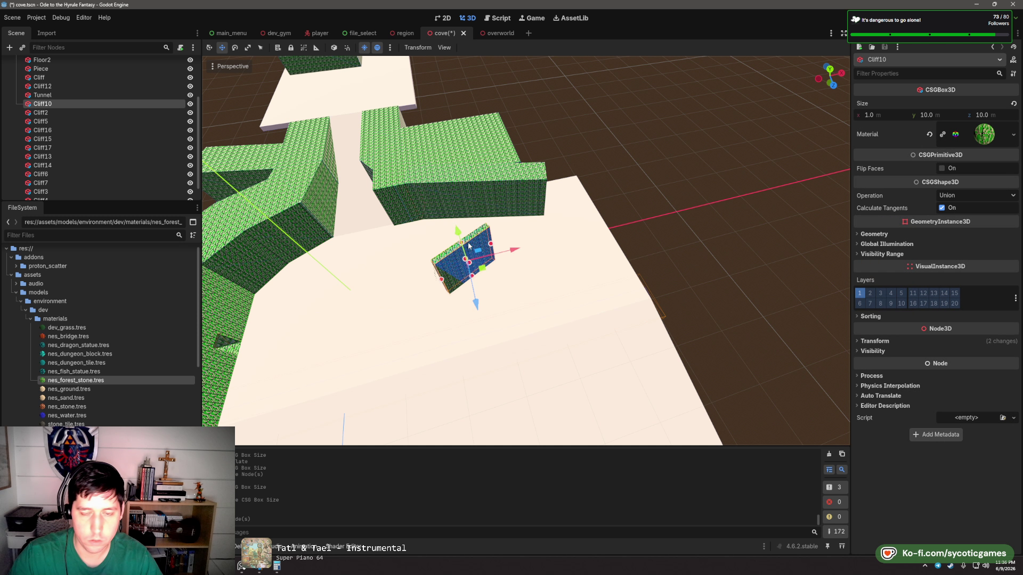
pyautogui.press('Delete')
pyautogui.click(488, 294)
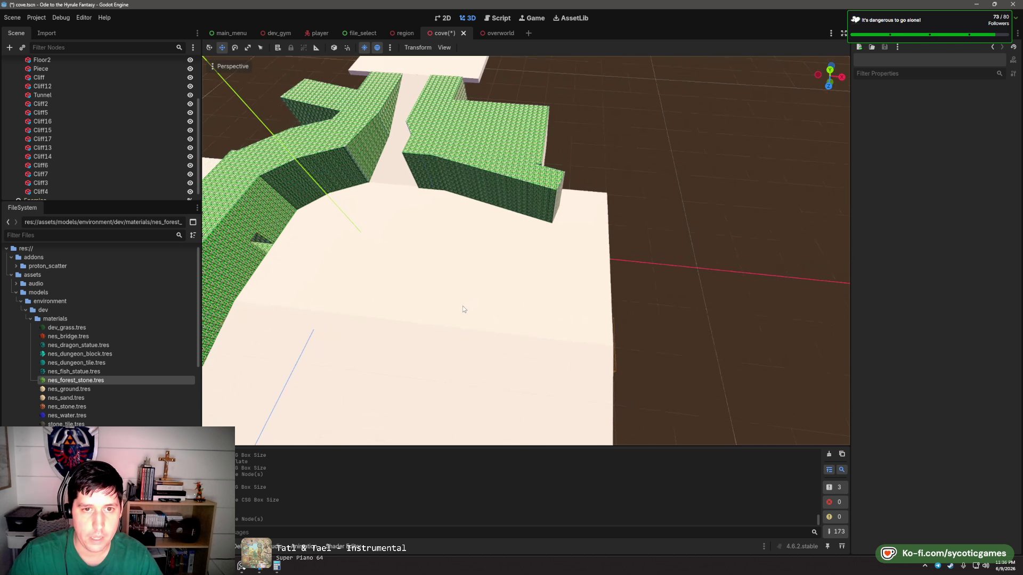
# - Rotate Cliff7 slightly and enlarge it to 11.259 × 10 × 30.553 m
pyautogui.scroll(3)
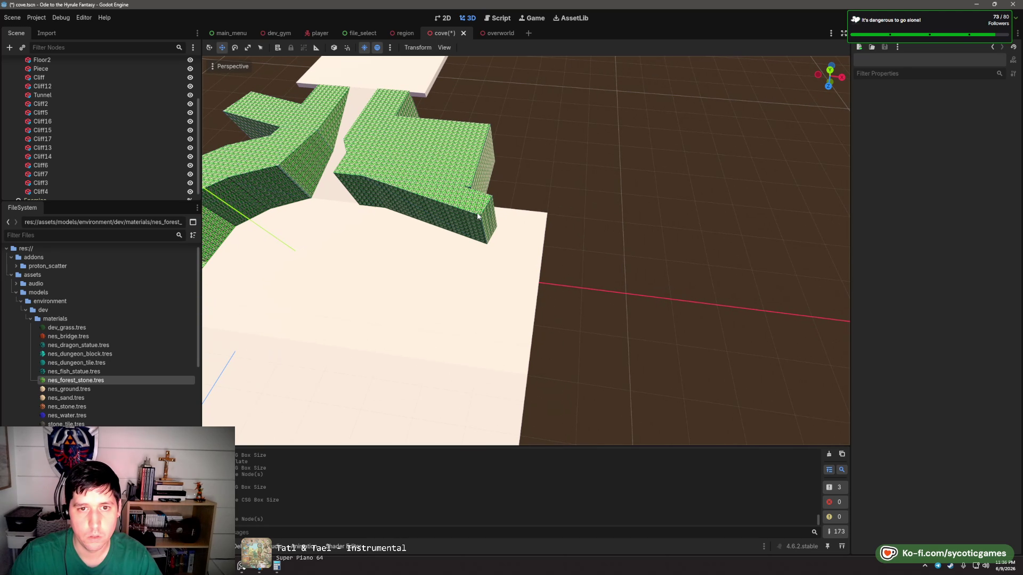
pyautogui.click(491, 221)
pyautogui.scroll(3)
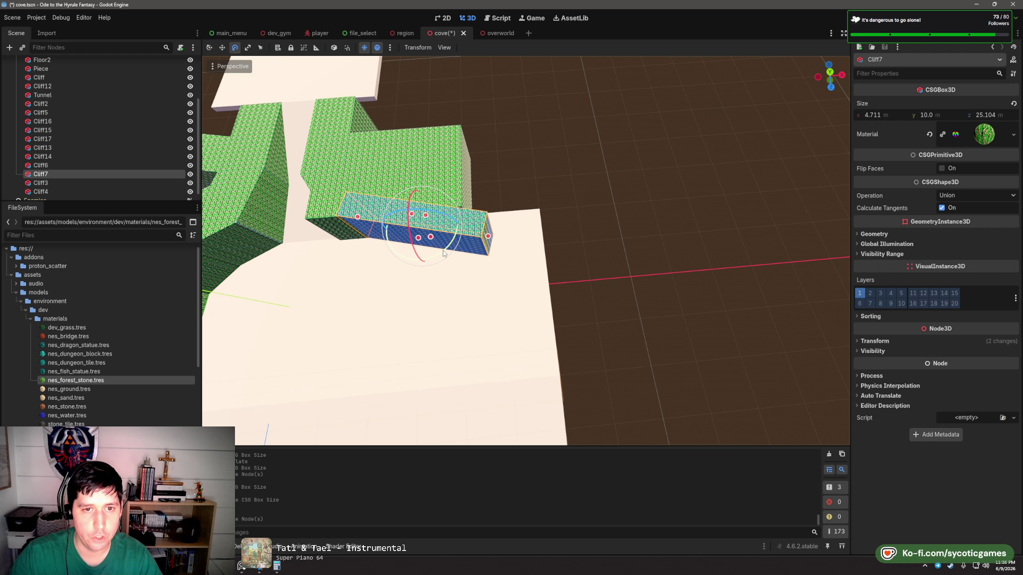
pyautogui.moveTo(443, 250); pyautogui.dragTo(441, 254)
pyautogui.press('w')
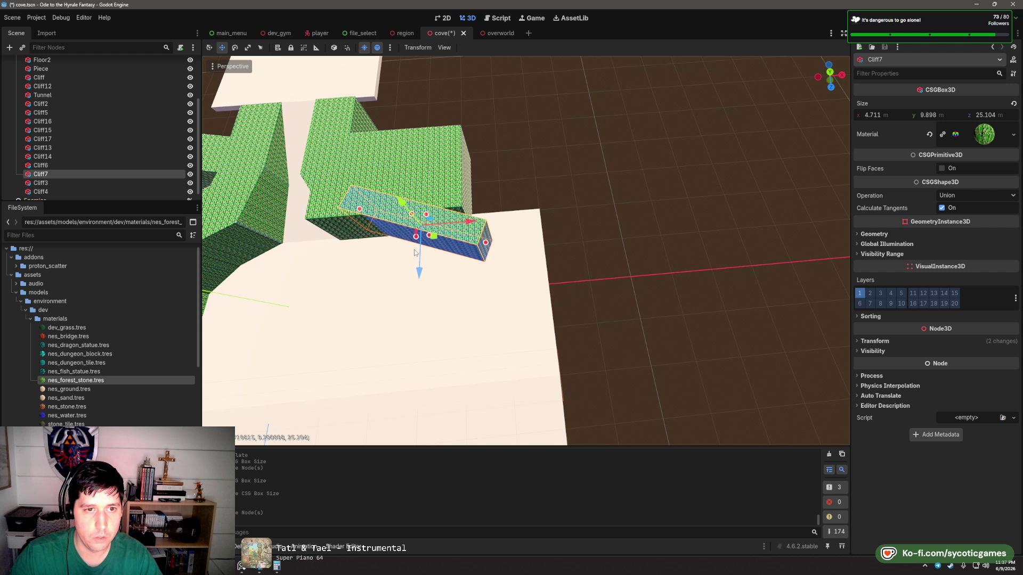
pyautogui.moveTo(434, 238); pyautogui.dragTo(418, 250)
pyautogui.moveTo(421, 208); pyautogui.dragTo(429, 192)
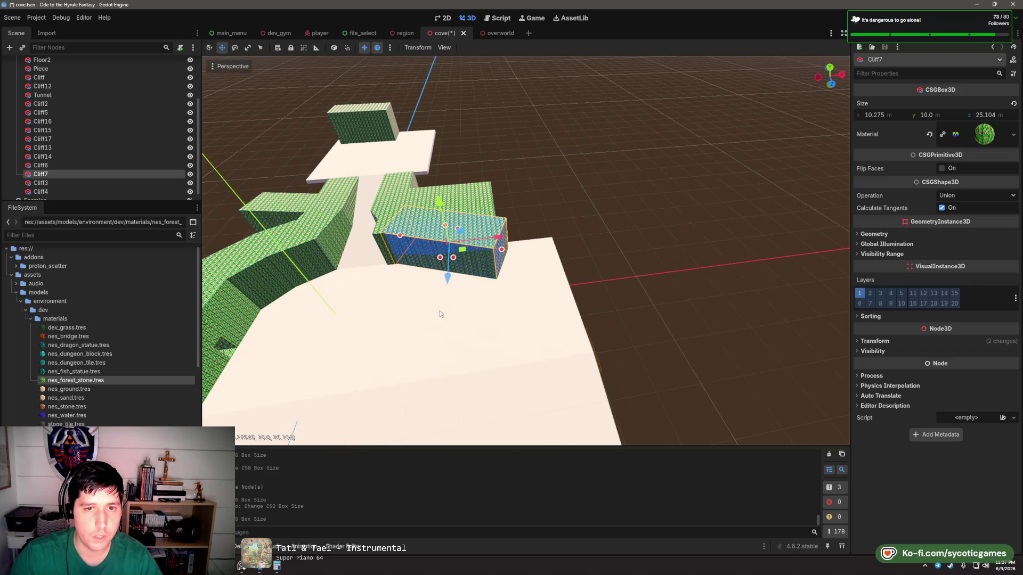
pyautogui.moveTo(498, 253); pyautogui.dragTo(506, 264)
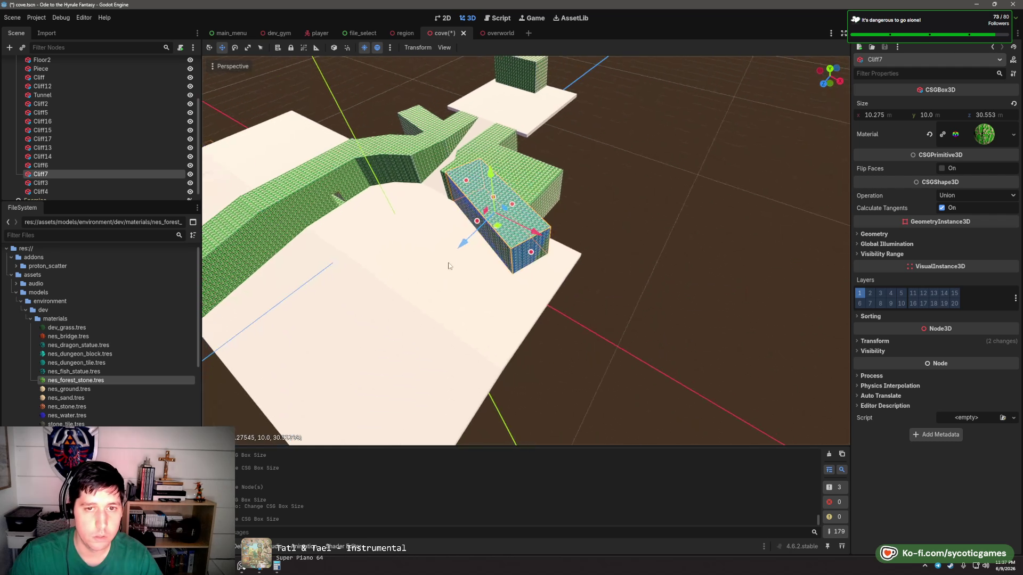
pyautogui.moveTo(516, 207); pyautogui.dragTo(525, 204)
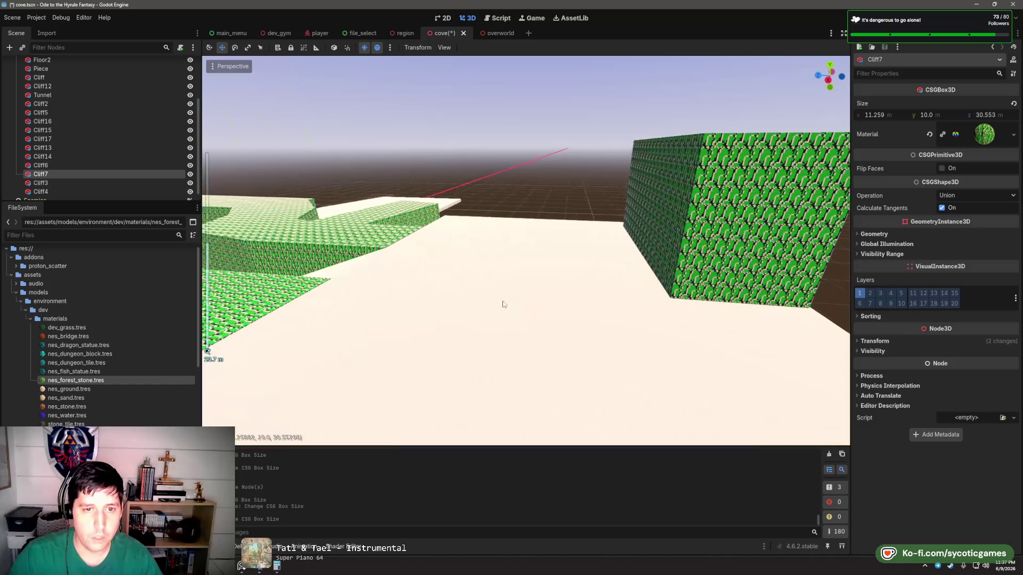
pyautogui.click(451, 327)
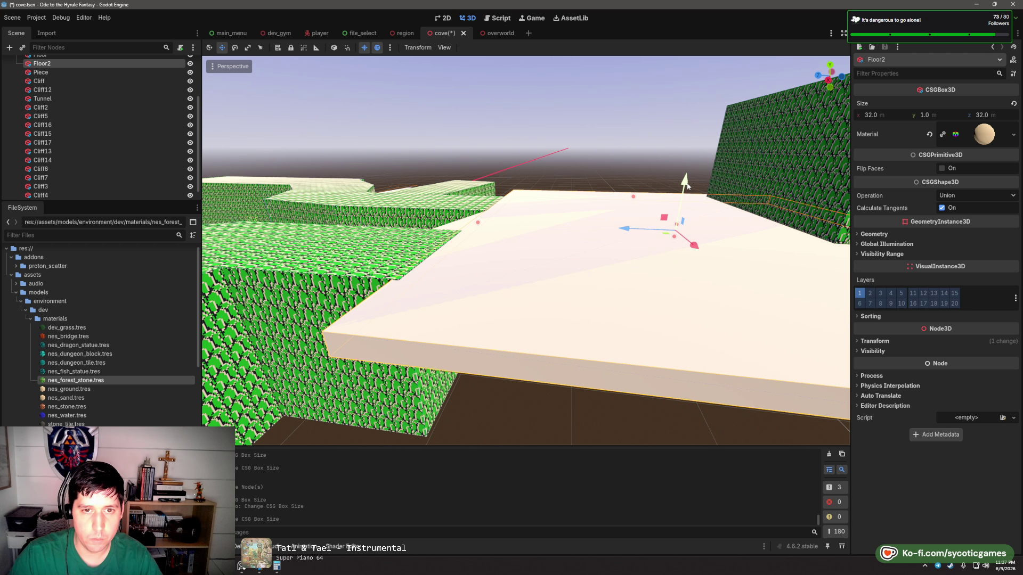
# - Raise the Floor2 slab slightly and slide it back along its length
pyautogui.moveTo(688, 185); pyautogui.dragTo(687, 185)
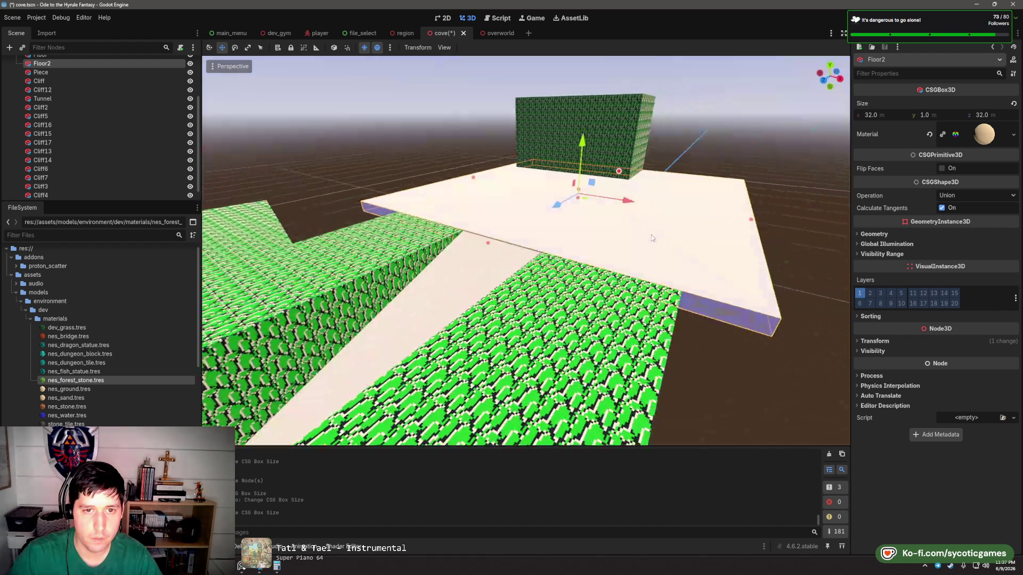
pyautogui.moveTo(588, 142); pyautogui.dragTo(589, 143)
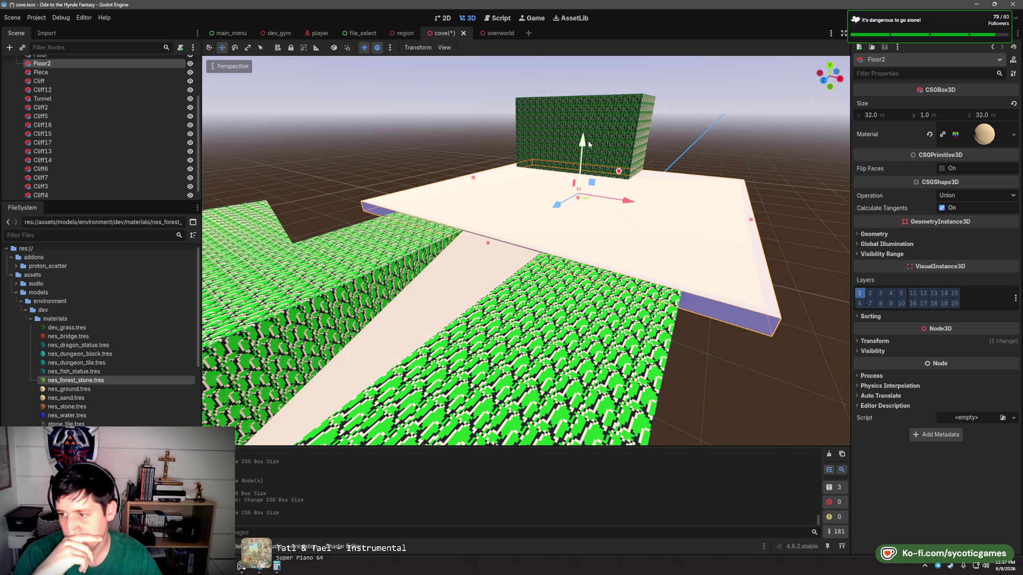
pyautogui.moveTo(589, 143); pyautogui.dragTo(589, 143)
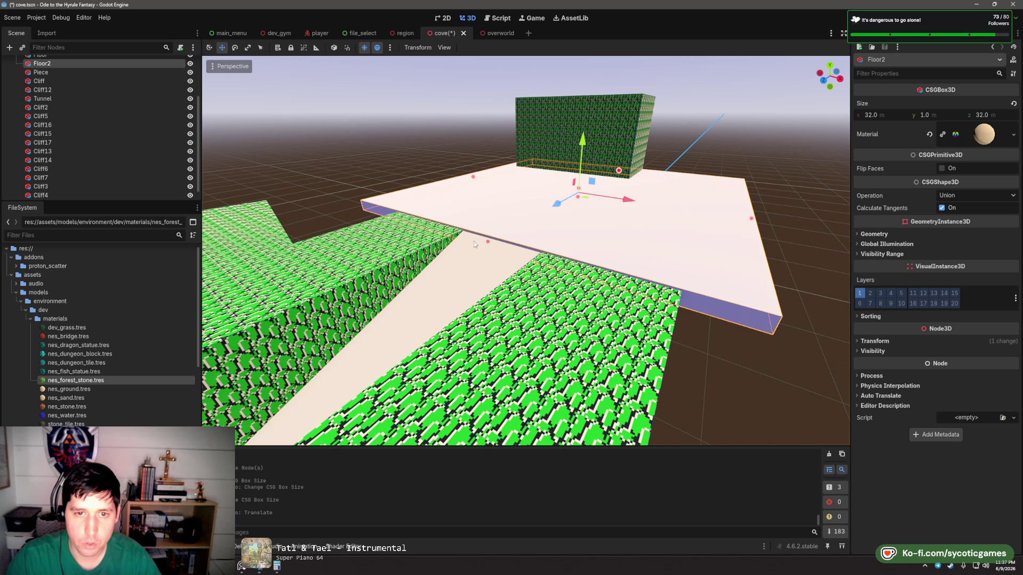
pyautogui.click(489, 254)
pyautogui.click(521, 247)
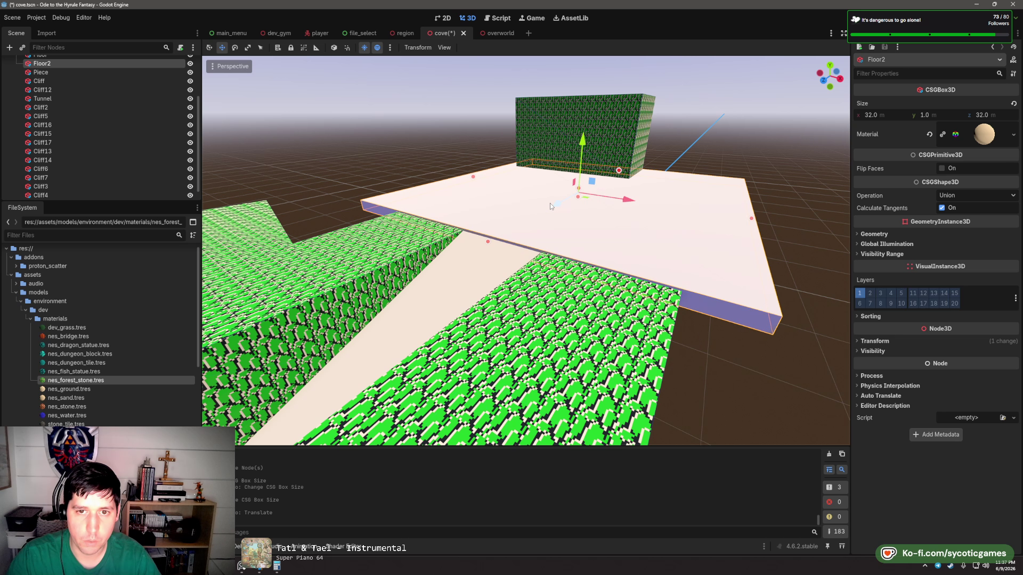
pyautogui.moveTo(550, 202); pyautogui.dragTo(561, 203)
pyautogui.click(504, 250)
# - Lengthen the Piece walkway to 29.216 m and shift Floor2 about 1 m so they meet
pyautogui.click(504, 244)
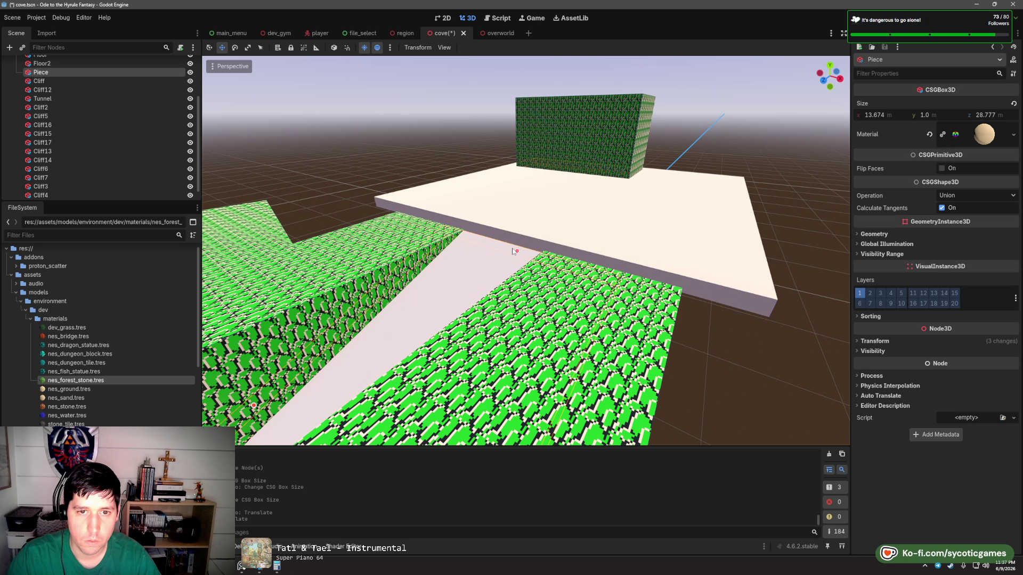
pyautogui.moveTo(519, 249); pyautogui.dragTo(519, 250)
pyautogui.click(544, 241)
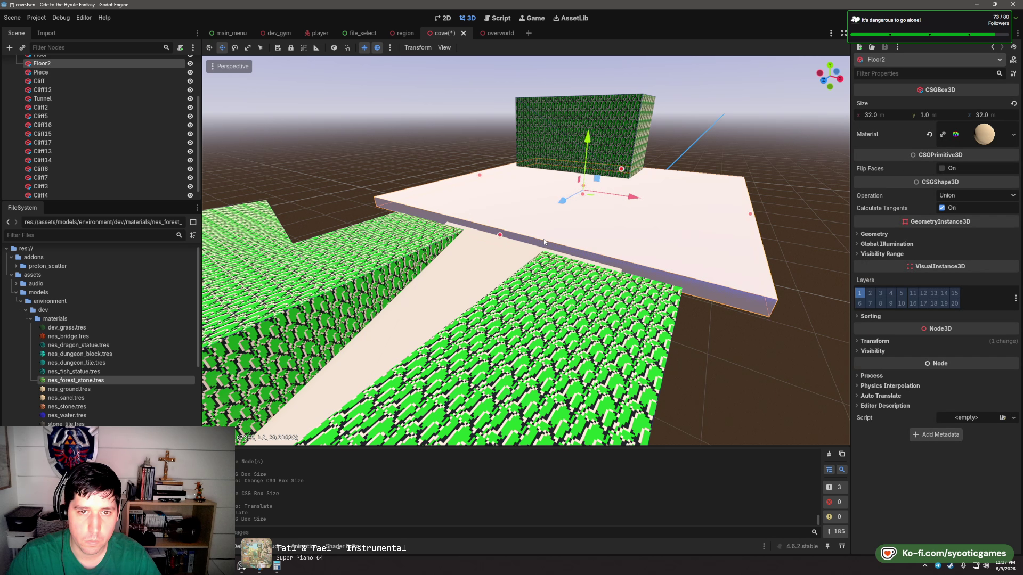
pyautogui.moveTo(561, 206); pyautogui.dragTo(560, 206)
pyautogui.click(498, 253)
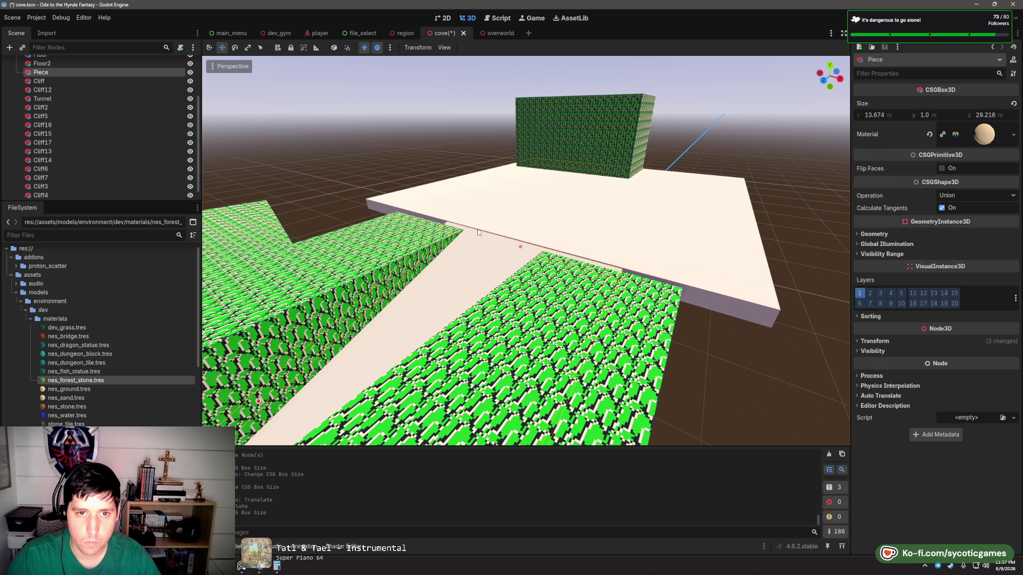
pyautogui.click(546, 237)
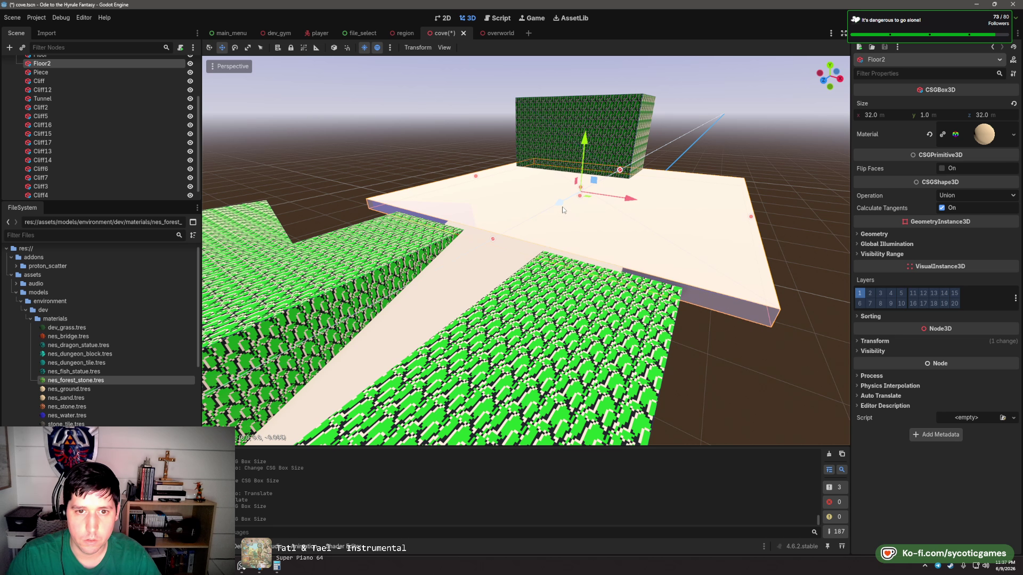
pyautogui.scroll(-3)
# - Save cove.tscn and switch to the overworld scene
pyautogui.moveTo(536, 284); pyautogui.dragTo(535, 246)
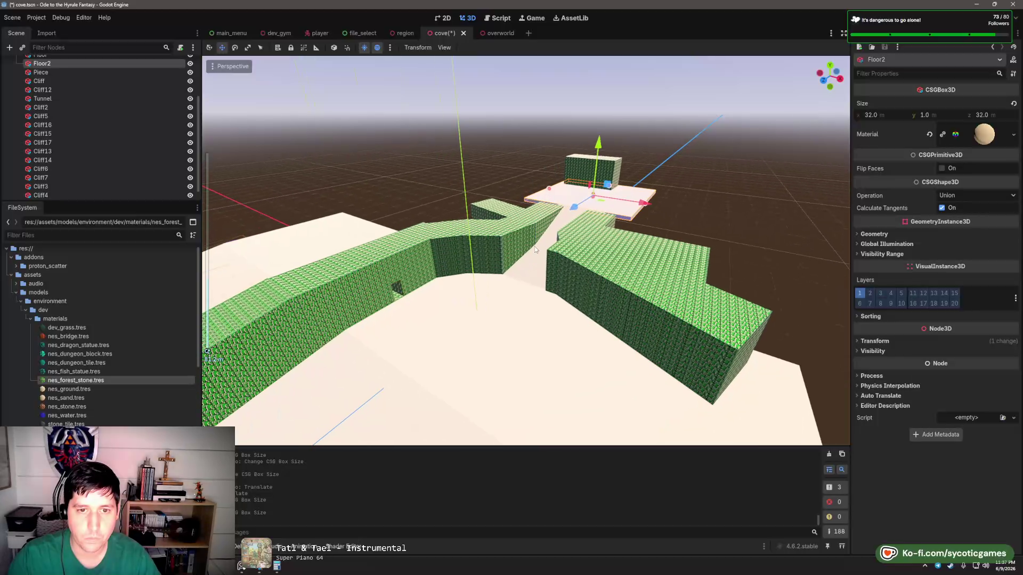
pyautogui.hotkey('ctrl', 's')
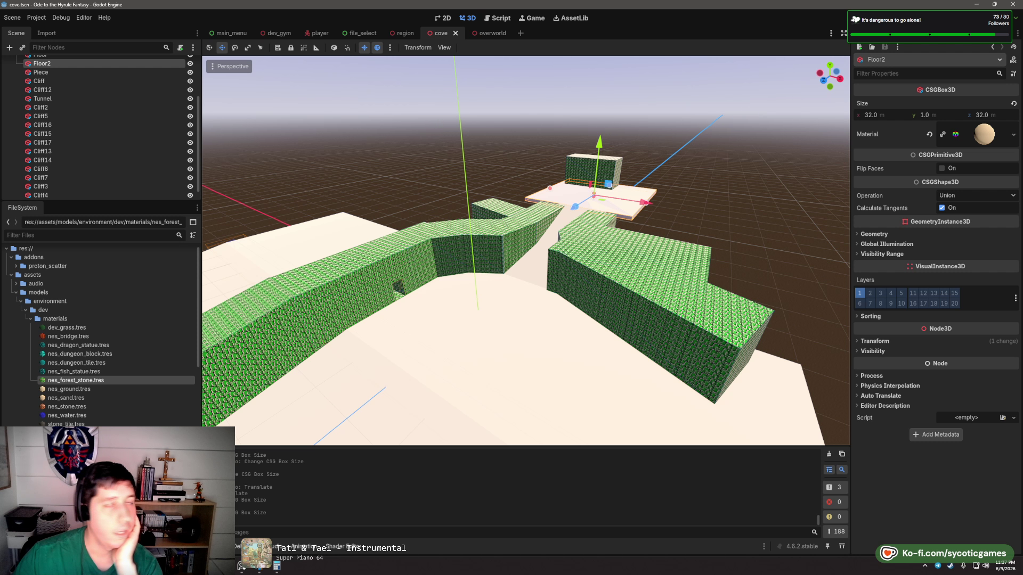
pyautogui.click(486, 33)
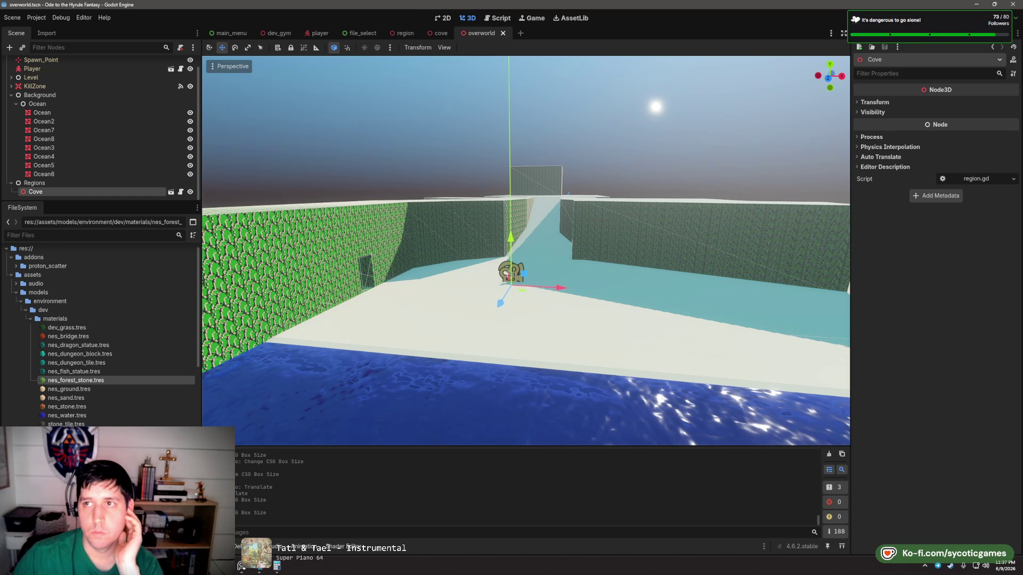
# - Run the game to walk through the cove, then stop it and view the cove from above
pyautogui.press('F5')
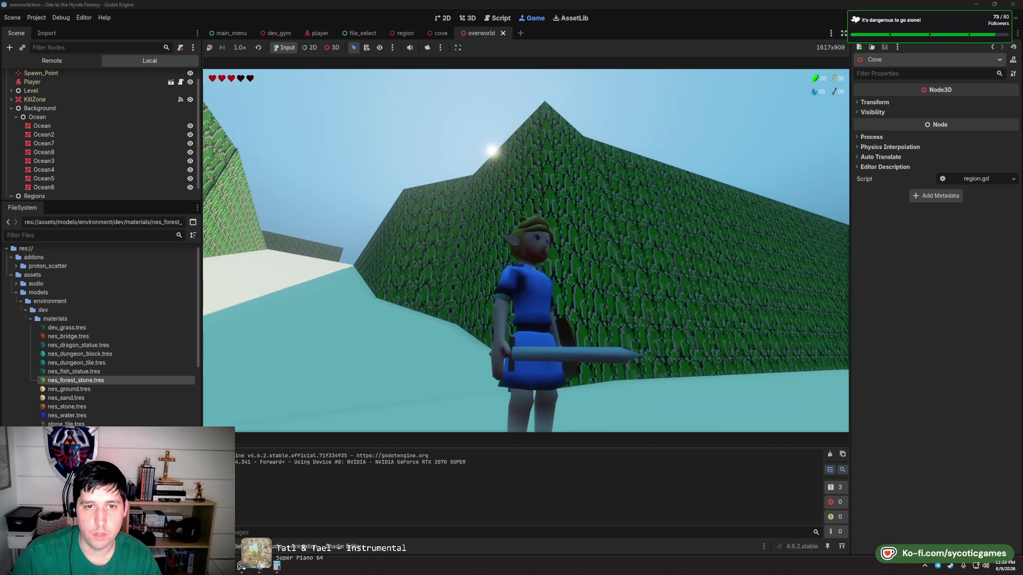
pyautogui.press('Escape')
pyautogui.press('F8')
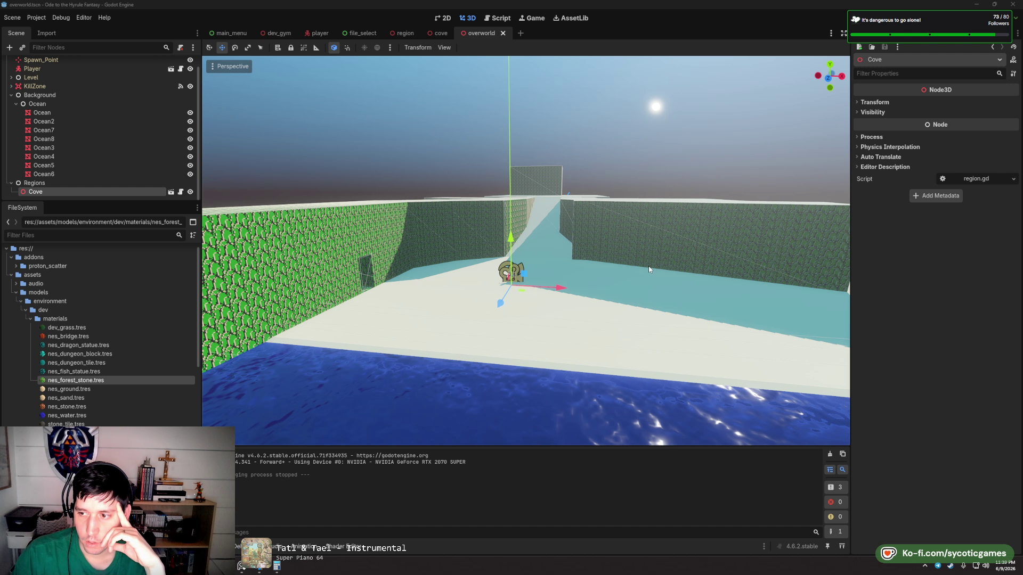
pyautogui.moveTo(649, 269); pyautogui.dragTo(653, 289)
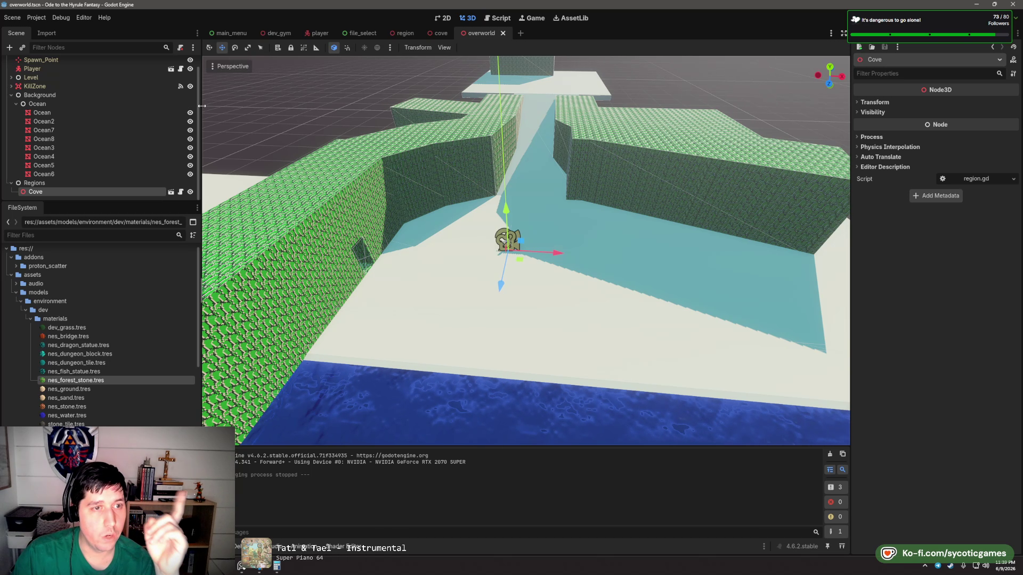
pyautogui.scroll(-3)
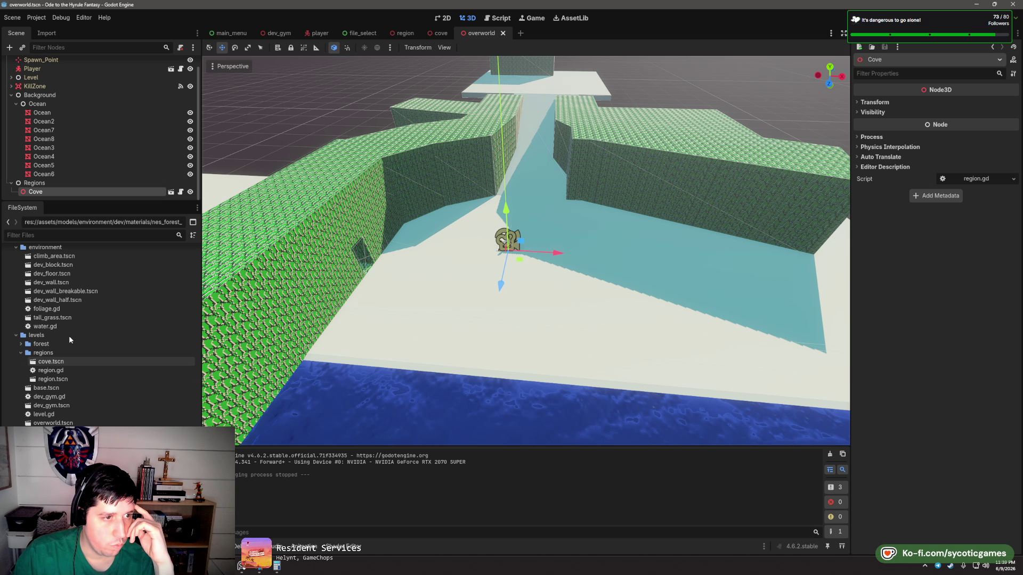
# - Create a new 3D scene with its root node named GrayBox_Tree_01
pyautogui.click(12, 17)
pyautogui.click(12, 17)
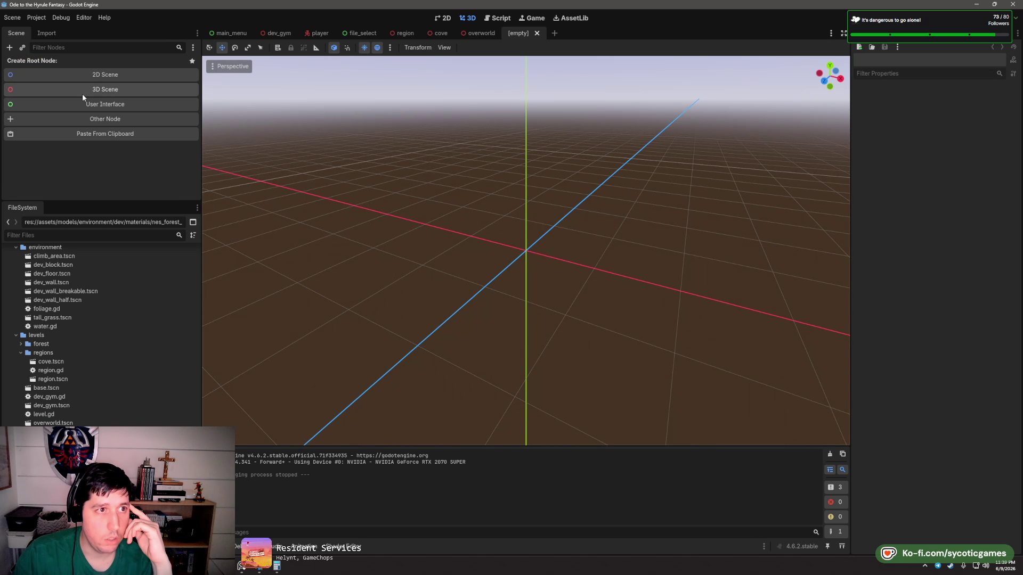
pyautogui.click(80, 93)
pyautogui.rightClick(39, 68)
pyautogui.click(70, 145)
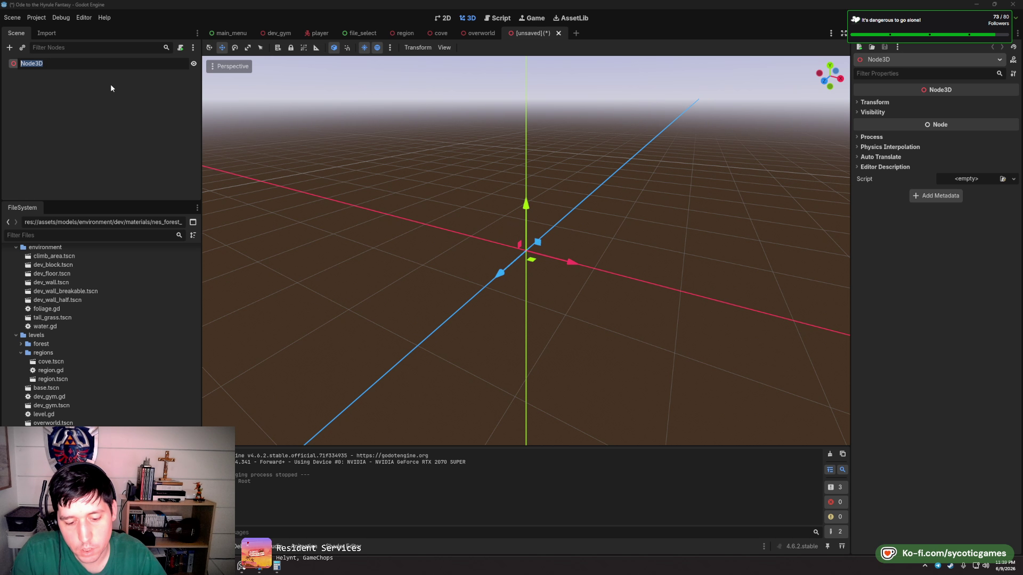
pyautogui.write('Gray')
pyautogui.write('Box_t')
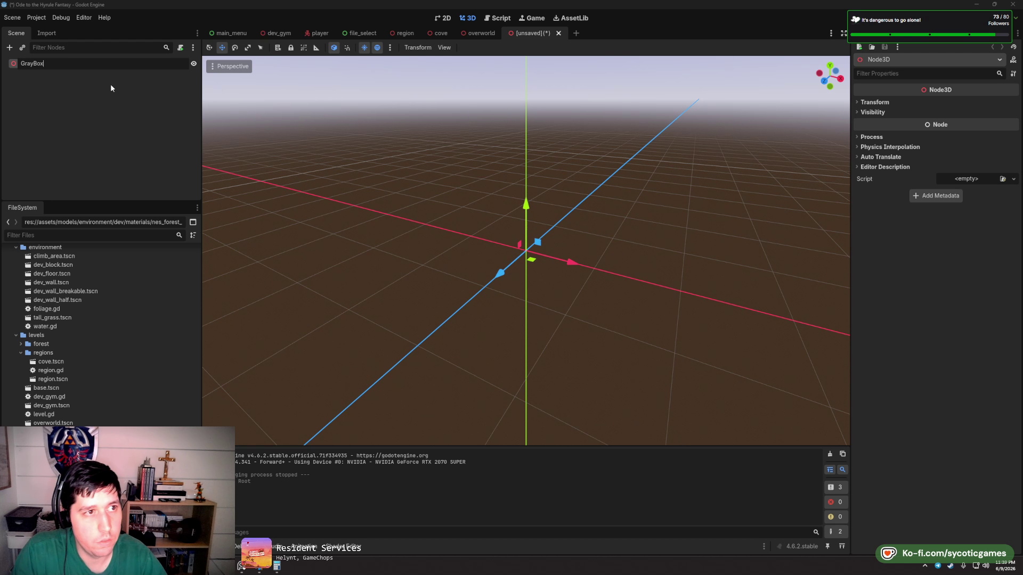
pyautogui.press('BackSpace')
pyautogui.write('Tree_01')
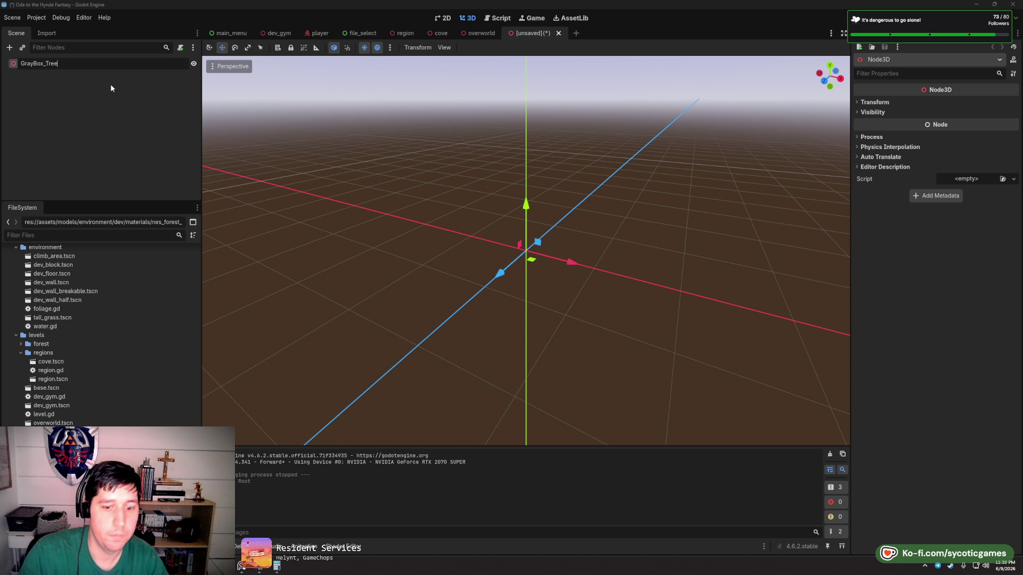
pyautogui.press('Return')
# - Add a MeshInstance3D child with a CylinderMesh set to 6 radial segments
pyautogui.rightClick(51, 63)
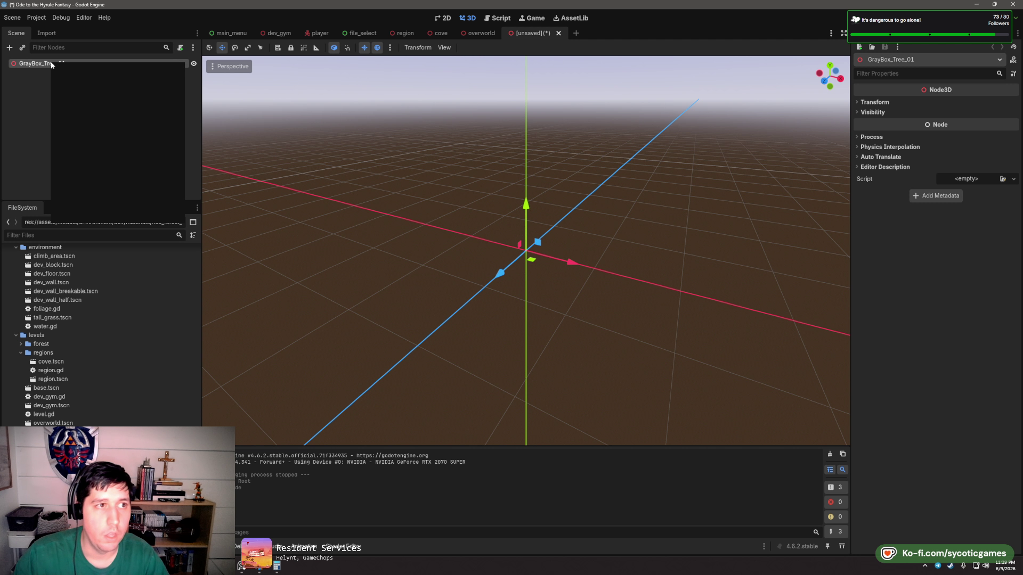
pyautogui.click(93, 73)
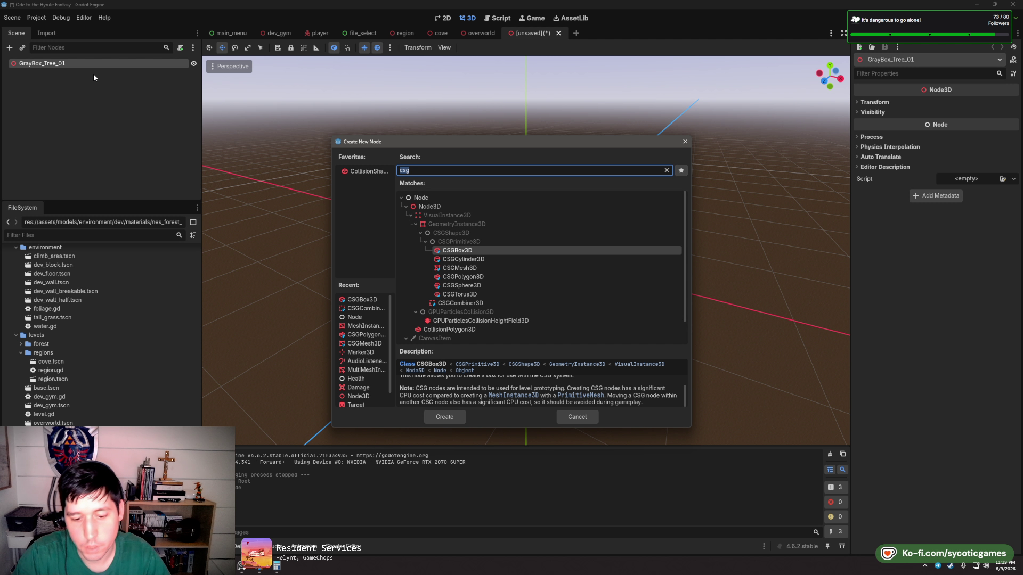
pyautogui.write('mesh')
pyautogui.press('Return')
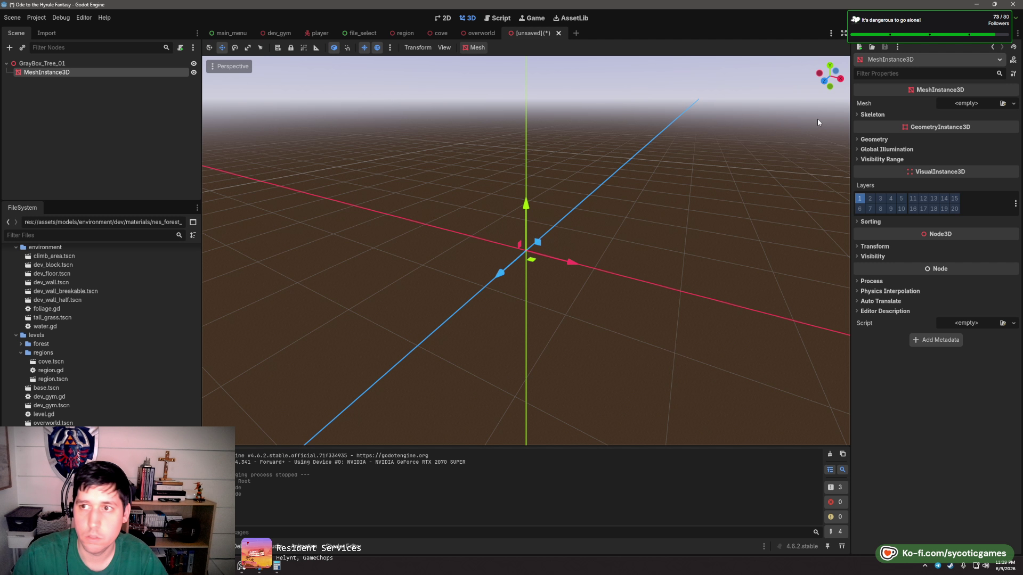
pyautogui.click(980, 102)
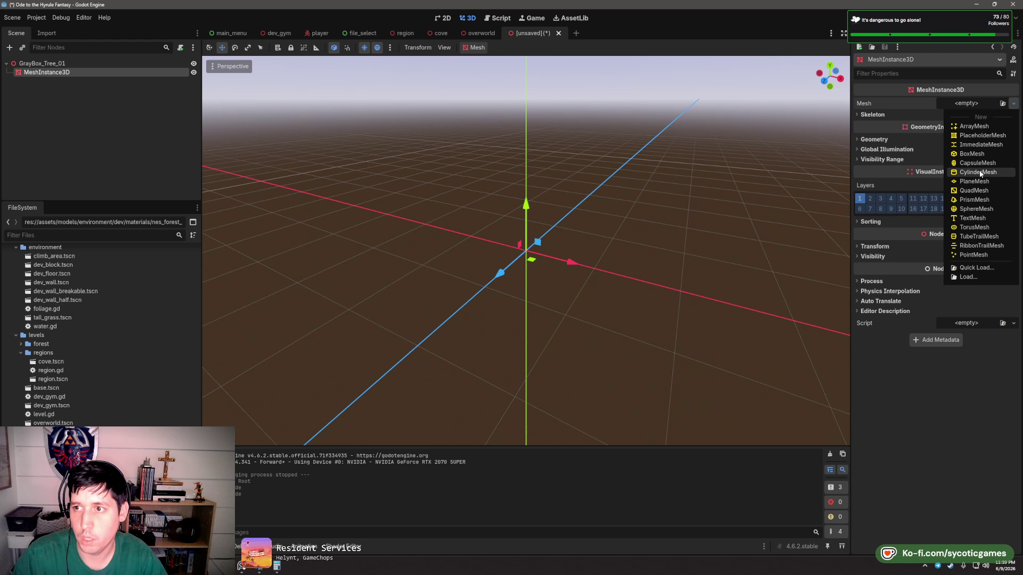
pyautogui.click(979, 172)
pyautogui.click(961, 122)
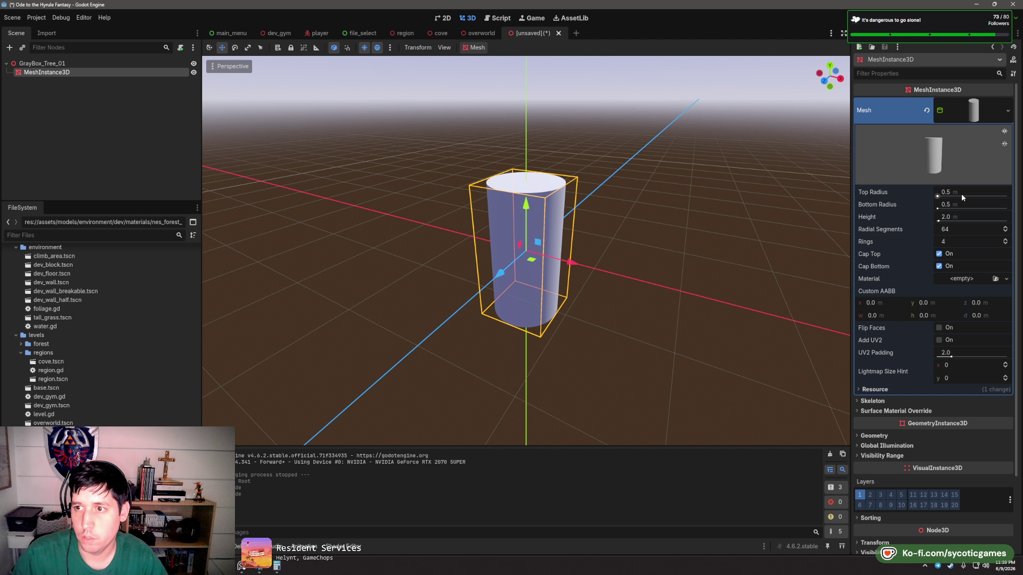
pyautogui.click(990, 230)
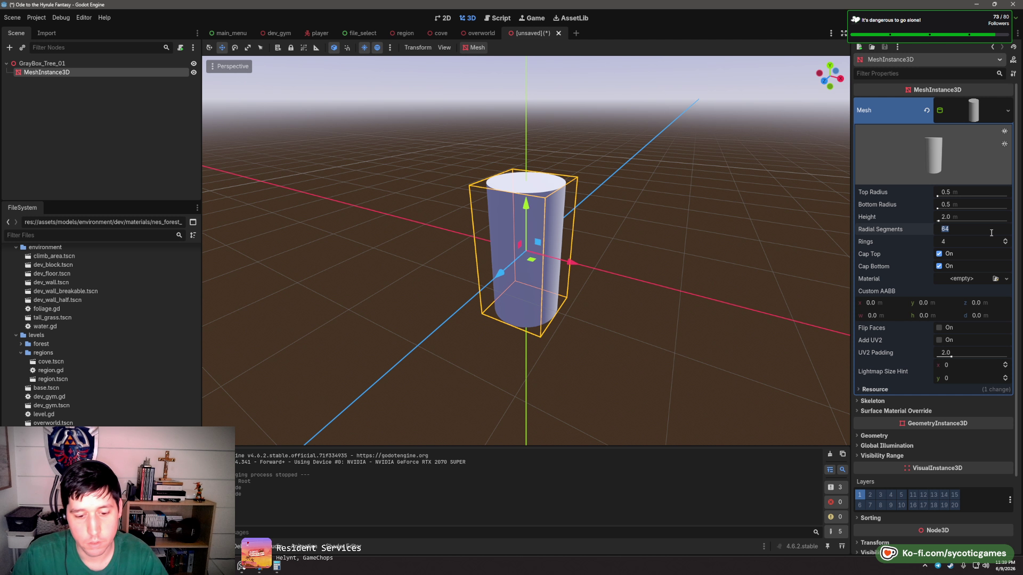
pyautogui.write('6')
pyautogui.press('Tab')
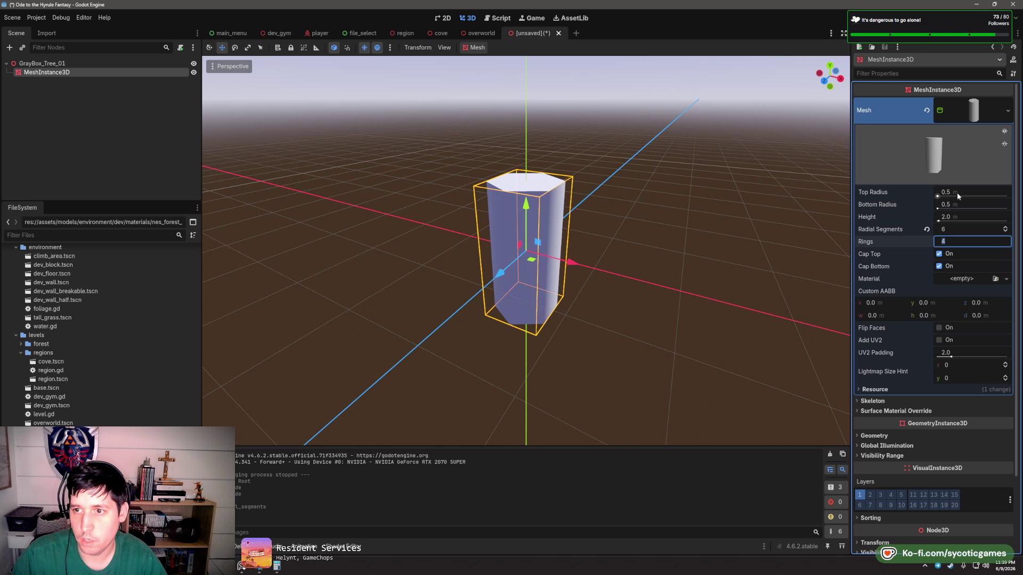
pyautogui.click(956, 193)
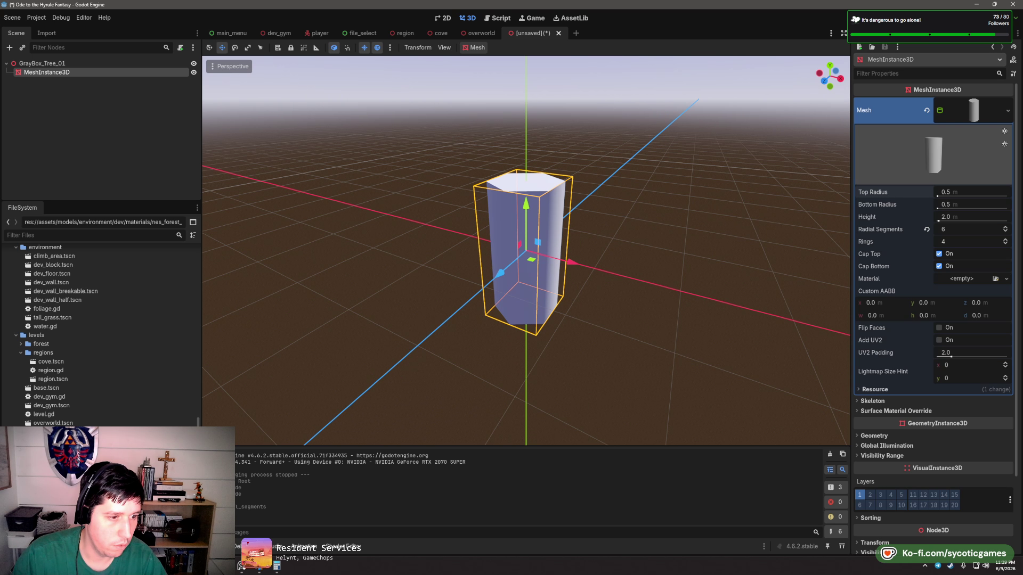
# - Add the Player scene under GrayBox_Tree_01 for scale and move the cylinder pillar beside it
pyautogui.moveTo(320, 33); pyautogui.dragTo(44, 170)
pyautogui.moveTo(65, 67); pyautogui.dragTo(65, 66)
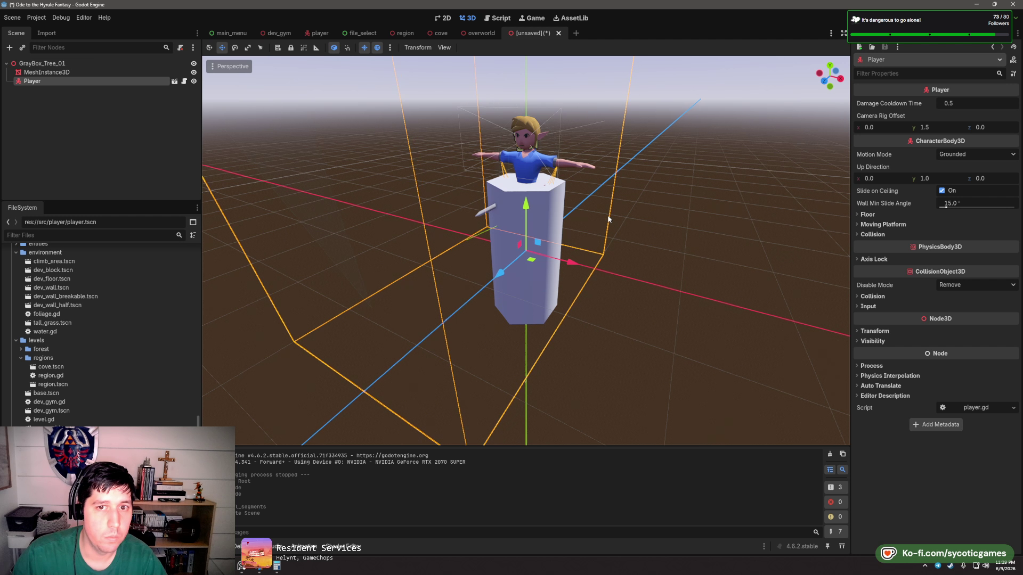
pyautogui.scroll(3)
pyautogui.click(62, 72)
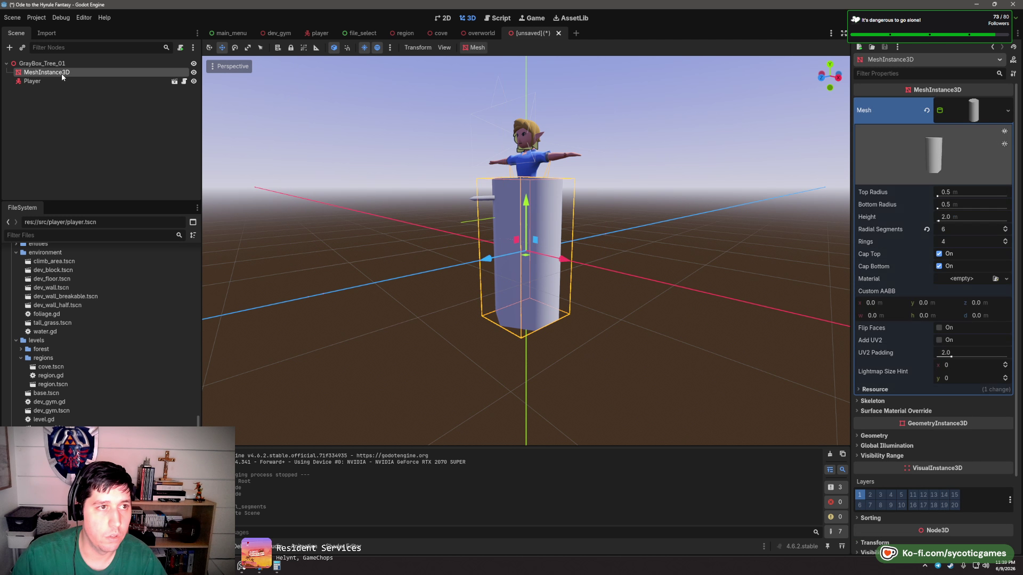
pyautogui.moveTo(514, 242); pyautogui.dragTo(563, 172)
pyautogui.moveTo(626, 188); pyautogui.dragTo(899, 278)
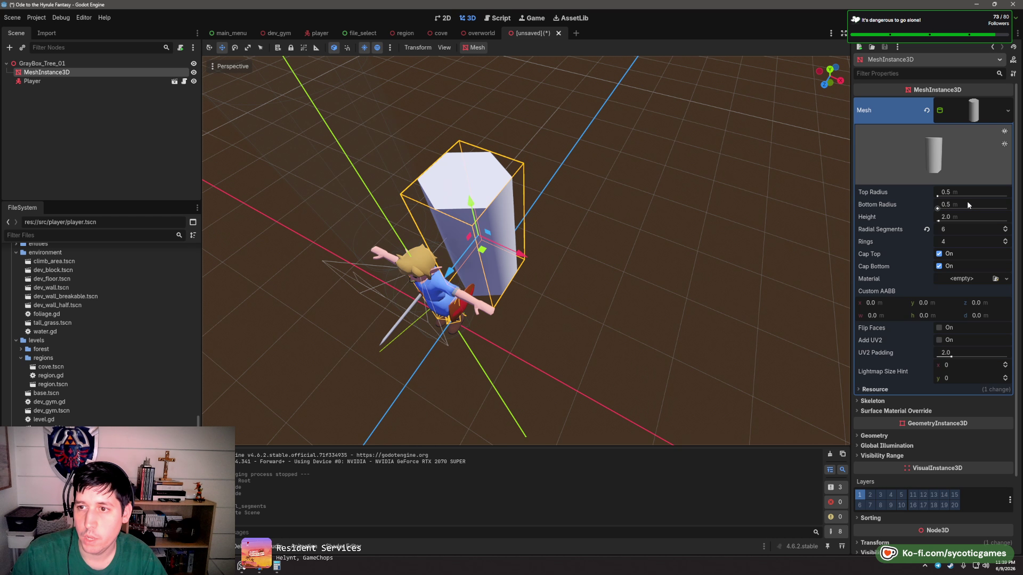
# - Taper the trunk to bottom radius 0.4 and top radius 0.3, height 15, keeping six radial segments
pyautogui.click(960, 205)
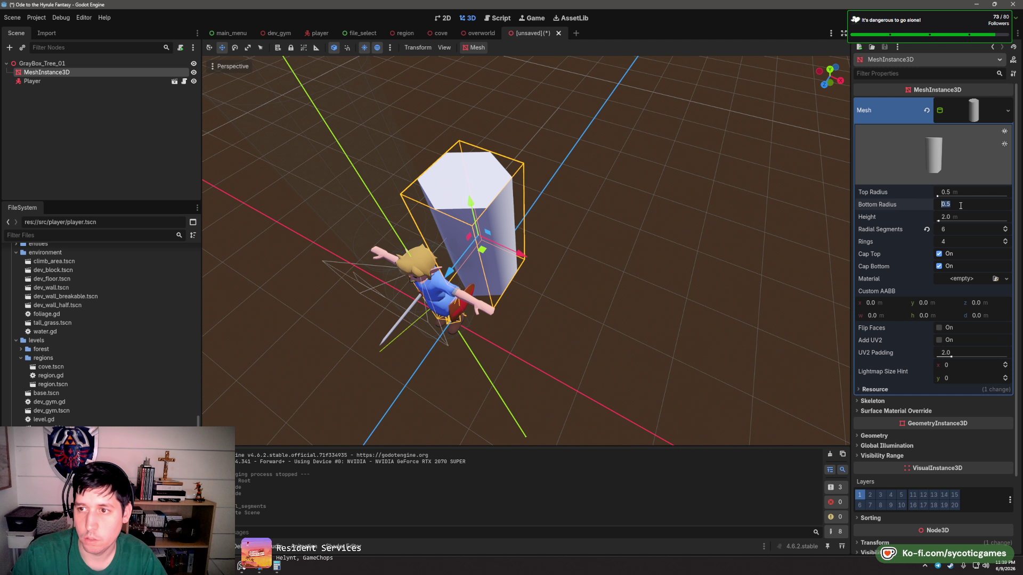
pyautogui.write('0.4')
pyautogui.click(951, 213)
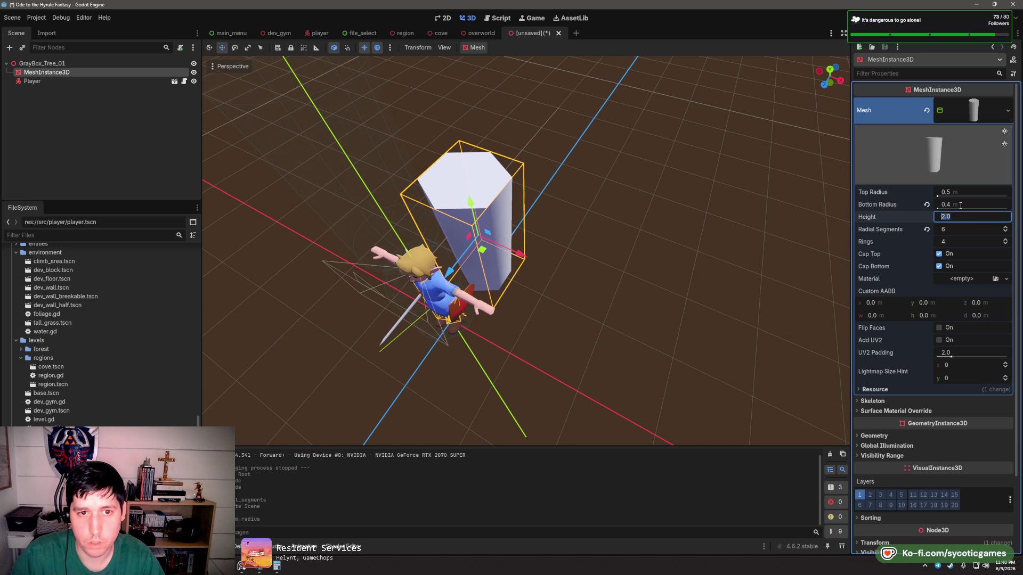
pyautogui.click(960, 193)
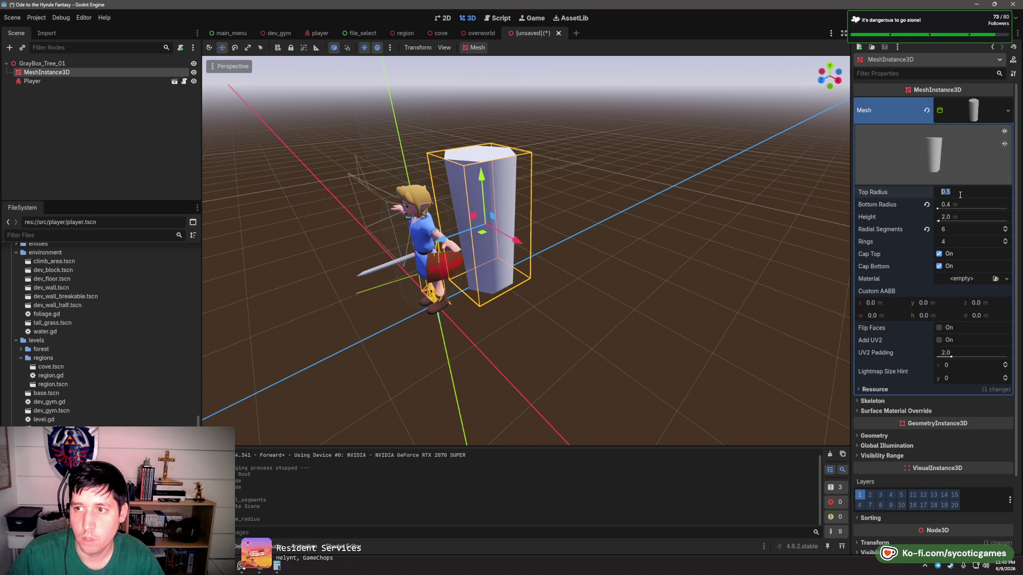
pyautogui.write('0.3')
pyautogui.press('Tab')
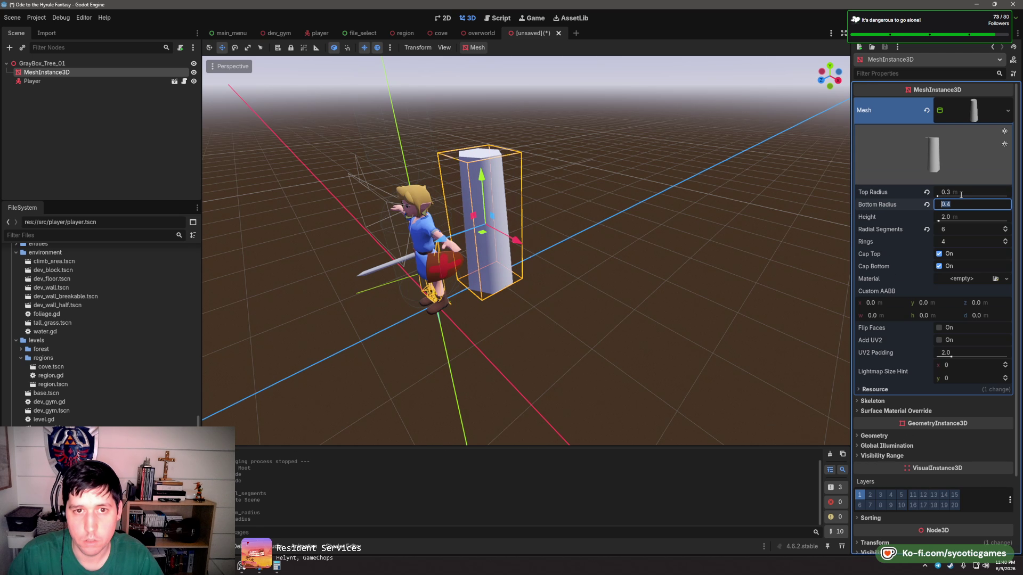
pyautogui.press('Tab')
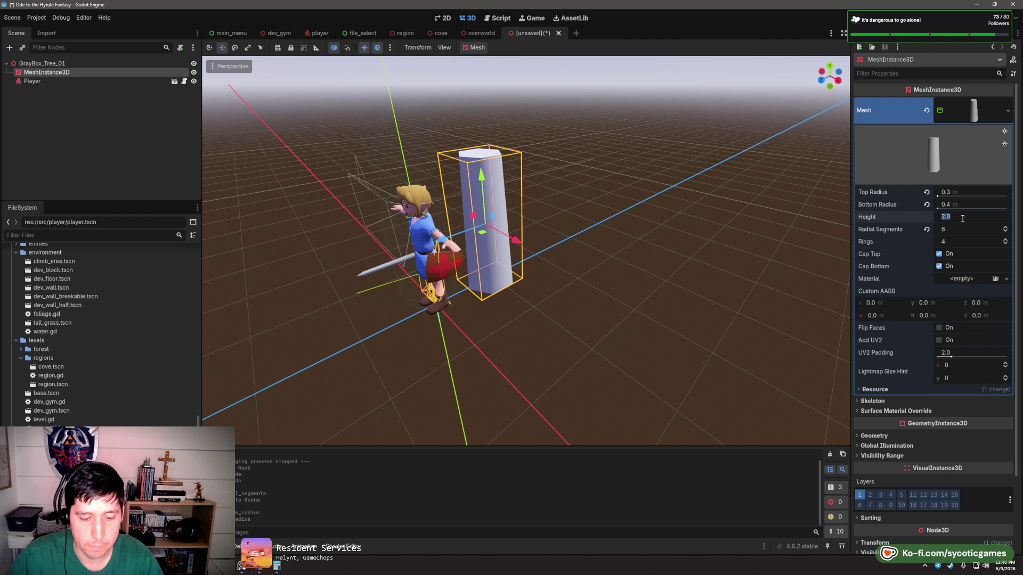
pyautogui.write('15')
pyautogui.press('Tab')
pyautogui.scroll(-3)
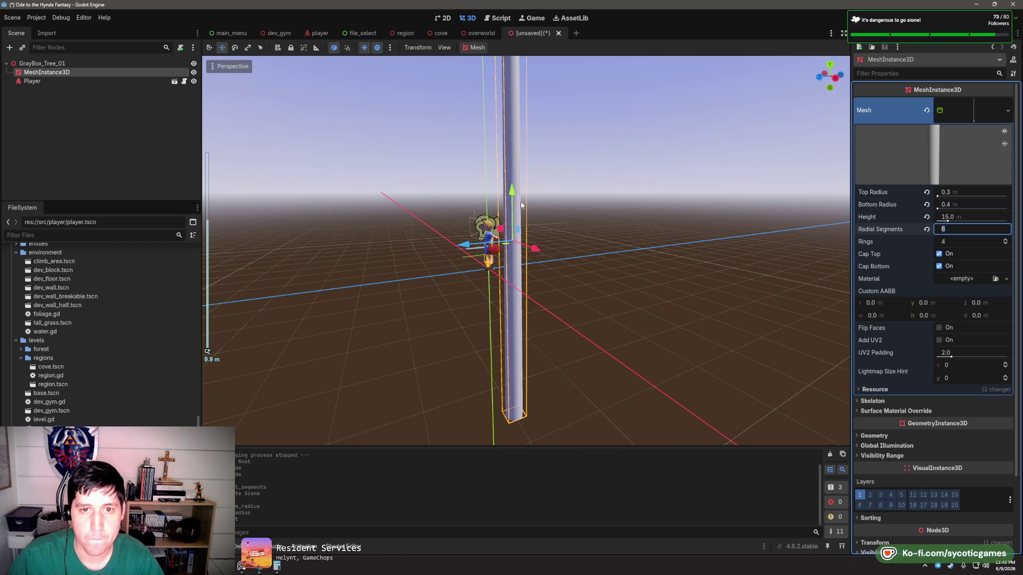
pyautogui.press('Return')
pyautogui.scroll(-3)
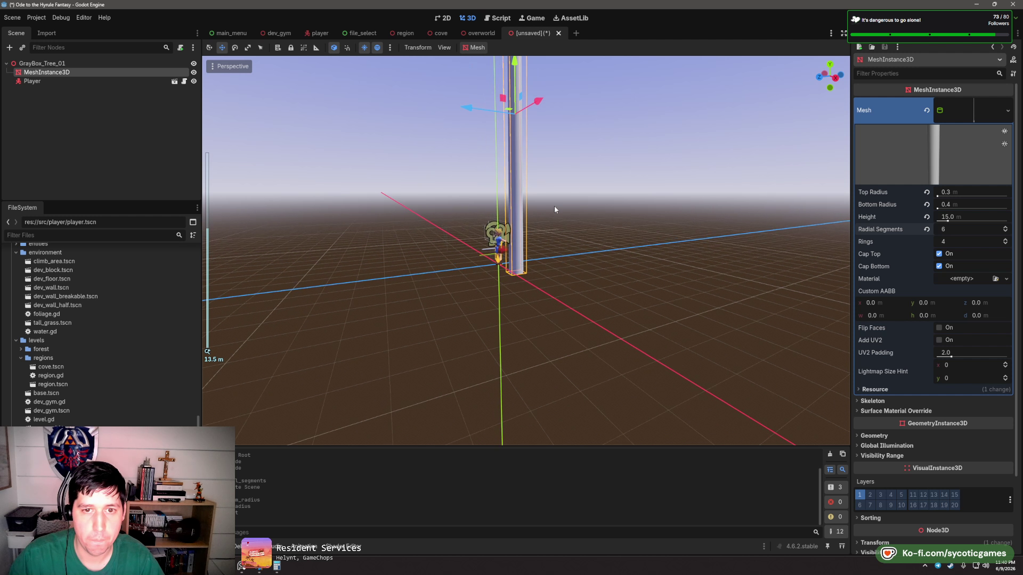
# - Look around the tall trunk, then bring up the coastal forest reference photos
pyautogui.moveTo(554, 209); pyautogui.dragTo(520, 215)
pyautogui.moveTo(527, 176); pyautogui.dragTo(611, 319)
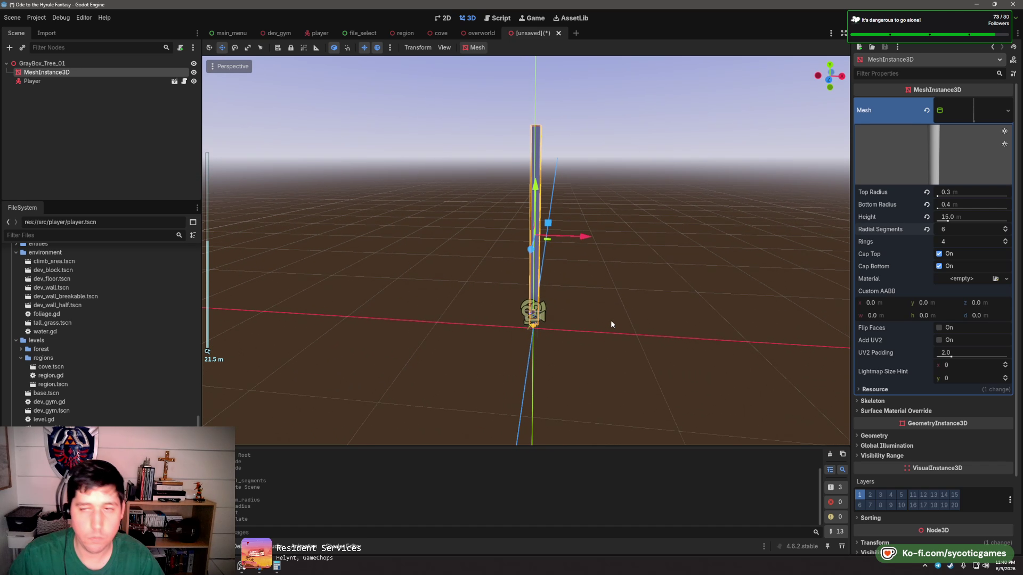
pyautogui.click(247, 569)
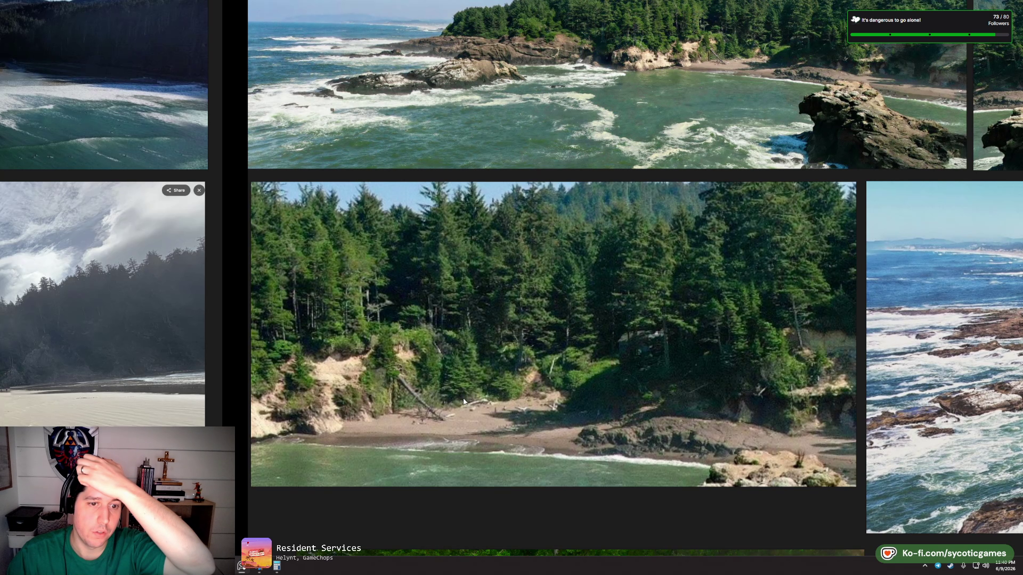
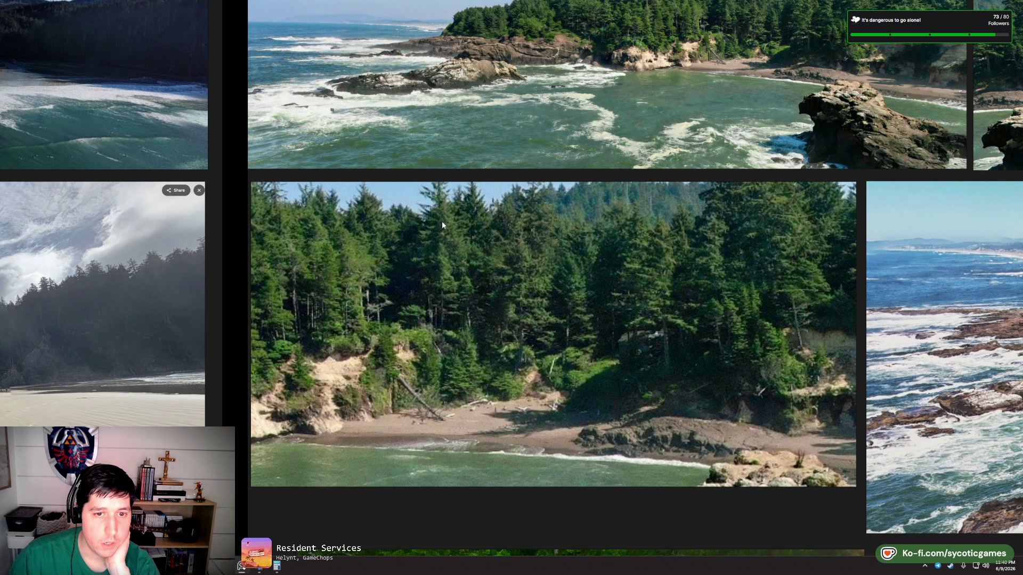
# - Return from the forest reference photos to the Godot editor's GrayBox_Tree_01 trunk scene
pyautogui.moveTo(256, 569)
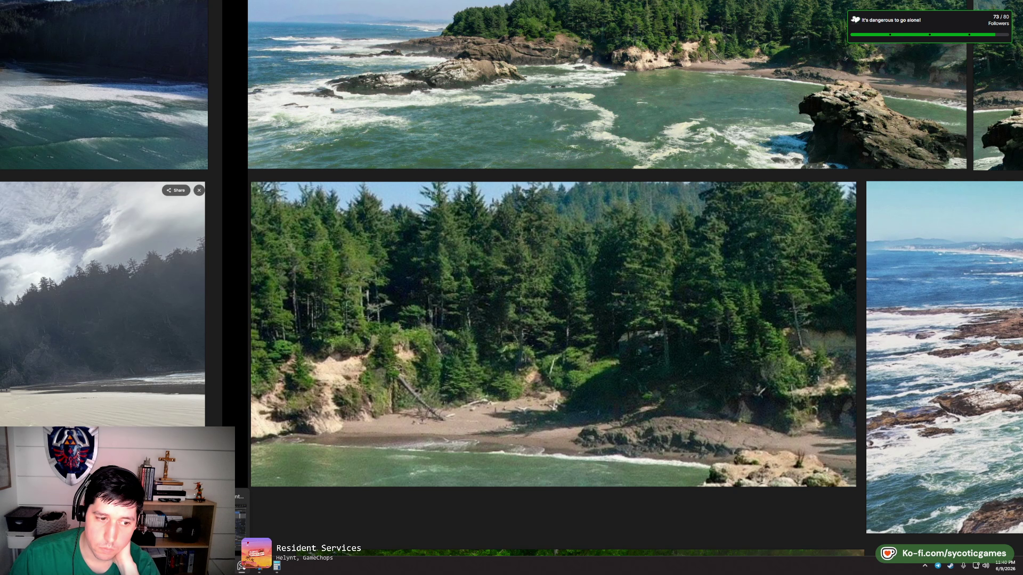
pyautogui.click(255, 566)
# - Frame the 15 m trunk cylinder in the viewport and bring up its Material dropdown
pyautogui.scroll(-3)
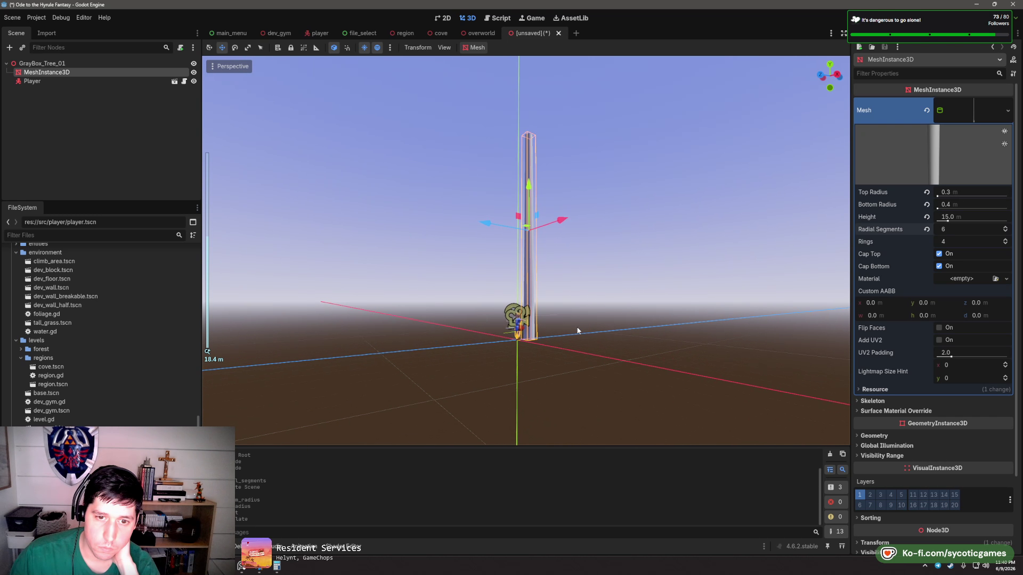
pyautogui.scroll(3)
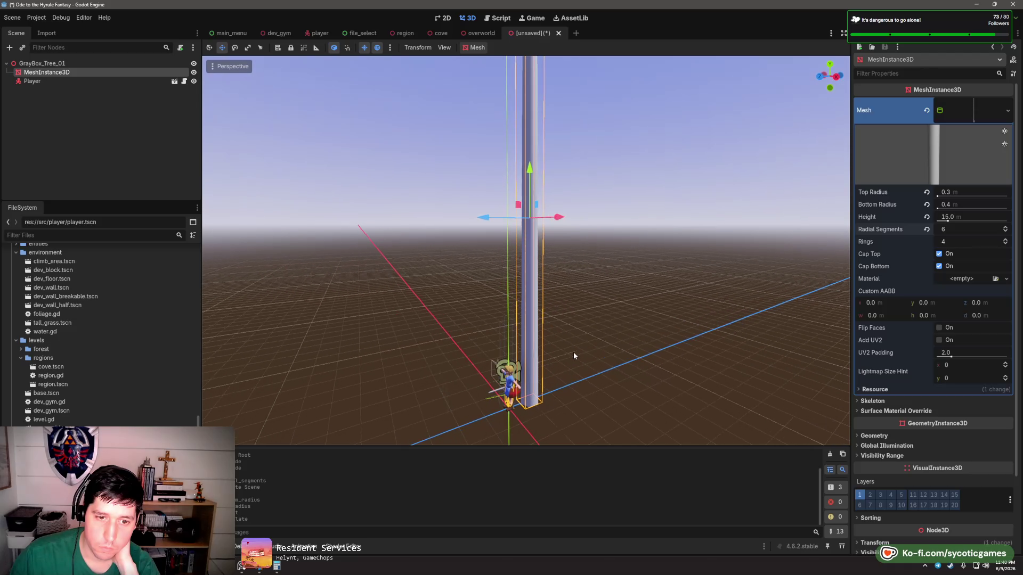
pyautogui.scroll(-3)
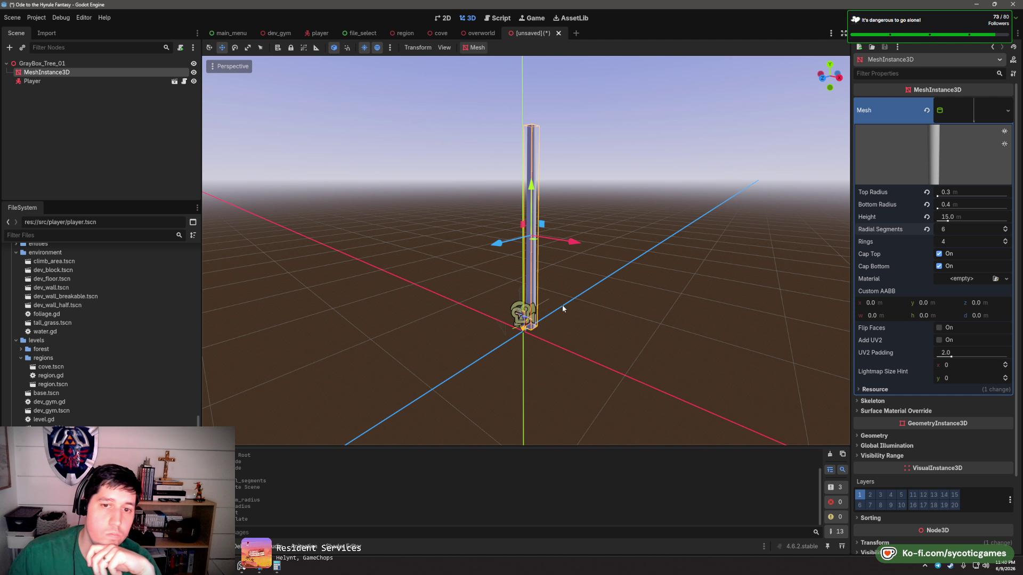
pyautogui.moveTo(562, 308); pyautogui.dragTo(484, 312)
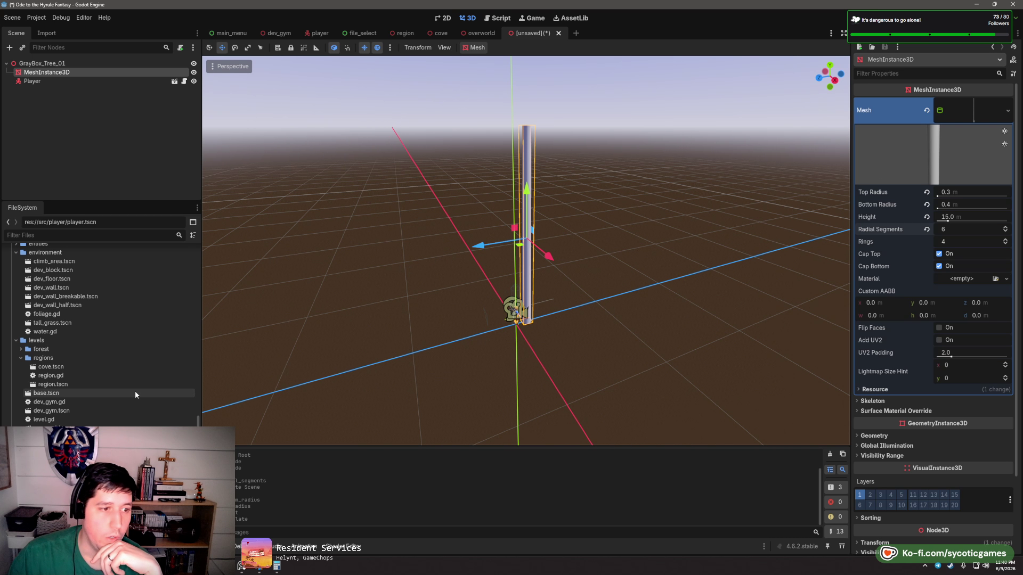
pyautogui.scroll(-3)
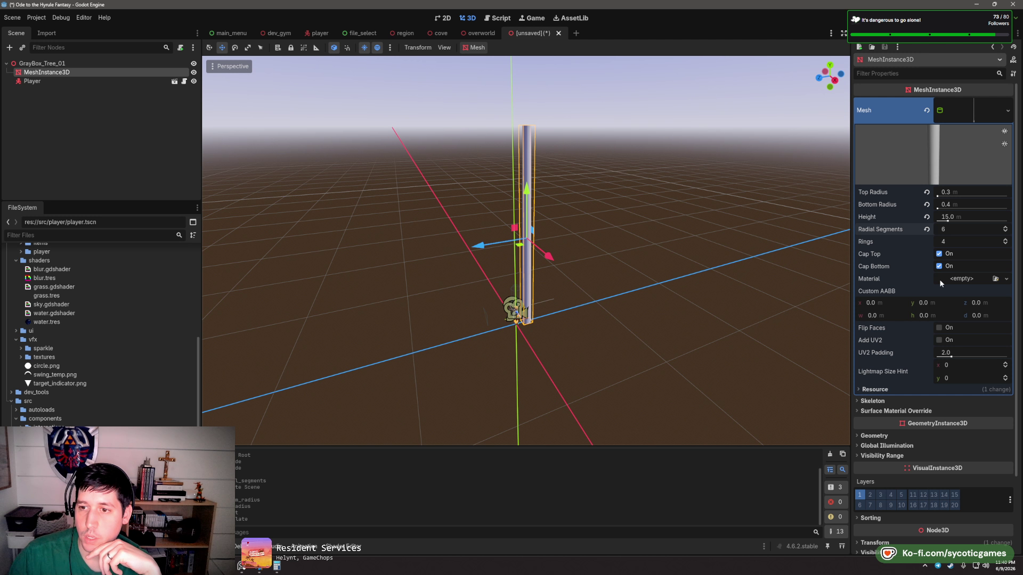
pyautogui.click(940, 281)
# - Assign a new StandardMaterial3D to the trunk cylinder
pyautogui.click(965, 301)
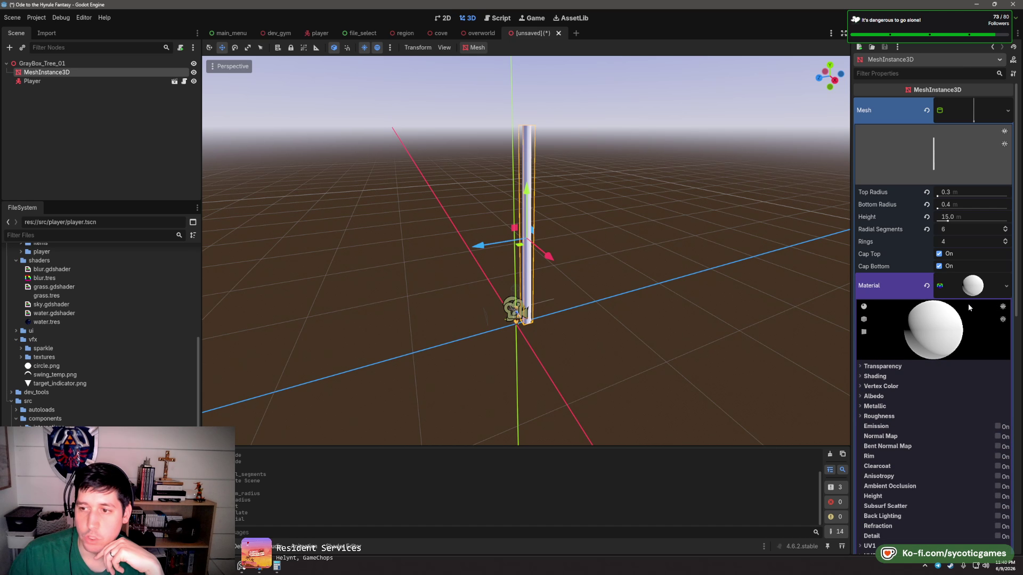
pyautogui.scroll(-3)
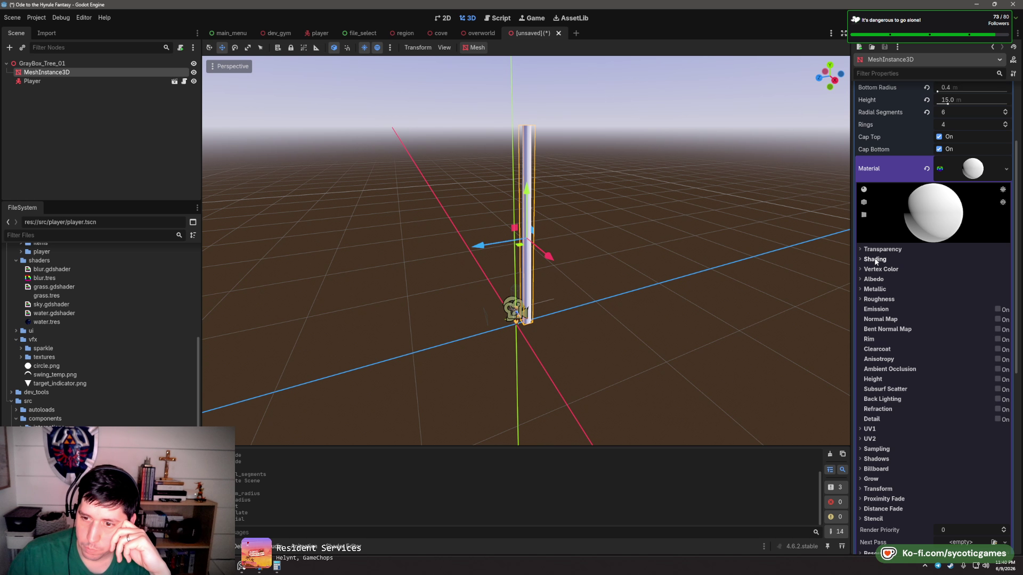
pyautogui.scroll(-3)
pyautogui.scroll(3)
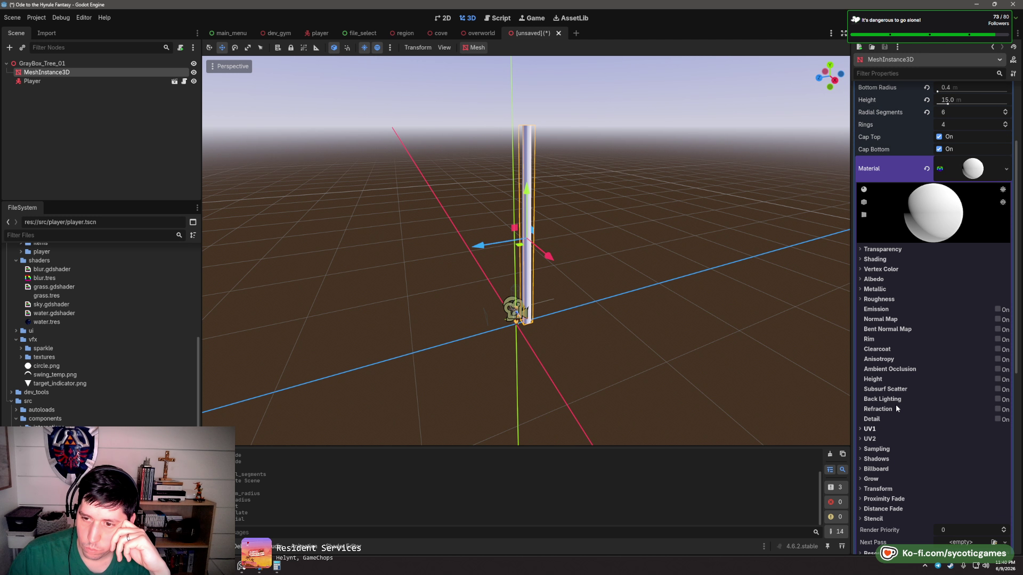
# - Set the material's albedo texture to a NoiseTexture2D generated by FastNoiseLite
pyautogui.click(871, 279)
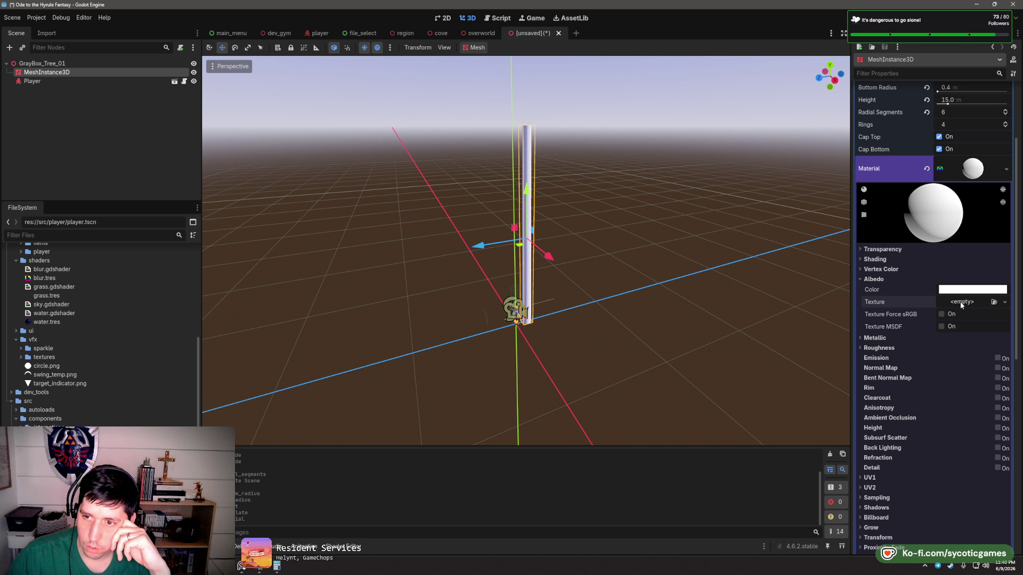
pyautogui.click(962, 302)
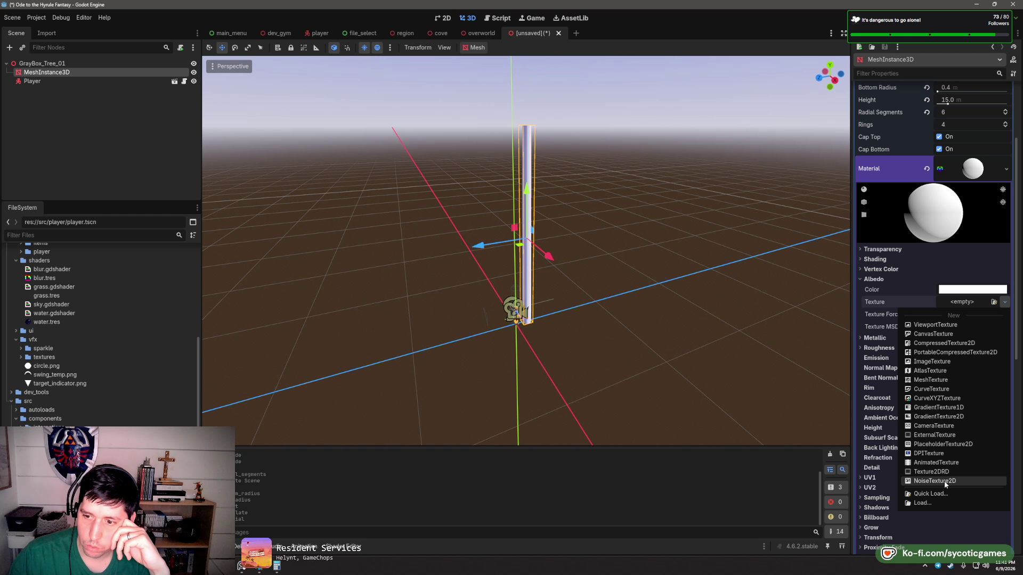
pyautogui.click(944, 481)
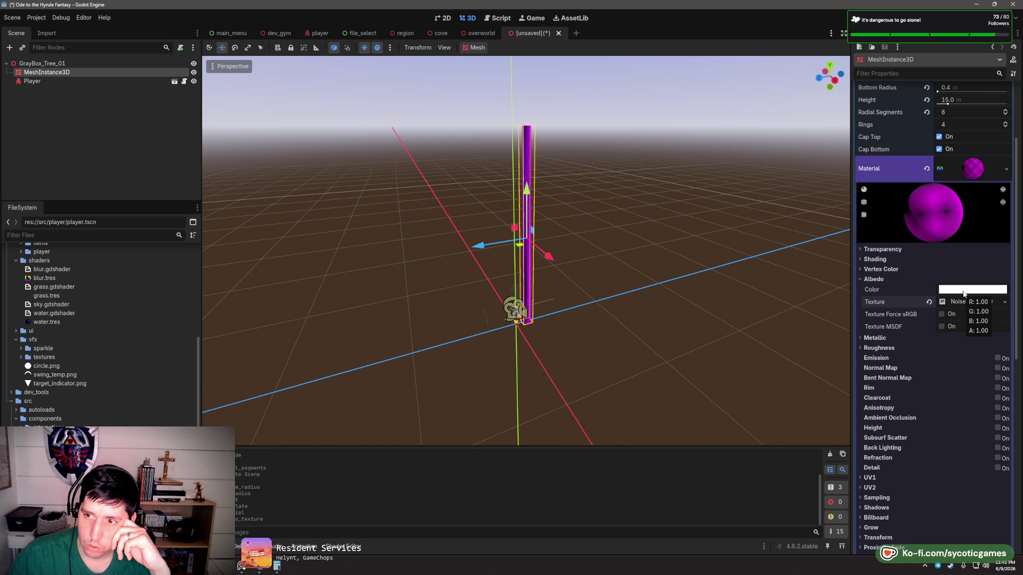
pyautogui.click(958, 302)
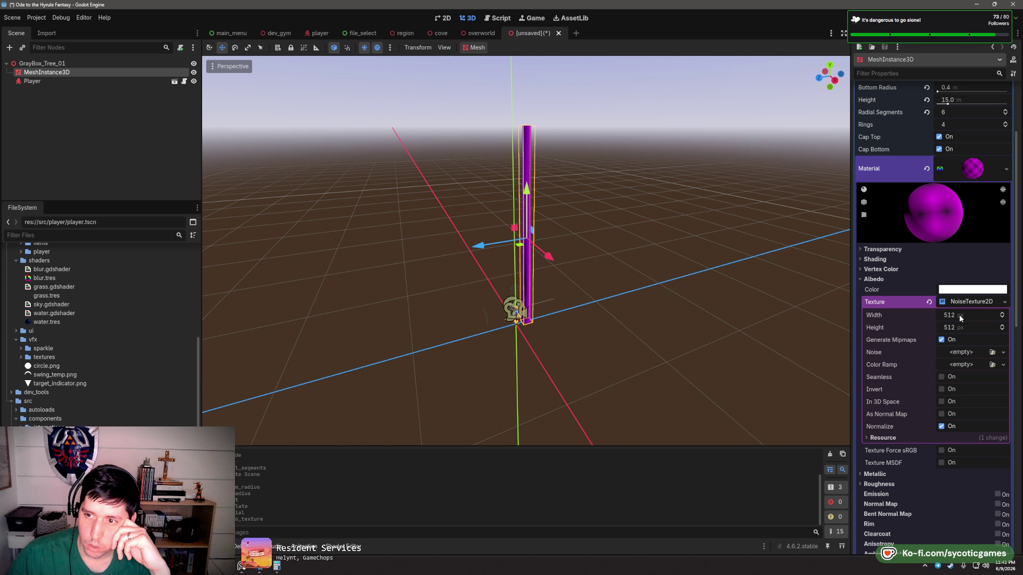
pyautogui.click(959, 353)
pyautogui.click(964, 363)
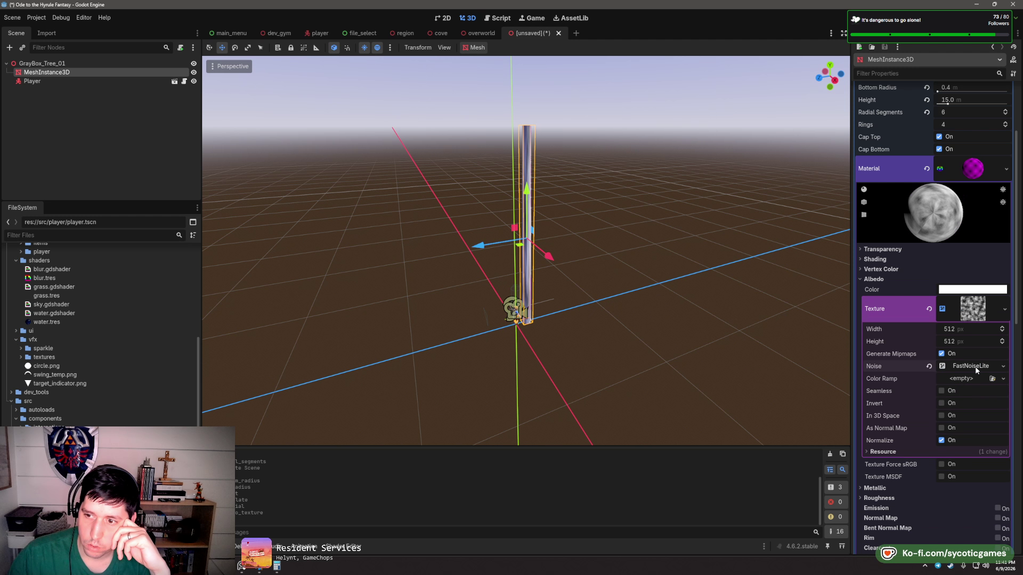
pyautogui.scroll(3)
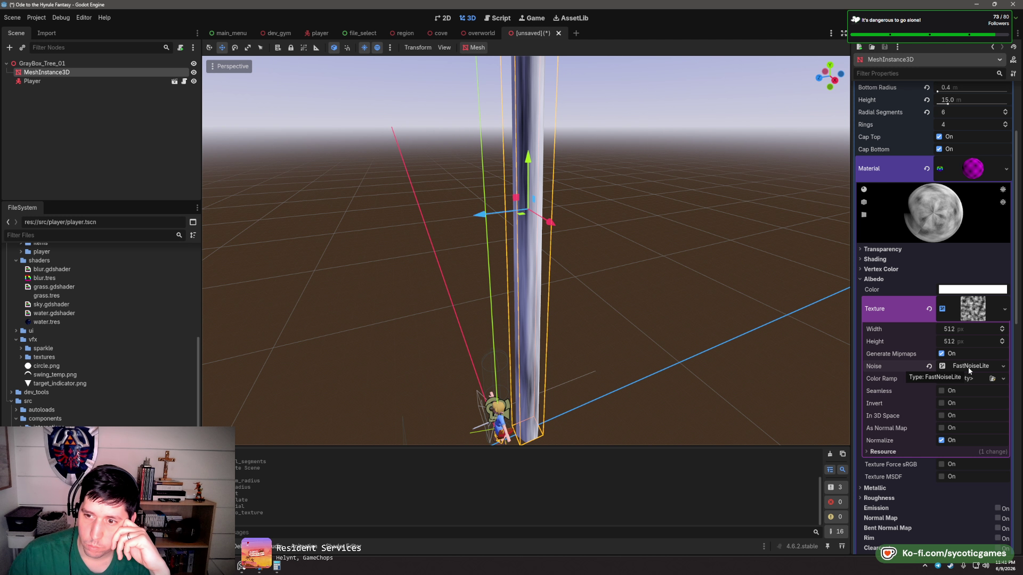
# - Add a new Gradient as the noise Color Ramp and make its left stop deep brown
pyautogui.click(1003, 378)
pyautogui.click(980, 401)
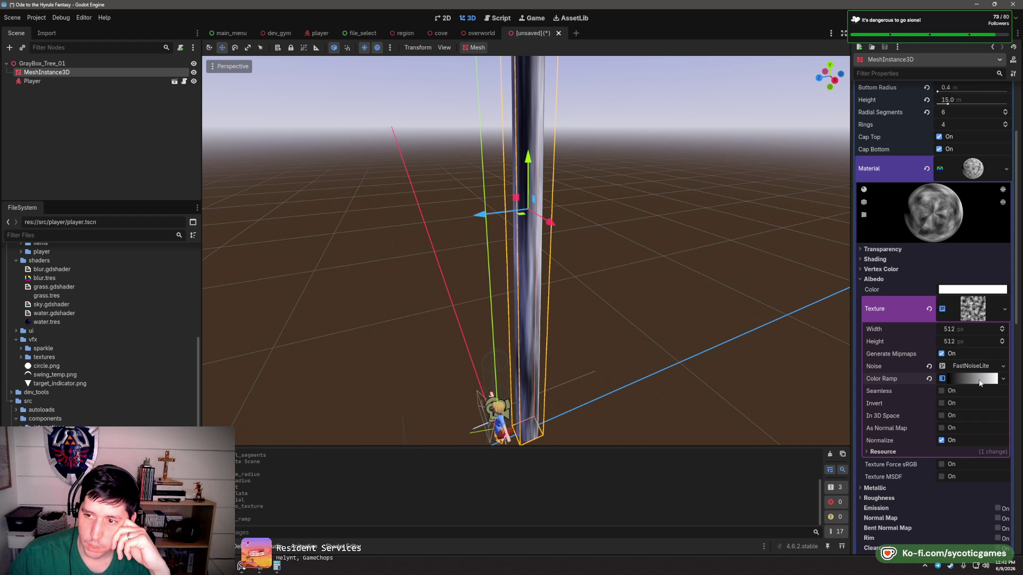
pyautogui.click(979, 380)
pyautogui.click(866, 415)
pyautogui.click(999, 417)
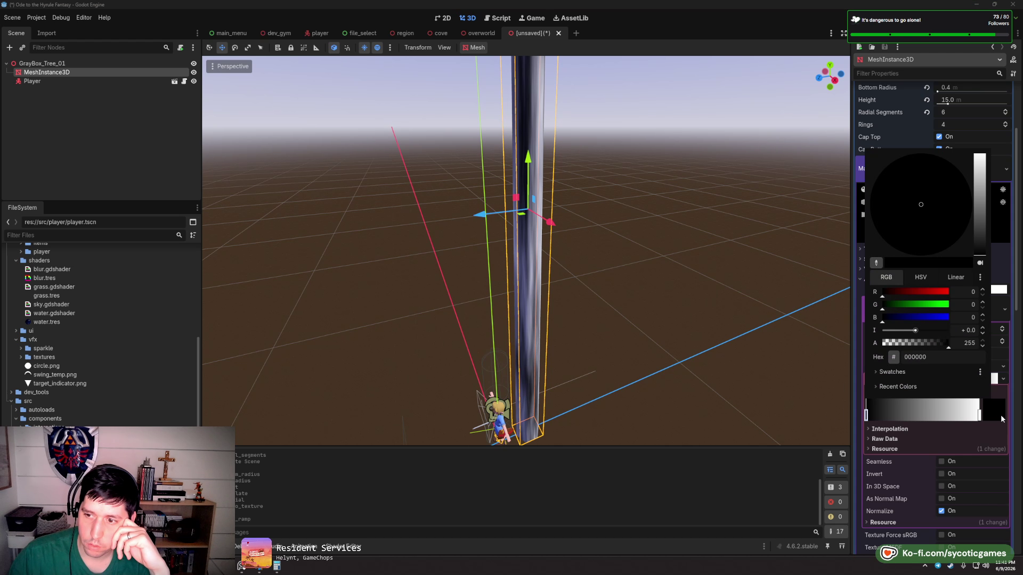
pyautogui.moveTo(936, 298); pyautogui.dragTo(890, 318)
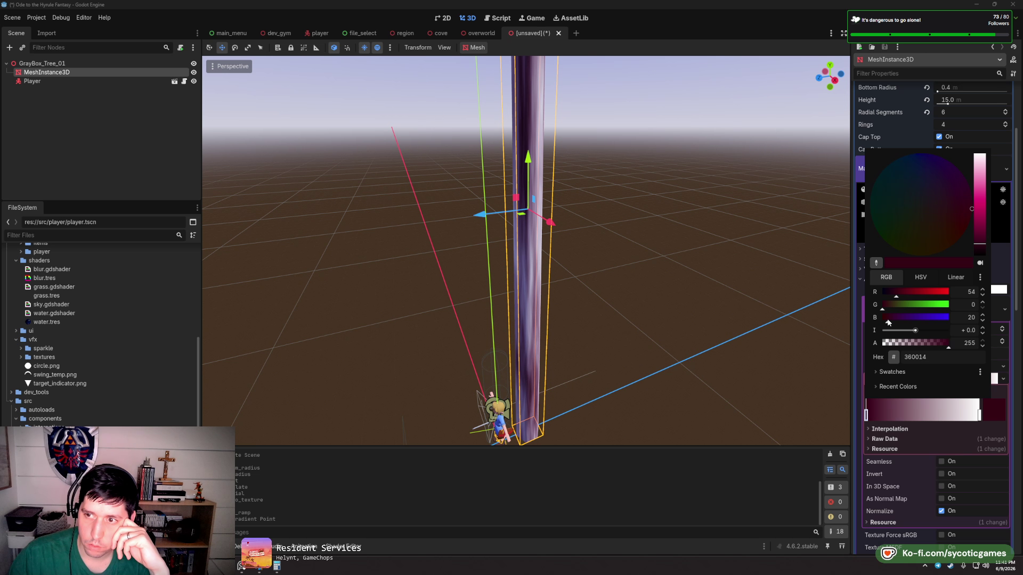
pyautogui.click(888, 308)
pyautogui.moveTo(888, 307); pyautogui.dragTo(887, 308)
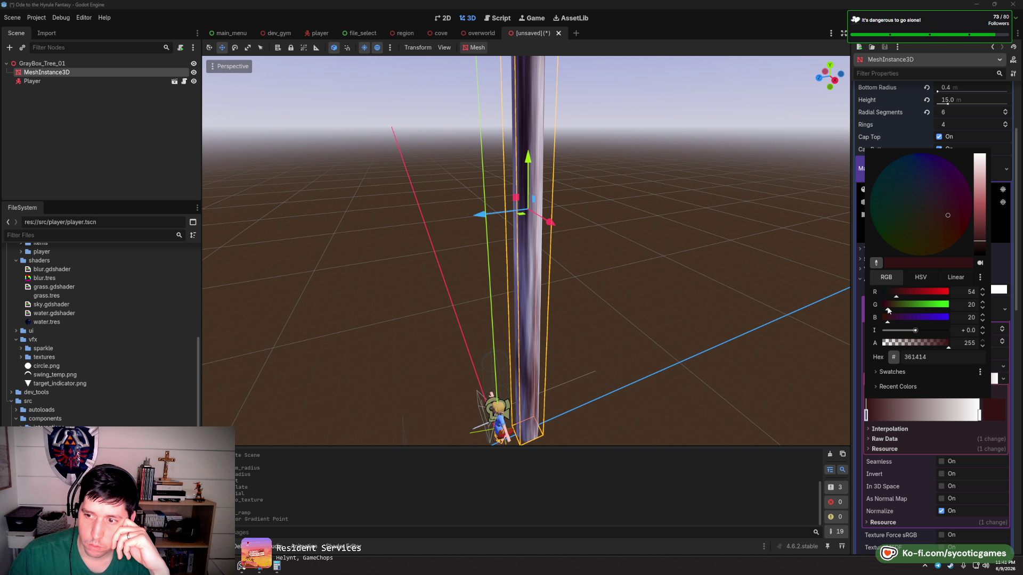
pyautogui.click(948, 225)
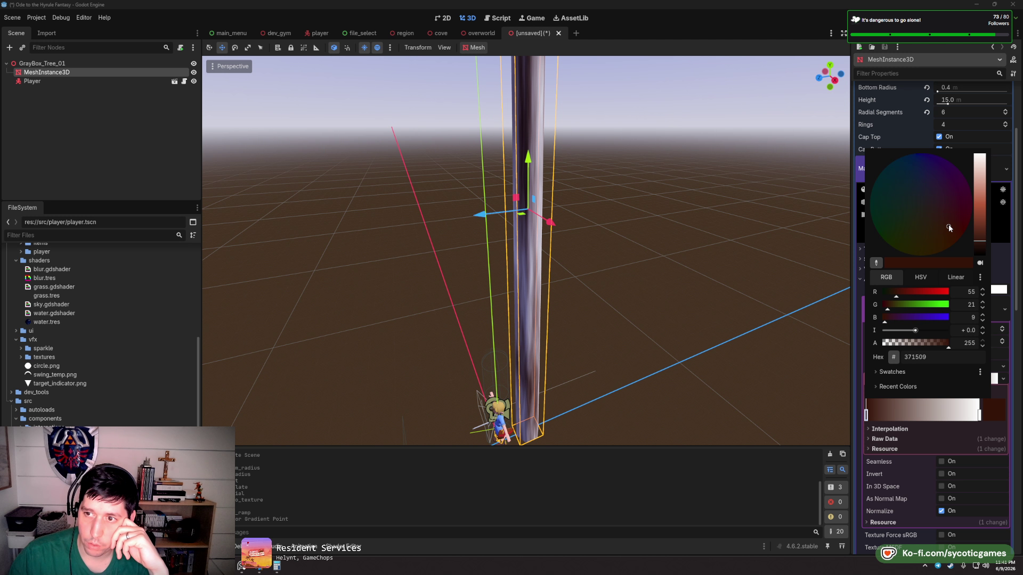
pyautogui.moveTo(969, 239); pyautogui.dragTo(984, 246)
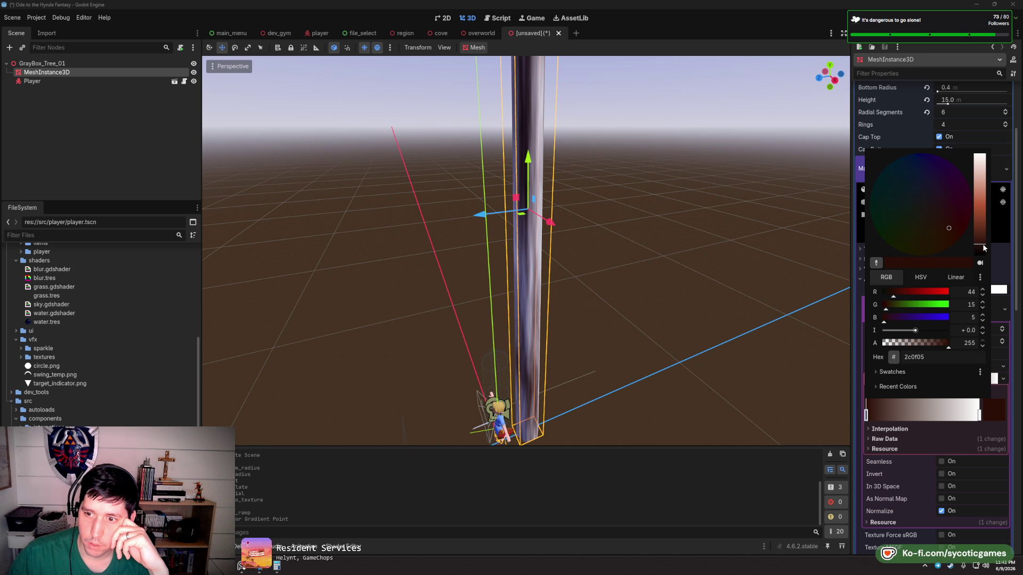
pyautogui.click(979, 415)
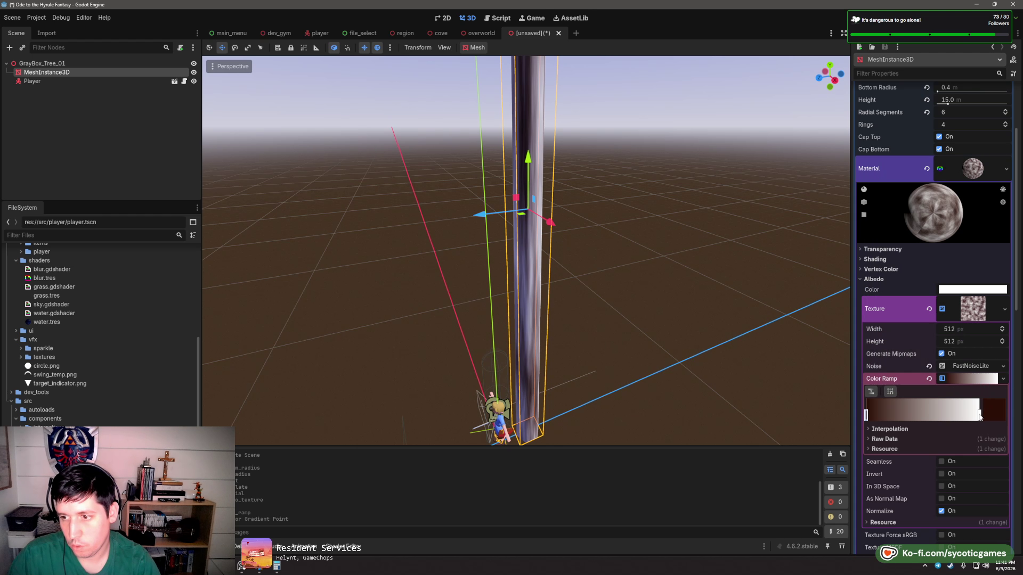
# - Set the gradient's right stop to a dark green-grey
pyautogui.click(979, 414)
pyautogui.doubleClick(979, 415)
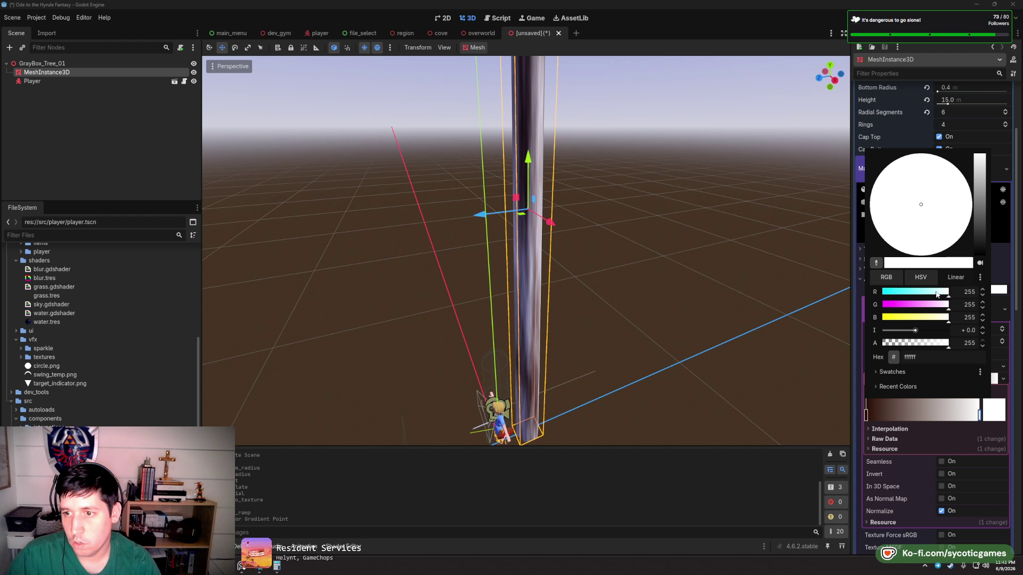
pyautogui.click(876, 262)
pyautogui.click(893, 297)
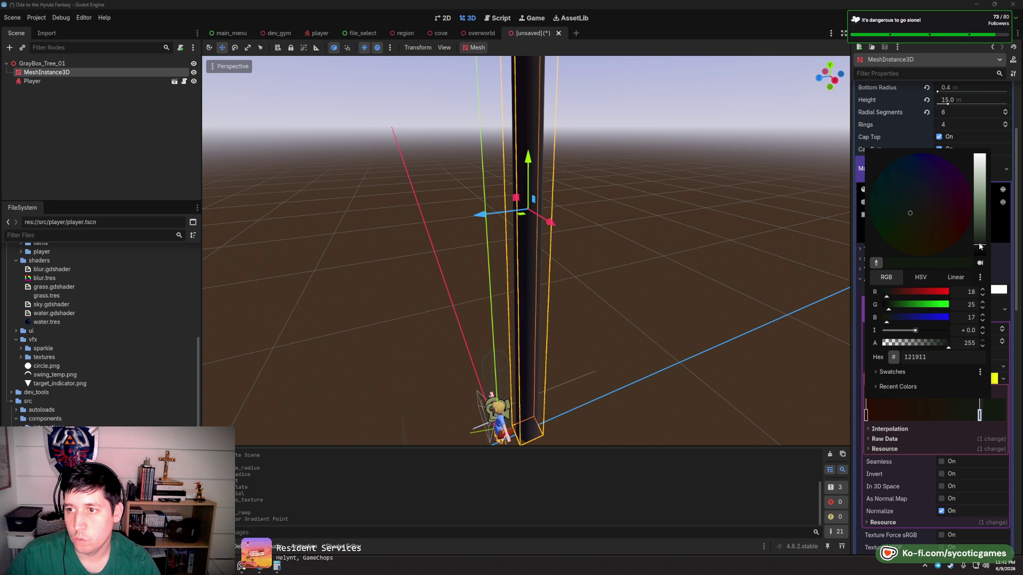
pyautogui.moveTo(980, 247); pyautogui.dragTo(983, 245)
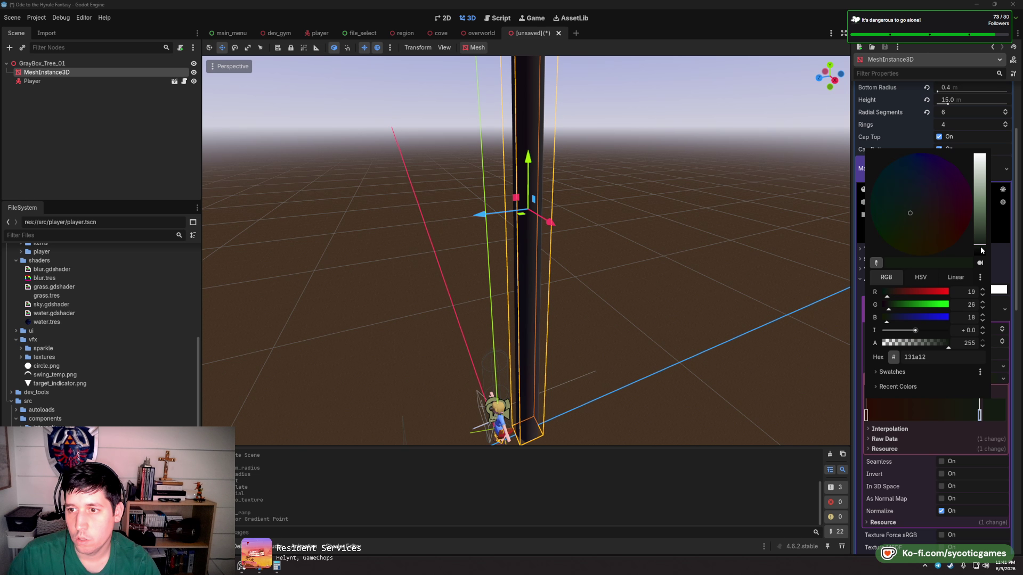
pyautogui.click(998, 267)
pyautogui.scroll(-3)
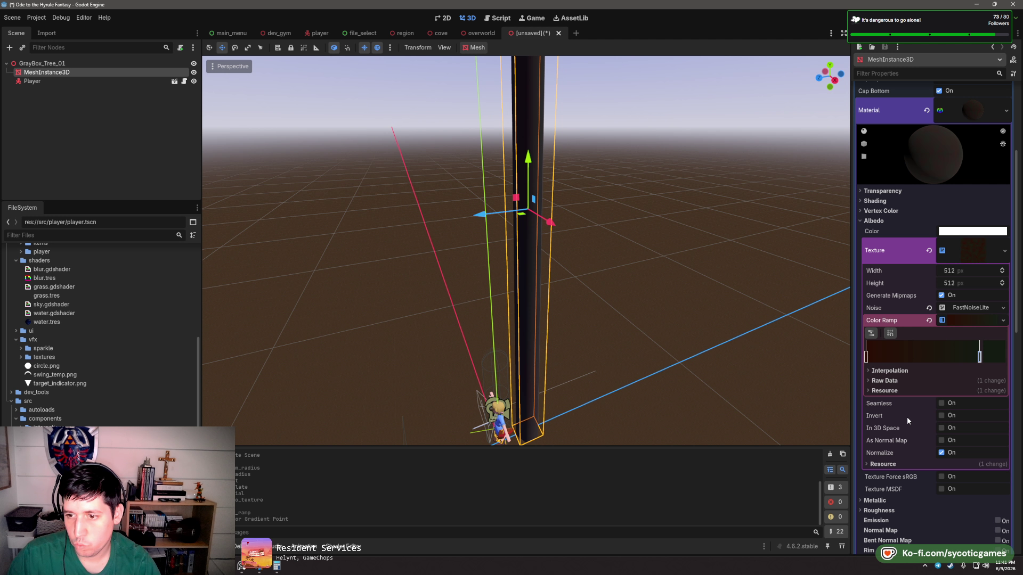
# - Make the noise texture seamless and enable triplanar mapping on the trunk material
pyautogui.click(940, 403)
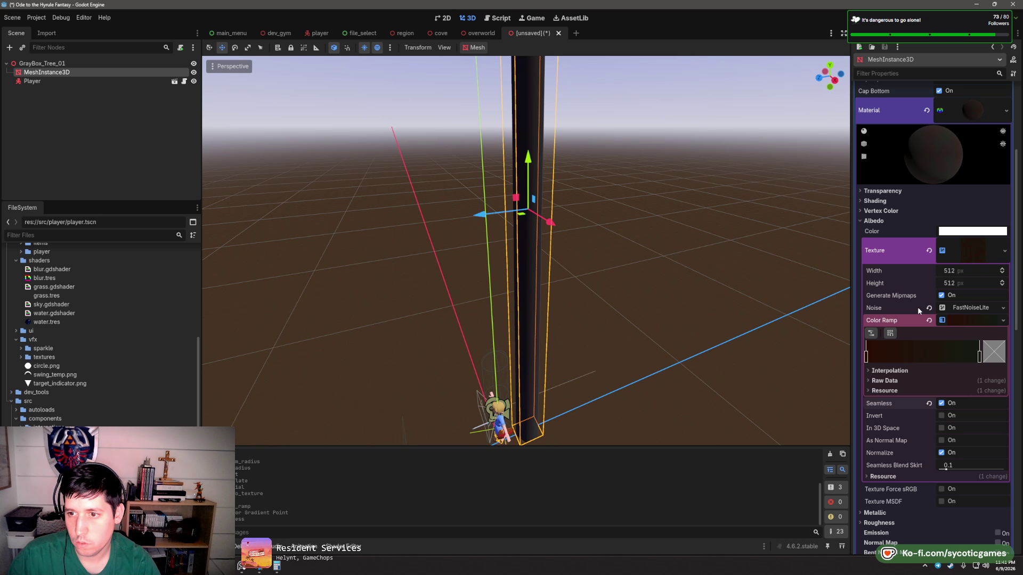
pyautogui.click(962, 319)
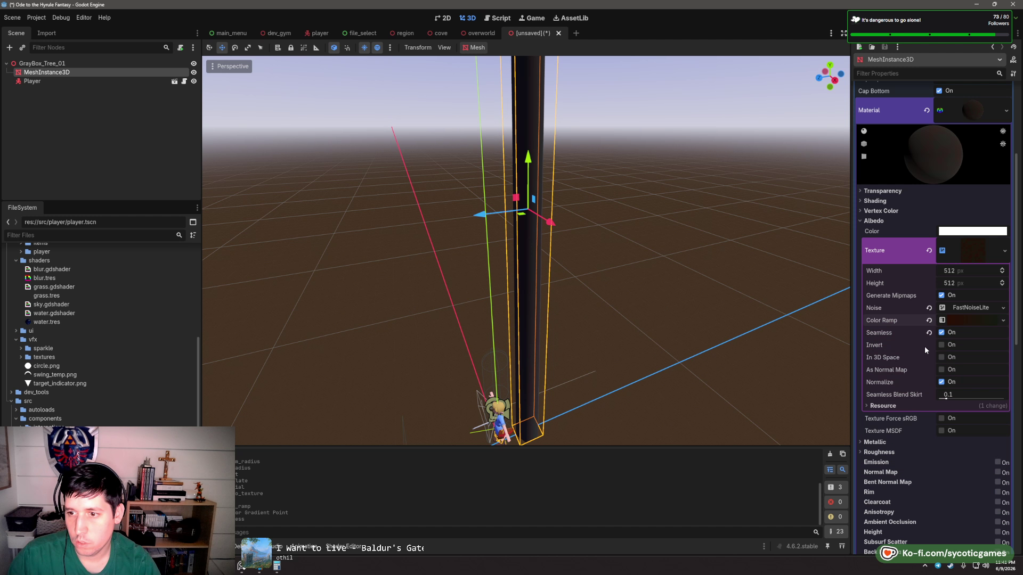
pyautogui.scroll(-3)
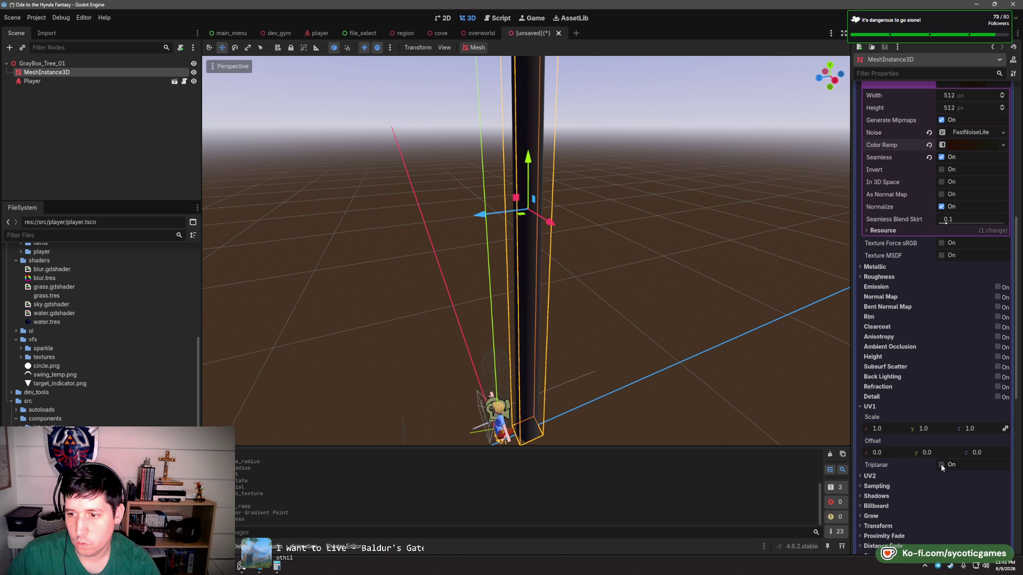
pyautogui.click(940, 464)
pyautogui.moveTo(627, 353); pyautogui.dragTo(570, 287)
pyautogui.scroll(3)
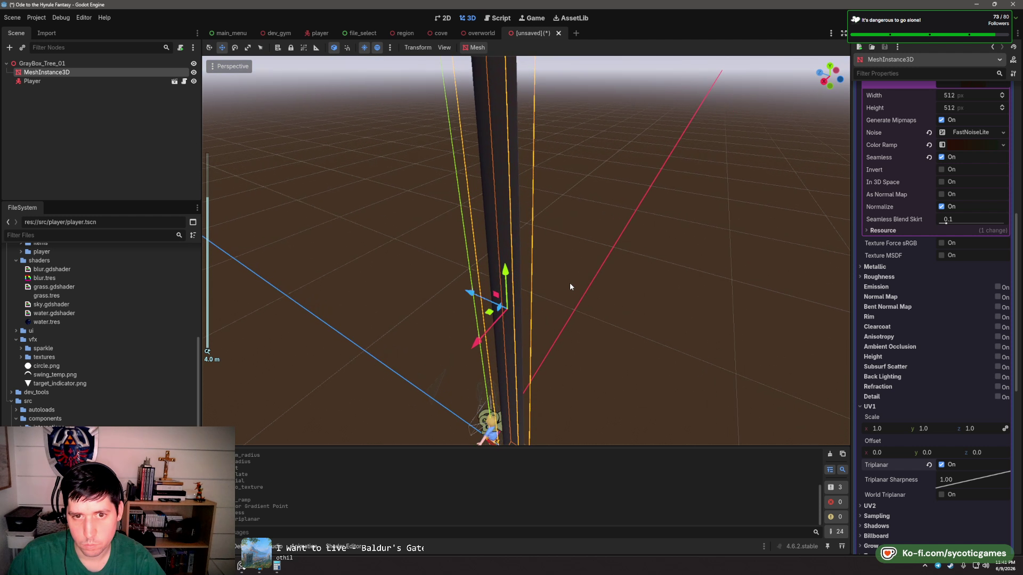
pyautogui.scroll(3)
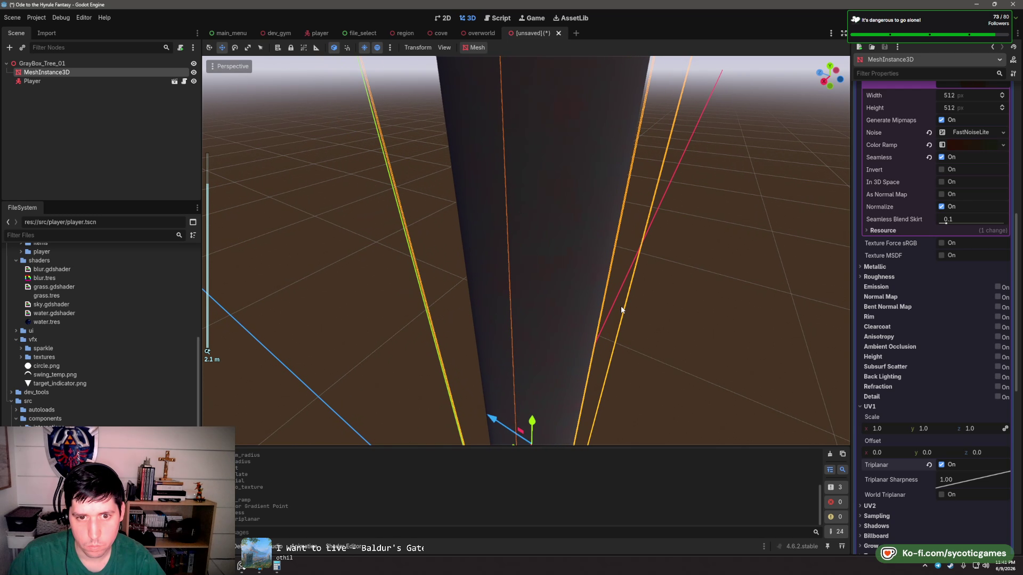
pyautogui.scroll(3)
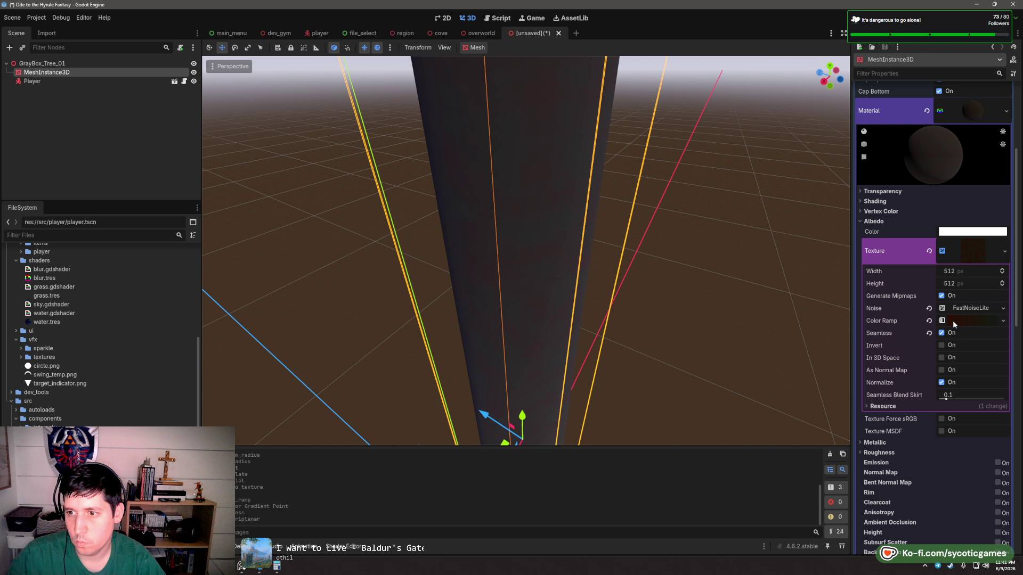
# - Recolour a Color Ramp gradient stop to warm brown 864c2d
pyautogui.click(953, 321)
pyautogui.click(865, 360)
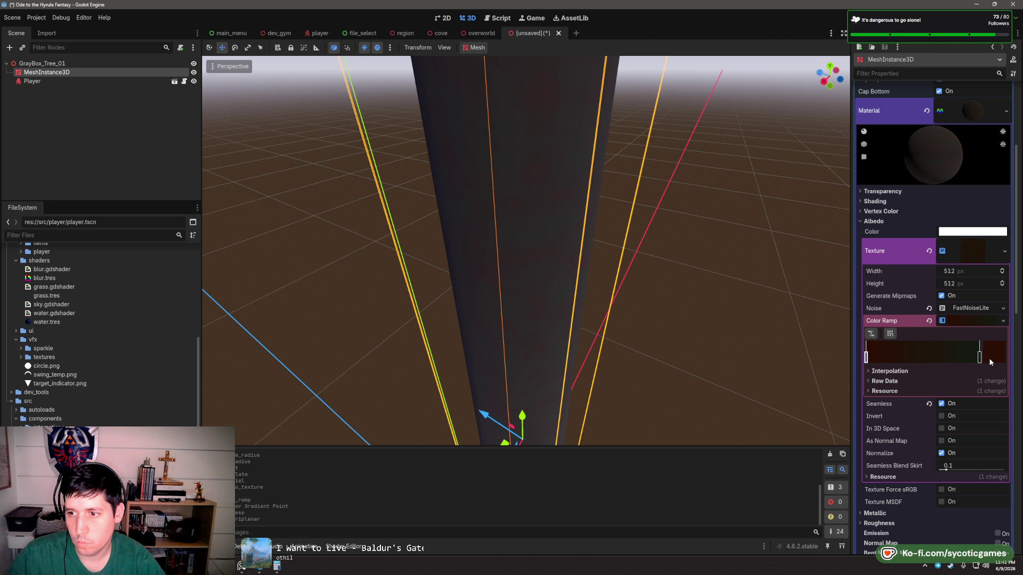
pyautogui.click(991, 358)
pyautogui.moveTo(983, 168); pyautogui.dragTo(977, 151)
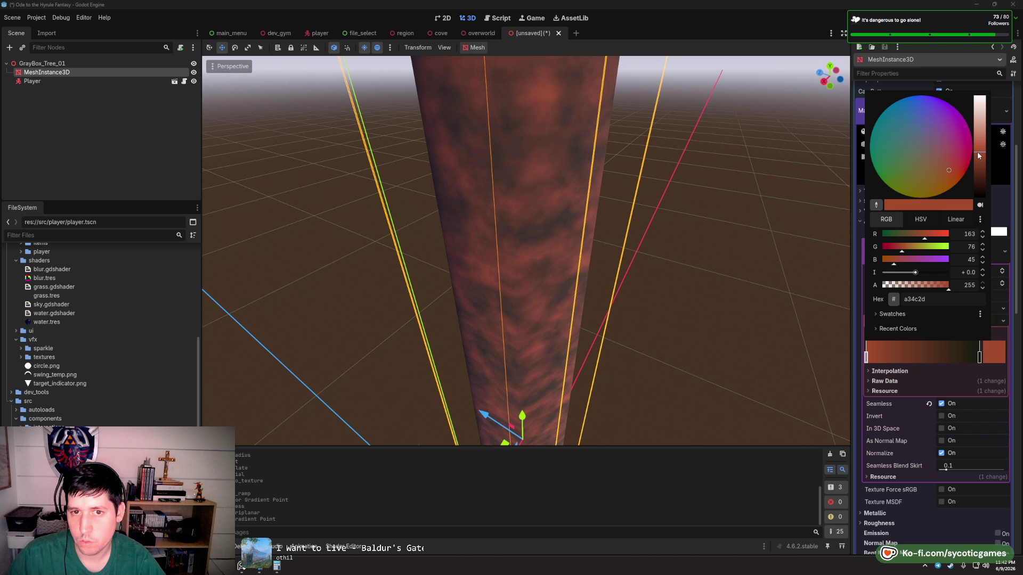
pyautogui.moveTo(924, 237); pyautogui.dragTo(917, 240)
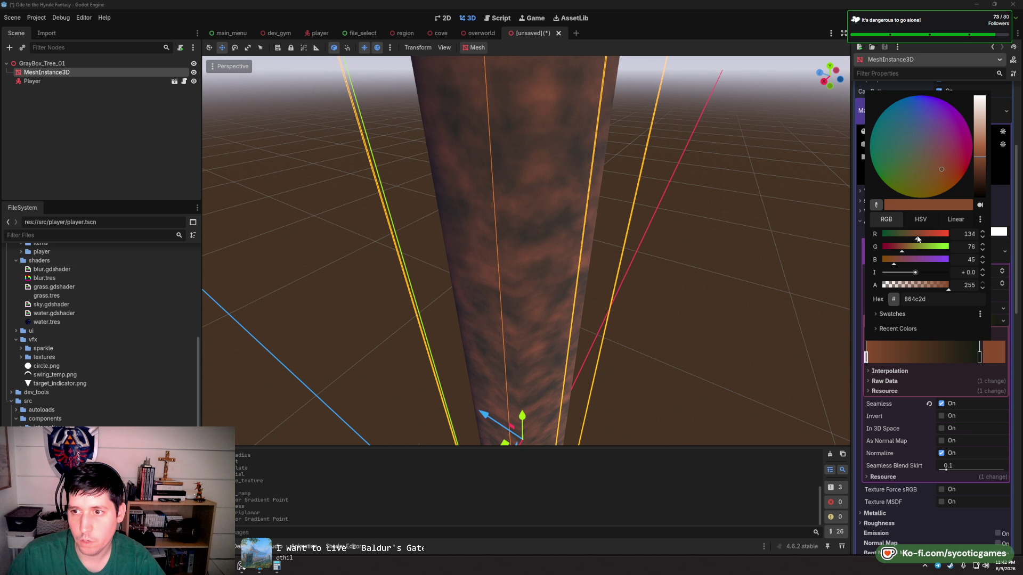
pyautogui.moveTo(757, 245); pyautogui.dragTo(772, 267)
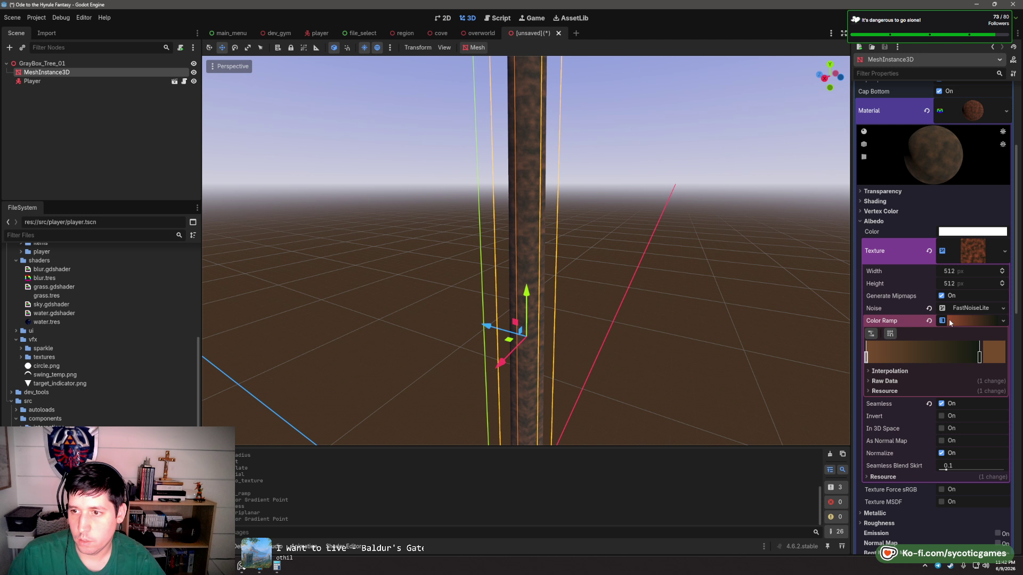
# - Resize the noise texture to 64 × 64 pixels
pyautogui.click(963, 271)
pyautogui.write('10')
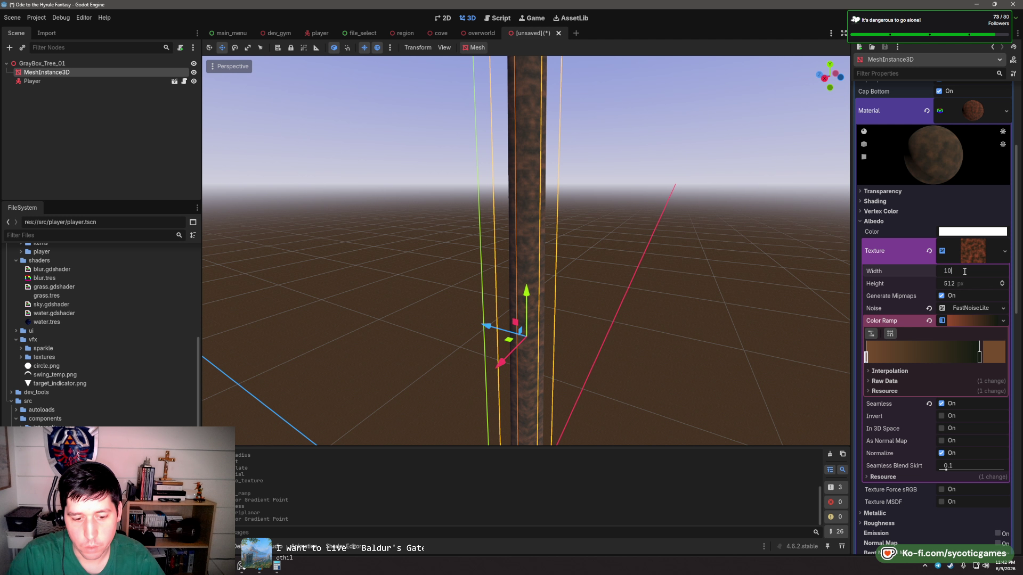
pyautogui.write('24')
pyautogui.press('Tab')
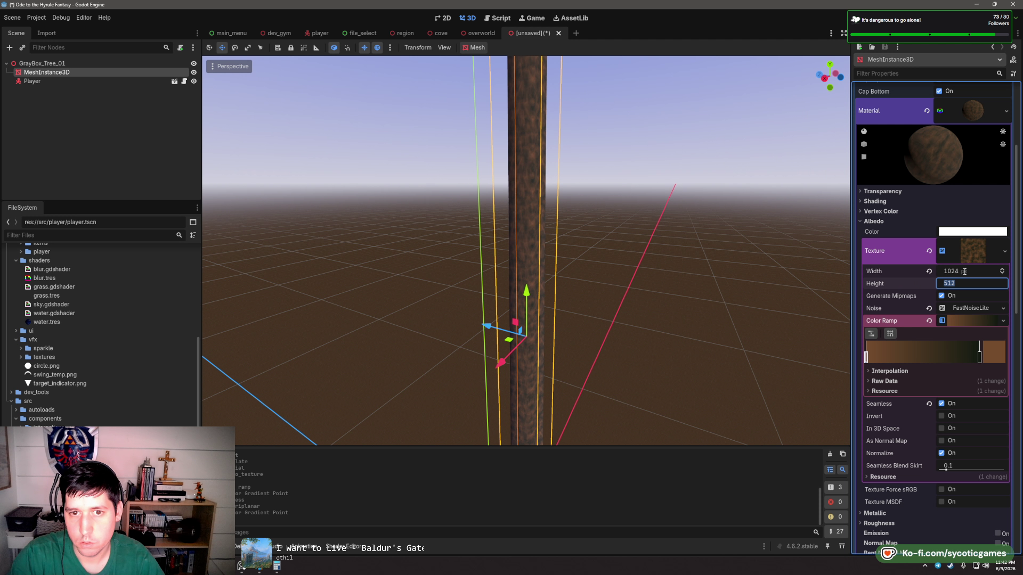
pyautogui.write('1024')
pyautogui.press('Tab')
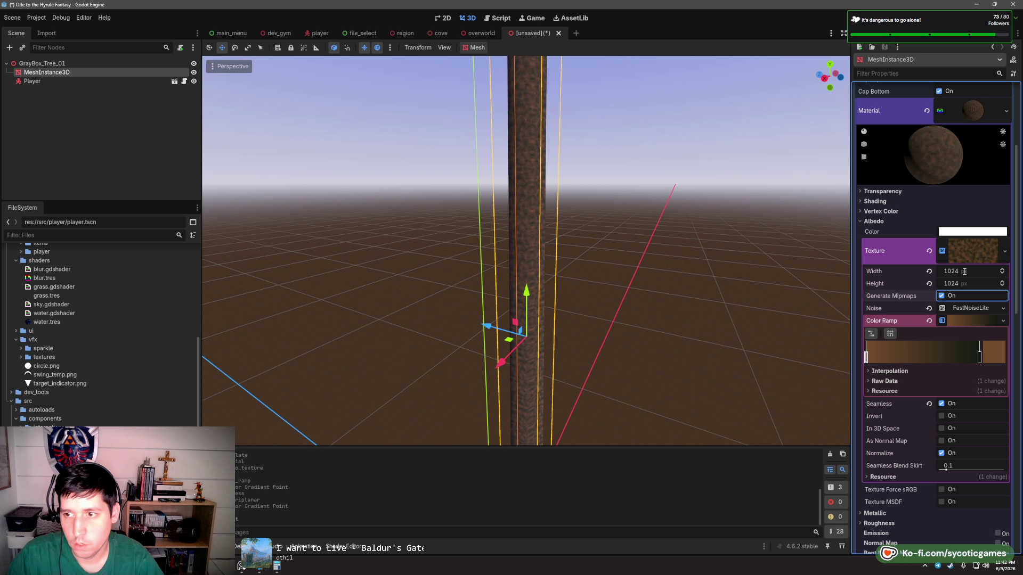
pyautogui.click(964, 271)
pyautogui.write('56')
pyautogui.press('Return')
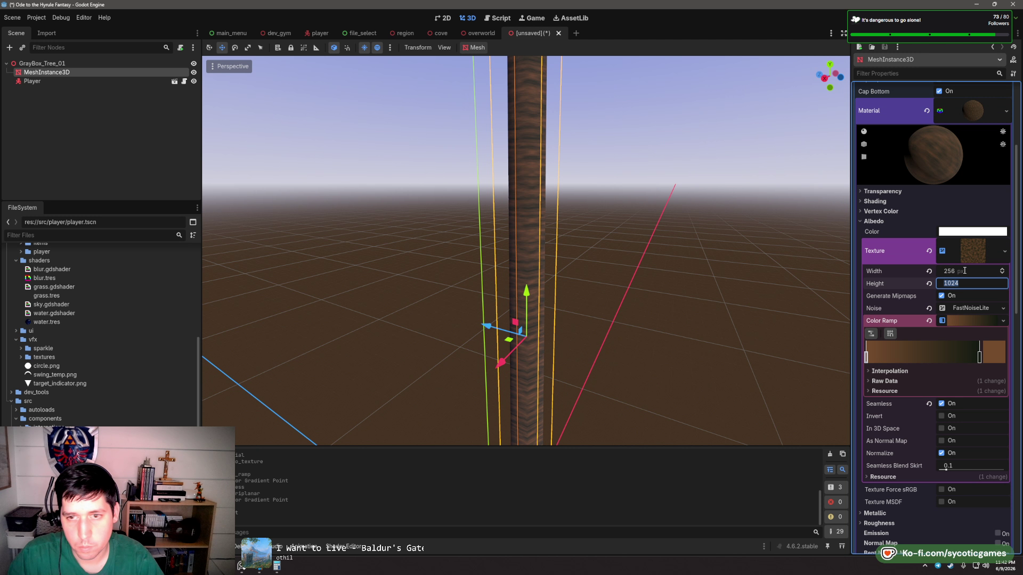
pyautogui.write('4')
pyautogui.press('Tab')
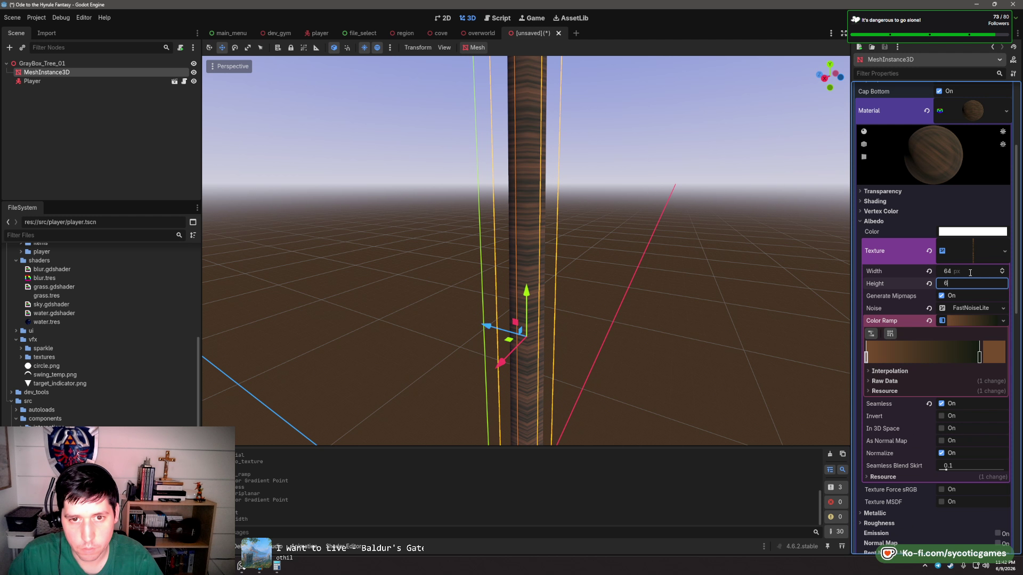
pyautogui.write('64')
pyautogui.press('Tab')
# - Try UV1 scales of 2.0 and 0.5, then reset UV1 scale to 1.0 with triplanar on
pyautogui.scroll(3)
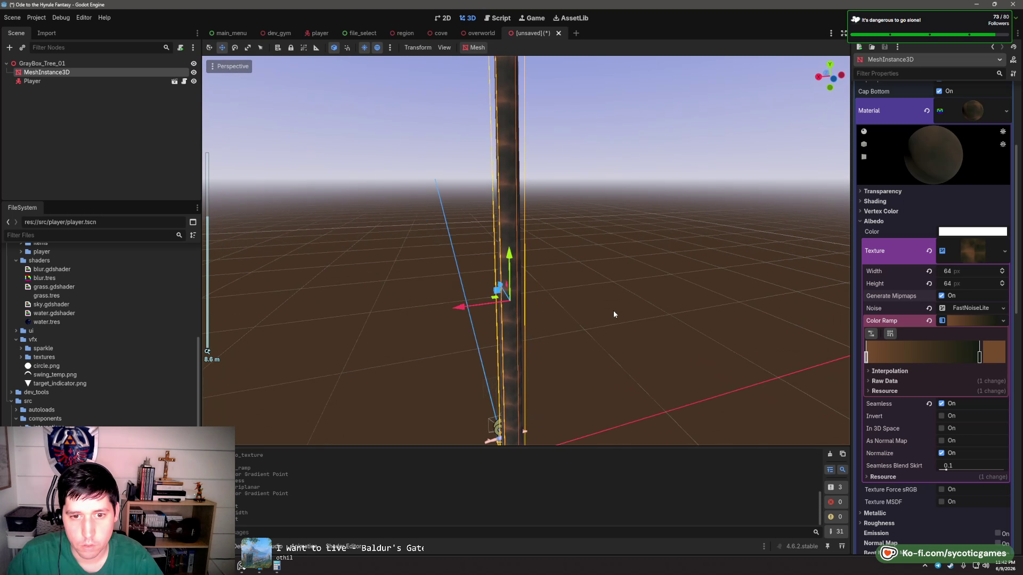
pyautogui.scroll(-3)
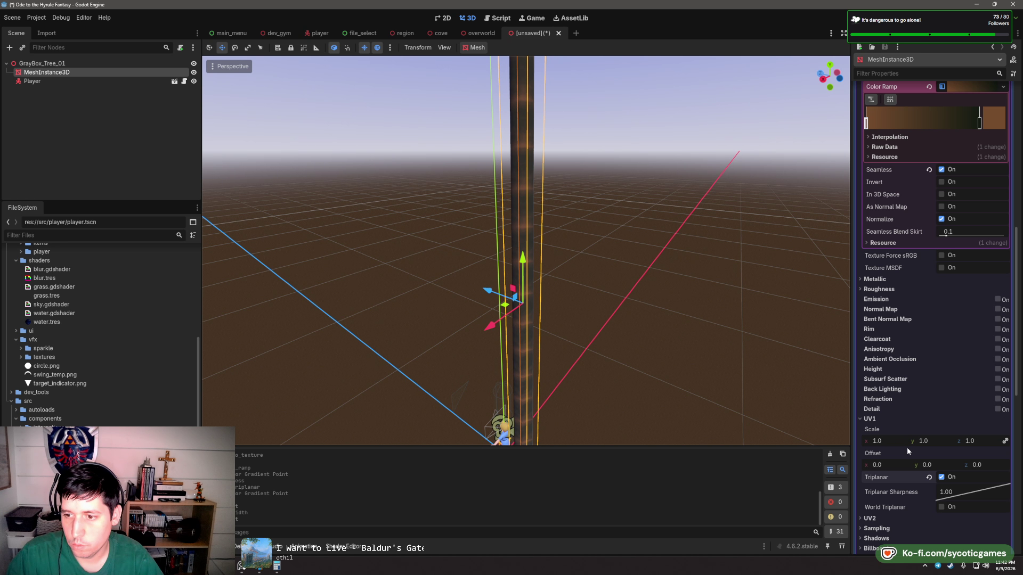
pyautogui.scroll(-3)
pyautogui.click(941, 419)
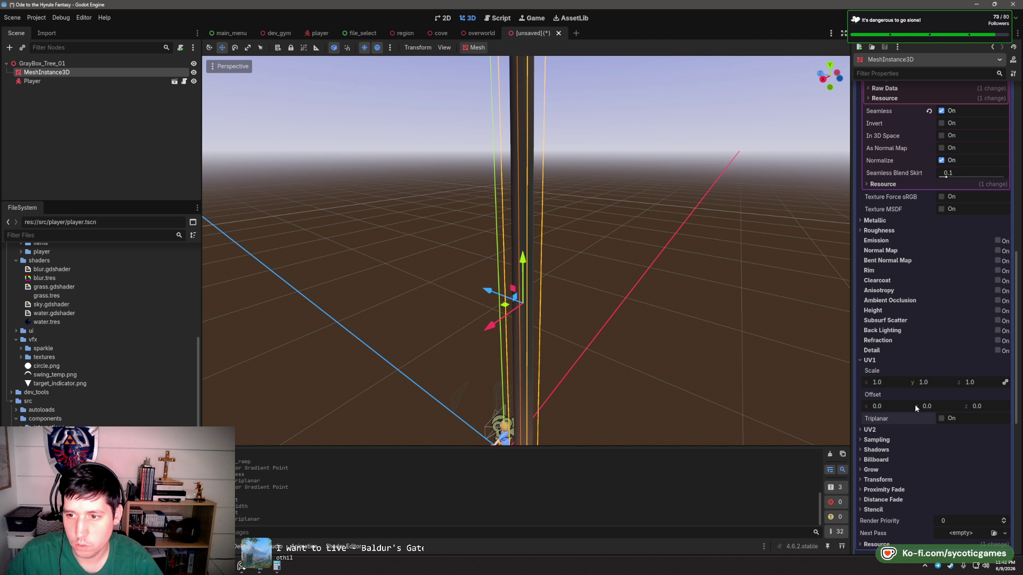
pyautogui.click(941, 419)
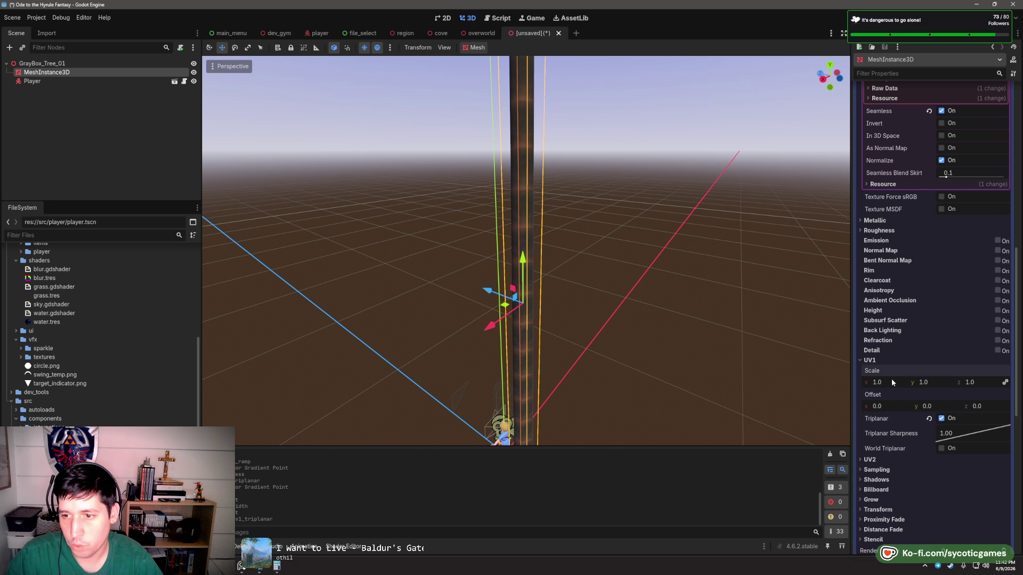
pyautogui.click(891, 381)
pyautogui.write('2')
pyautogui.press('Return')
pyautogui.click(888, 382)
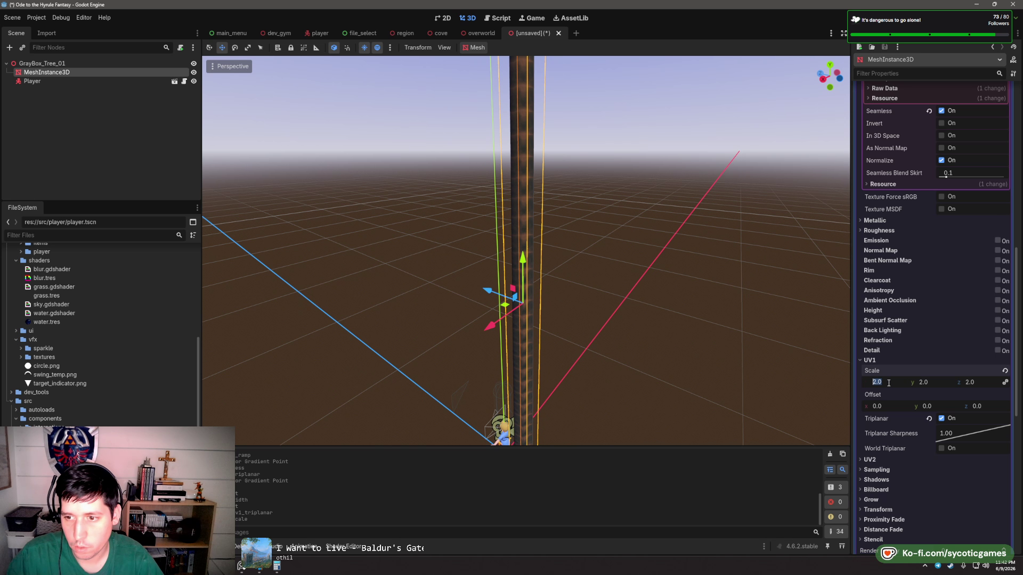
pyautogui.write('0.5')
pyautogui.press('Return')
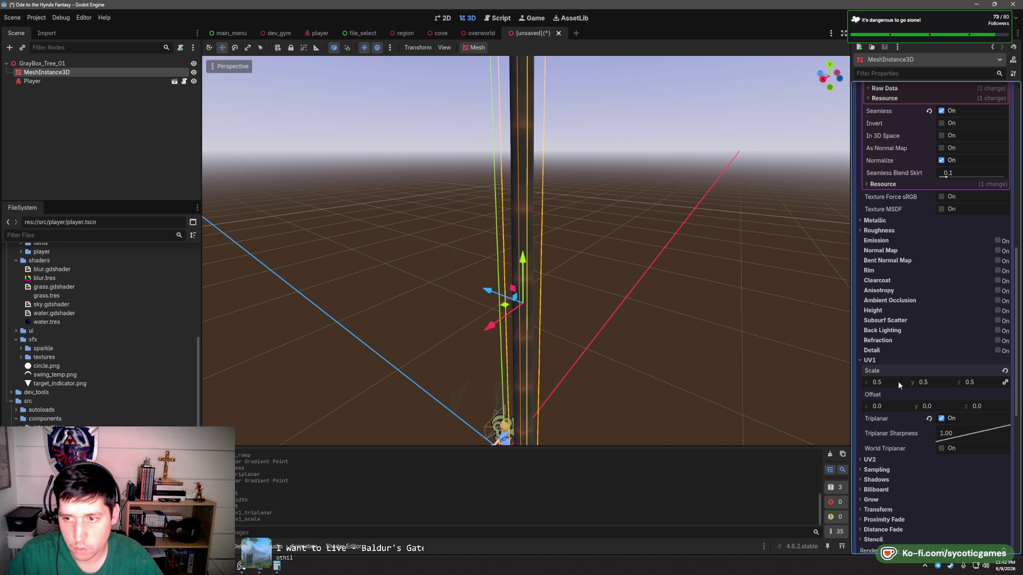
pyautogui.moveTo(897, 381); pyautogui.dragTo(881, 388)
pyautogui.click(1005, 371)
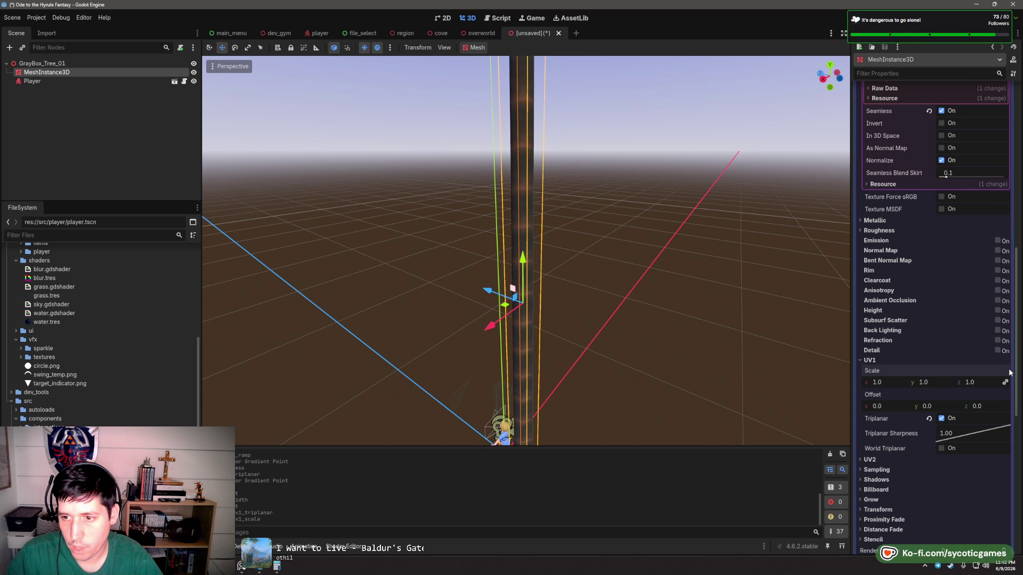
# - Reset triplanar sharpness to 1.00 and test world and UV2 triplanar, leaving both off
pyautogui.moveTo(964, 436); pyautogui.dragTo(932, 436)
pyautogui.scroll(-3)
pyautogui.scroll(3)
pyautogui.click(929, 433)
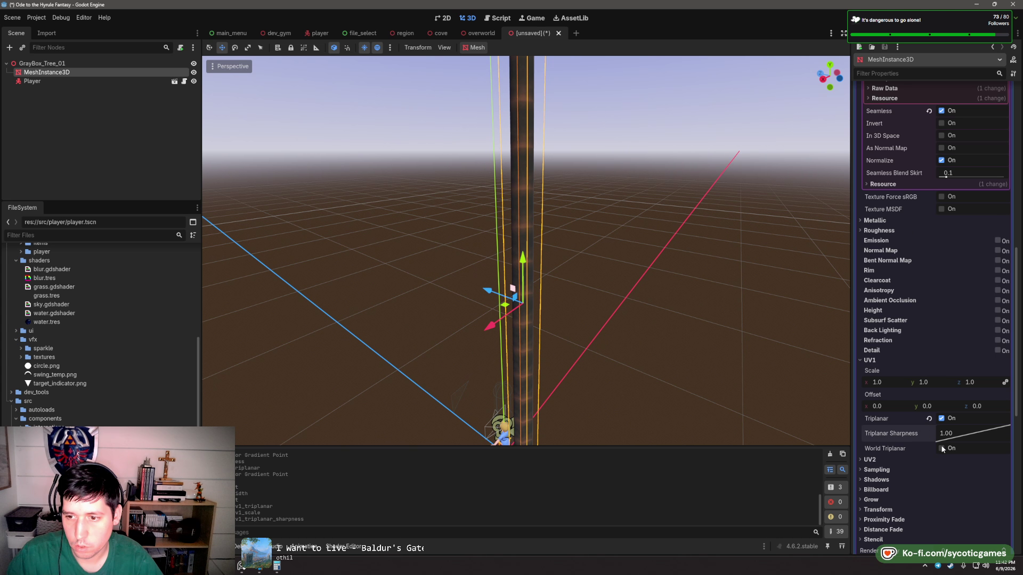
pyautogui.click(941, 447)
pyautogui.click(942, 451)
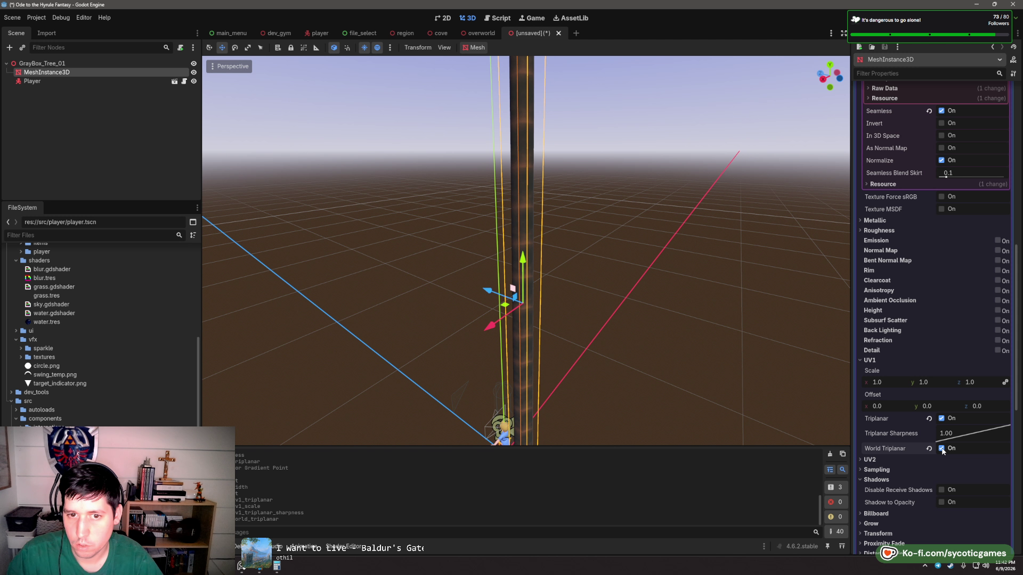
pyautogui.click(864, 459)
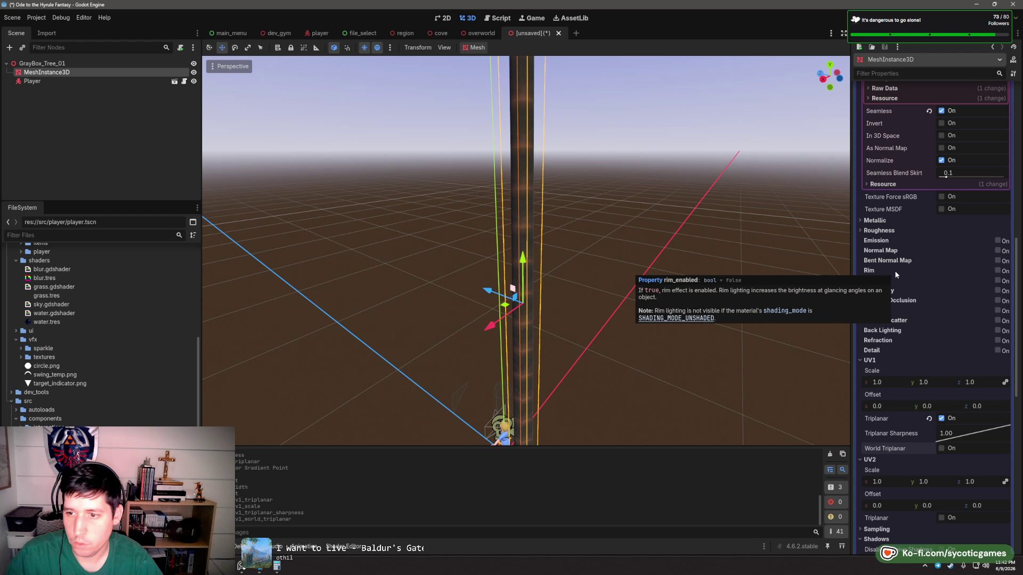
pyautogui.scroll(-3)
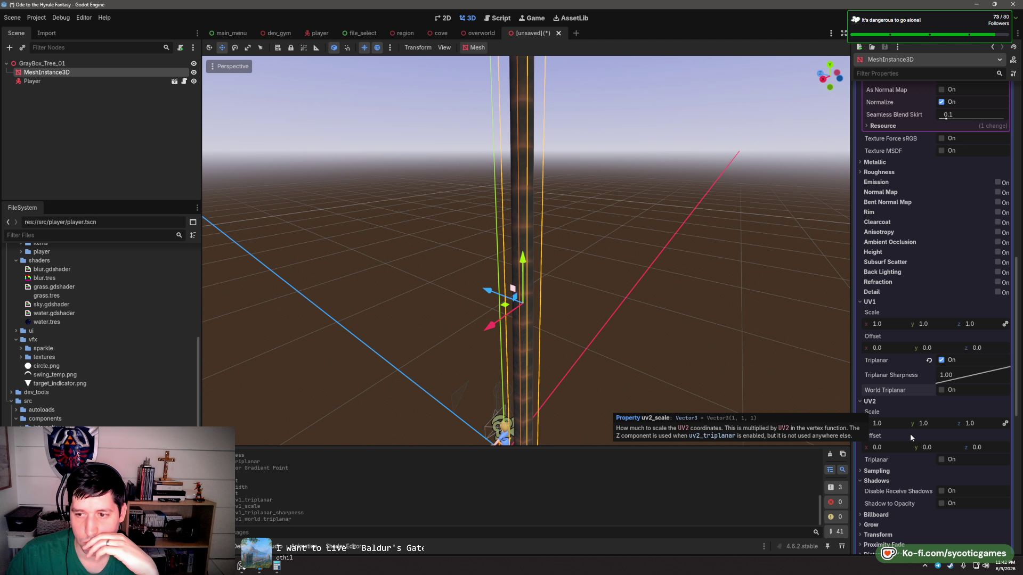
pyautogui.click(941, 461)
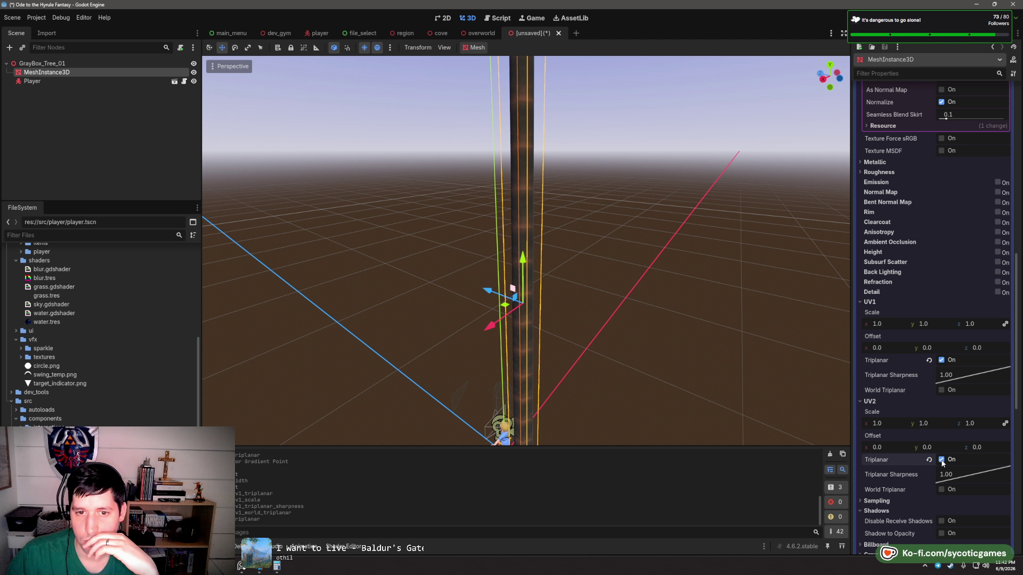
pyautogui.click(941, 459)
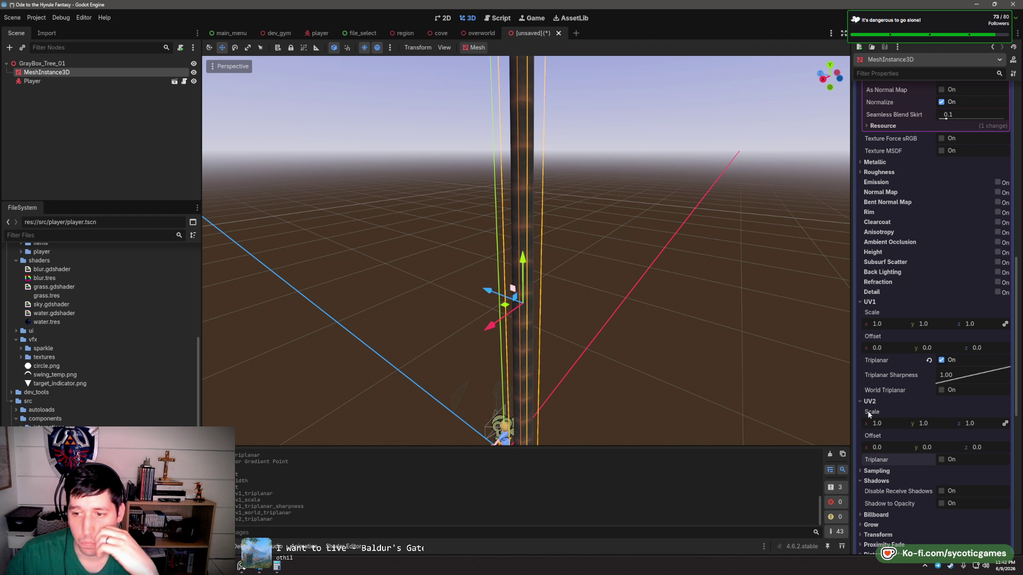
pyautogui.click(860, 402)
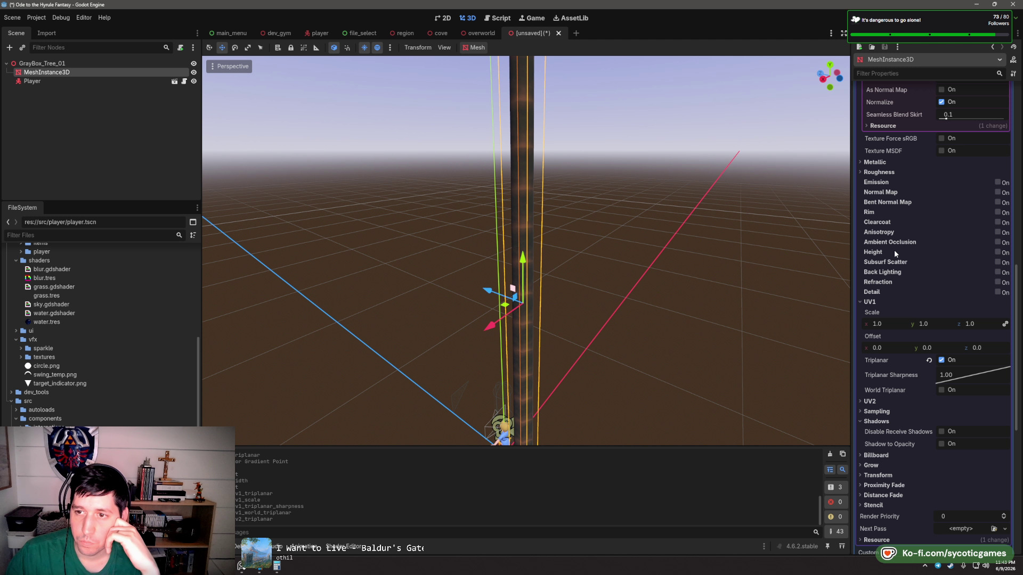
pyautogui.scroll(3)
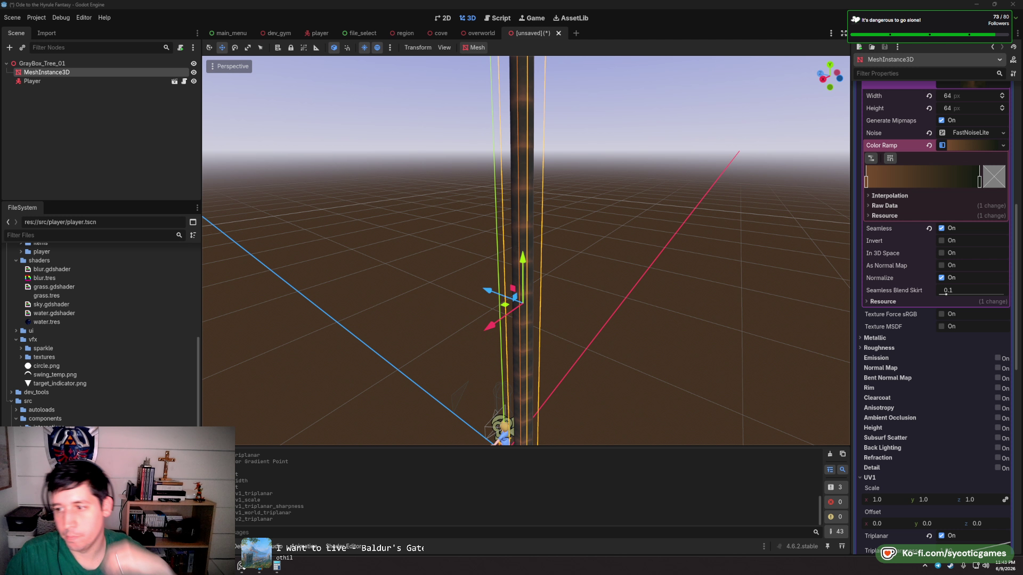
pyautogui.scroll(3)
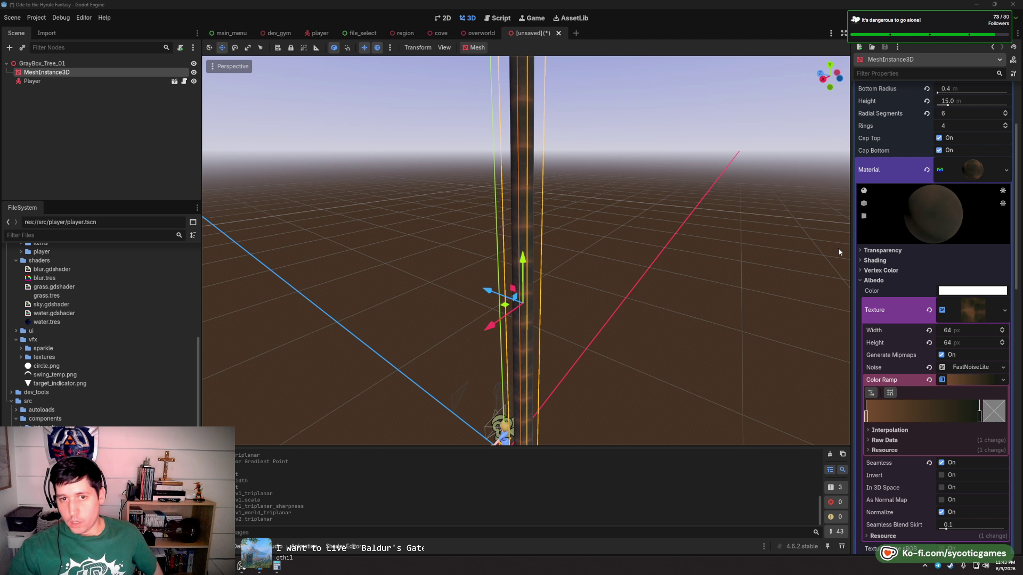
pyautogui.moveTo(838, 251); pyautogui.dragTo(383, 191)
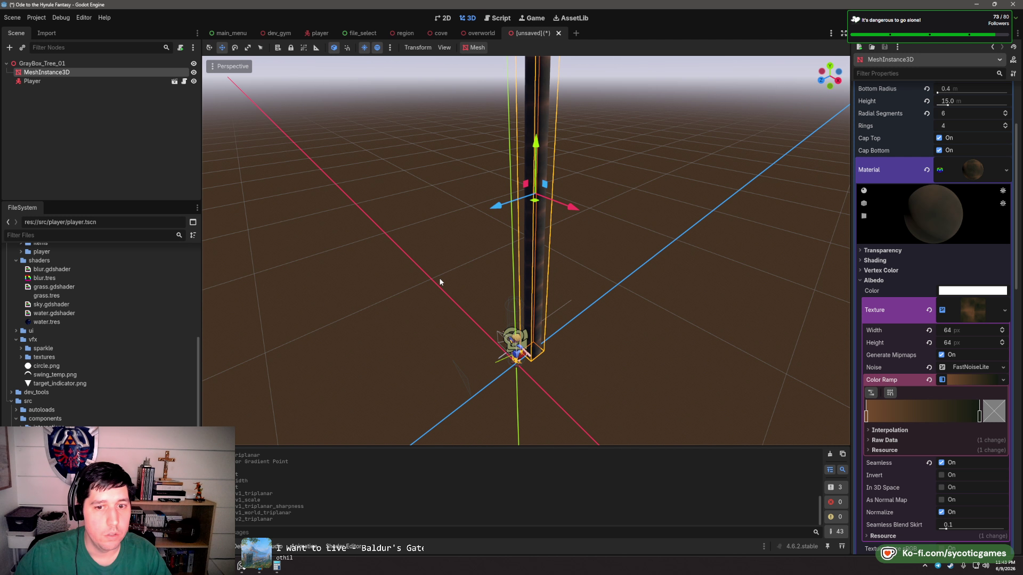
pyautogui.moveTo(440, 281); pyautogui.dragTo(530, 231)
pyautogui.scroll(3)
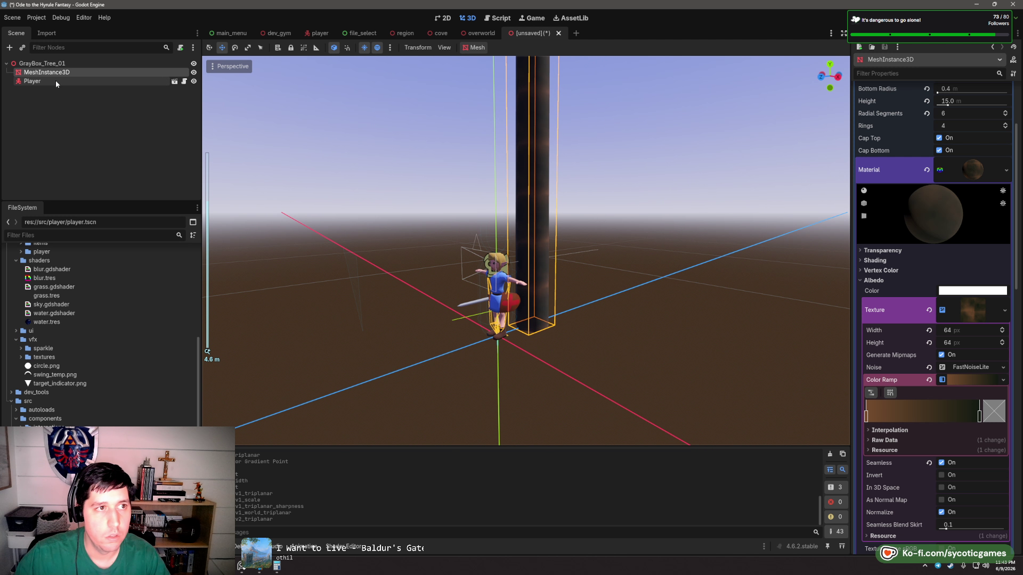
pyautogui.rightClick(53, 76)
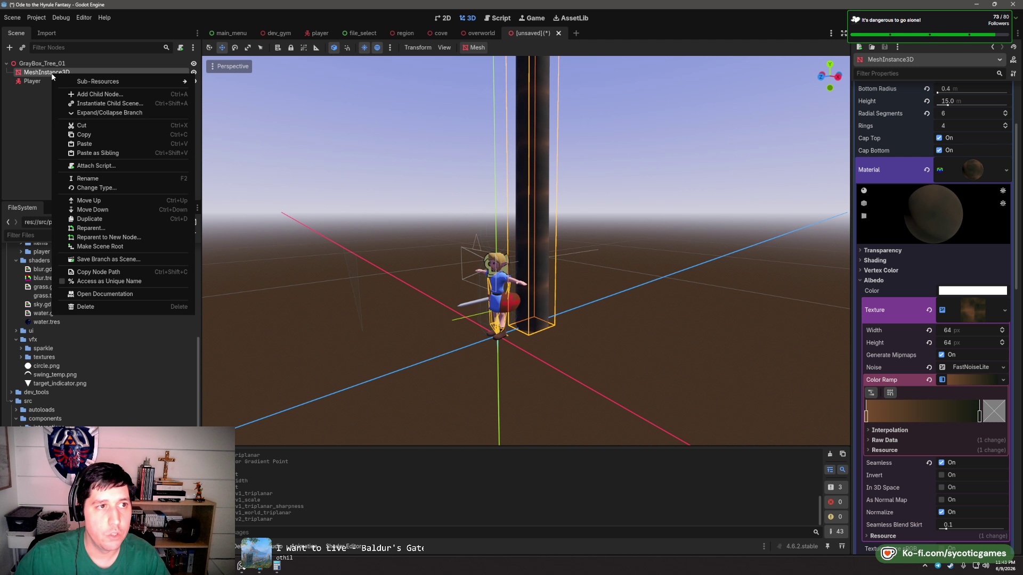
# - Add a child MeshInstance3D under the trunk's MeshInstance3D node
pyautogui.rightClick(43, 72)
pyautogui.rightClick(44, 72)
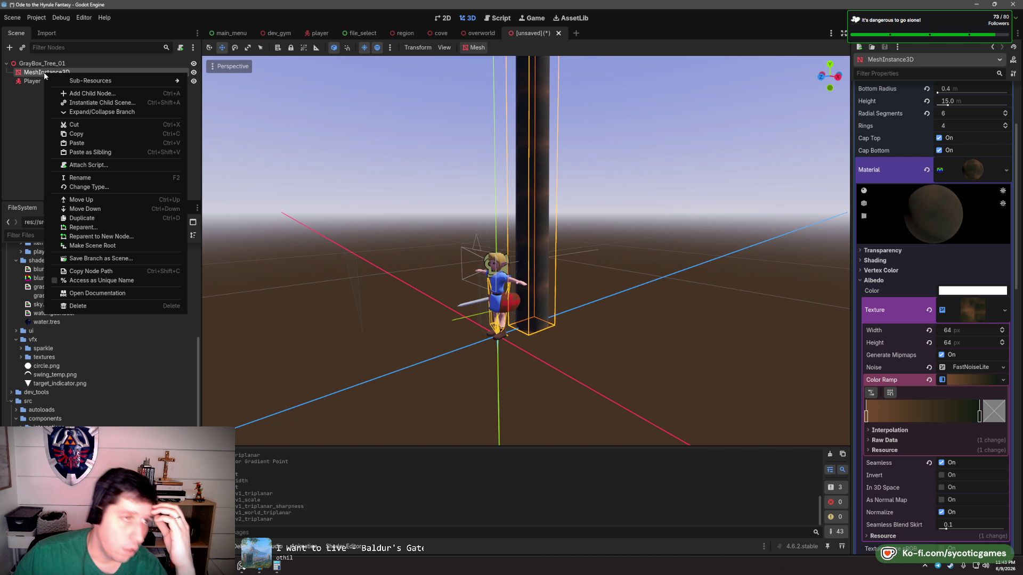
pyautogui.click(90, 93)
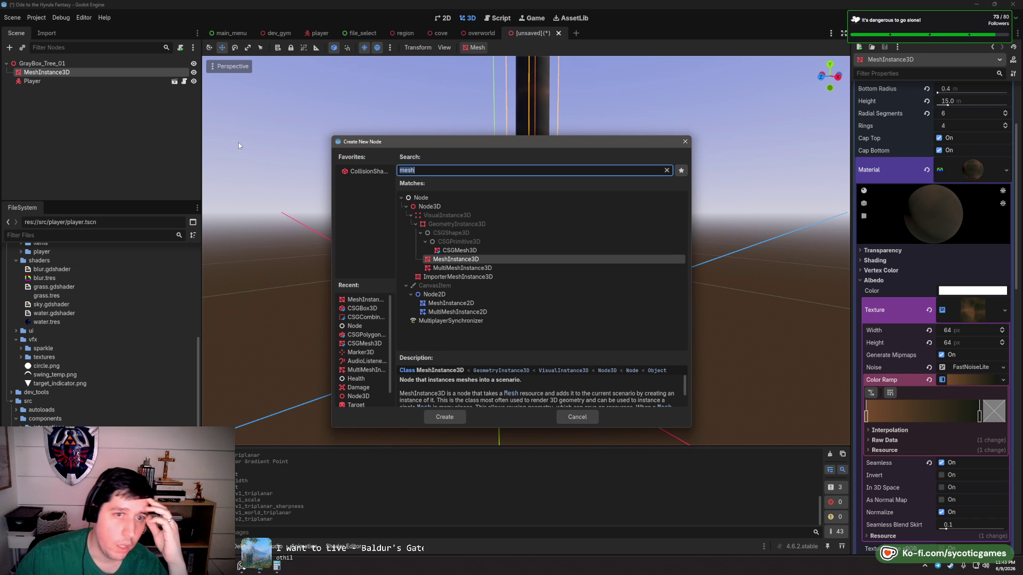
pyautogui.press('Return')
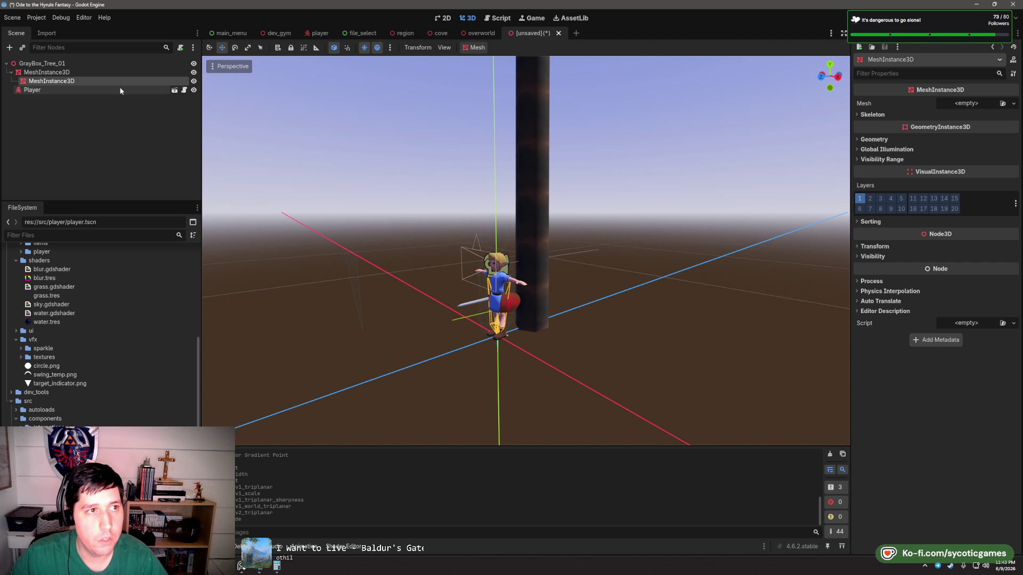
pyautogui.click(969, 104)
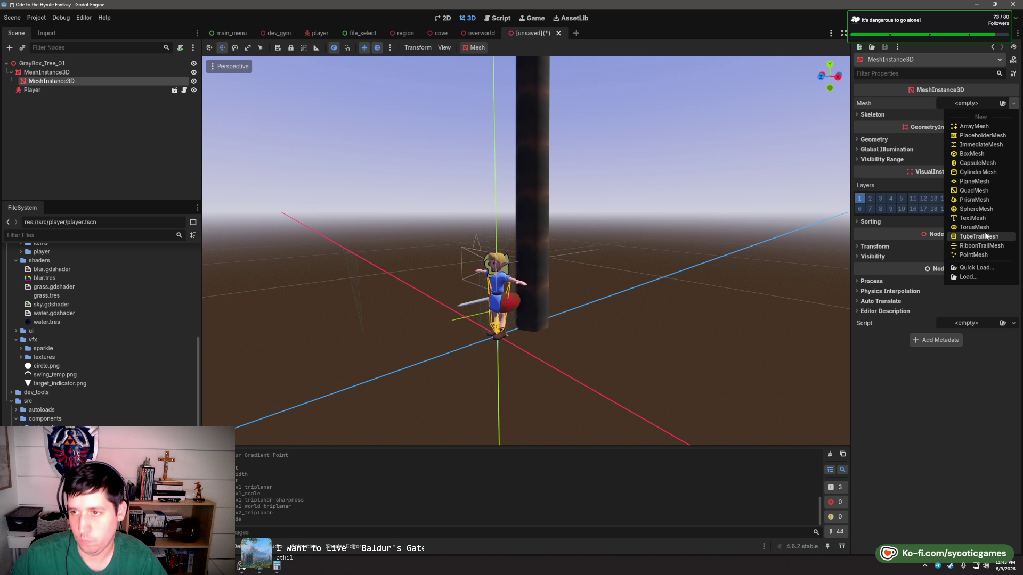
# - Give the new node a new CylinderMesh
pyautogui.click(976, 172)
pyautogui.scroll(-3)
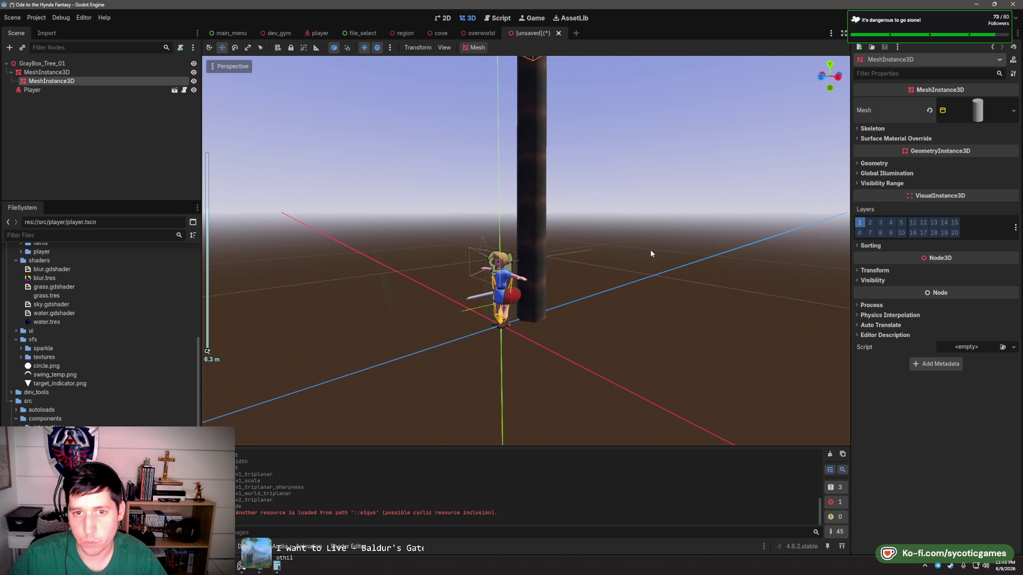
pyautogui.click(974, 110)
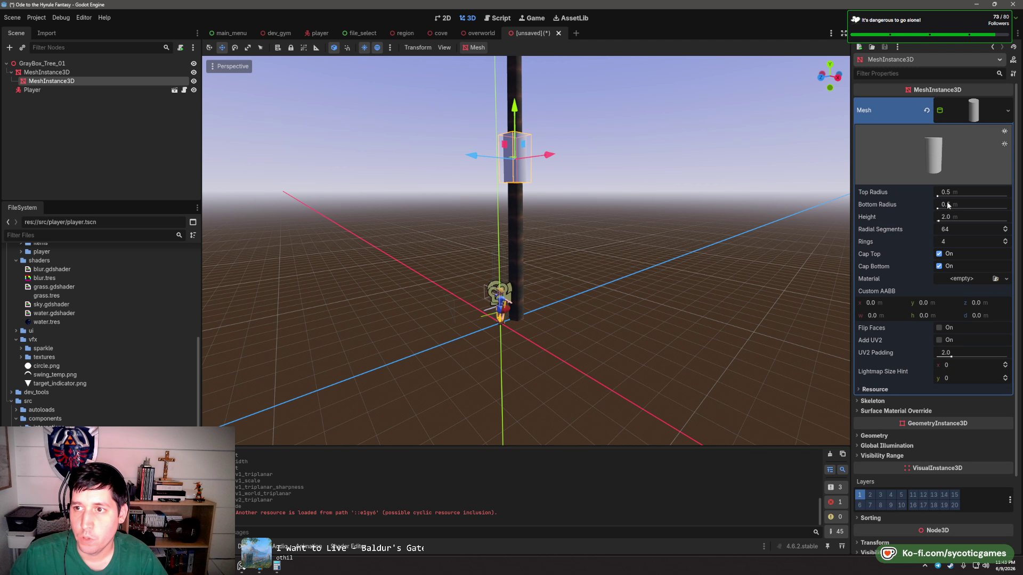
# - Assign the cylinder a new StandardMaterial3D using Alpha Scissor transparency
pyautogui.click(945, 280)
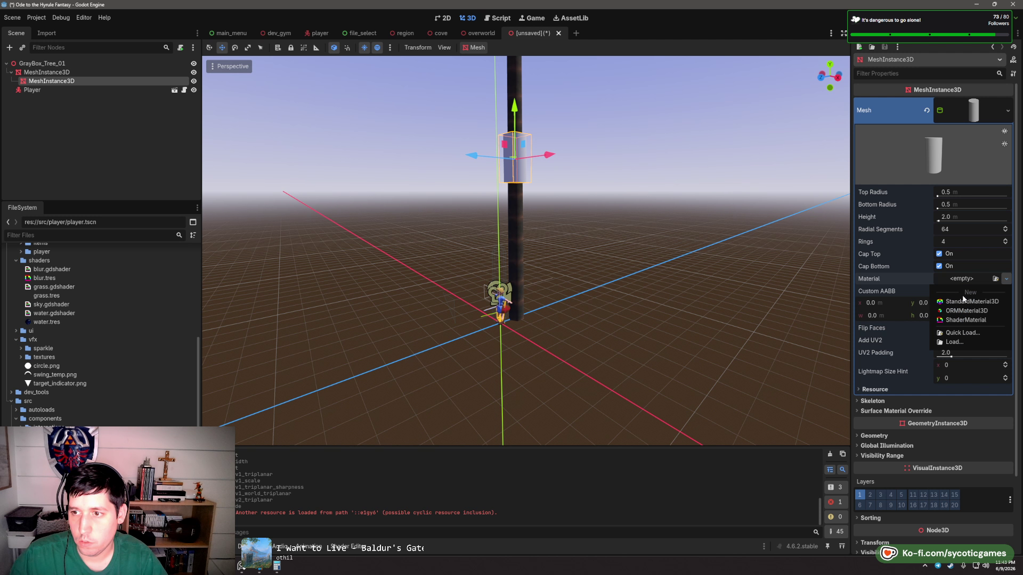
pyautogui.click(963, 299)
pyautogui.click(975, 297)
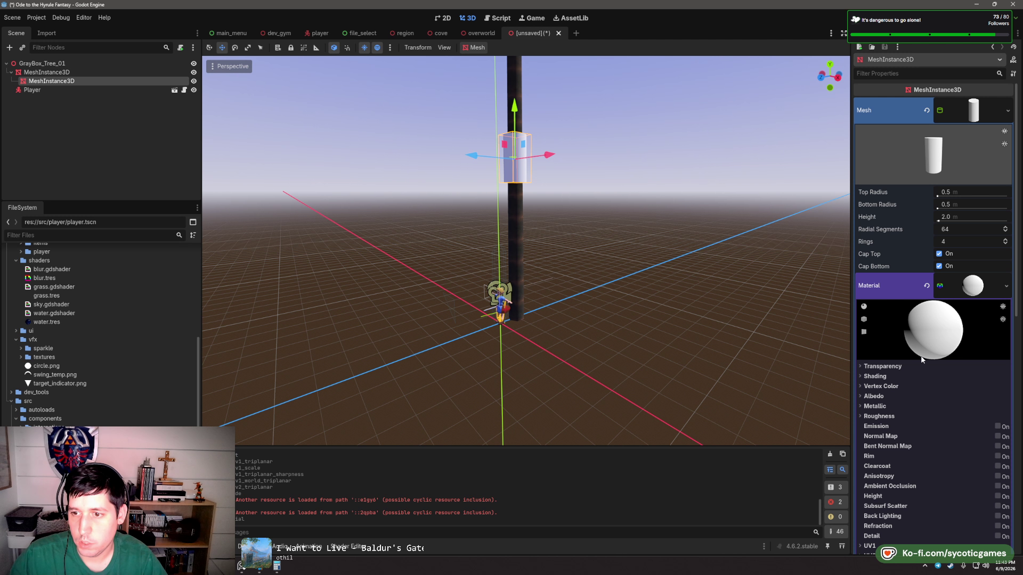
pyautogui.click(896, 368)
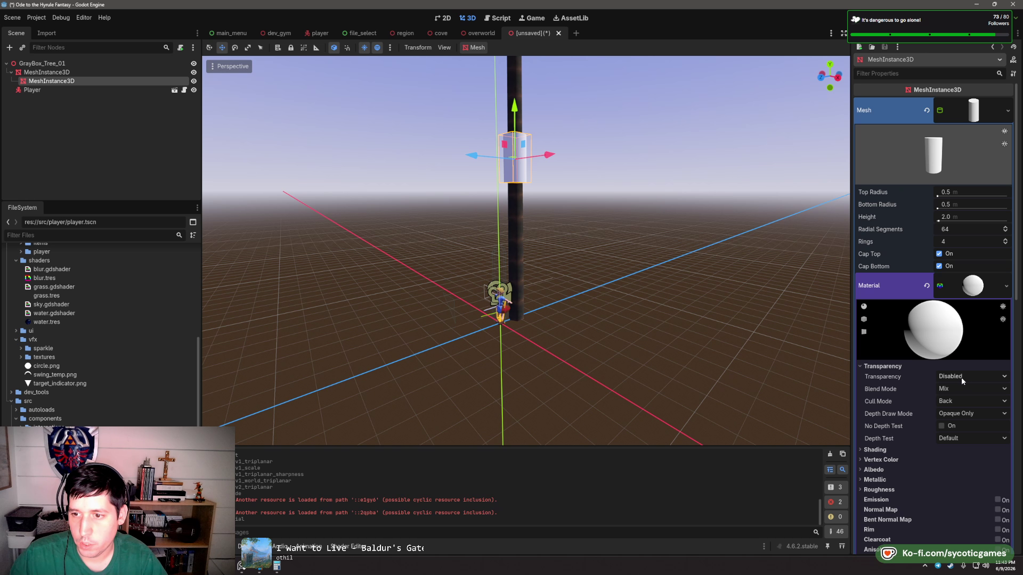
pyautogui.click(961, 377)
pyautogui.click(965, 391)
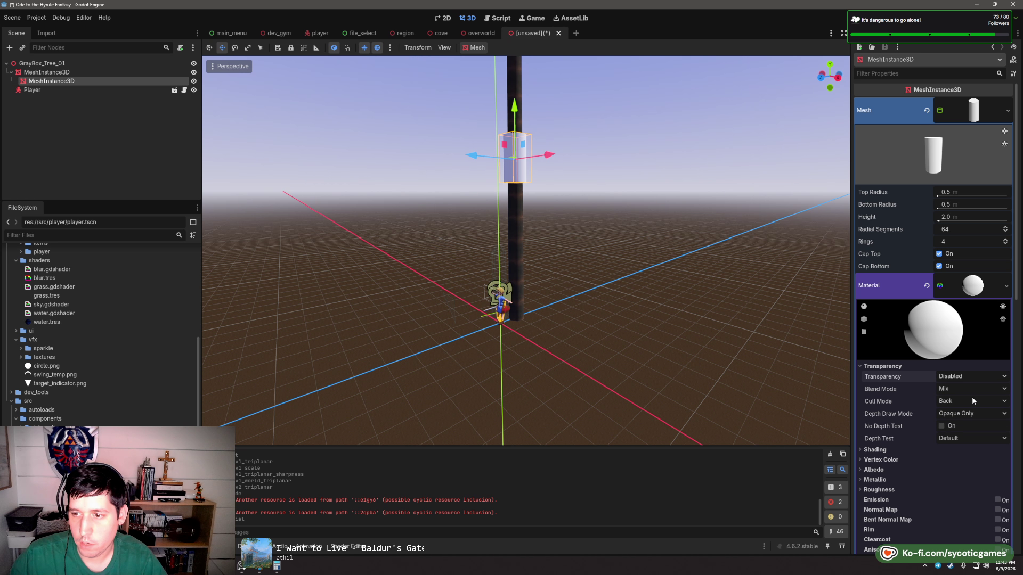
pyautogui.scroll(-3)
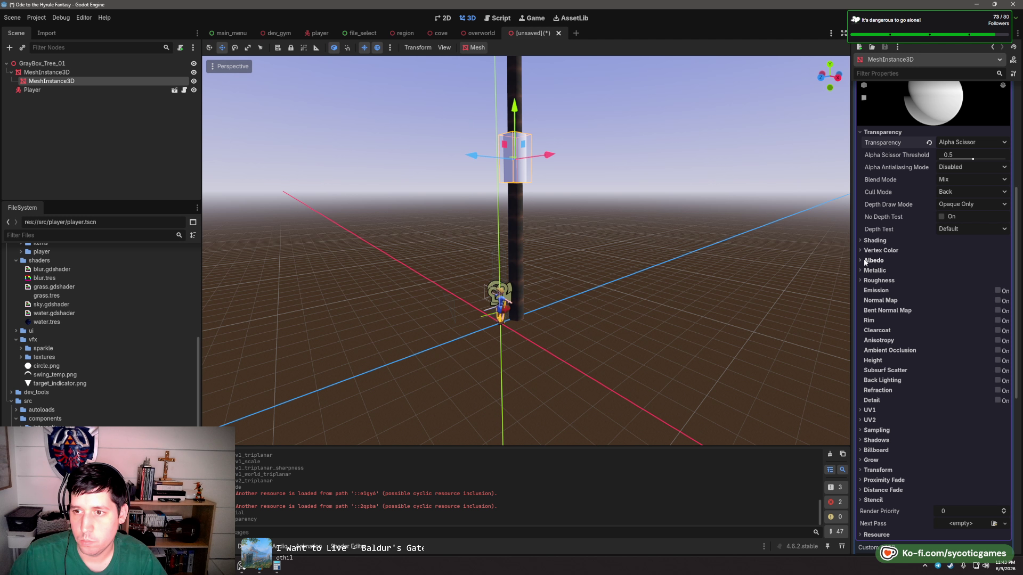
# - Set the cylinder material's albedo texture to a NoiseTexture2D with FastNoiseLite noise
pyautogui.click(876, 260)
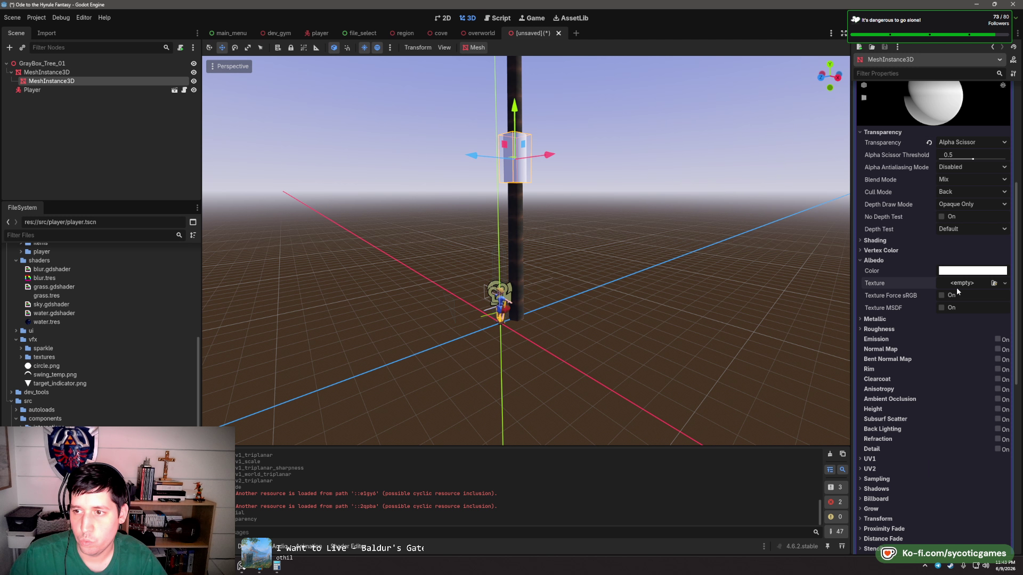
pyautogui.click(956, 285)
pyautogui.click(941, 457)
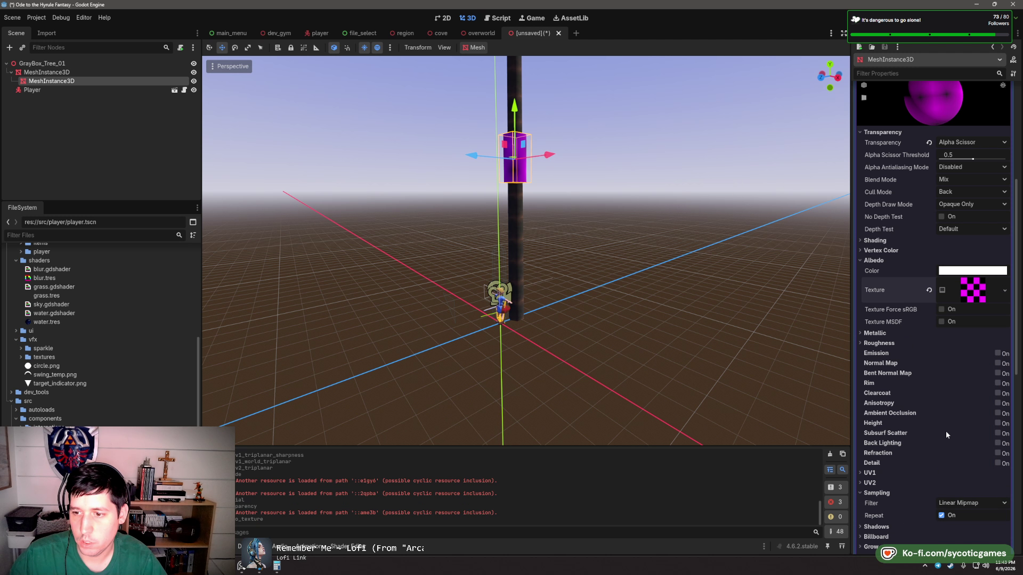
pyautogui.click(974, 274)
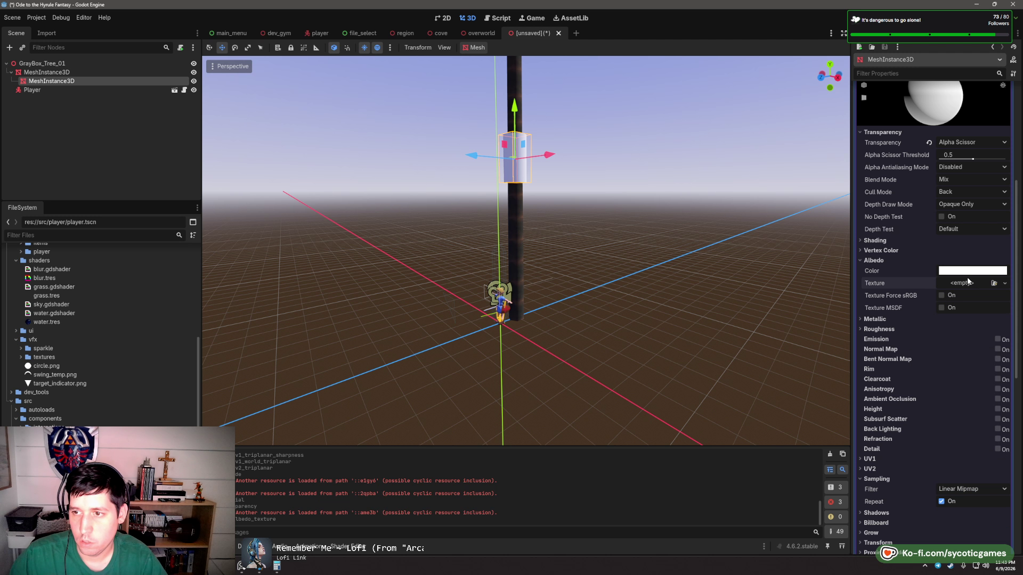
pyautogui.click(962, 283)
pyautogui.press('Escape')
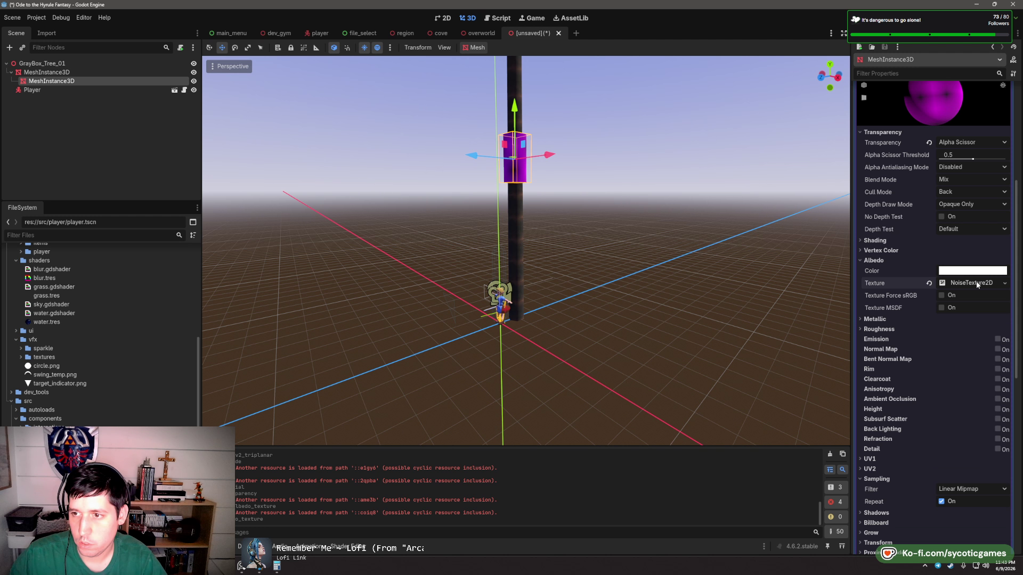
pyautogui.click(963, 334)
pyautogui.click(967, 356)
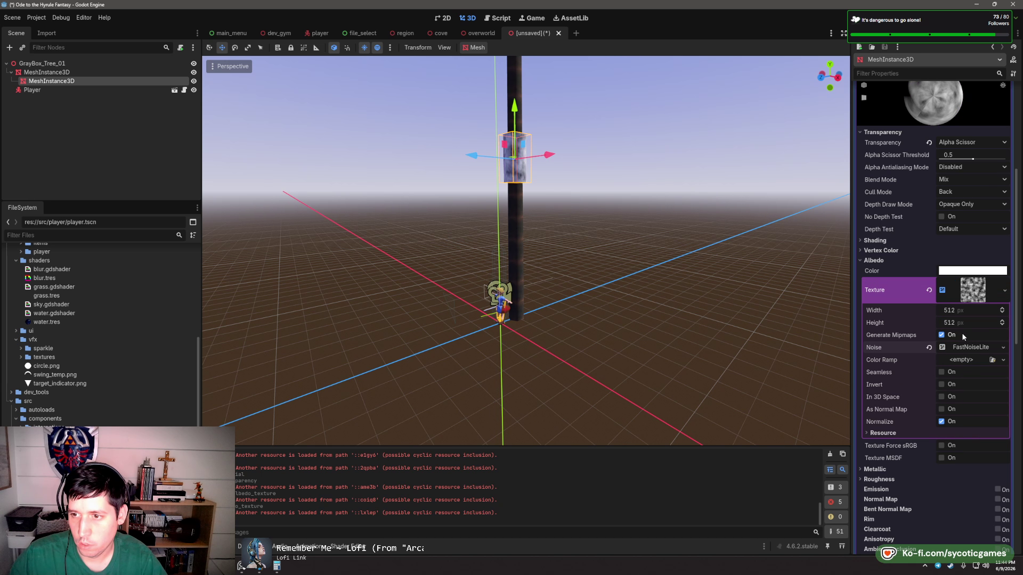
# - Check the texture and noise resource options, then expand the FastNoiseLite settings
pyautogui.click(1003, 350)
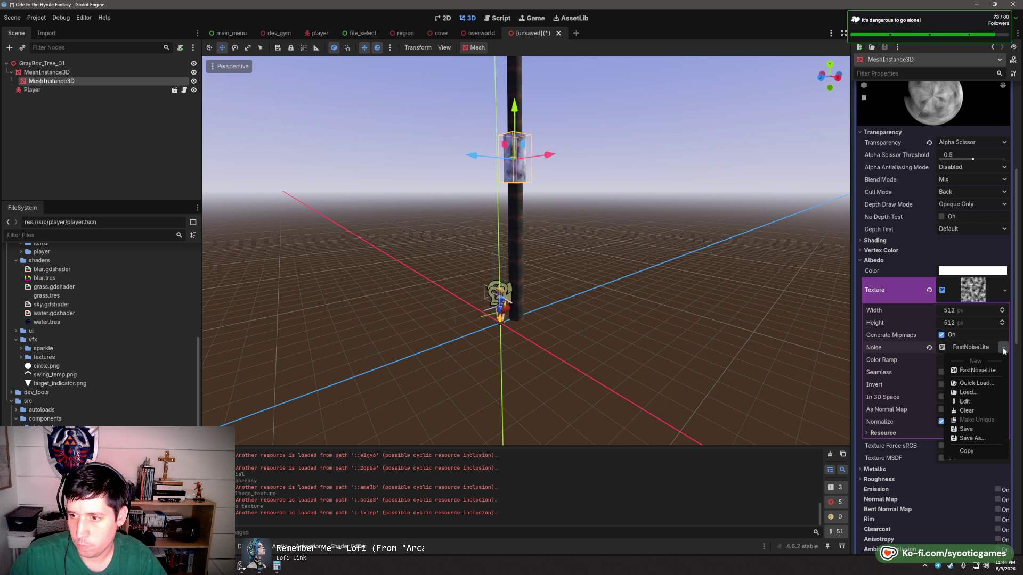
pyautogui.press('Escape')
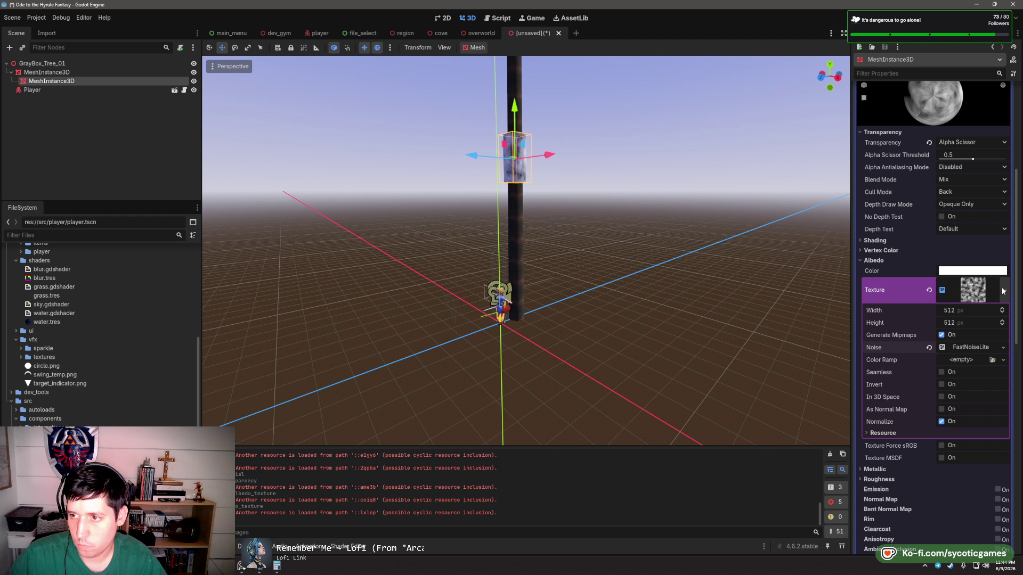
pyautogui.click(1003, 290)
pyautogui.press('Escape')
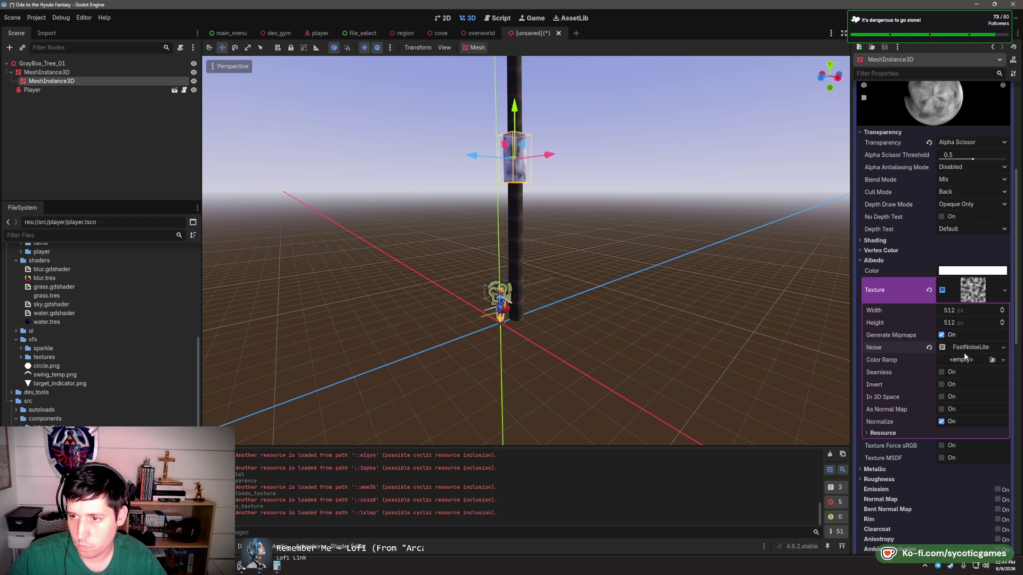
pyautogui.click(1004, 348)
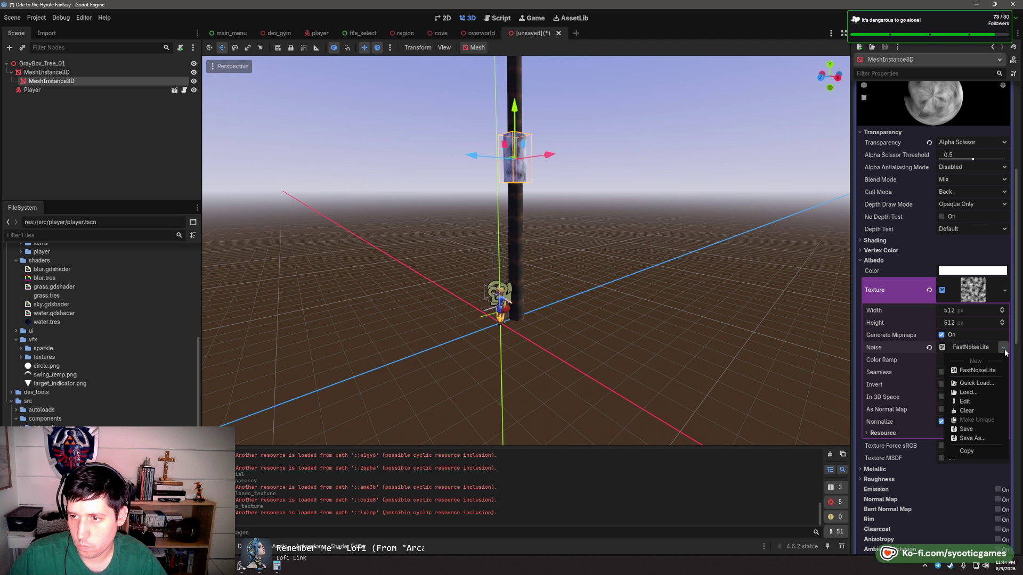
pyautogui.press('Escape')
pyautogui.click(967, 349)
pyautogui.scroll(-3)
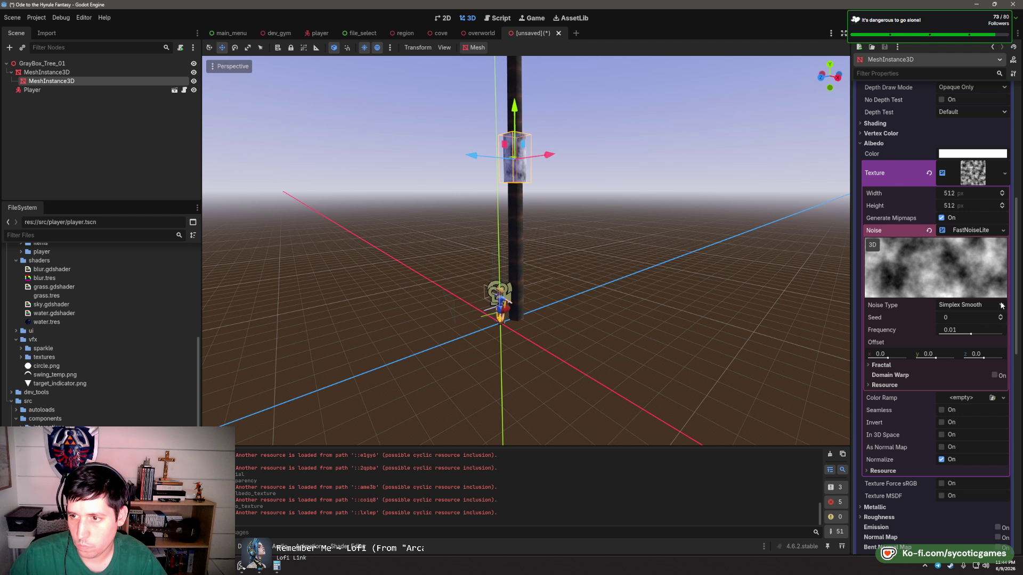
# - Switch the noise to Cellular with Ridged fractal and Euclidean distance, and make it seamless
pyautogui.click(1002, 305)
pyautogui.click(962, 338)
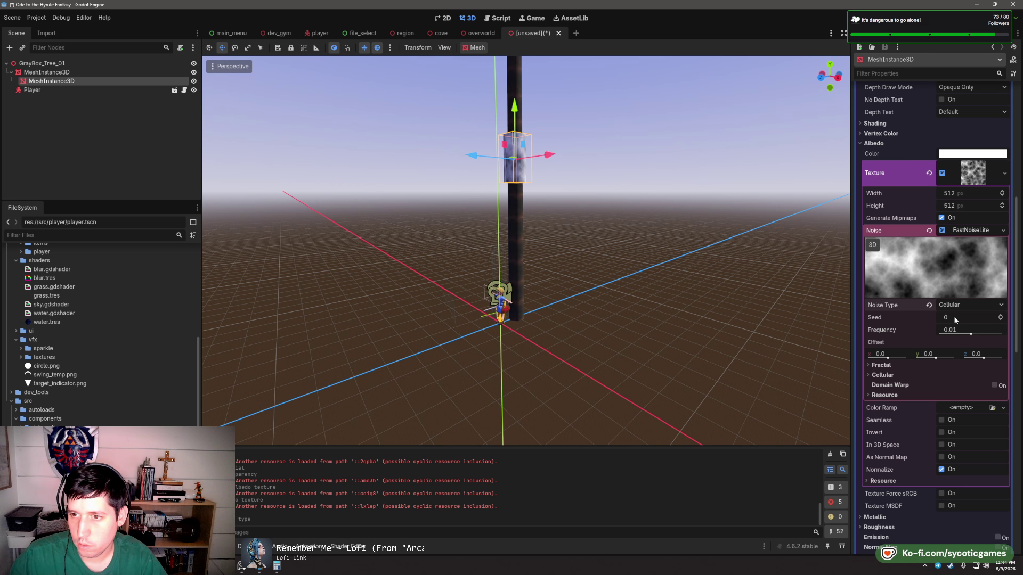
pyautogui.click(881, 365)
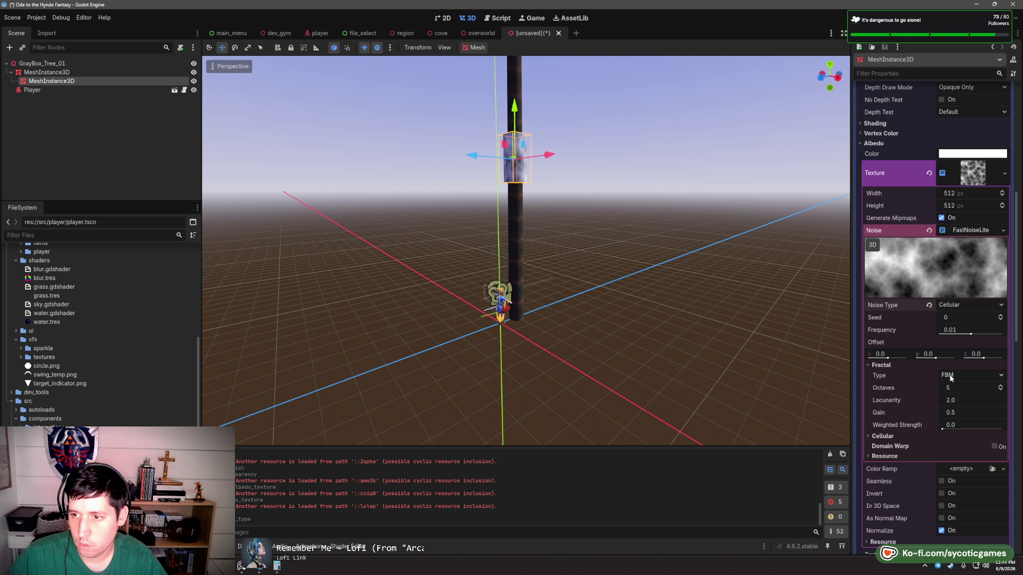
pyautogui.click(959, 375)
pyautogui.click(962, 408)
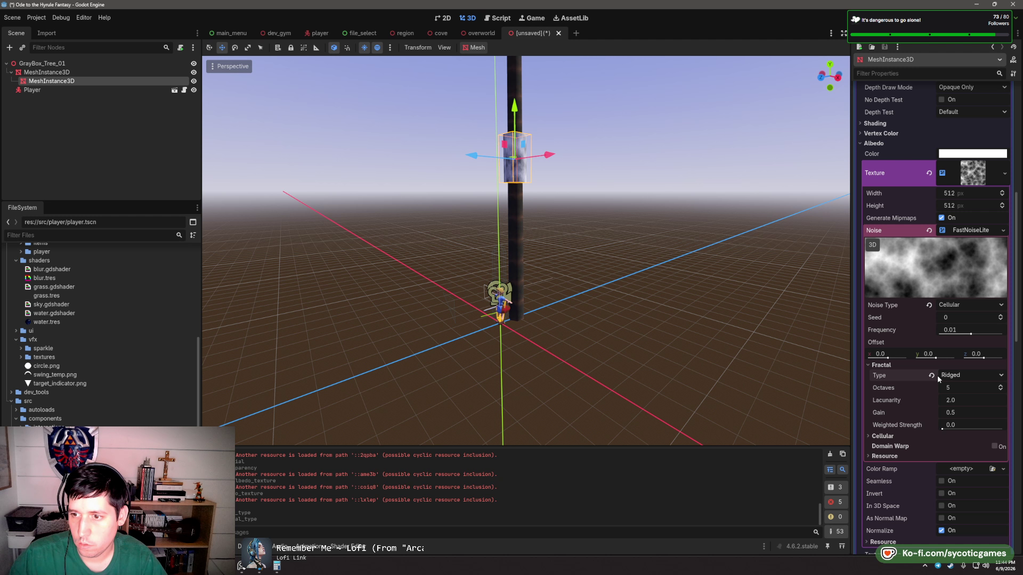
pyautogui.click(868, 436)
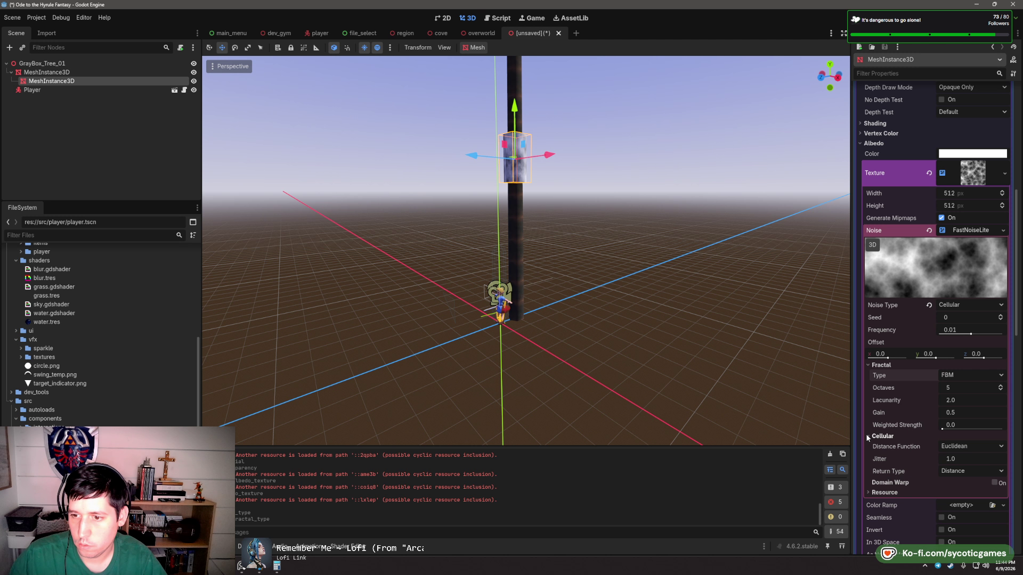
pyautogui.click(951, 446)
pyautogui.click(966, 467)
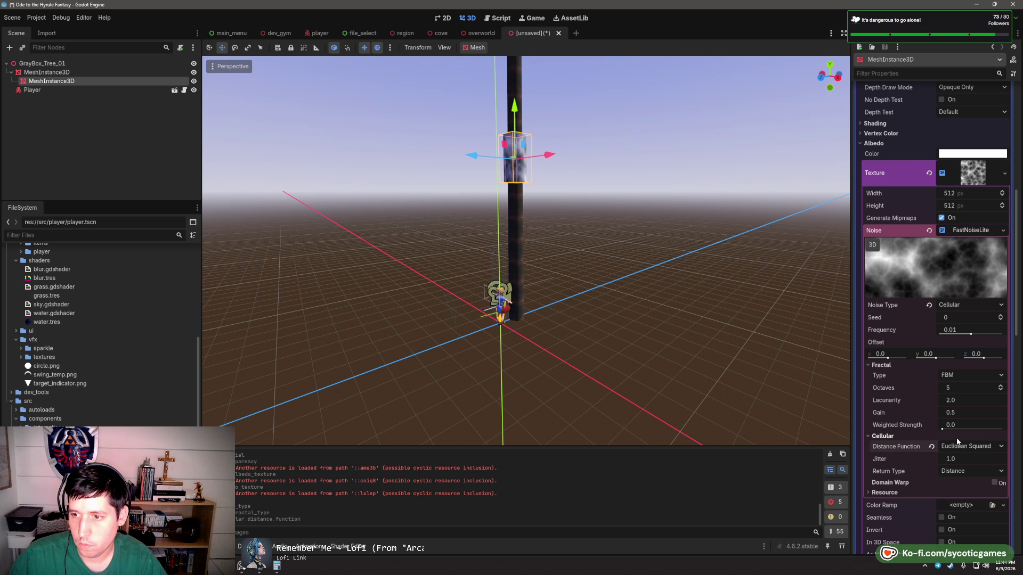
pyautogui.click(932, 446)
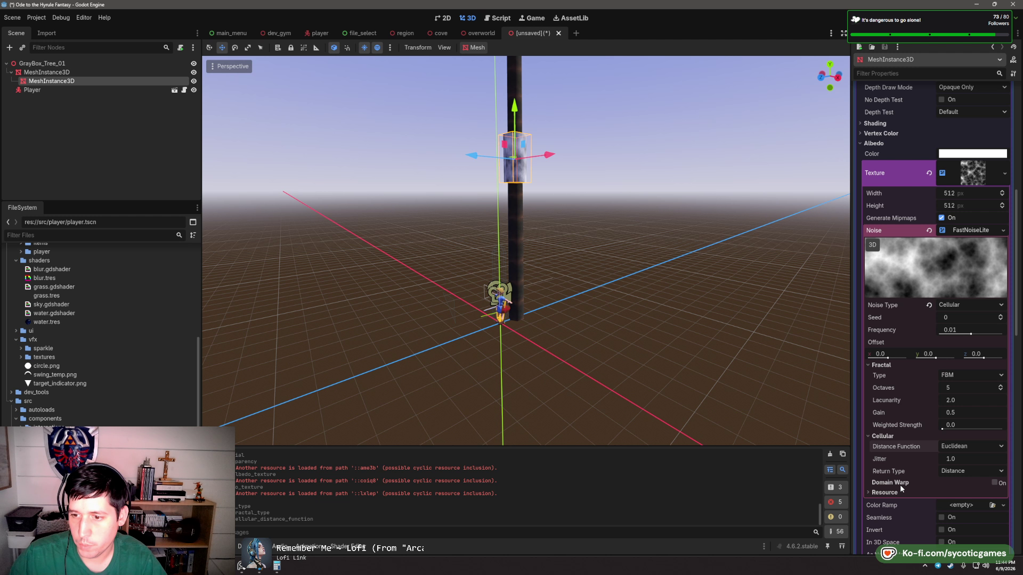
pyautogui.scroll(-3)
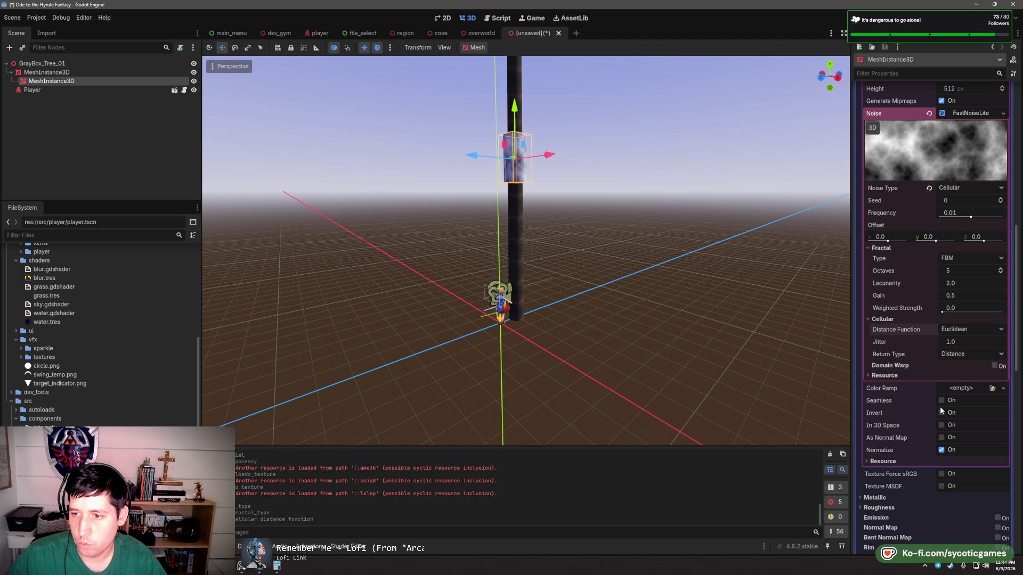
pyautogui.click(940, 400)
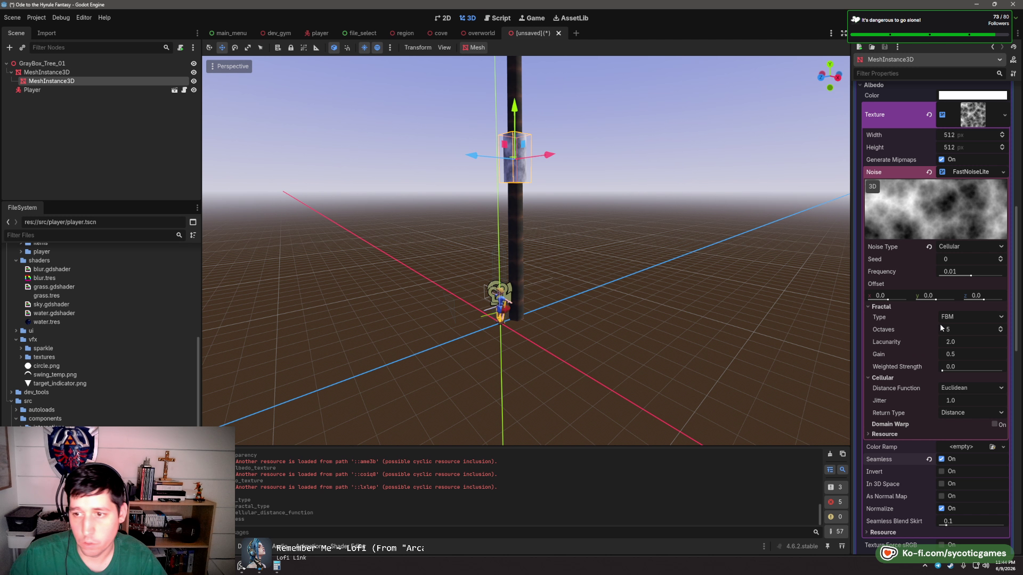
# - Set fractal Octaves to 1, Lacunarity to 5 and Gain to 0.77
pyautogui.click(990, 331)
pyautogui.click(1001, 332)
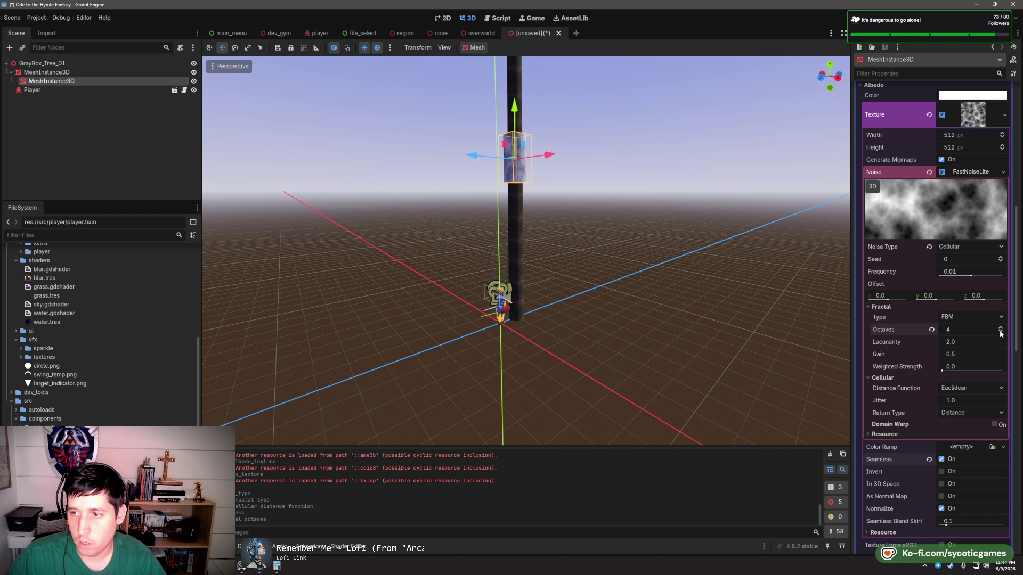
pyautogui.press('Tab')
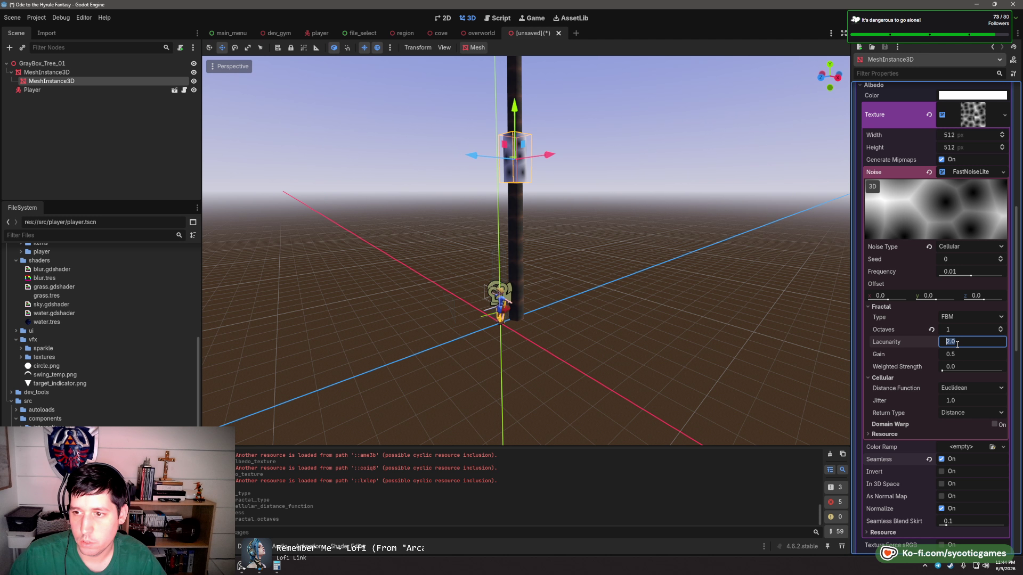
pyautogui.scroll(3)
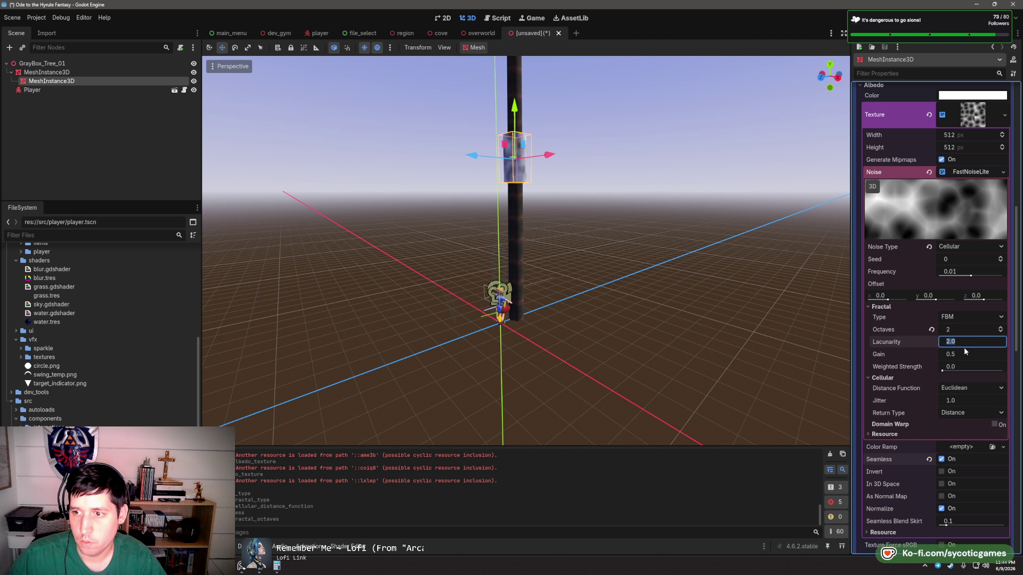
pyautogui.scroll(-3)
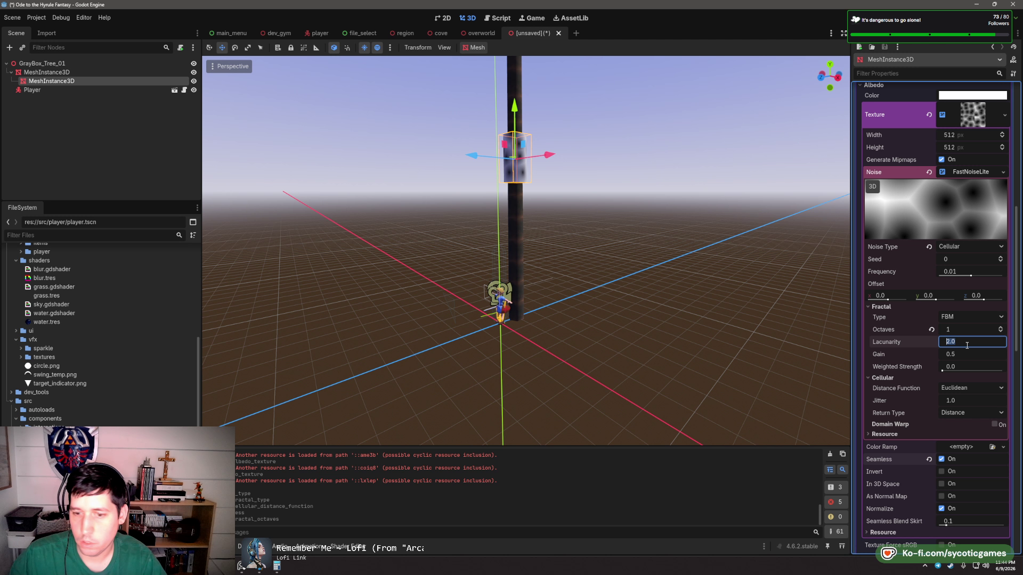
pyautogui.write('5')
pyautogui.press('Tab')
pyautogui.write('0.77')
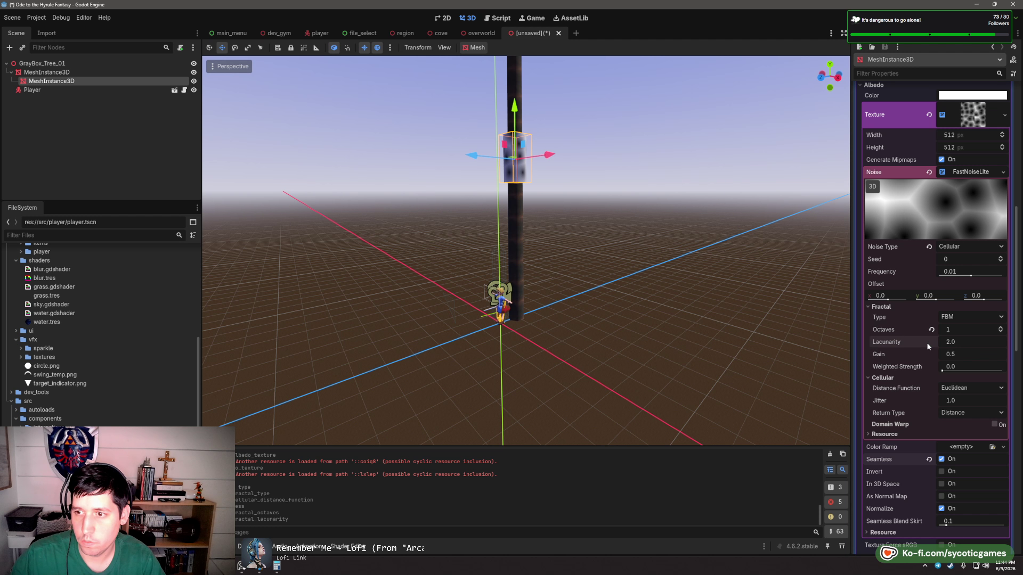
pyautogui.press('Return')
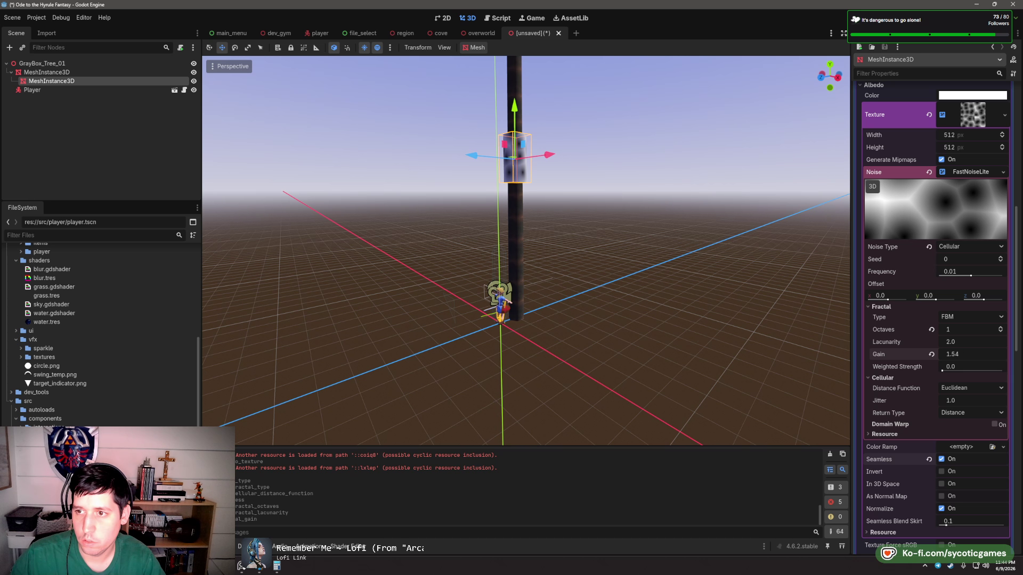
# - Reset Gain, Weighted Strength and the x Offset, and lower Frequency to 0.0053
pyautogui.click(931, 354)
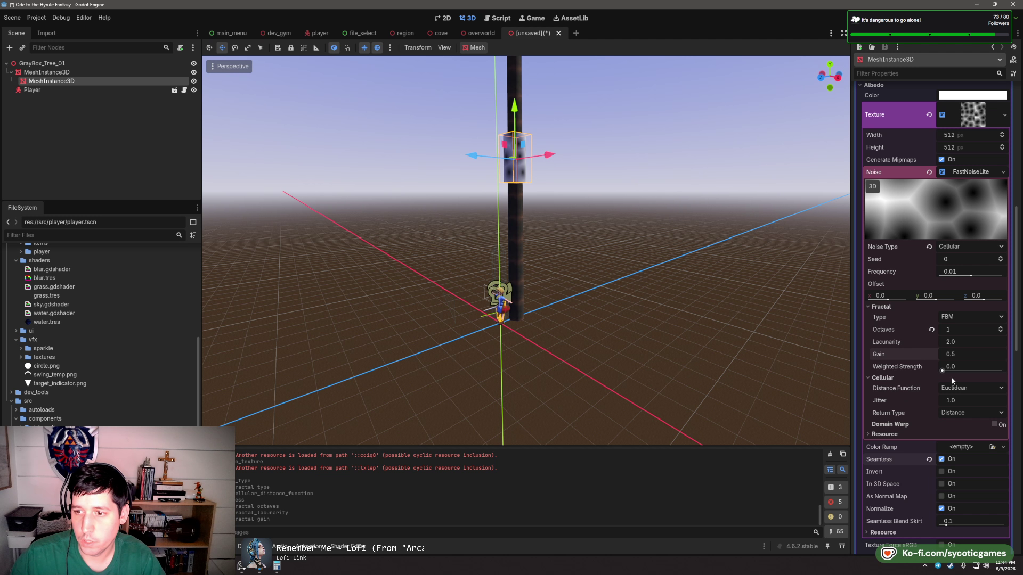
pyautogui.moveTo(953, 367); pyautogui.dragTo(1001, 368)
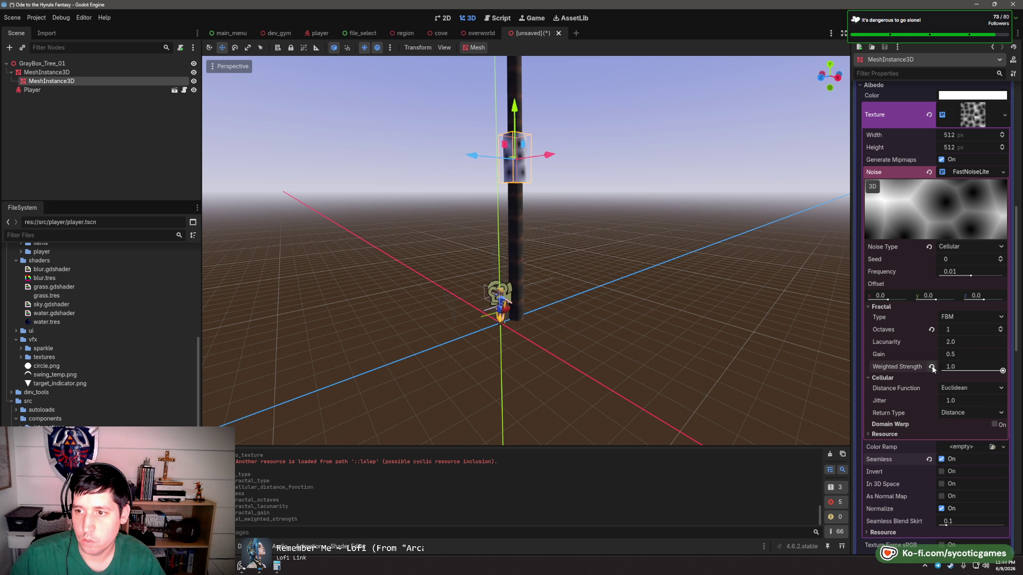
pyautogui.click(931, 366)
pyautogui.moveTo(884, 296); pyautogui.dragTo(898, 302)
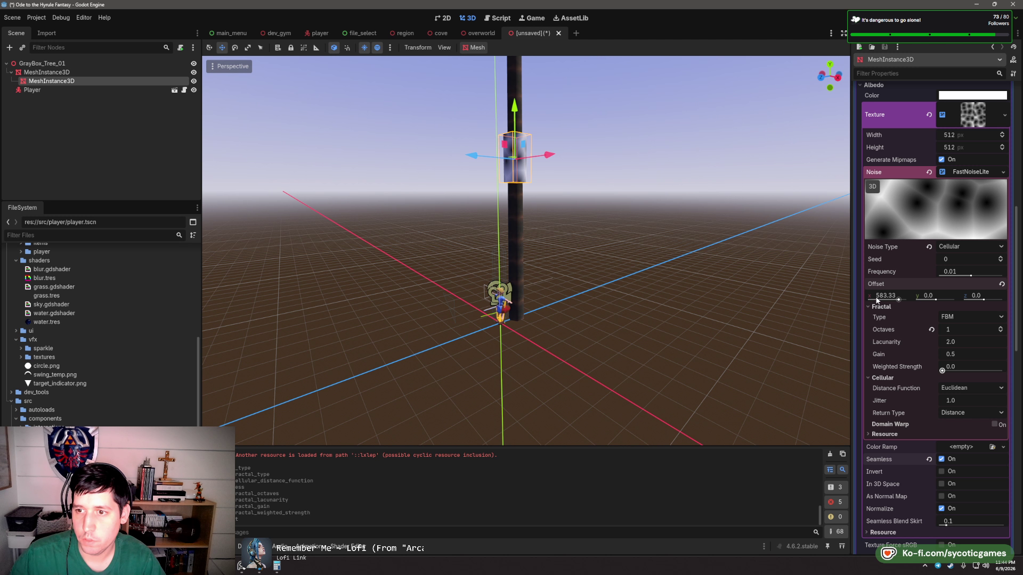
pyautogui.click(1000, 285)
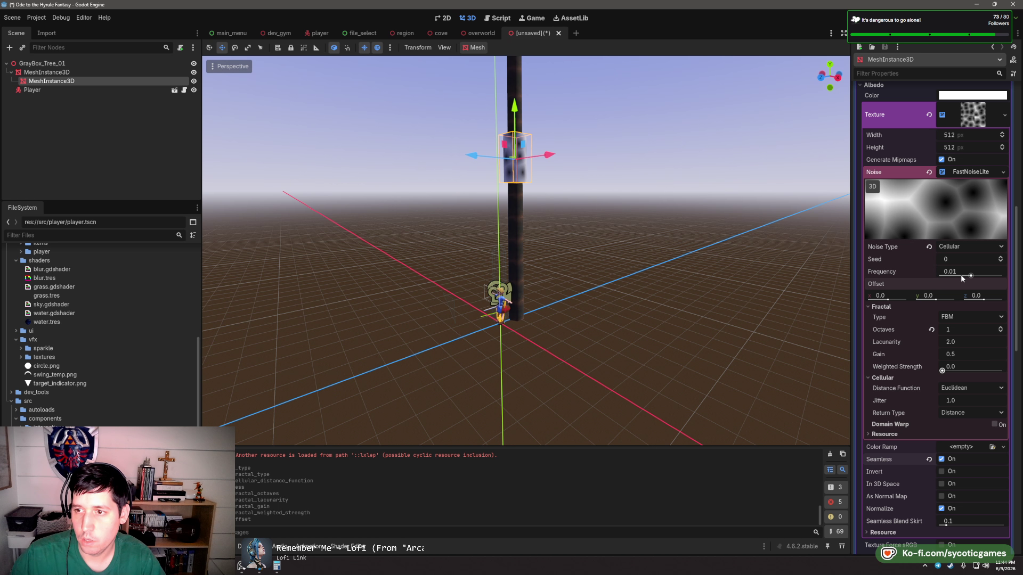
pyautogui.moveTo(961, 276); pyautogui.dragTo(964, 276)
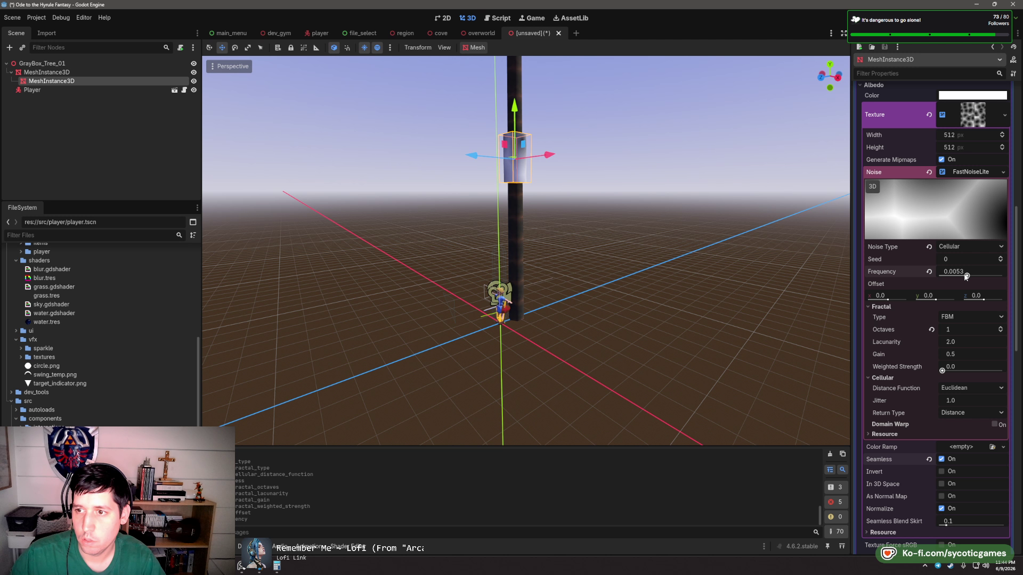
pyautogui.moveTo(586, 229); pyautogui.dragTo(595, 231)
# - Set the CylinderMesh to top radius 0, bottom radius 1 and height 1 to form a cone
pyautogui.scroll(3)
pyautogui.scroll(3)
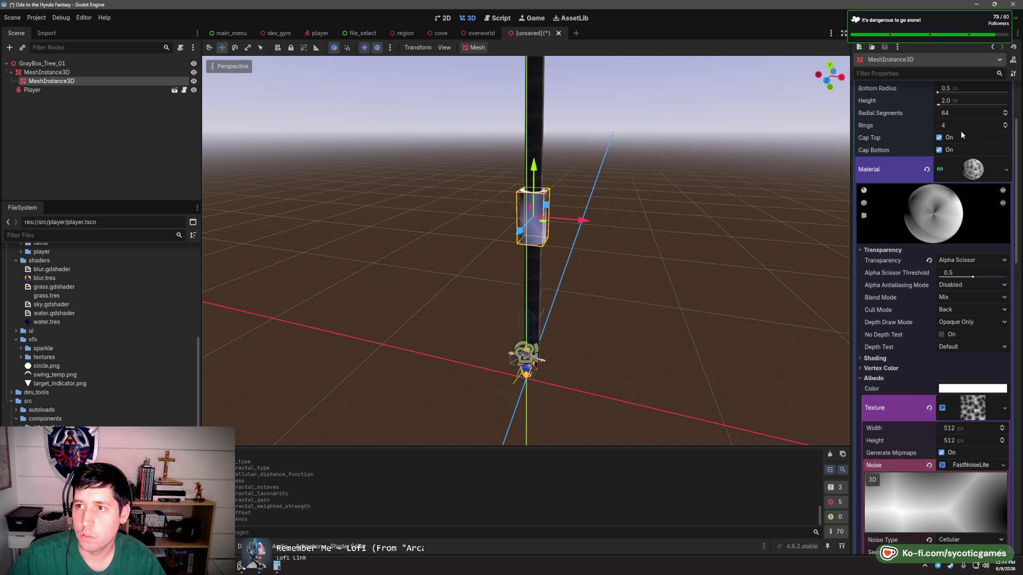
pyautogui.click(960, 134)
pyautogui.click(975, 110)
pyautogui.write('0.')
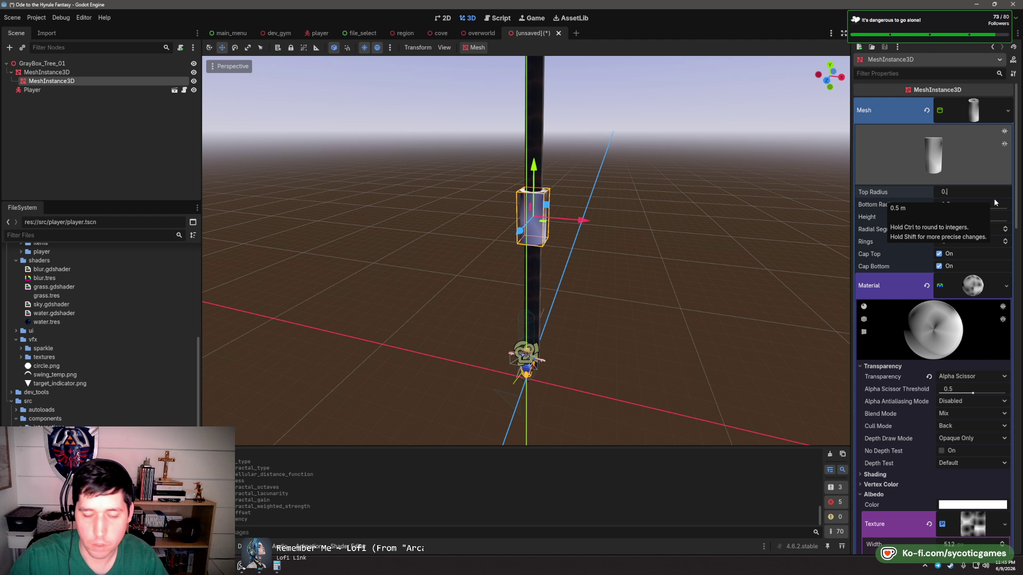
pyautogui.press('Tab')
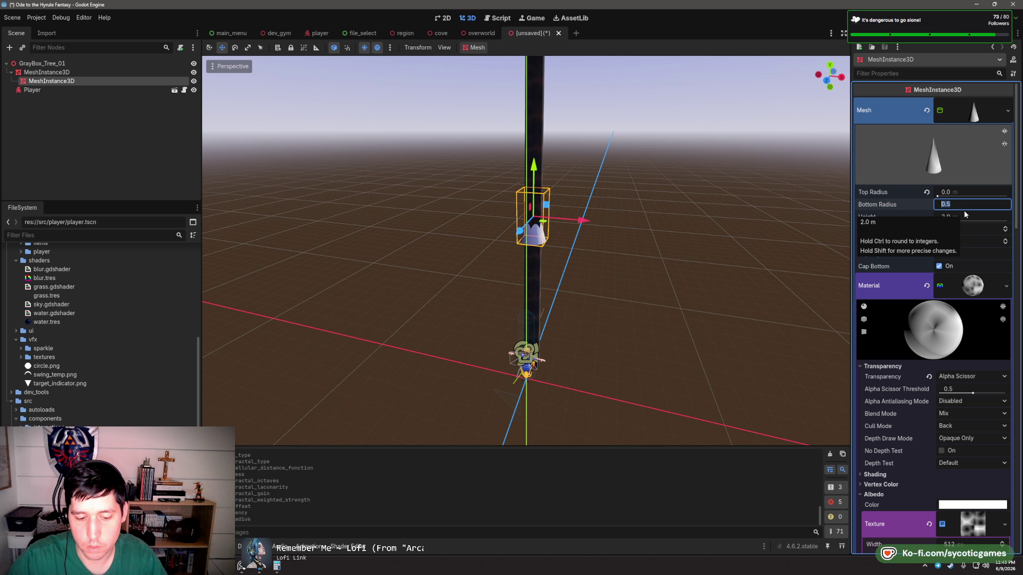
pyautogui.write('1')
pyautogui.press('Tab')
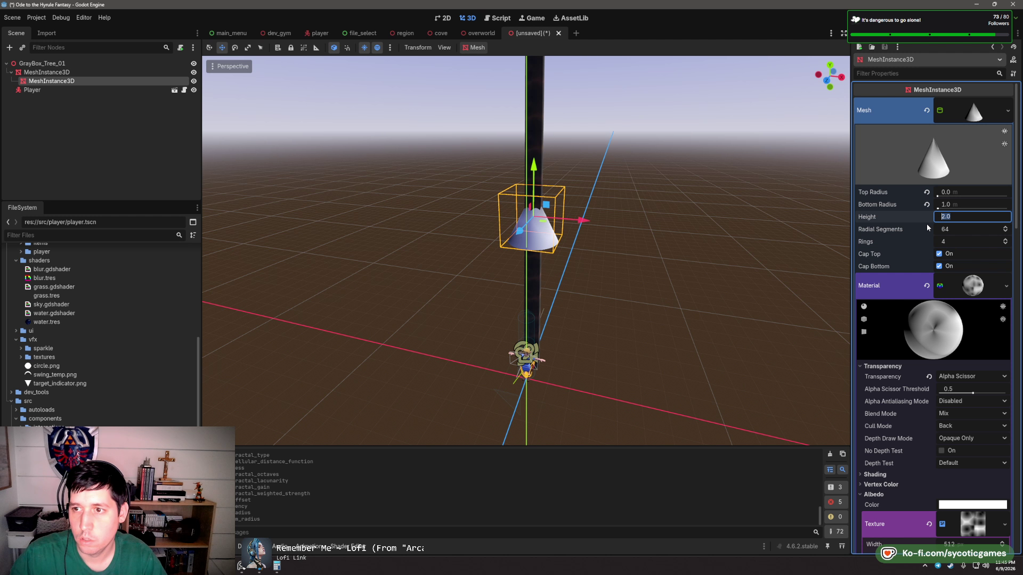
pyautogui.write('0.5')
pyautogui.press('Return')
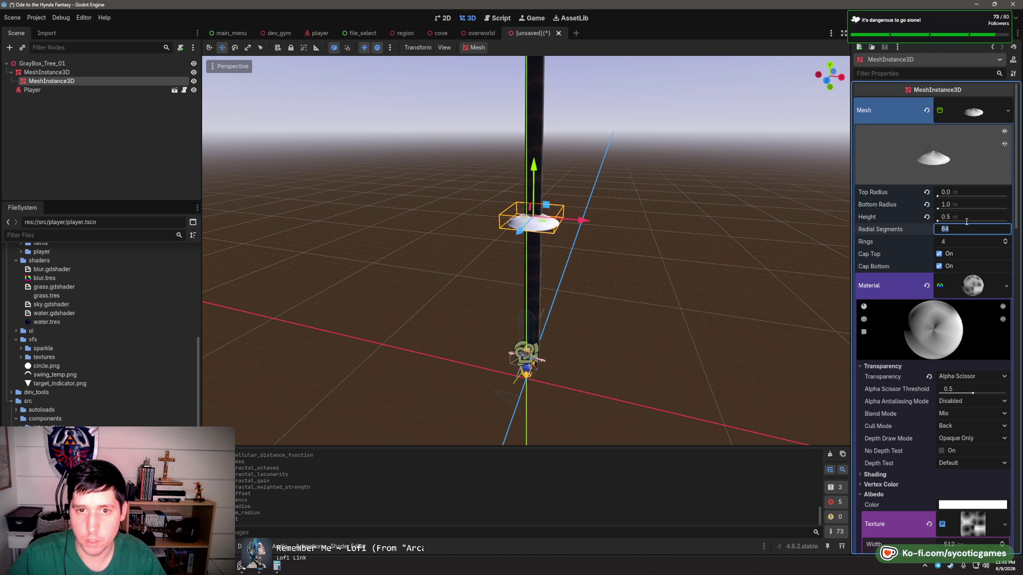
pyautogui.write('1')
pyautogui.press('Tab')
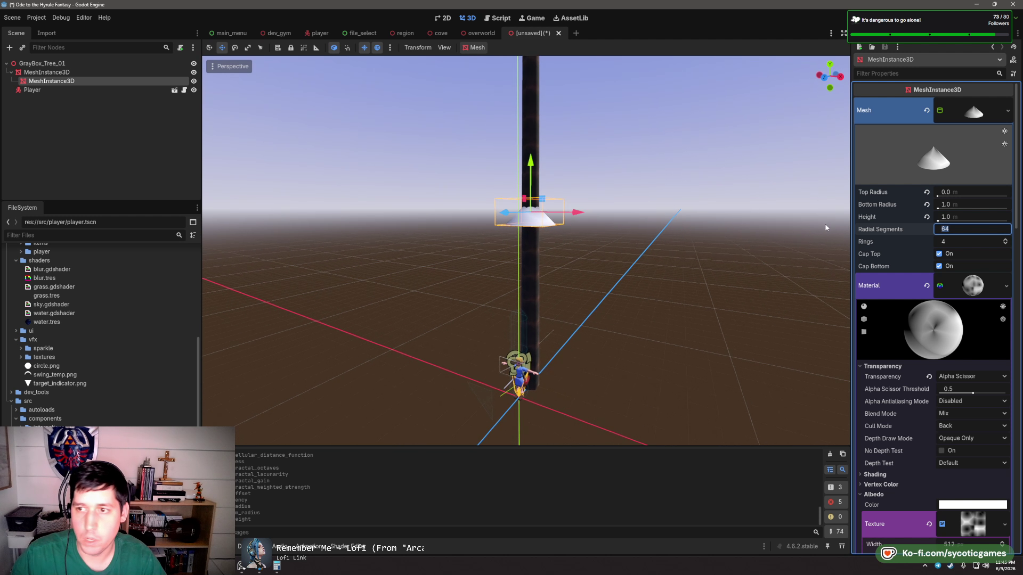
# - Give the noise texture a new Gradient Color Ramp with a dark green left stop
pyautogui.scroll(-3)
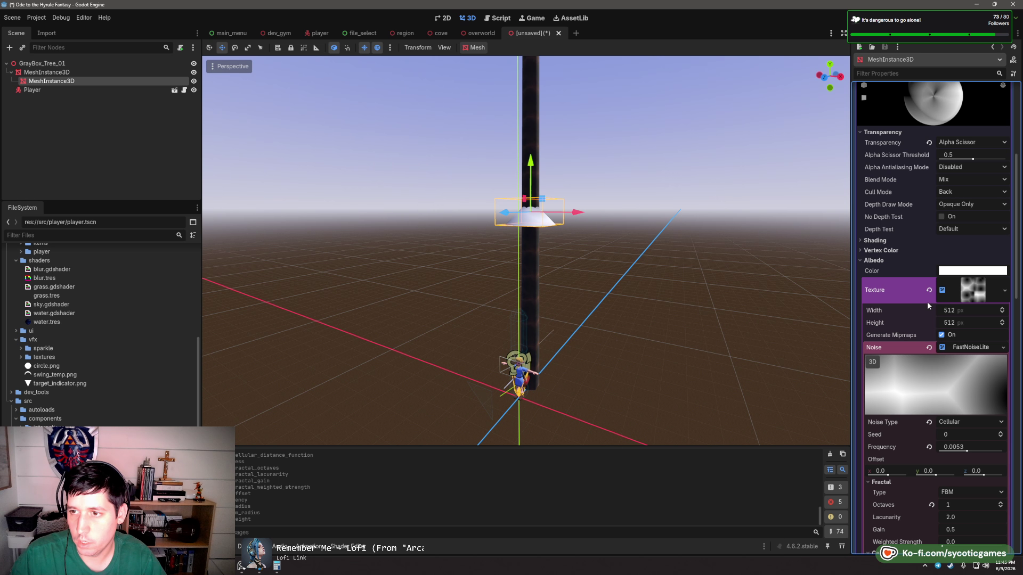
pyautogui.scroll(-3)
pyautogui.scroll(-3)
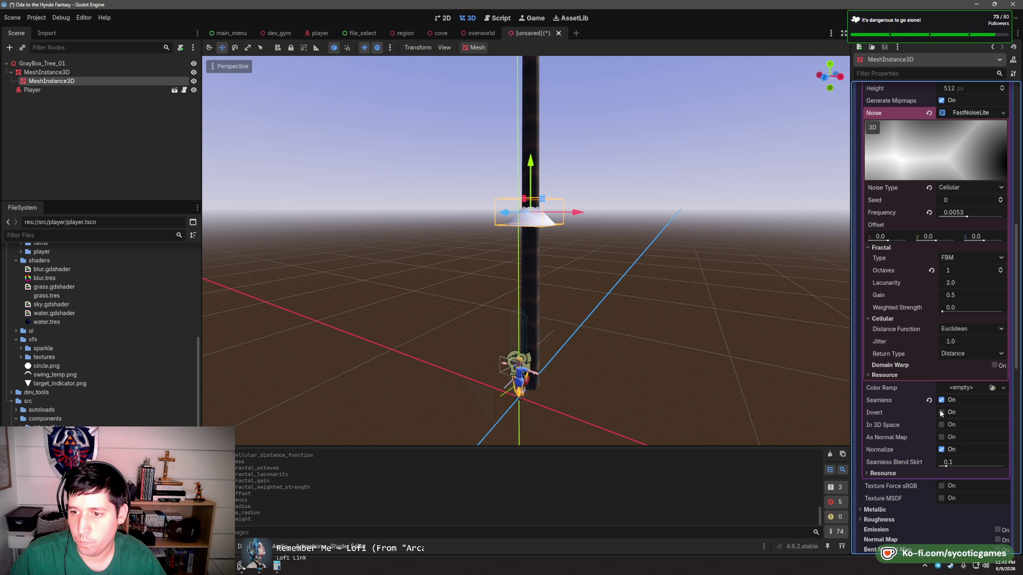
pyautogui.scroll(3)
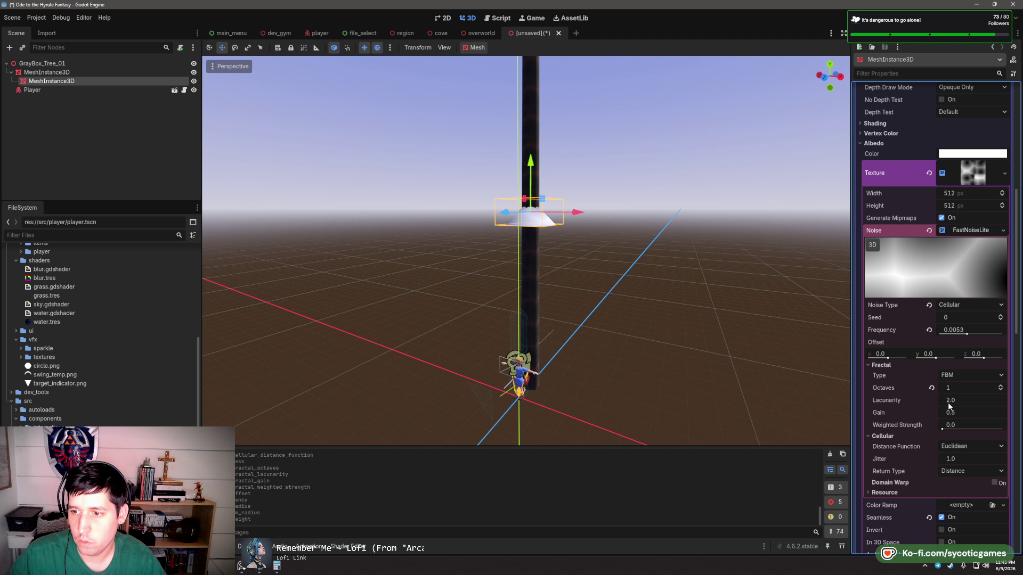
pyautogui.click(970, 230)
pyautogui.click(1003, 242)
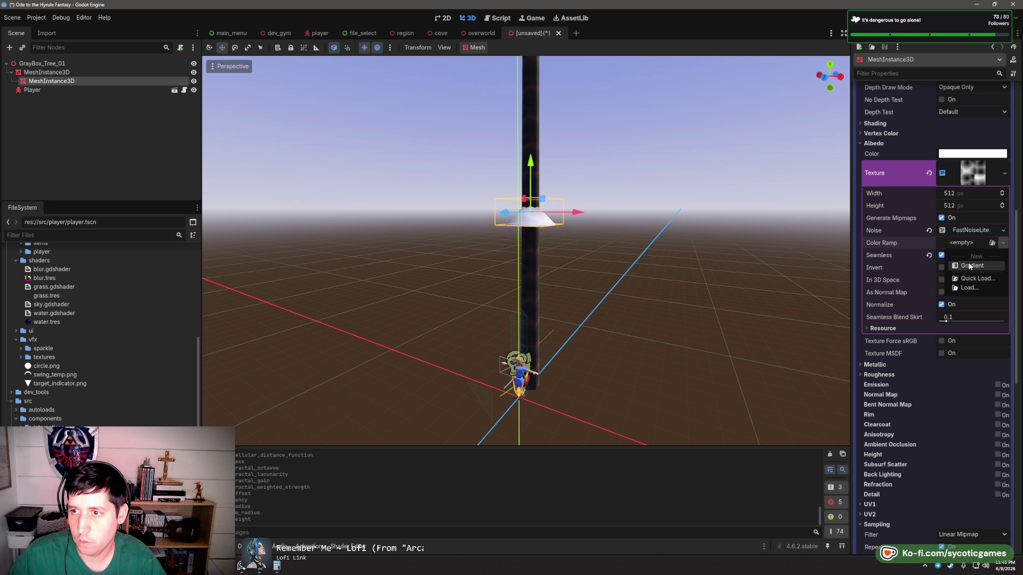
pyautogui.click(969, 265)
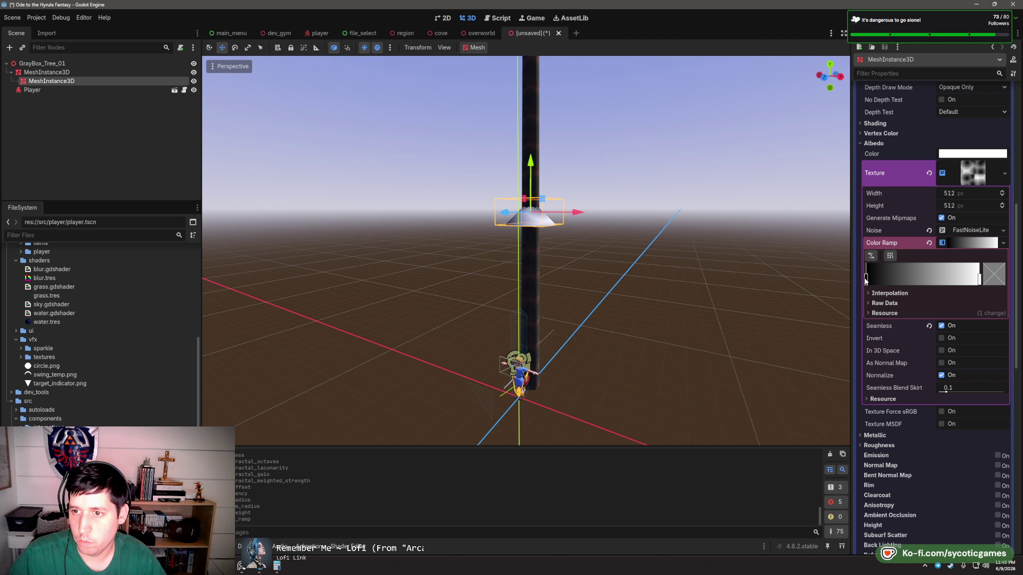
pyautogui.click(866, 278)
pyautogui.click(993, 273)
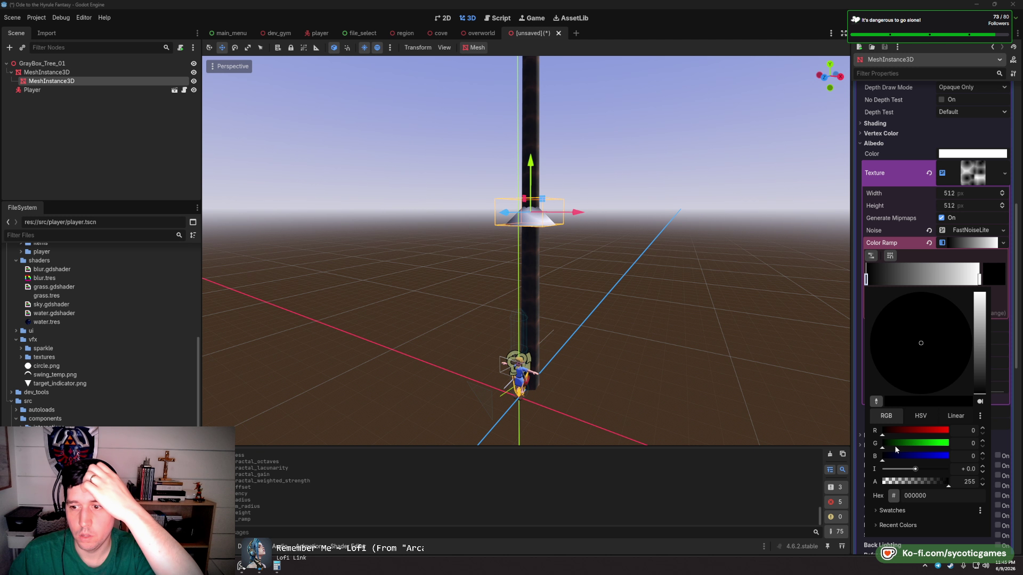
pyautogui.click(888, 443)
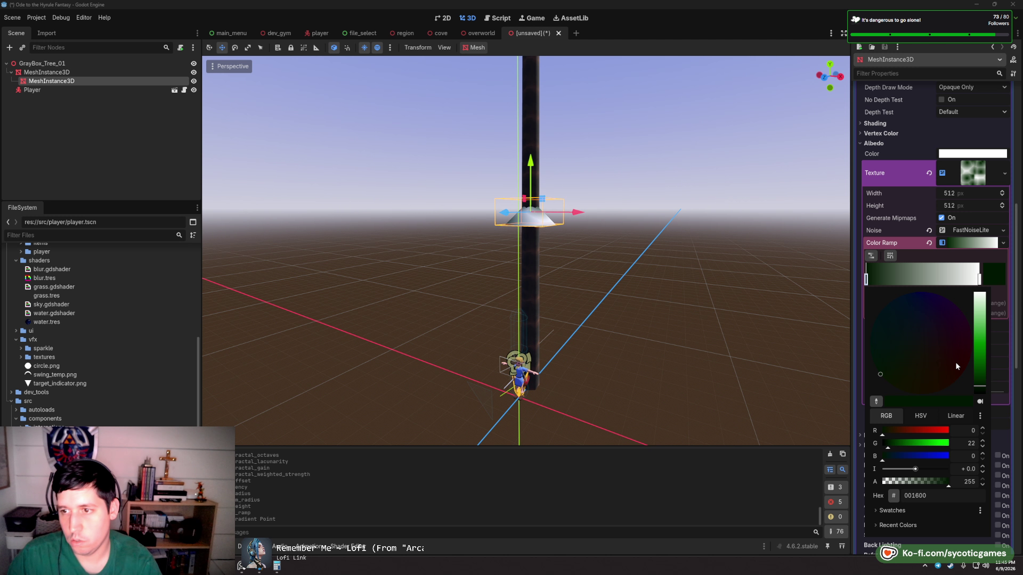
# - Set the gradient's right stop to a brighter pure green
pyautogui.click(979, 278)
pyautogui.click(979, 278)
pyautogui.click(993, 273)
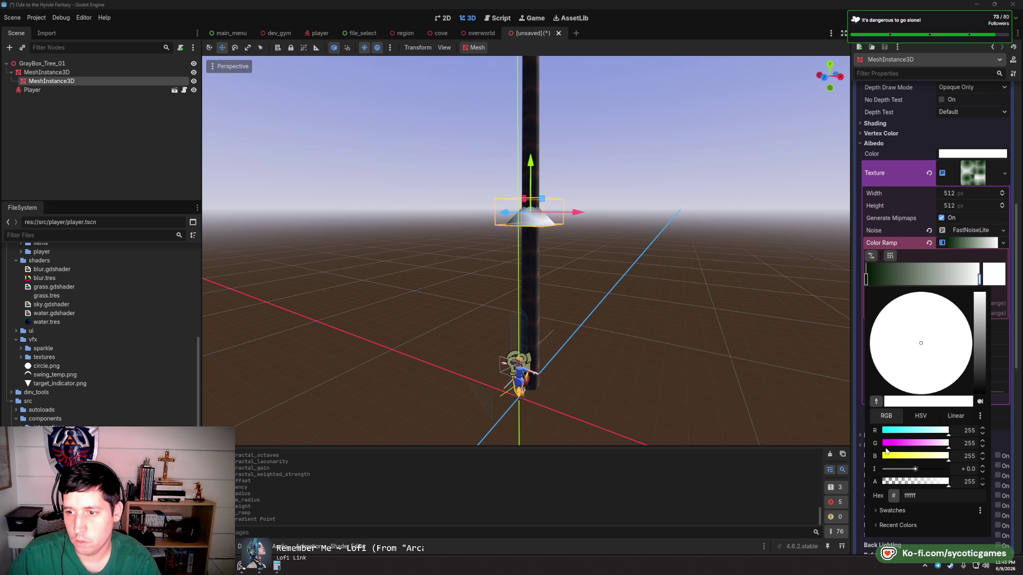
pyautogui.click(891, 443)
pyautogui.moveTo(900, 430); pyautogui.dragTo(882, 456)
pyautogui.click(890, 443)
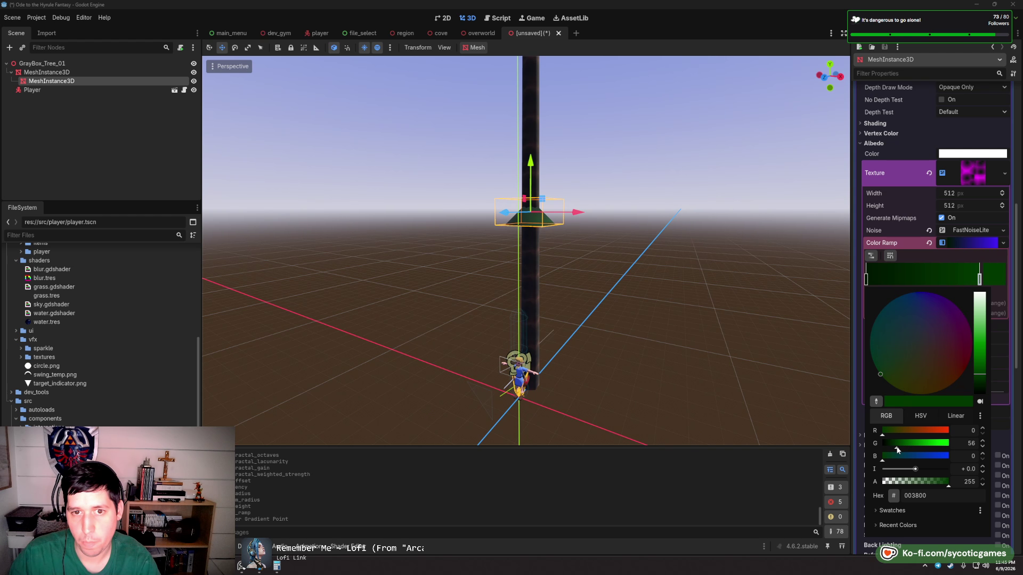
pyautogui.click(903, 447)
pyautogui.click(702, 285)
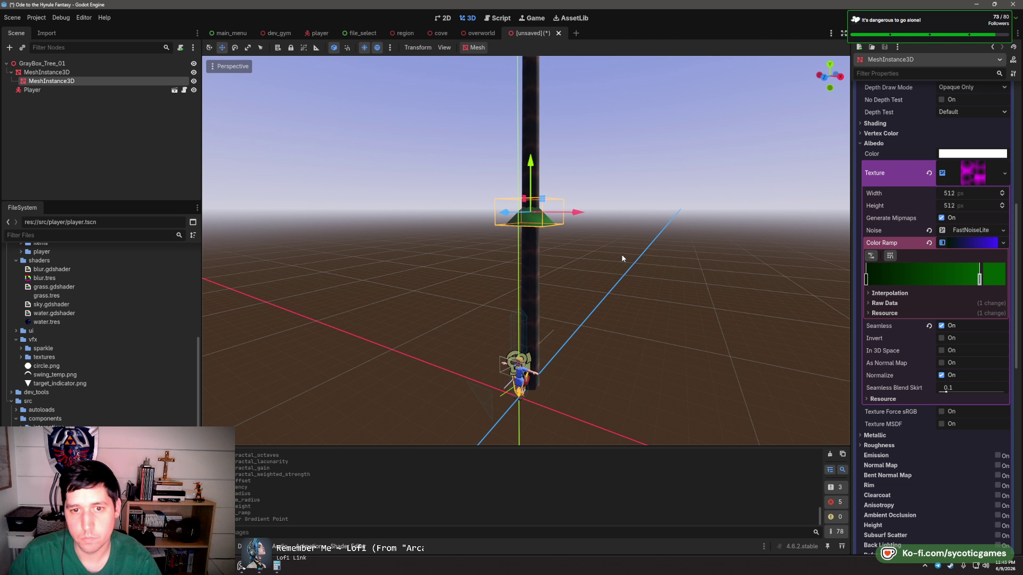
pyautogui.moveTo(622, 258); pyautogui.dragTo(621, 276)
pyautogui.scroll(3)
pyautogui.click(920, 220)
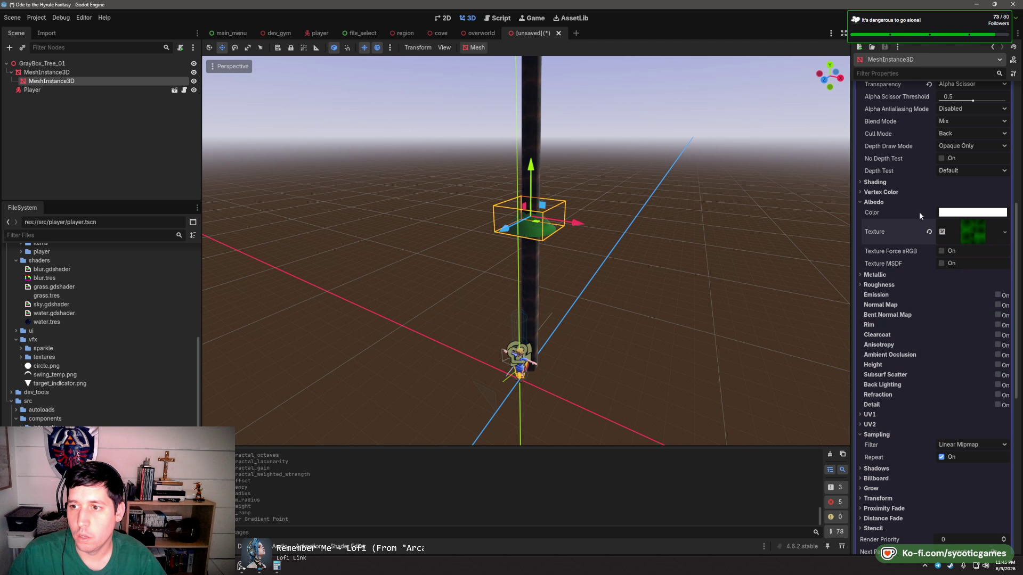
# - Resize the cone to a 2.5 m base radius and 2 m height and lower it toward the floor
pyautogui.scroll(3)
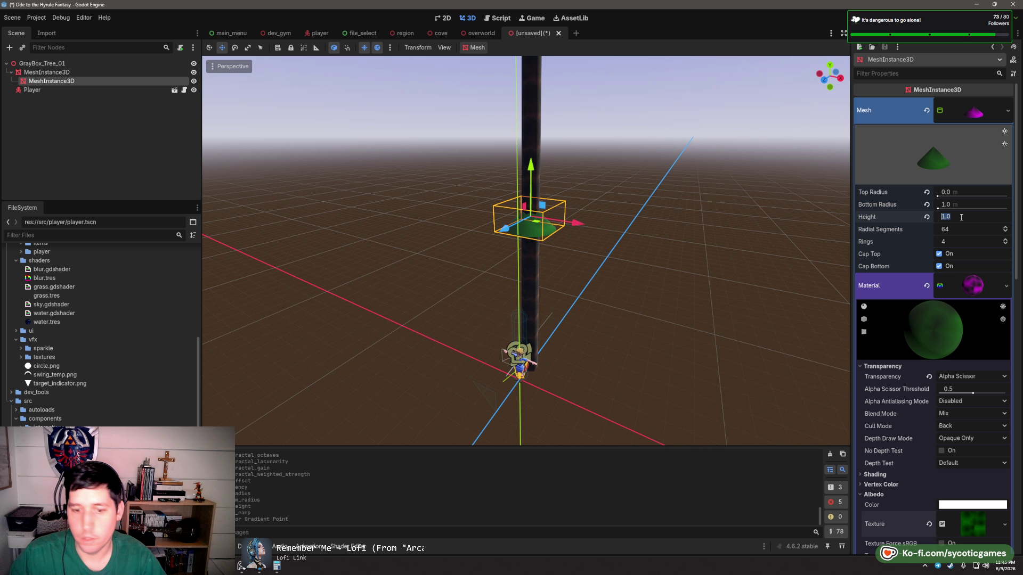
pyautogui.click(955, 228)
pyautogui.click(961, 205)
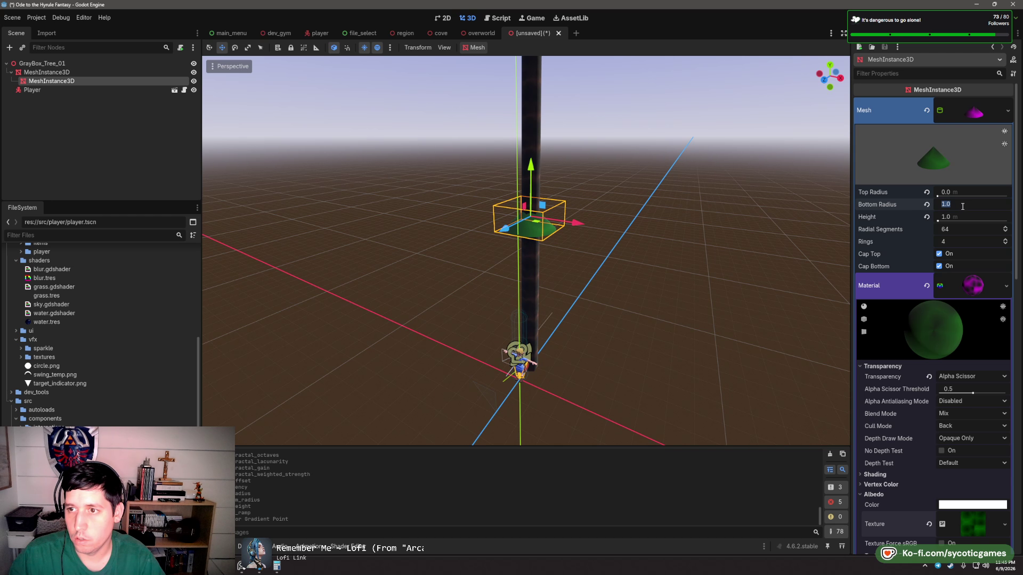
pyautogui.write('5')
pyautogui.press('Tab')
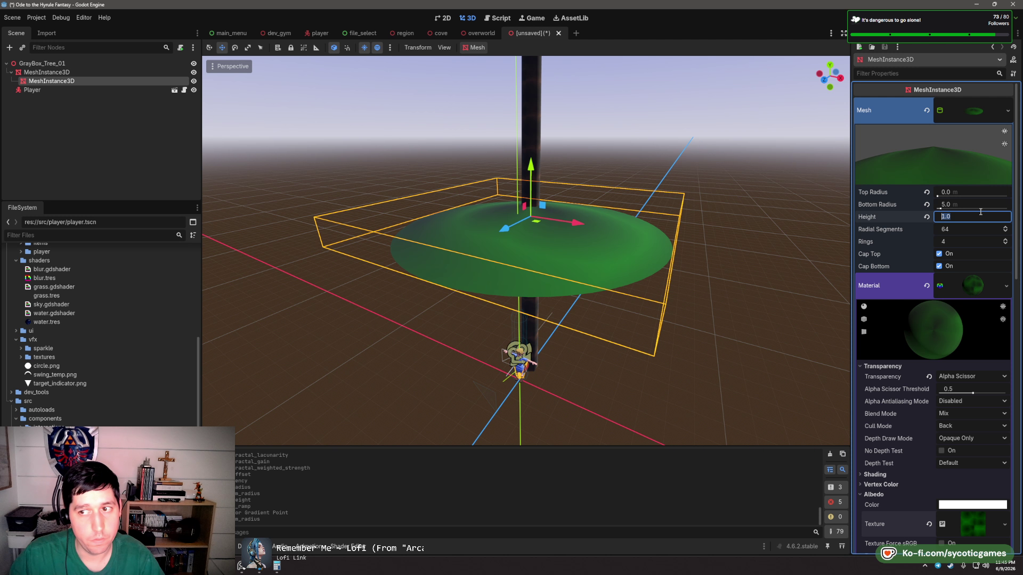
pyautogui.hotkey('shift', 'Tab')
pyautogui.write('3')
pyautogui.press('Tab')
pyautogui.moveTo(677, 293); pyautogui.dragTo(665, 187)
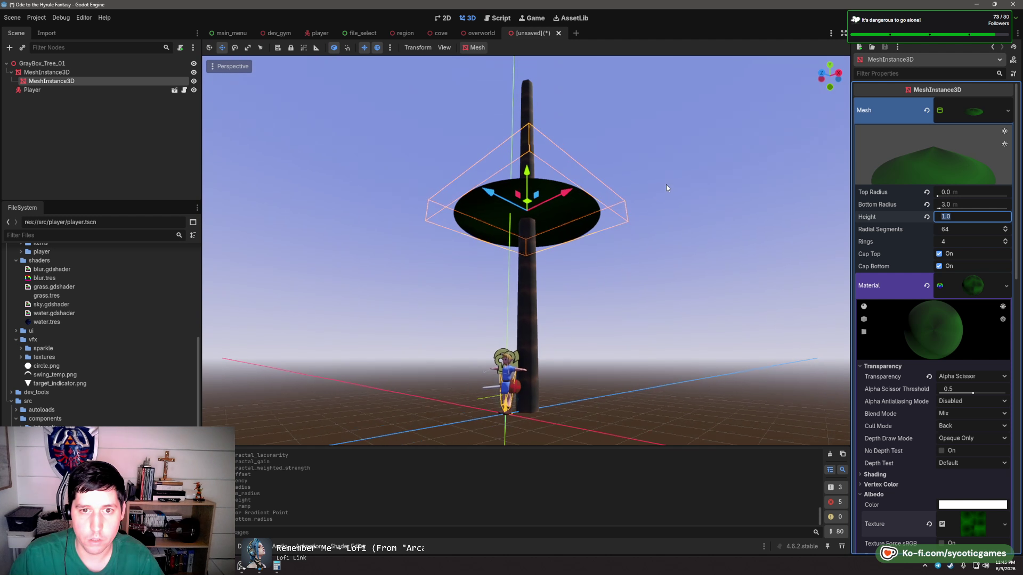
pyautogui.click(963, 204)
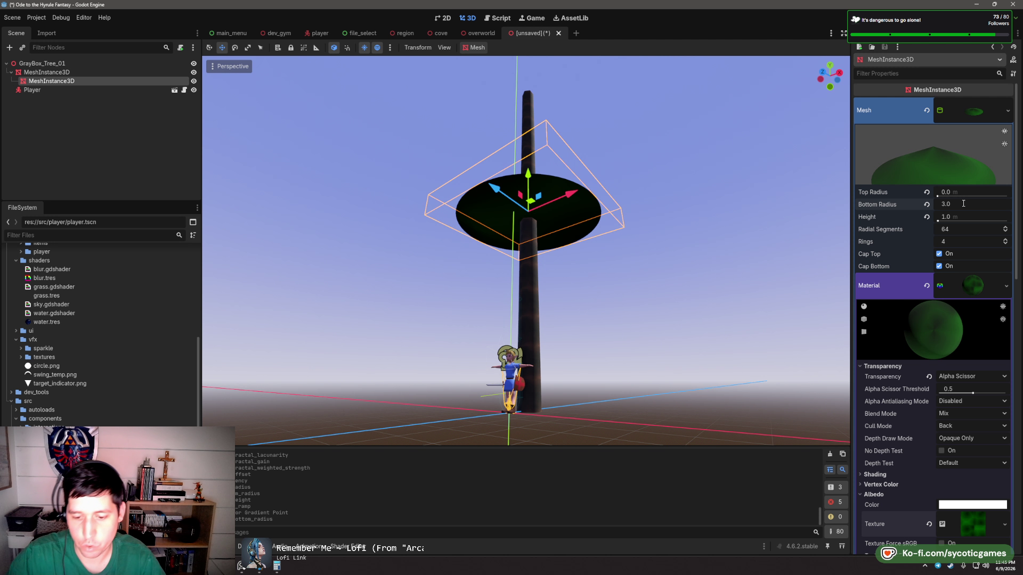
pyautogui.write('2.5')
pyautogui.press('Tab')
pyautogui.moveTo(561, 280); pyautogui.dragTo(565, 340)
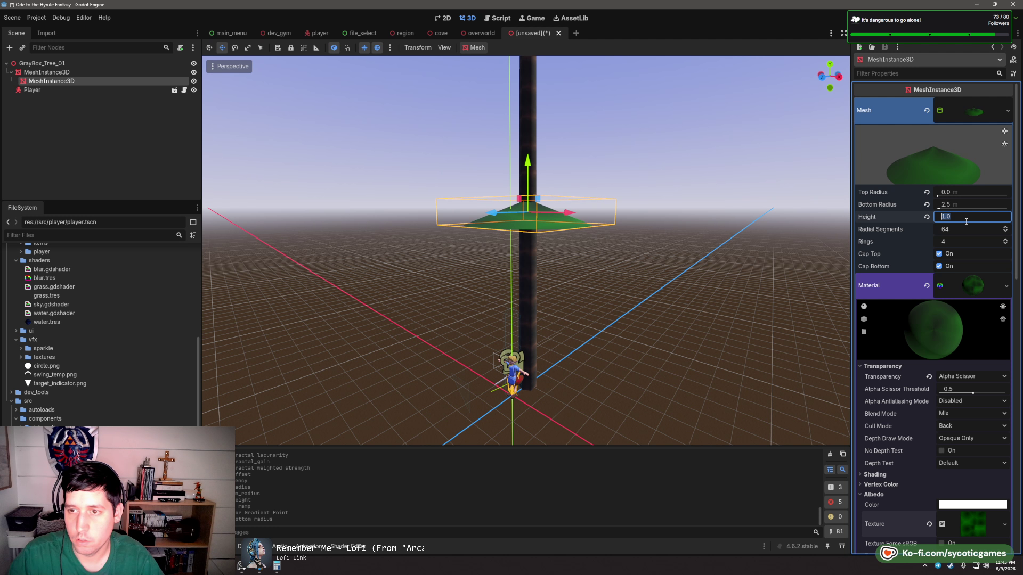
pyautogui.write('2')
pyautogui.press('Tab')
pyautogui.moveTo(536, 185); pyautogui.dragTo(536, 217)
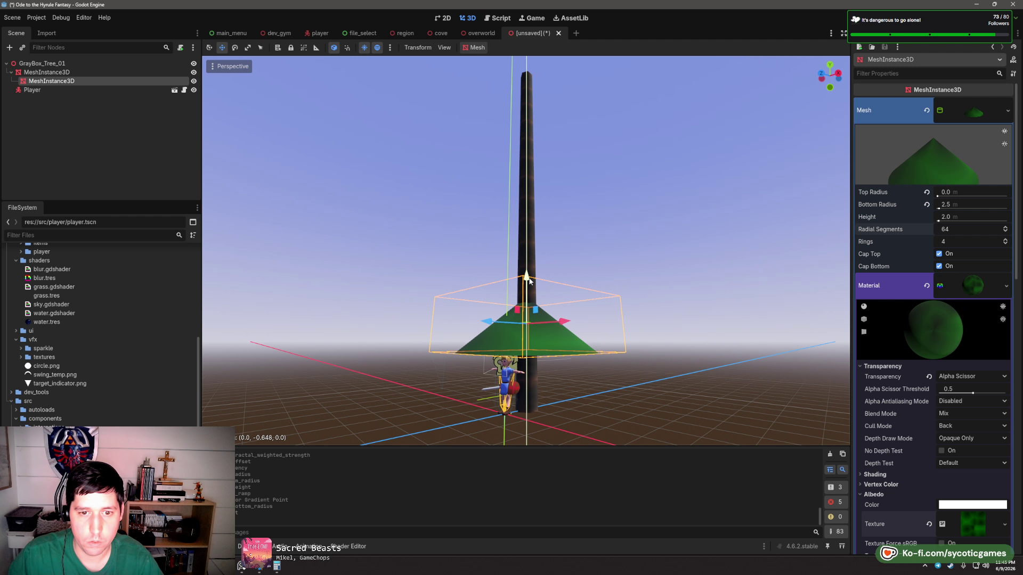
# - Widen the cone to a 4 m base radius and 3 m height, raise it slightly, and duplicate it
pyautogui.moveTo(521, 272); pyautogui.dragTo(591, 297)
pyautogui.scroll(-3)
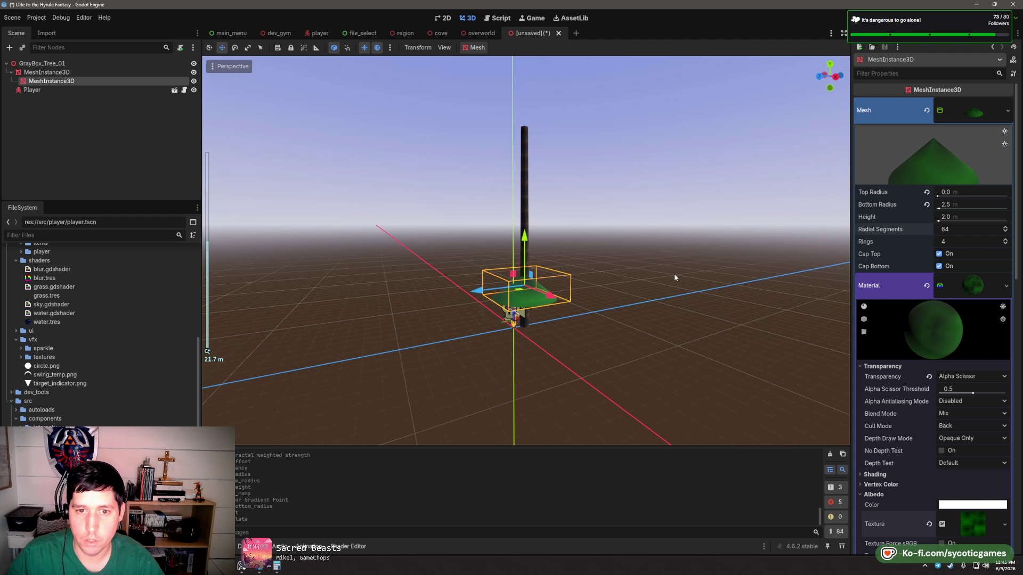
pyautogui.click(963, 204)
pyautogui.write('4')
pyautogui.press('Tab')
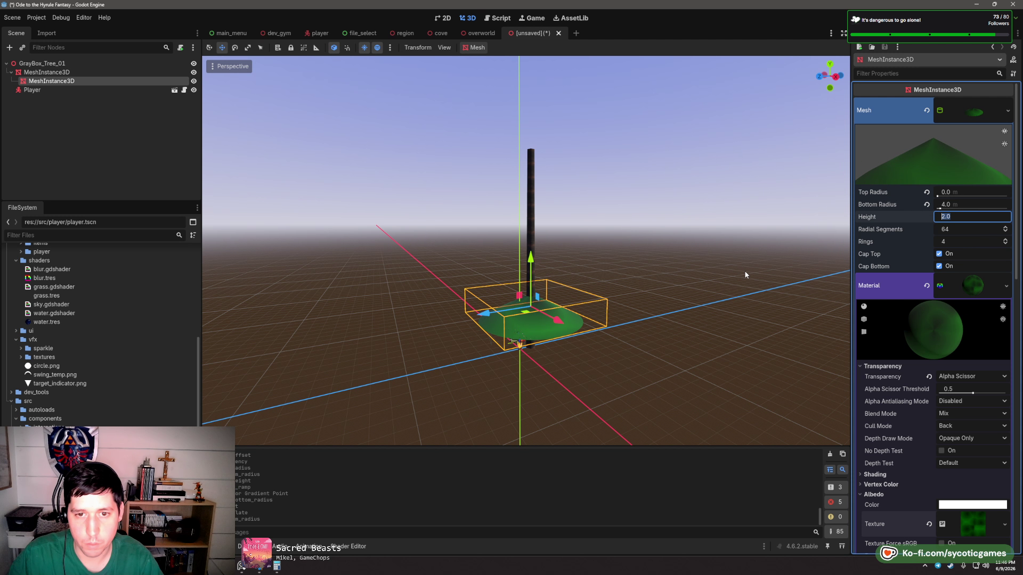
pyautogui.moveTo(744, 274); pyautogui.dragTo(618, 281)
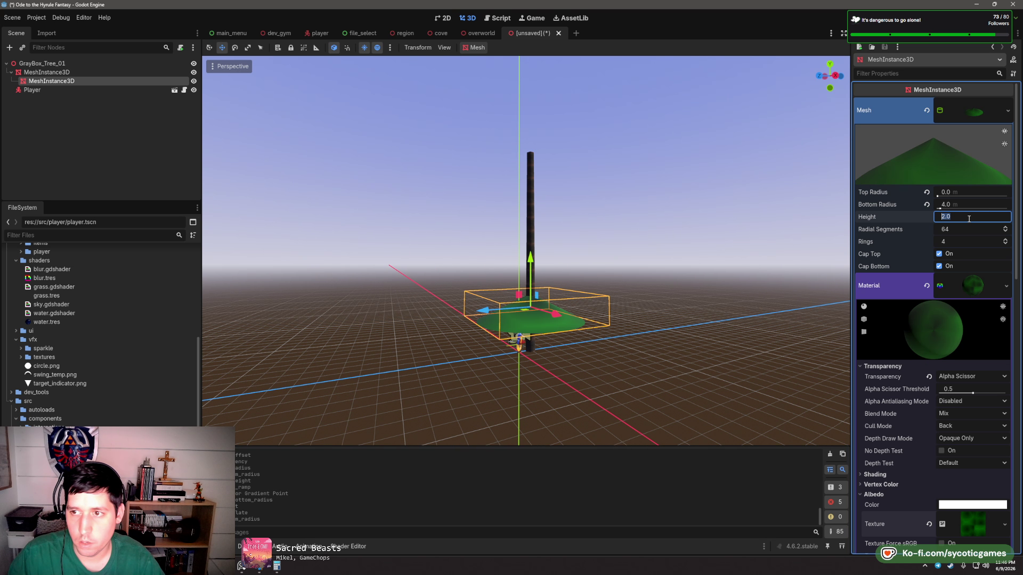
pyautogui.write('3')
pyautogui.press('Tab')
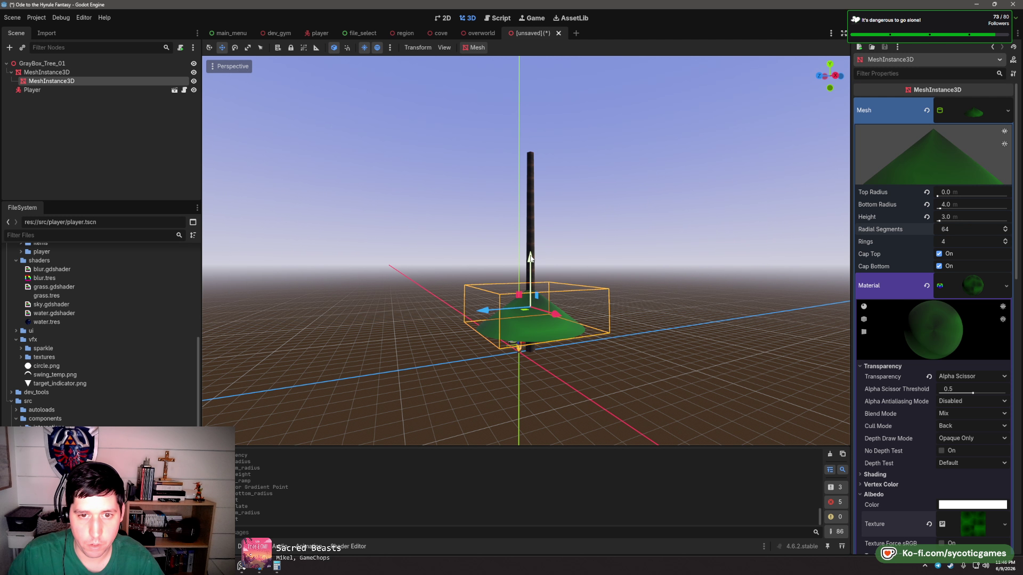
pyautogui.moveTo(531, 258); pyautogui.dragTo(531, 216)
pyautogui.hotkey('ctrl', 'd')
# - Make the copied cone's mesh unique and set its height to 2.75 and base radius to 3.5
pyautogui.click(1013, 111)
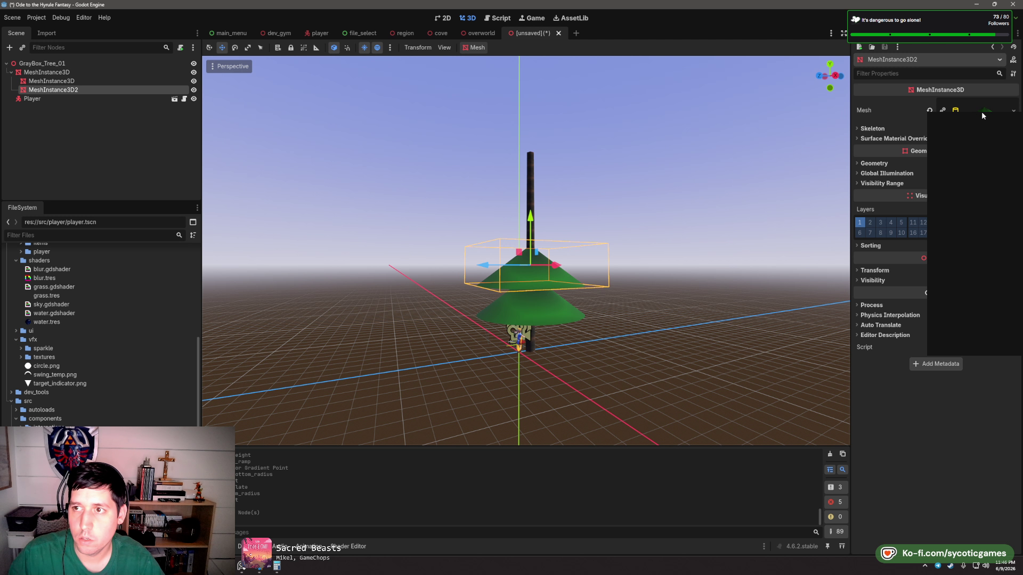
pyautogui.click(959, 307)
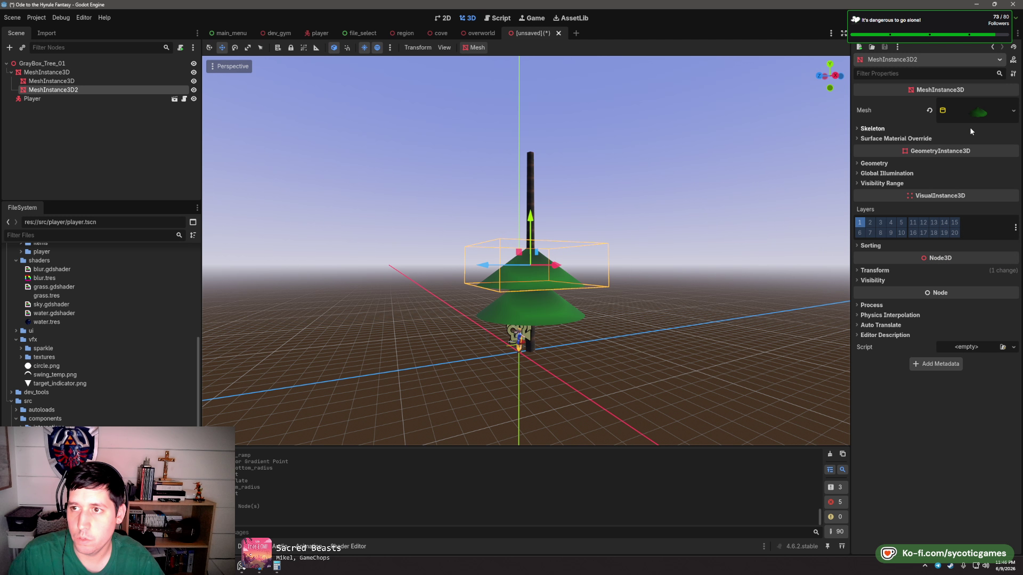
pyautogui.click(972, 113)
pyautogui.click(958, 216)
pyautogui.write('2.75')
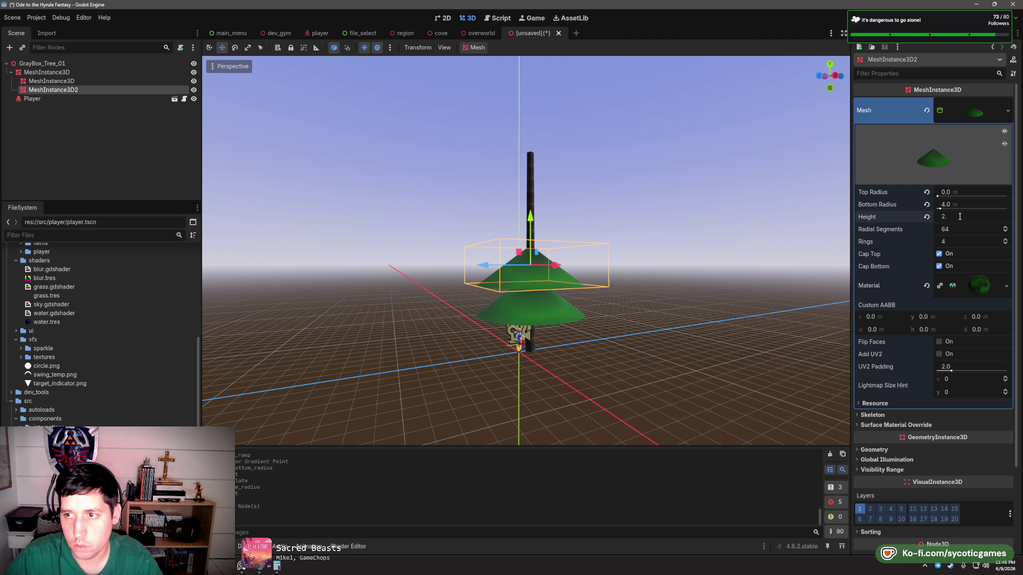
pyautogui.press('Return')
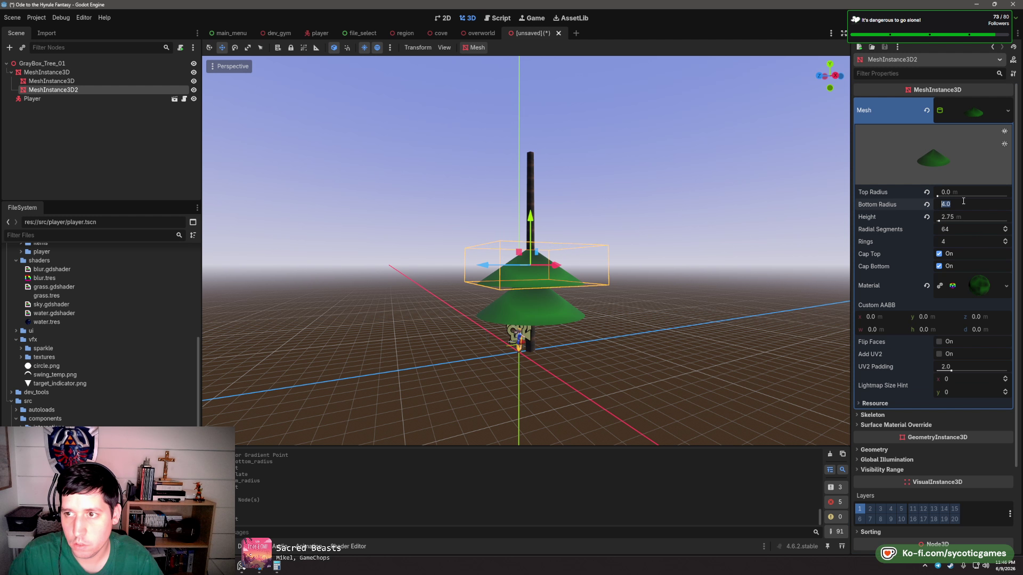
pyautogui.click(963, 204)
pyautogui.write('3')
pyautogui.write('.5')
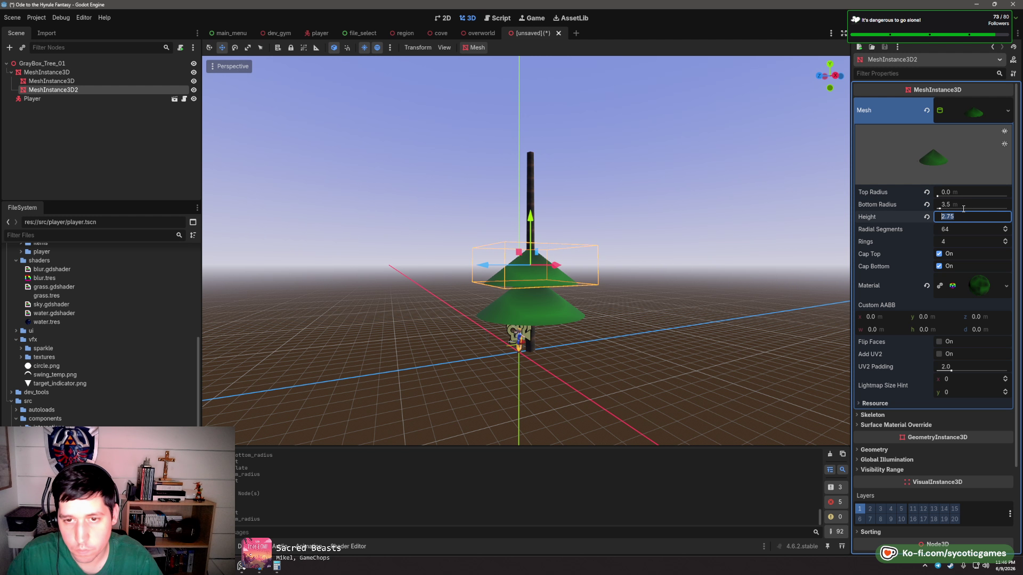
# - Lower the second cone onto the first tier and duplicate it upward as a third tier
pyautogui.moveTo(531, 225); pyautogui.dragTo(534, 232)
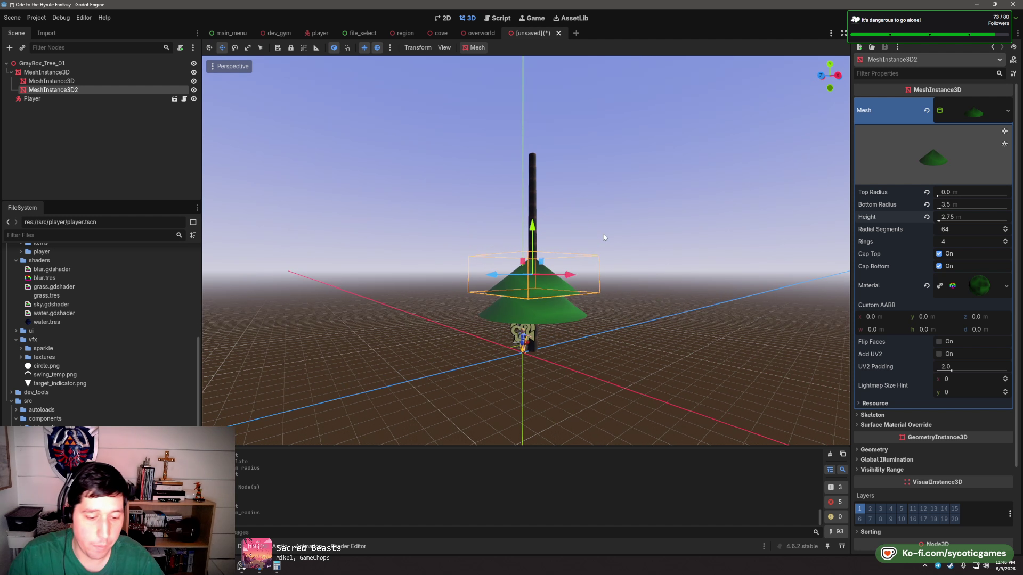
pyautogui.hotkey('ctrl', 'd')
pyautogui.moveTo(532, 226); pyautogui.dragTo(532, 204)
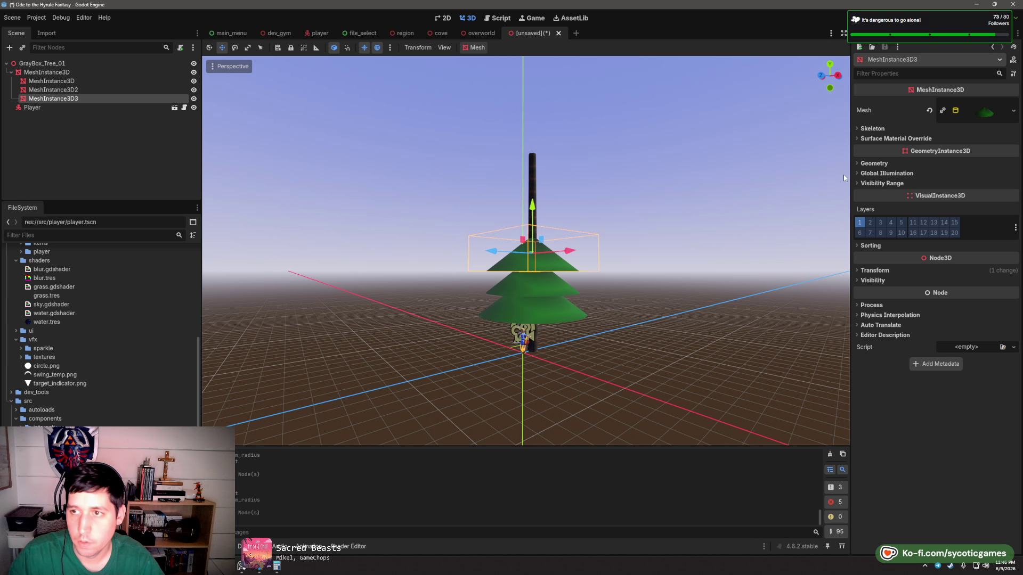
# - Make the third cone's mesh unique with a 2.5 m height and 3.0 m base radius
pyautogui.click(1013, 110)
pyautogui.click(962, 307)
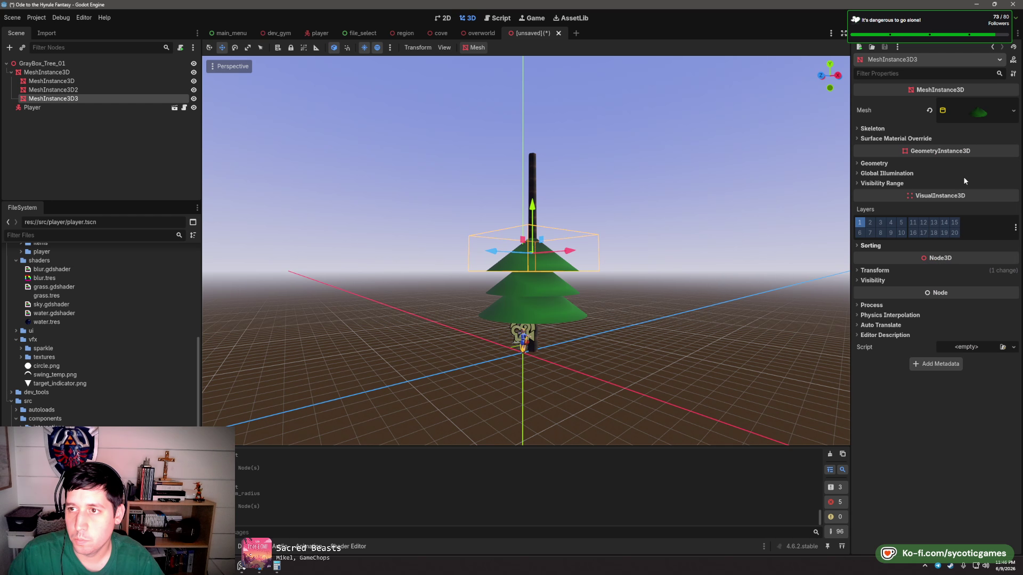
pyautogui.click(962, 217)
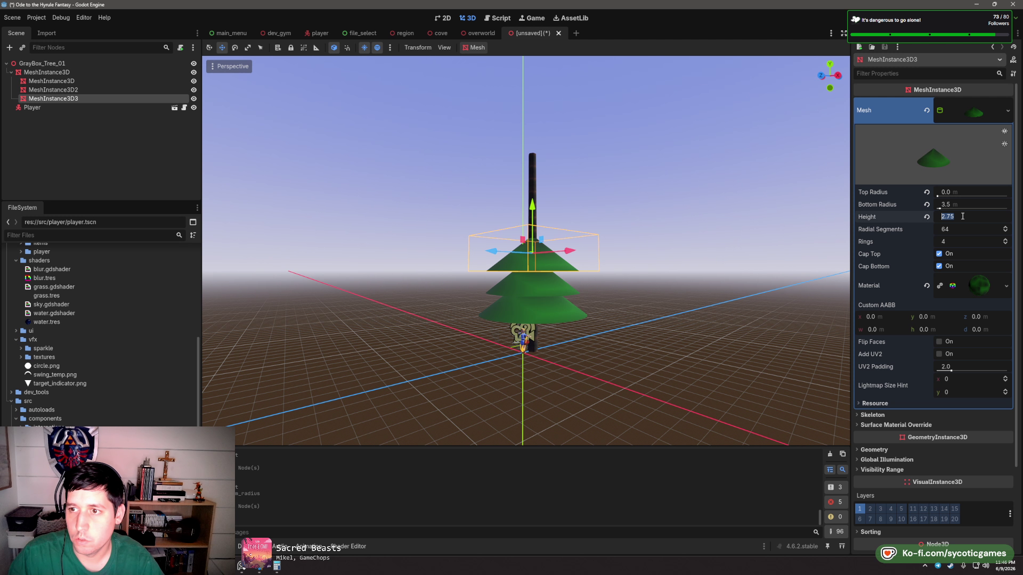
pyautogui.write('2')
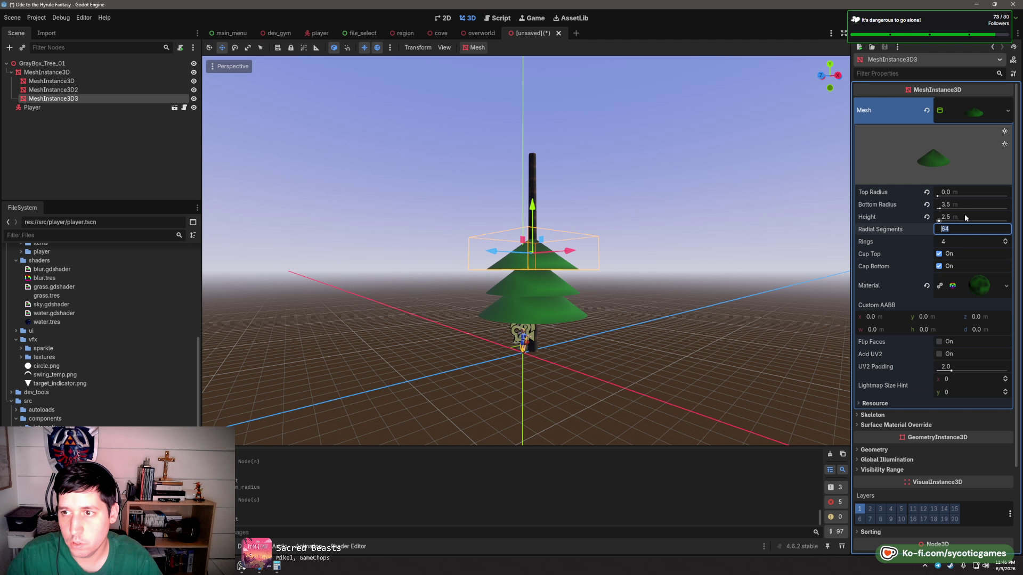
pyautogui.click(973, 202)
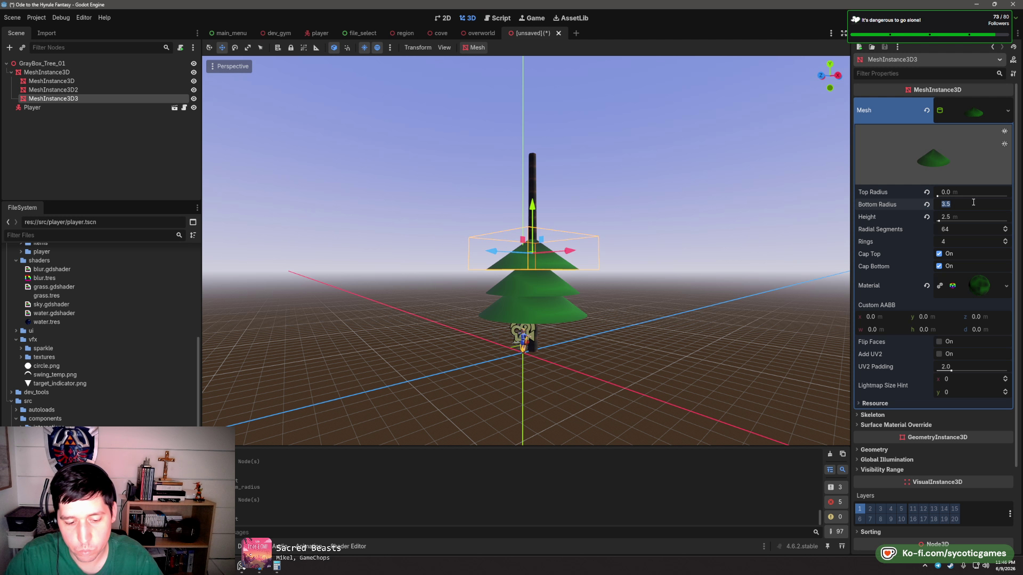
pyautogui.write('3')
pyautogui.press('Tab')
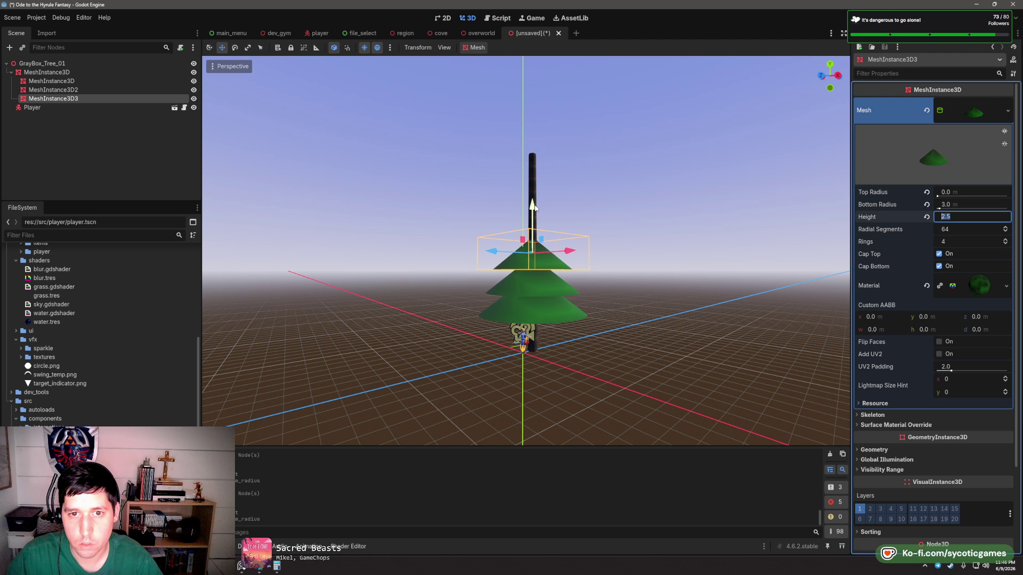
# - Reposition the top and middle cones to space the tiers, then duplicate the top cone upward as a fourth tier
pyautogui.click(605, 246)
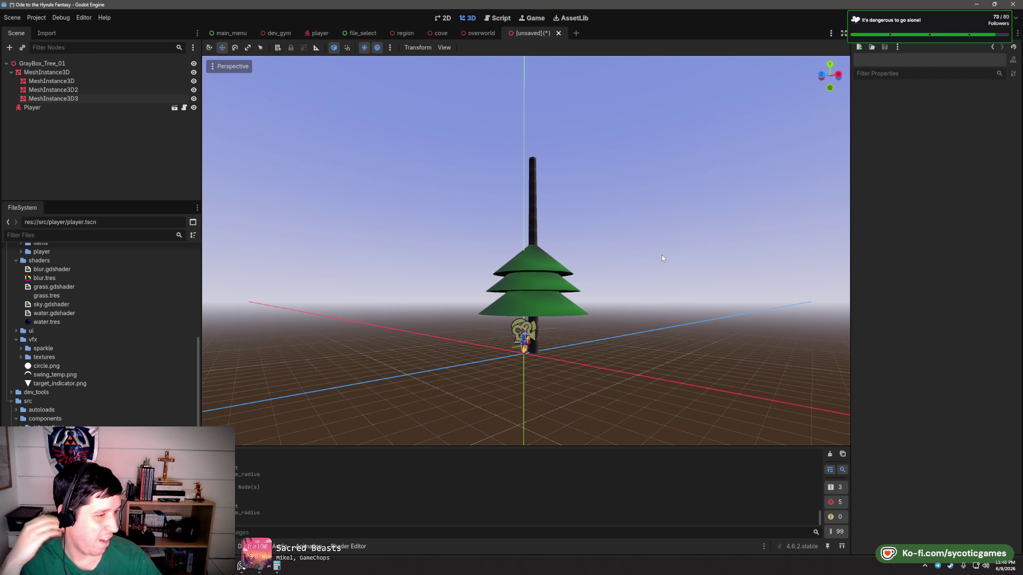
pyautogui.click(533, 266)
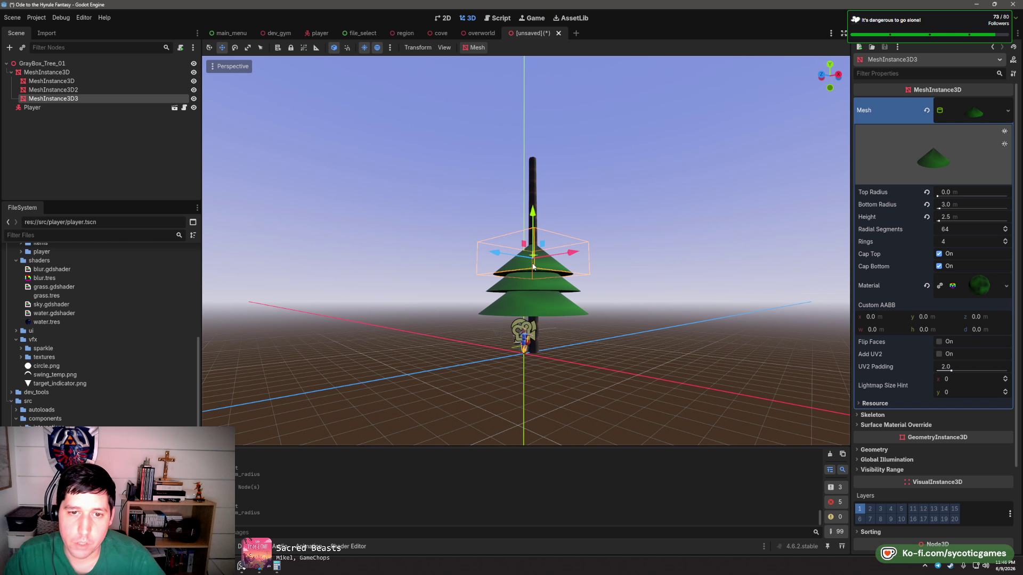
pyautogui.moveTo(533, 224); pyautogui.dragTo(591, 241)
pyautogui.click(542, 270)
pyautogui.click(544, 237)
pyautogui.click(595, 188)
pyautogui.click(536, 250)
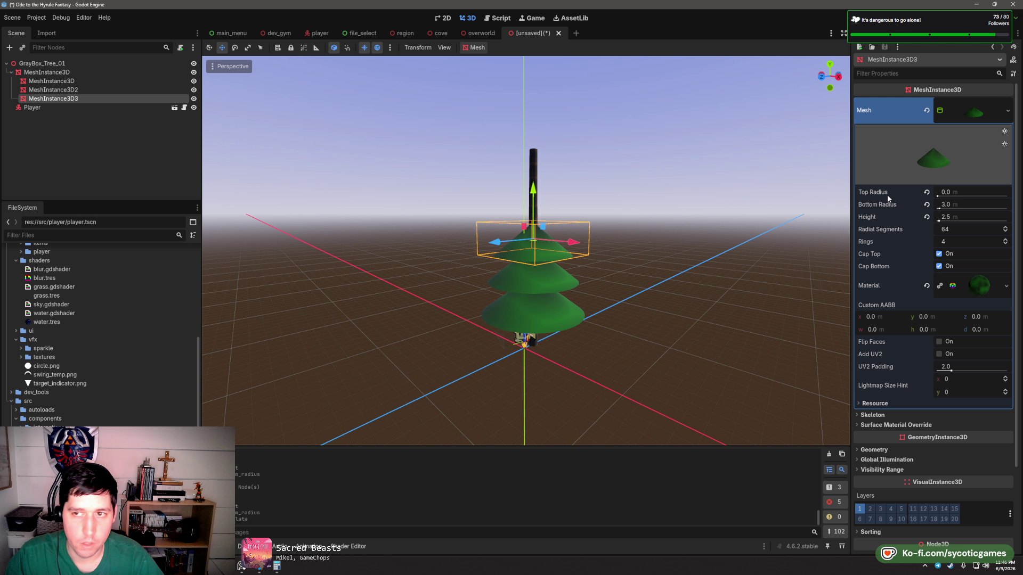
pyautogui.hotkey('ctrl', 'd')
pyautogui.moveTo(533, 189); pyautogui.dragTo(533, 155)
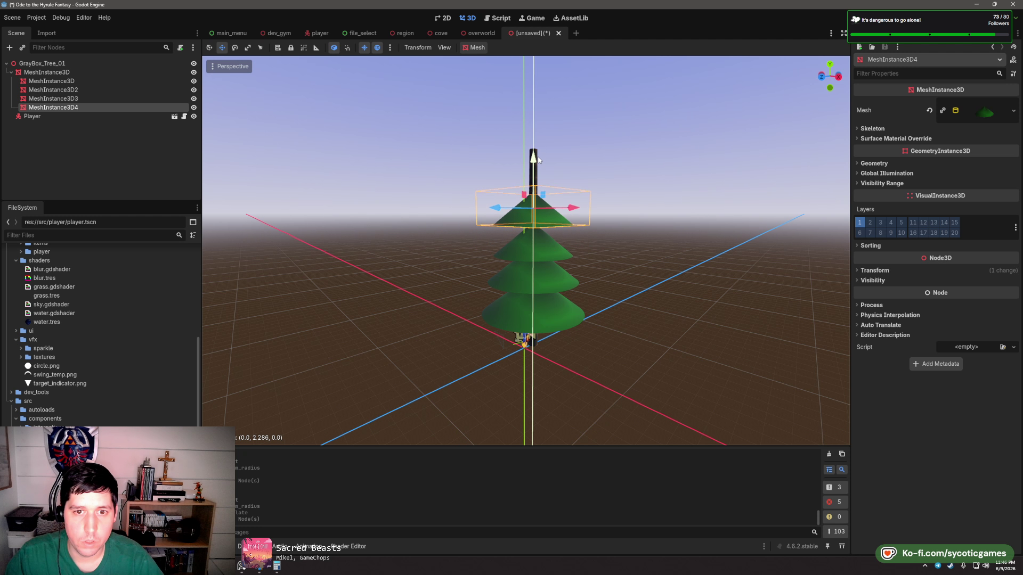
# - Make the fourth cone's mesh unique and set its height to 2.25 m
pyautogui.rightClick(980, 114)
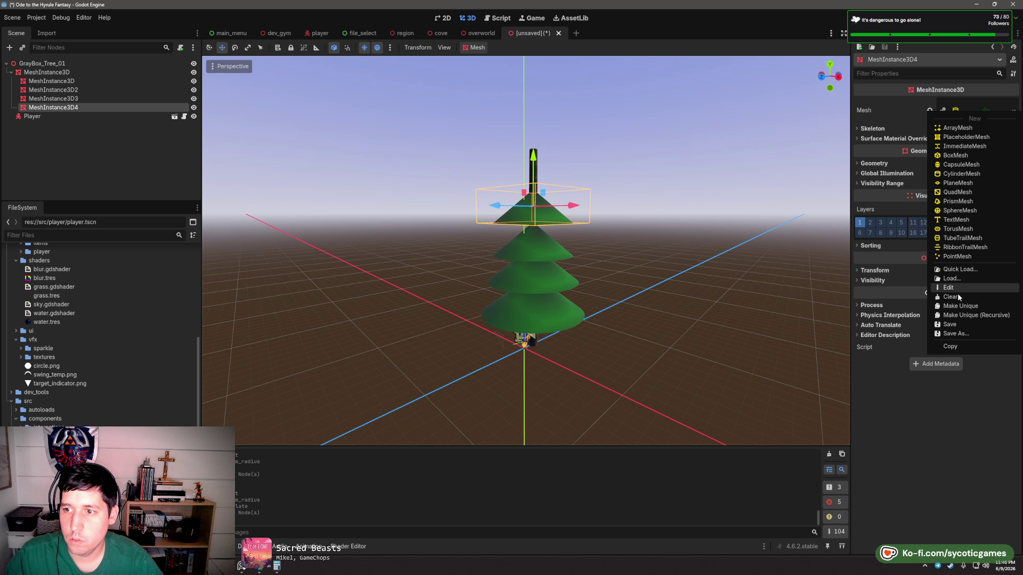
pyautogui.click(954, 302)
pyautogui.click(980, 113)
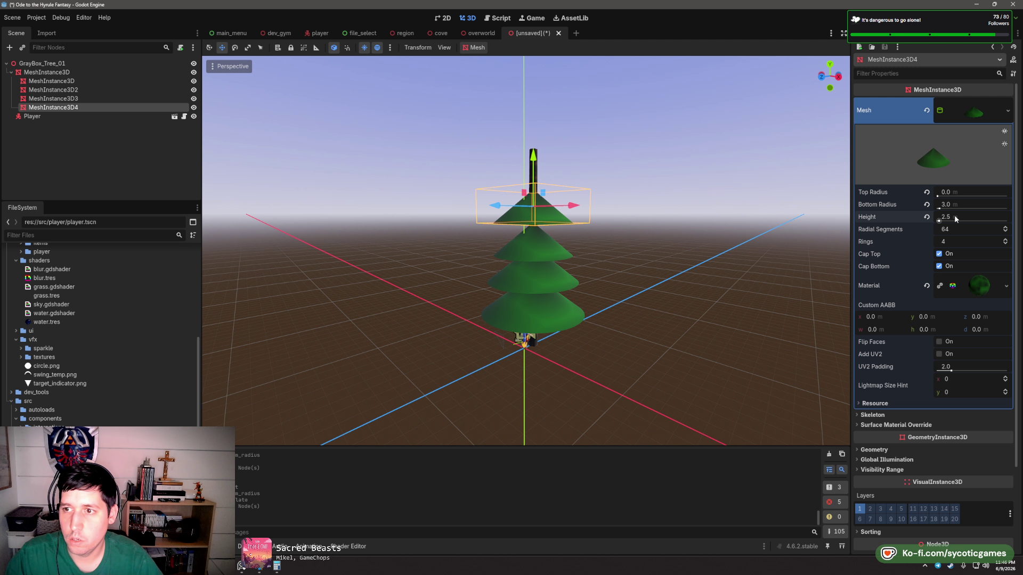
pyautogui.write('2')
pyautogui.click(969, 205)
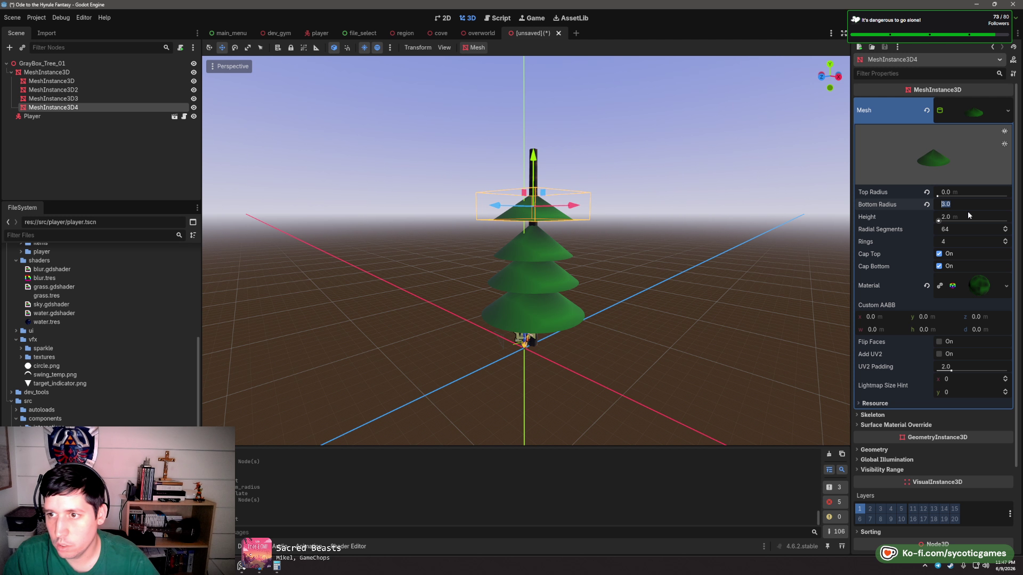
pyautogui.click(968, 212)
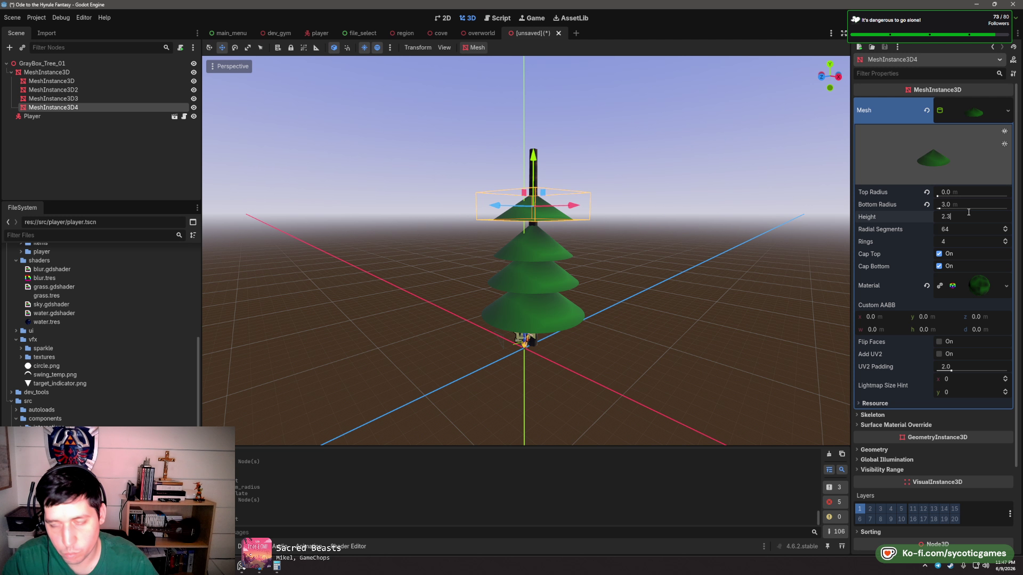
pyautogui.press('Return')
pyautogui.click(957, 205)
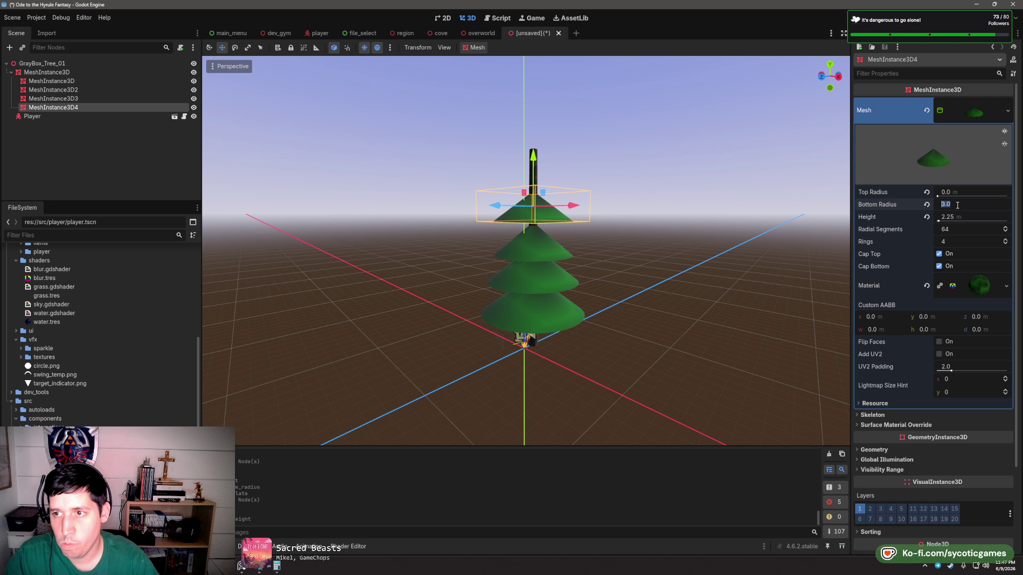
pyautogui.click(961, 216)
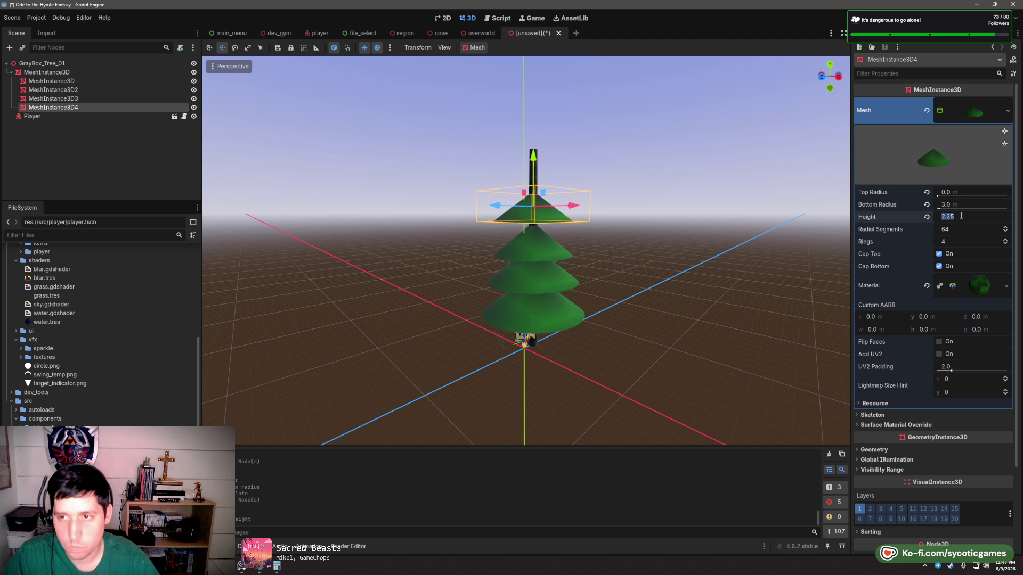
# - Reselect the top cone MeshInstance3D4 and set its bottom radius to 2.5 m
pyautogui.click(557, 257)
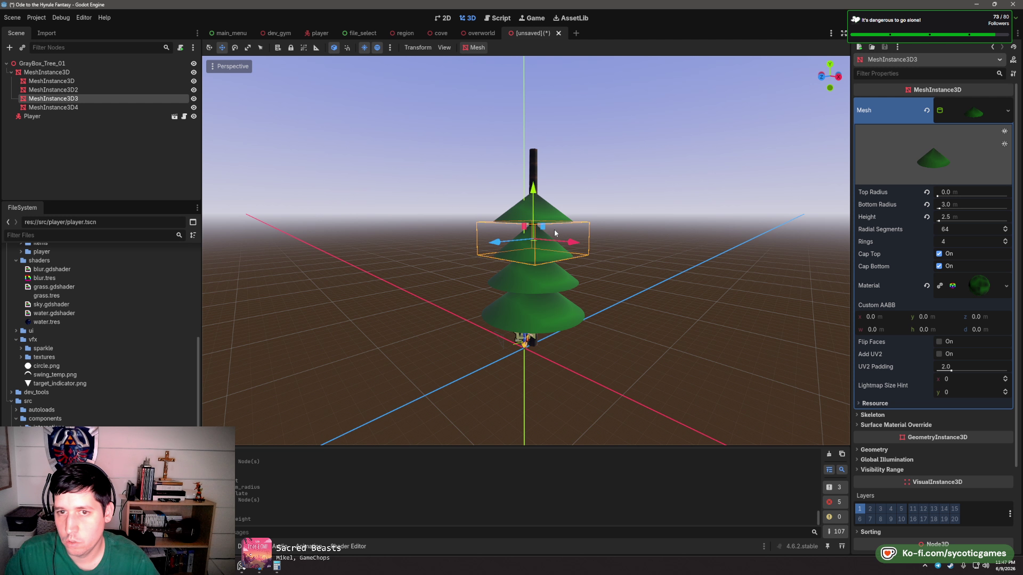
pyautogui.click(561, 283)
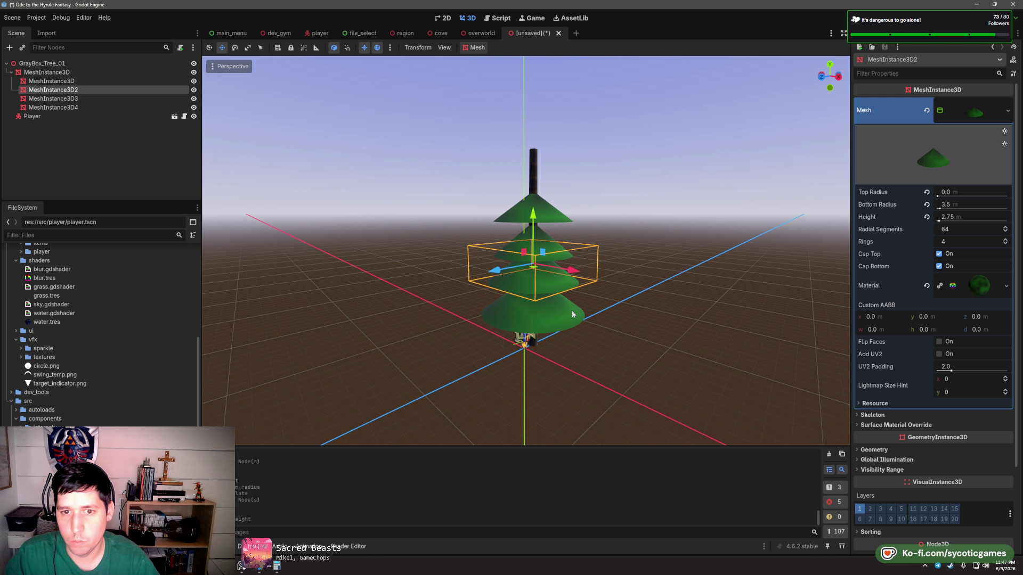
pyautogui.click(573, 315)
pyautogui.click(554, 209)
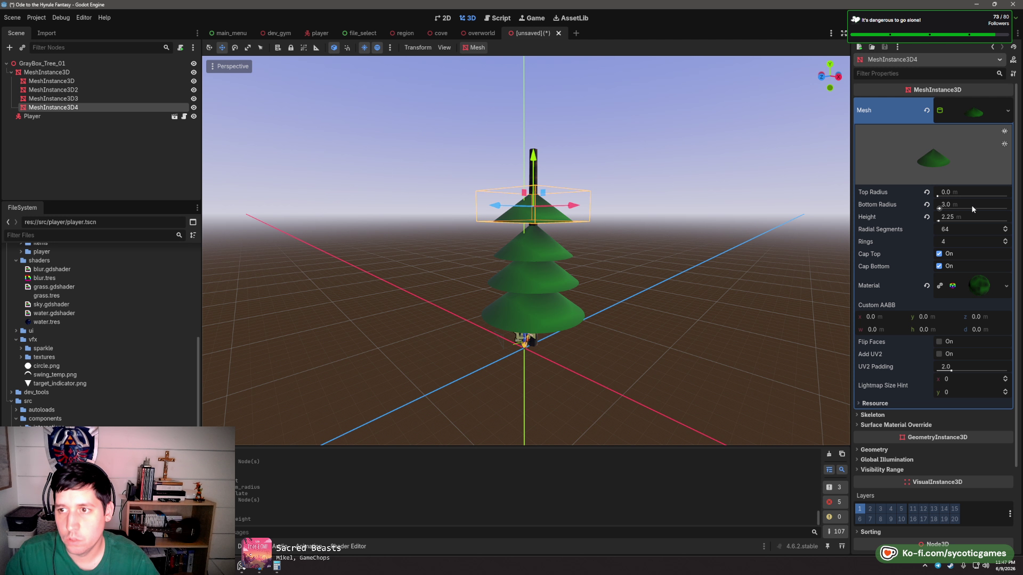
pyautogui.click(972, 206)
pyautogui.write('.5')
pyautogui.press('Tab')
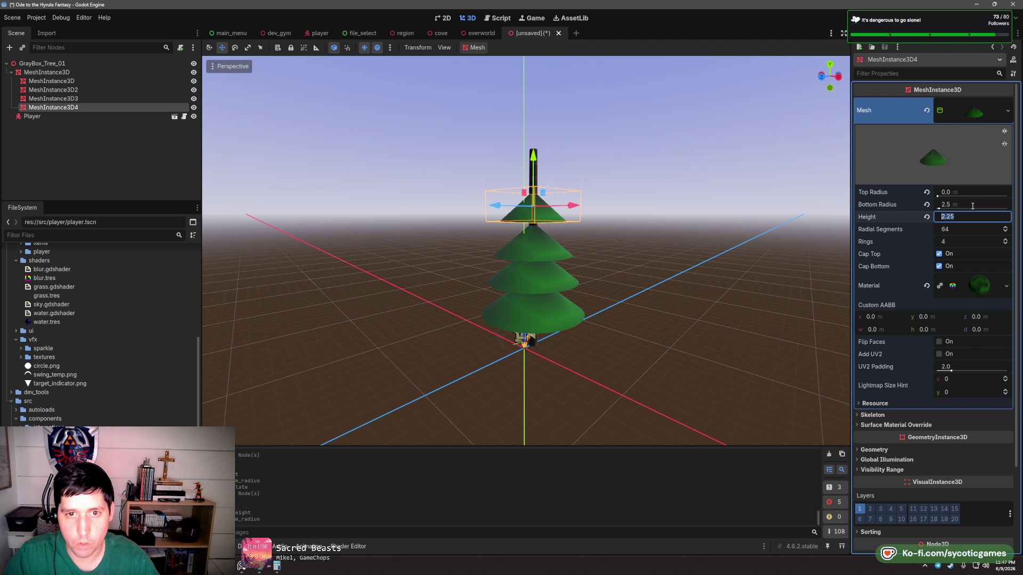
pyautogui.moveTo(578, 164); pyautogui.dragTo(533, 136)
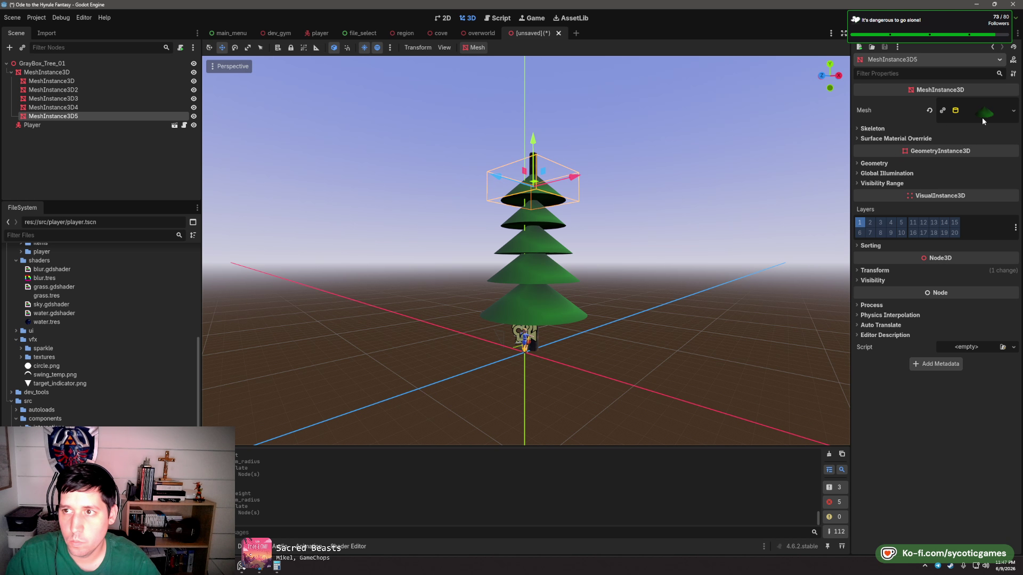
# - Make the duplicated cone's mesh unique and set its bottom radius to 2.0
pyautogui.rightClick(982, 118)
pyautogui.click(964, 301)
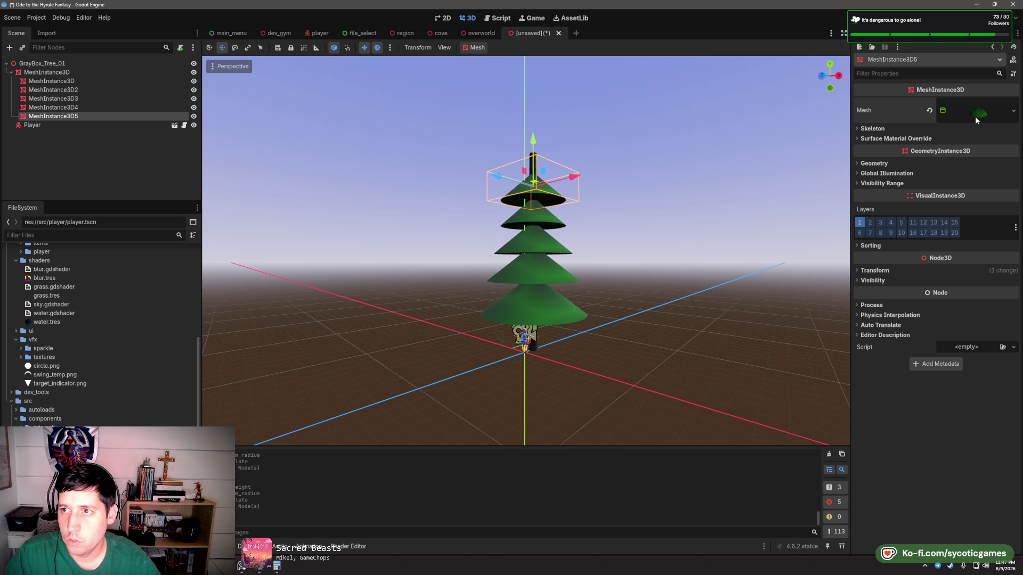
pyautogui.click(974, 116)
pyautogui.click(966, 203)
pyautogui.write('2')
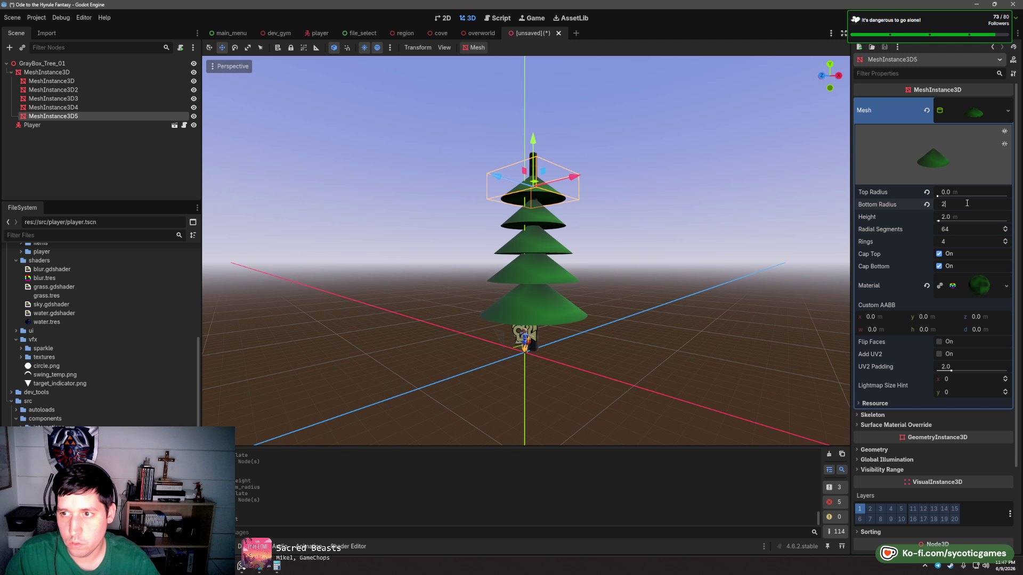
pyautogui.press('Tab')
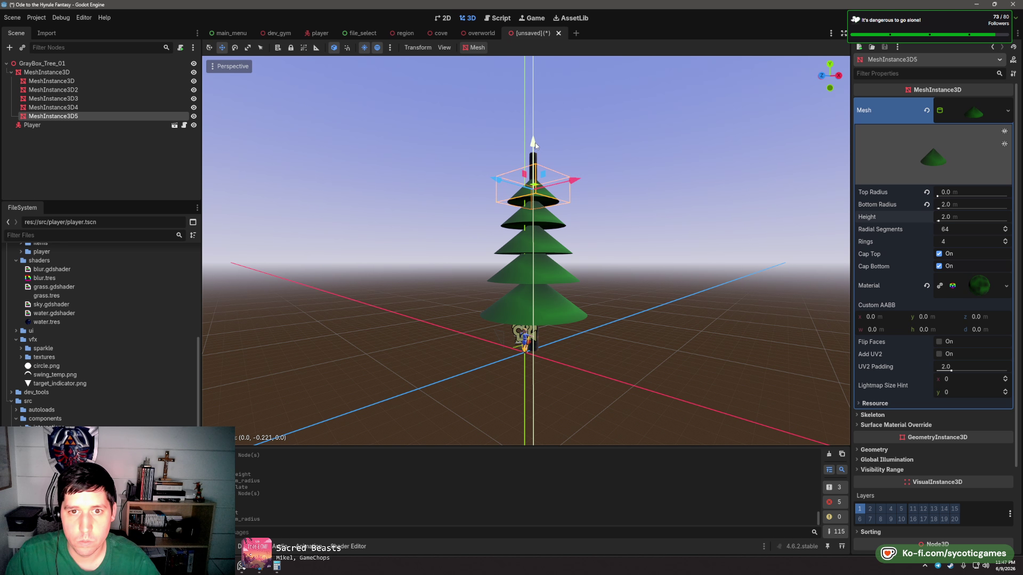
pyautogui.scroll(3)
# - Add a raised sixth cone with a unique mesh, height 1.75 and bottom radius 1.5
pyautogui.hotkey('ctrl', 'd')
pyautogui.moveTo(537, 172); pyautogui.dragTo(540, 148)
pyautogui.rightClick(993, 116)
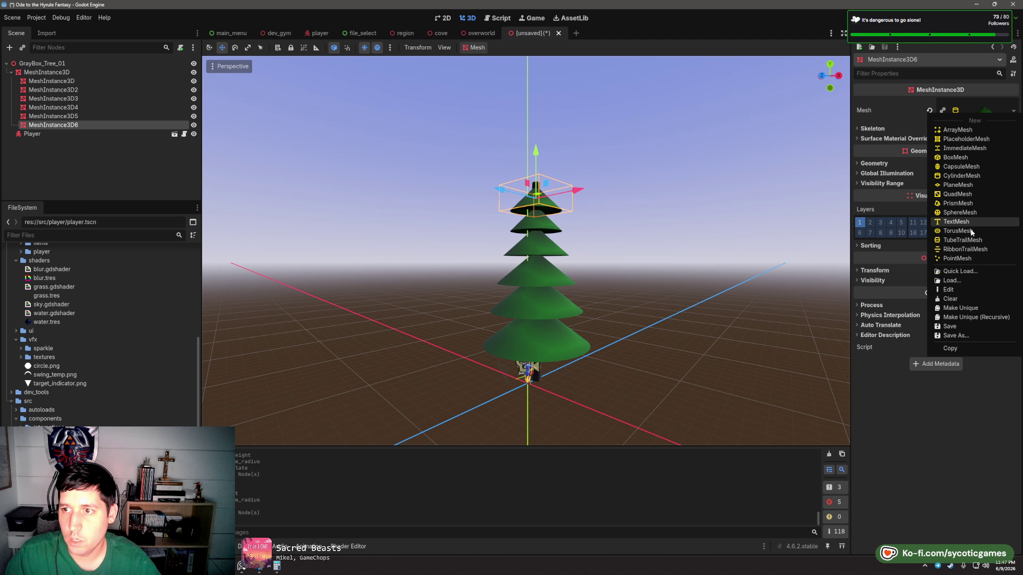
pyautogui.click(969, 312)
pyautogui.click(975, 110)
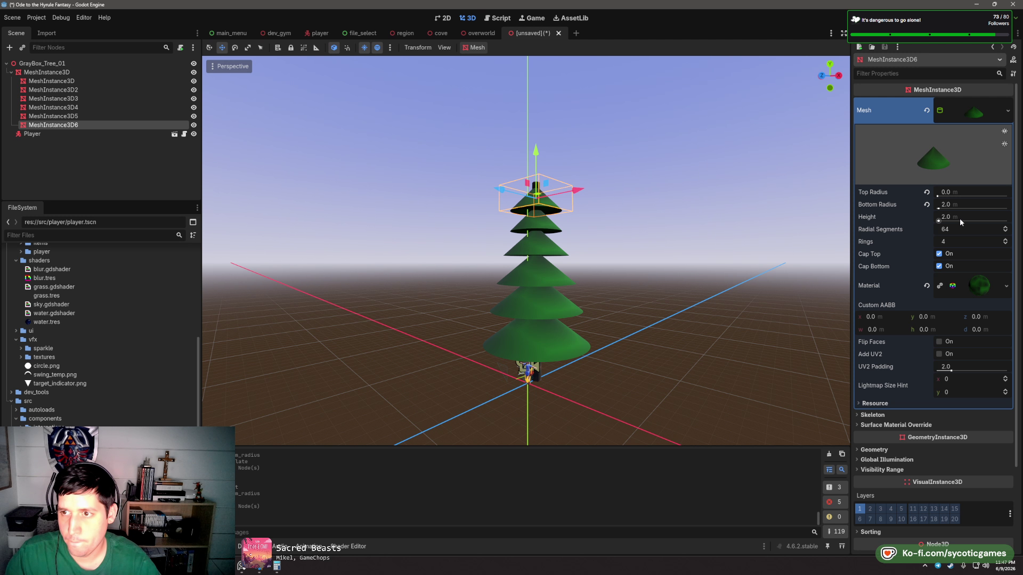
pyautogui.click(960, 215)
pyautogui.write('1.')
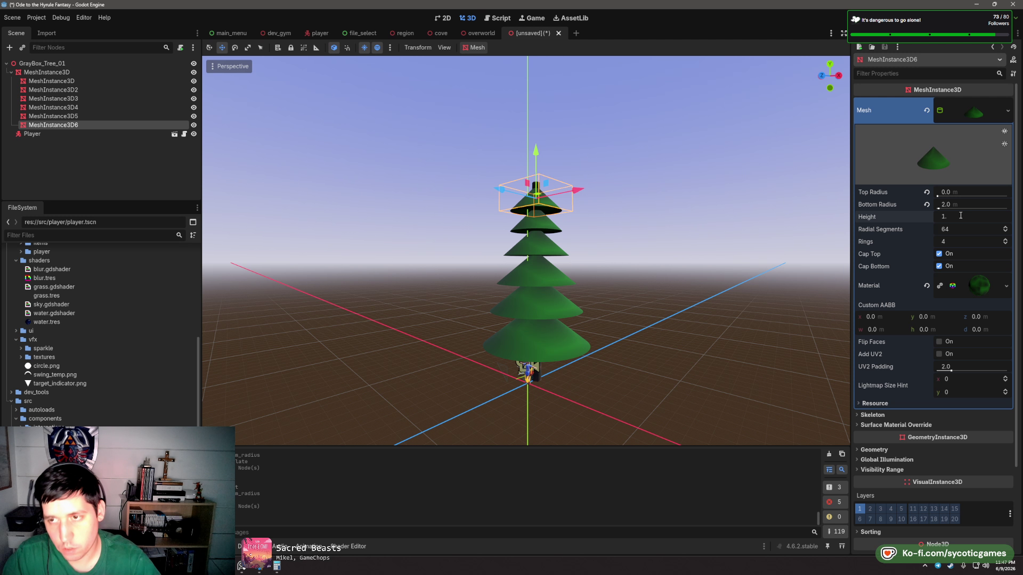
pyautogui.write('75')
pyautogui.press('Return')
pyautogui.click(961, 204)
pyautogui.write('1')
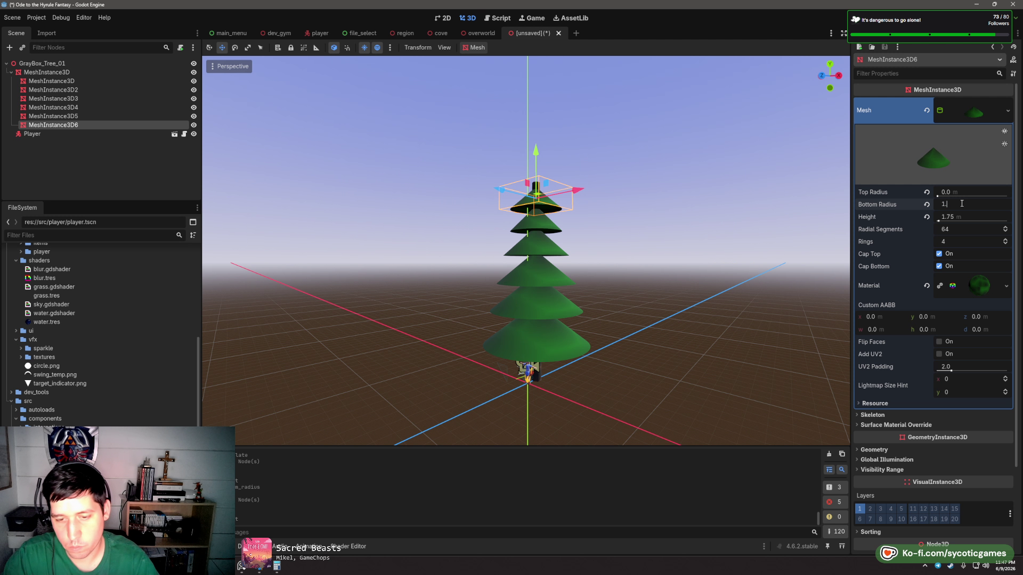
pyautogui.write('.5')
pyautogui.press('Tab')
# - Duplicate the top cone again and move the copy above the others
pyautogui.scroll(3)
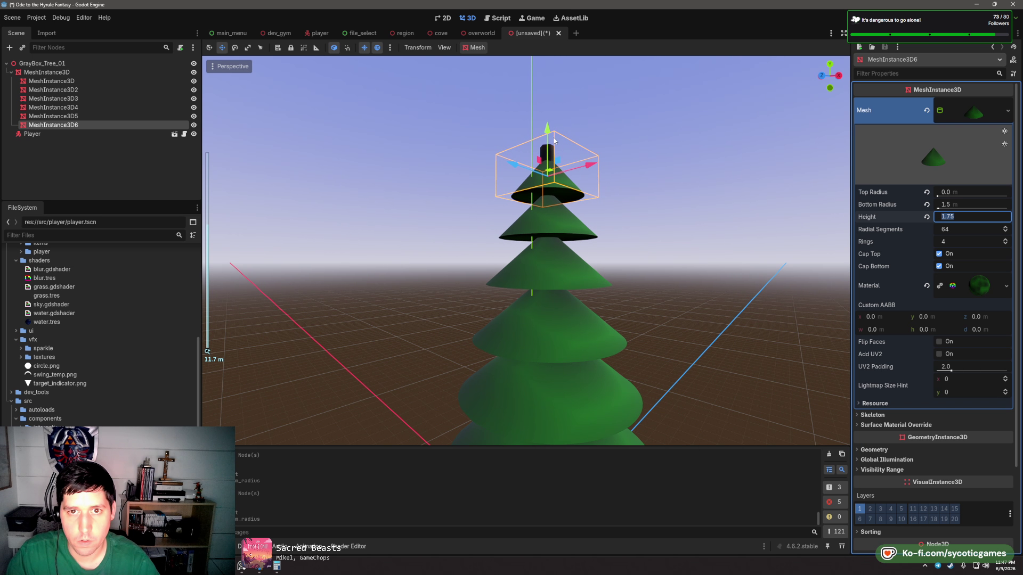
pyautogui.hotkey('ctrl', 'd')
pyautogui.moveTo(548, 129); pyautogui.dragTo(553, 102)
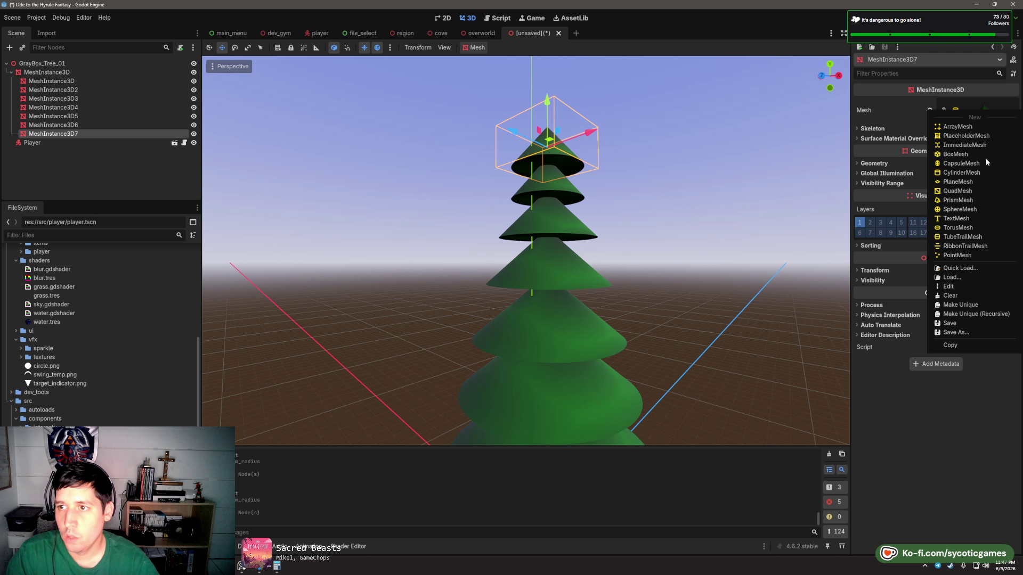
# - Give the seventh tip cone its own mesh with 3.0 m height and 1.0 m bottom radius
pyautogui.rightClick(975, 121)
pyautogui.click(977, 296)
pyautogui.click(975, 111)
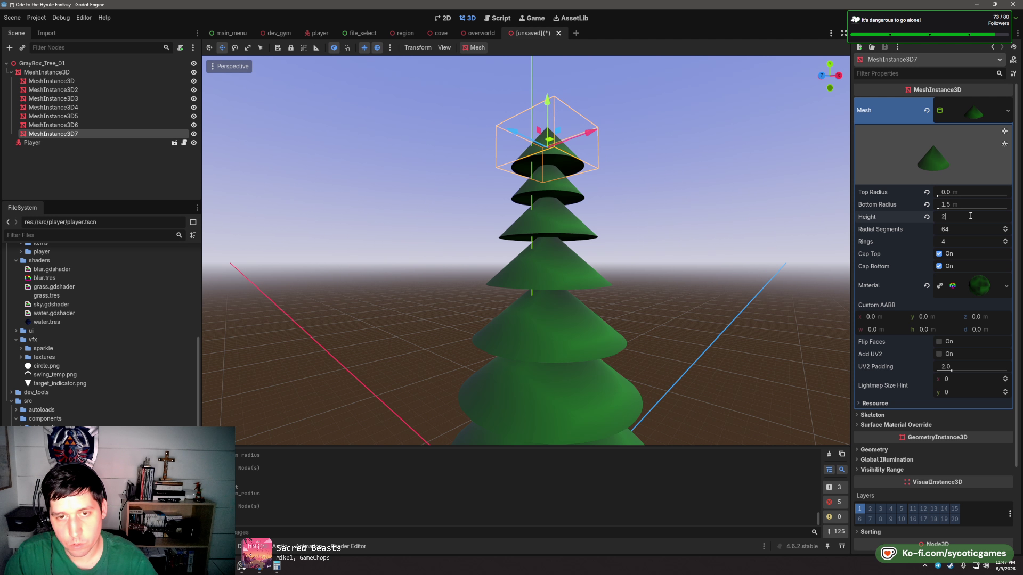
pyautogui.press('Tab')
pyautogui.scroll(3)
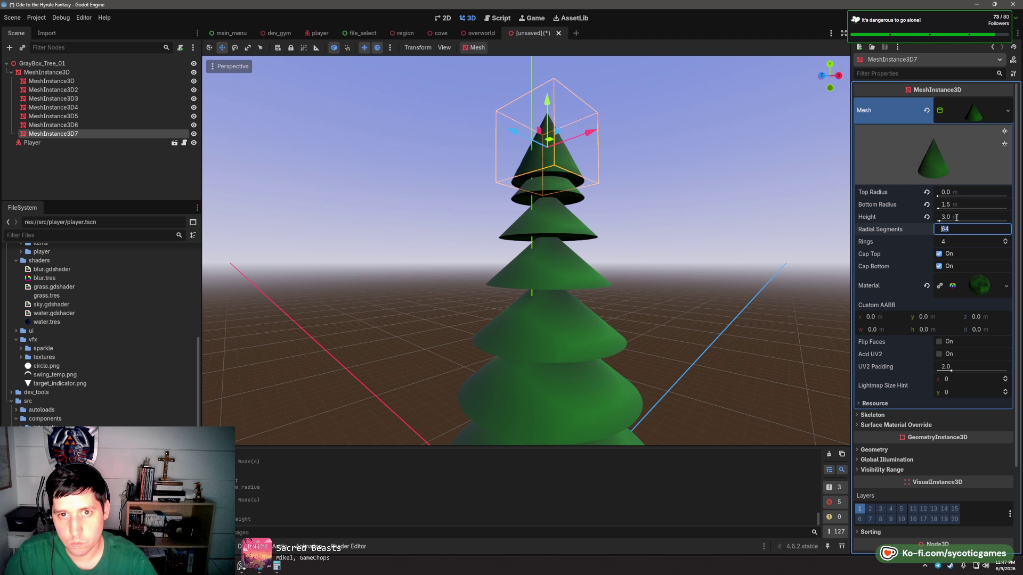
pyautogui.click(963, 202)
pyautogui.write('1')
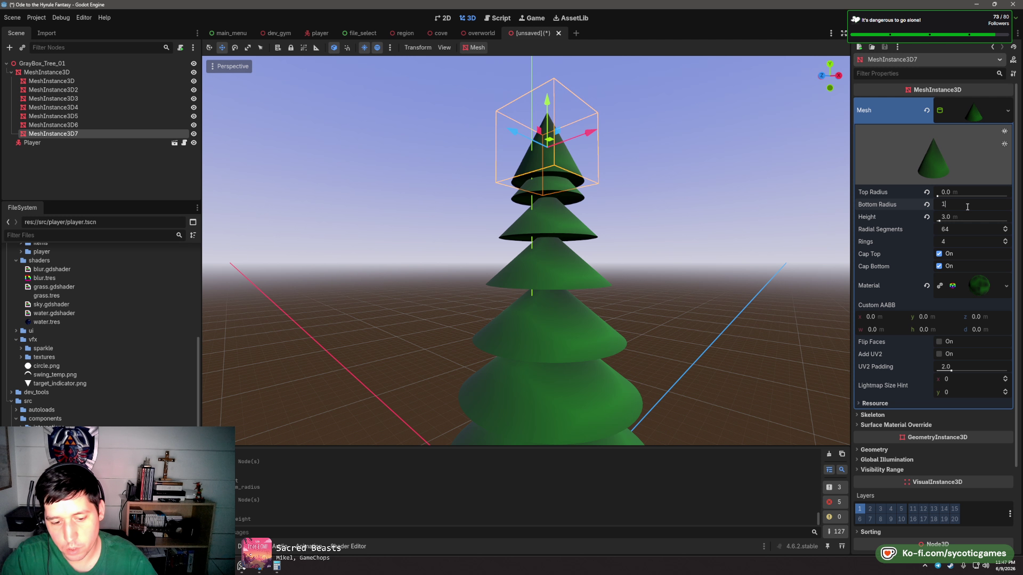
pyautogui.press('Tab')
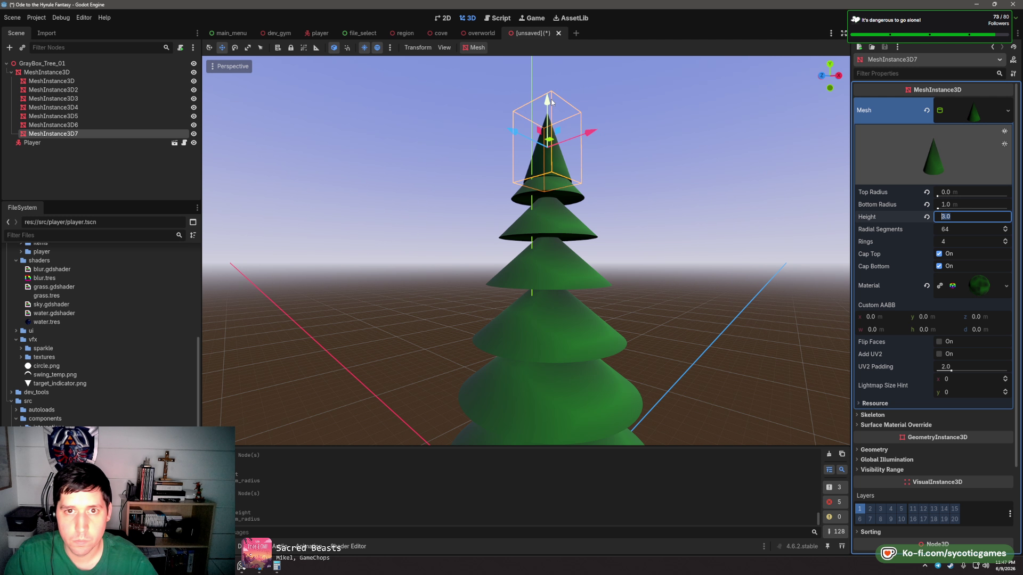
pyautogui.scroll(-3)
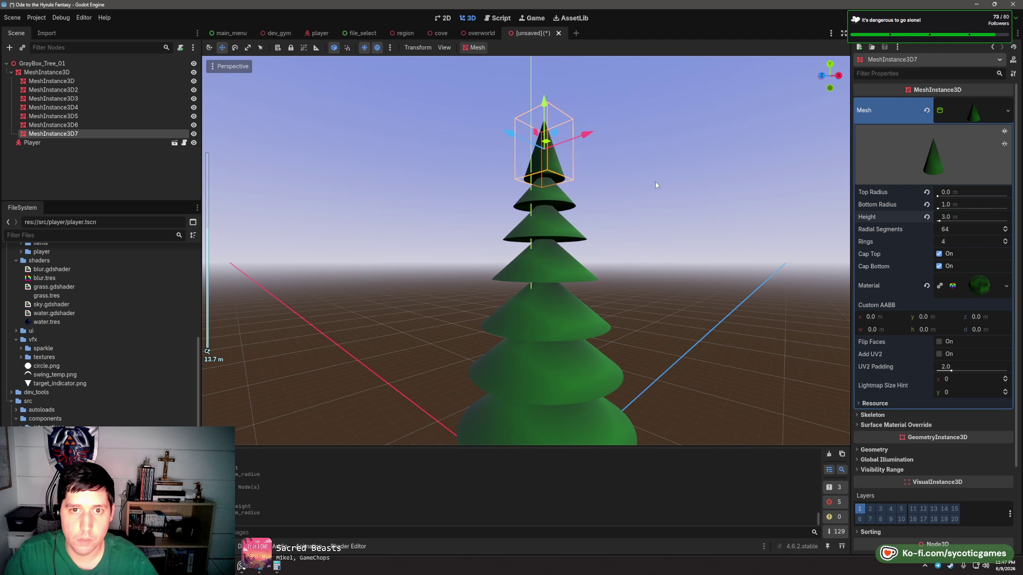
pyautogui.click(655, 185)
pyautogui.scroll(-3)
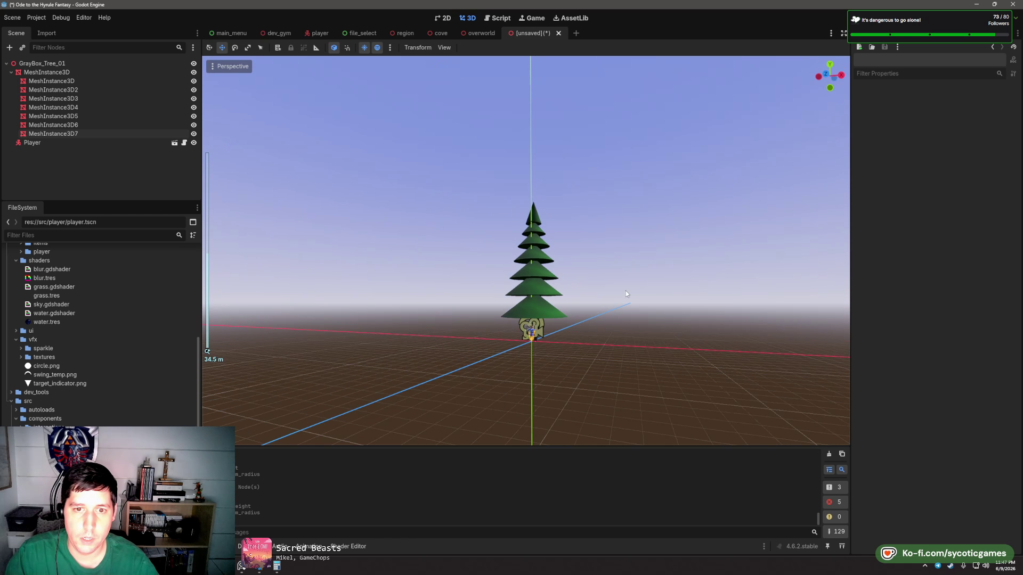
# - Save the scene as gray_box_tree_01.tscn in the res://src/environment folder
pyautogui.hotkey('ctrl', 's')
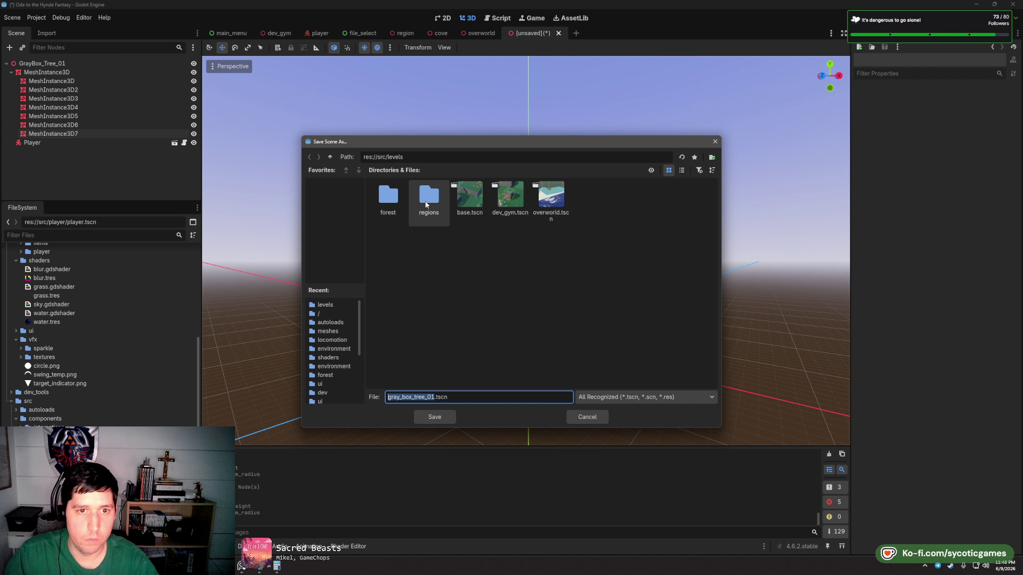
pyautogui.click(331, 157)
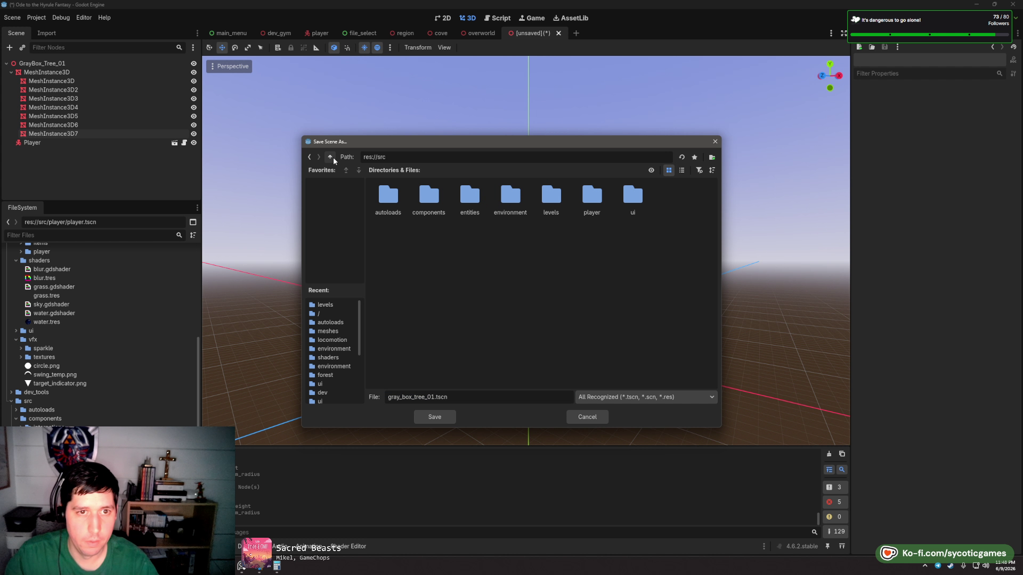
pyautogui.doubleClick(522, 202)
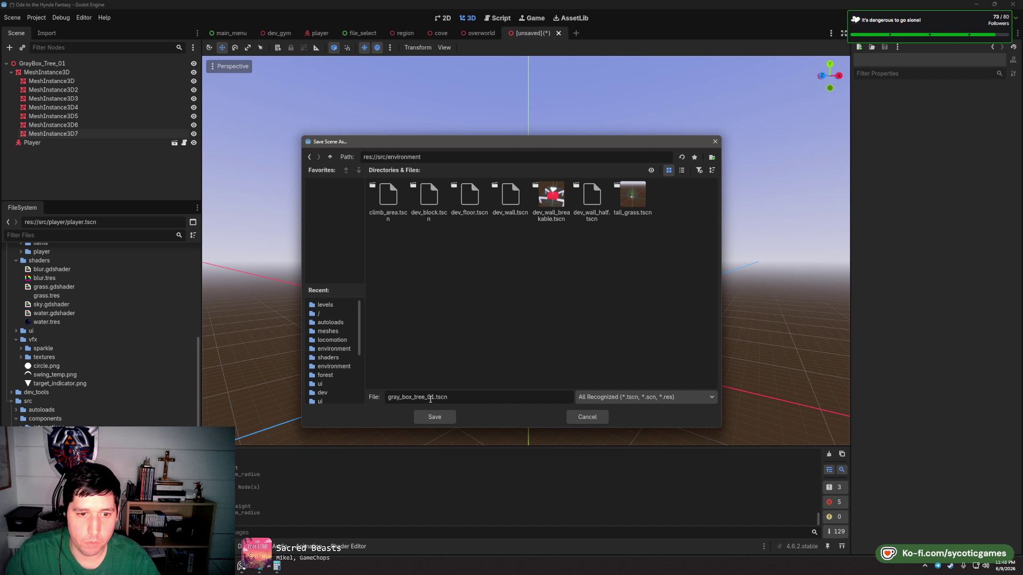
pyautogui.click(443, 418)
pyautogui.scroll(3)
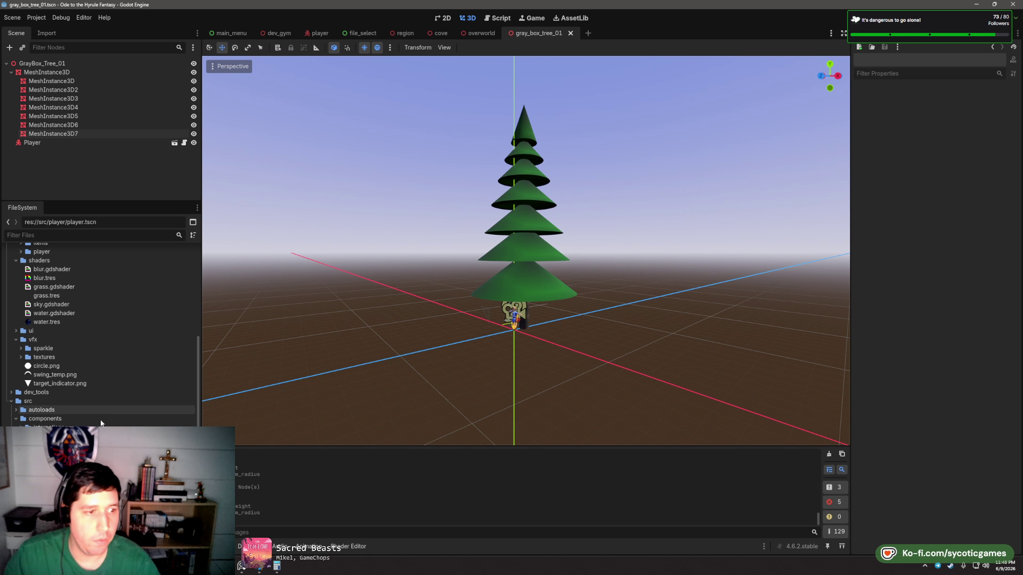
pyautogui.scroll(-3)
# - Duplicate the tree scene file as gray_box_tree_sm.tscn
pyautogui.click(59, 360)
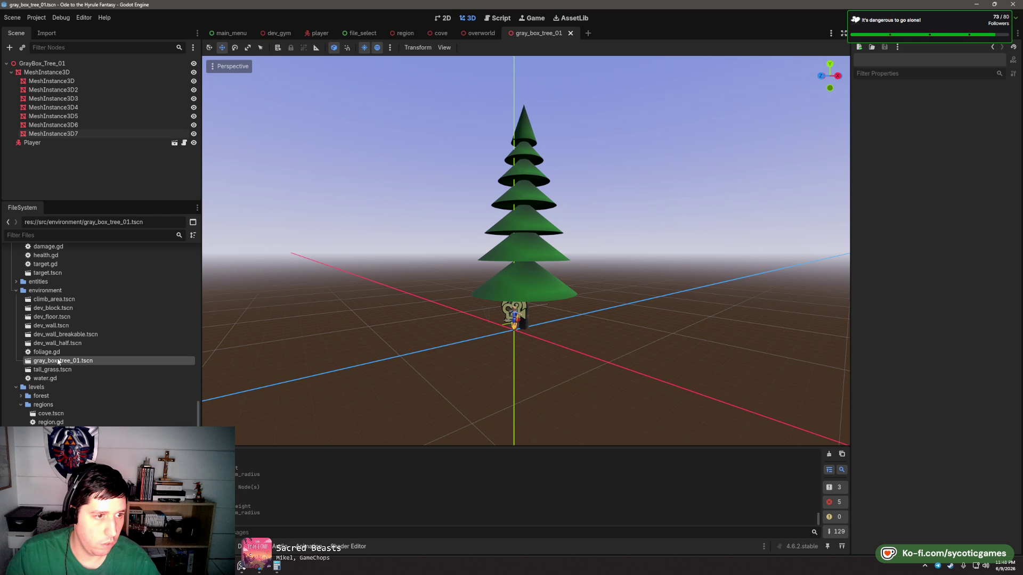
pyautogui.rightClick(61, 360)
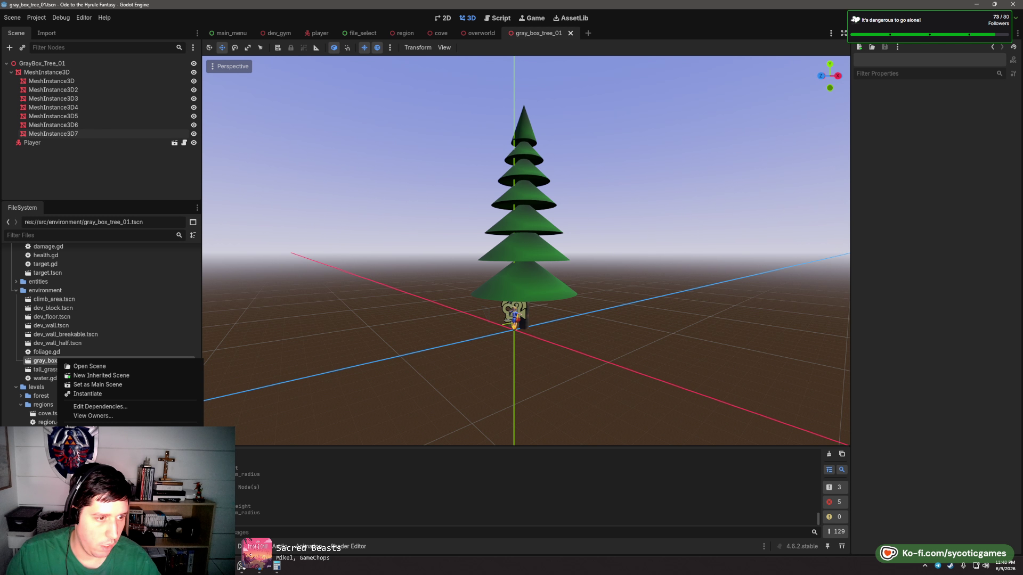
pyautogui.click(90, 457)
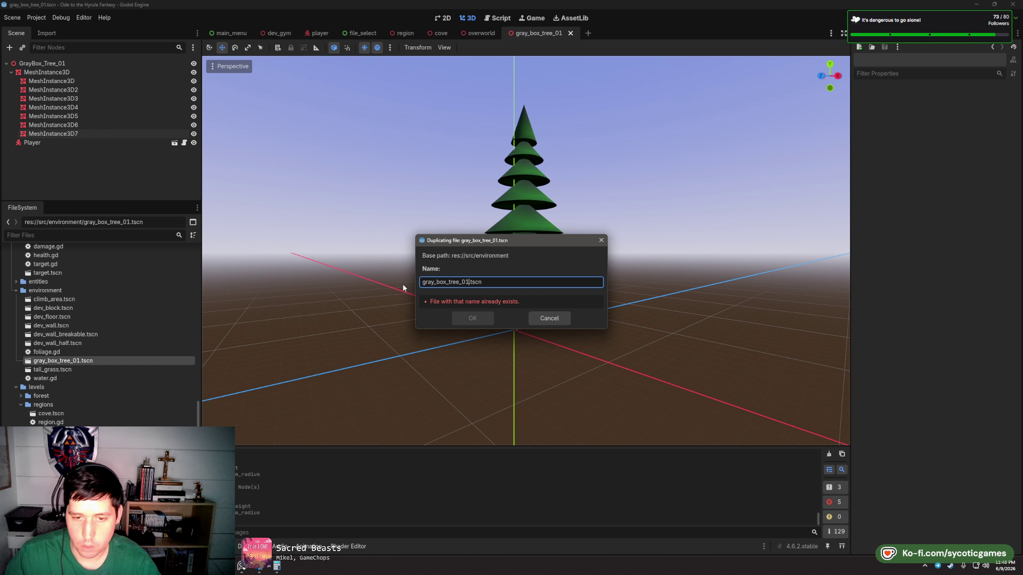
pyautogui.press('BackSpace')
pyautogui.write('2')
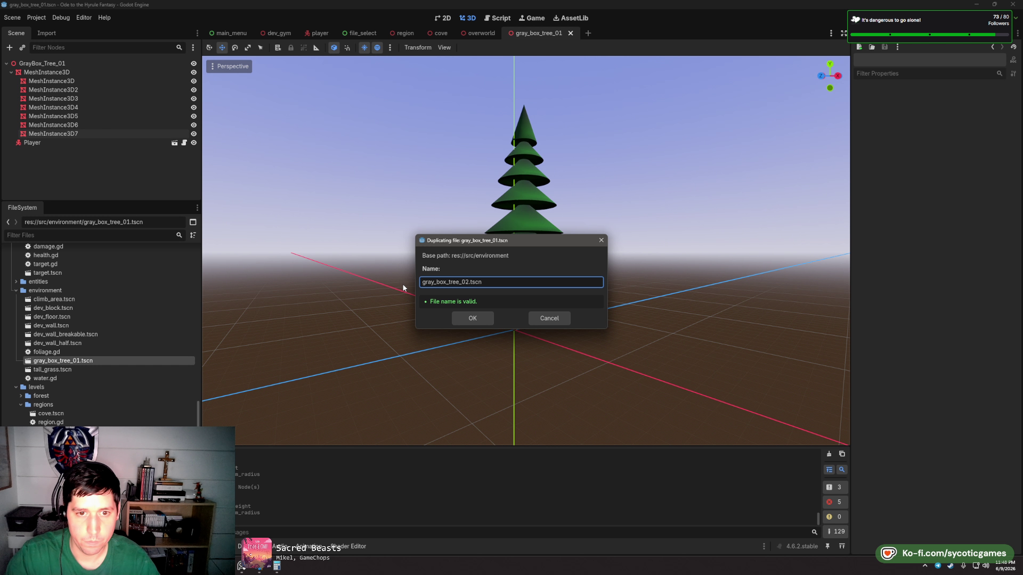
pyautogui.press('BackSpace')
pyautogui.press('BackSpace')
pyautogui.press('Return')
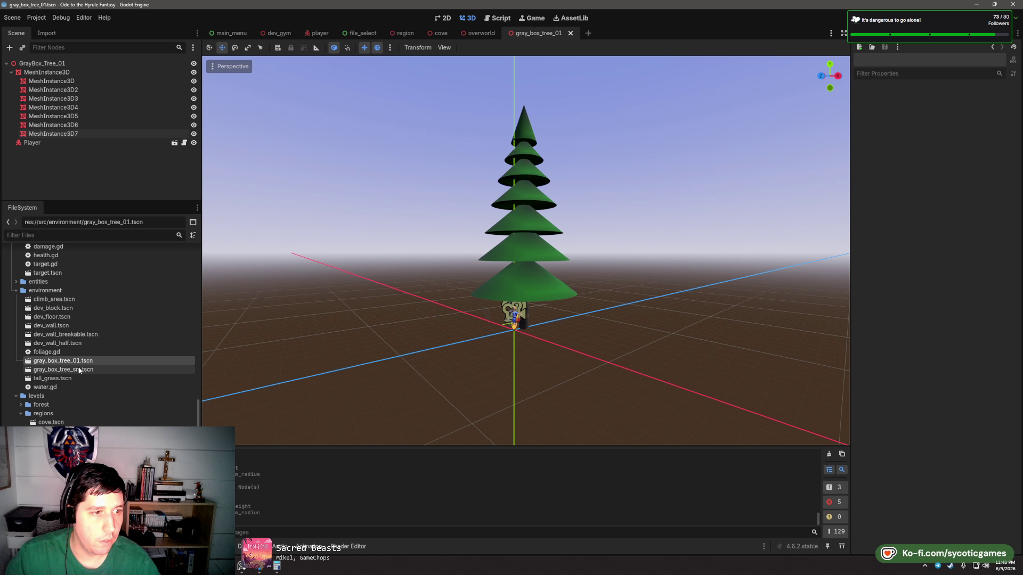
# - Rename the tree's root node to GrayBox_Tree_lg
pyautogui.click(70, 63)
pyautogui.click(70, 64)
pyautogui.write('GrayBox_Tree_lg')
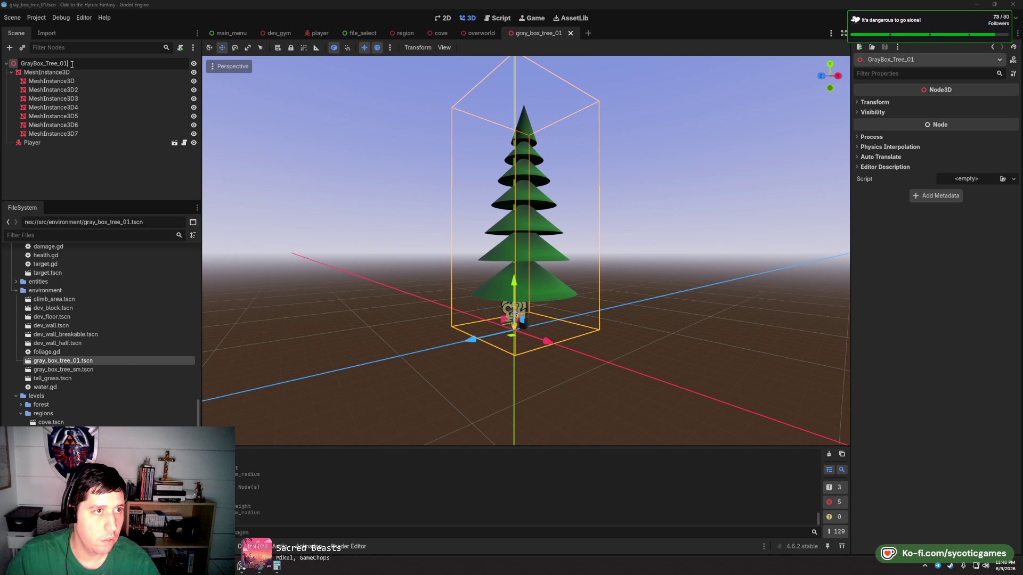
pyautogui.press('Return')
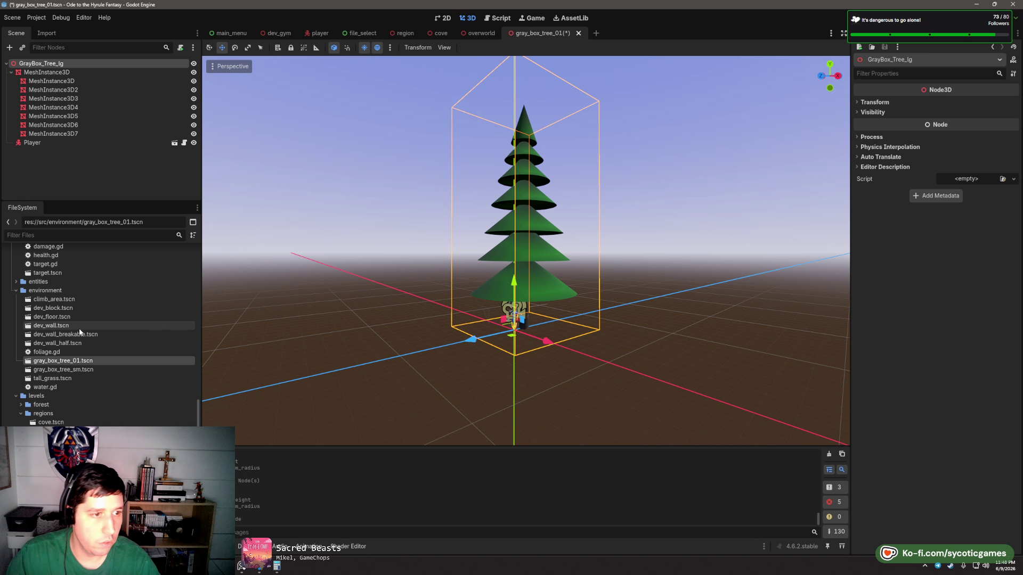
# - Rename the scene file to gray_box_tree_lg.tscn and open gray_box_tree_sm.tscn
pyautogui.rightClick(75, 361)
pyautogui.press('F2')
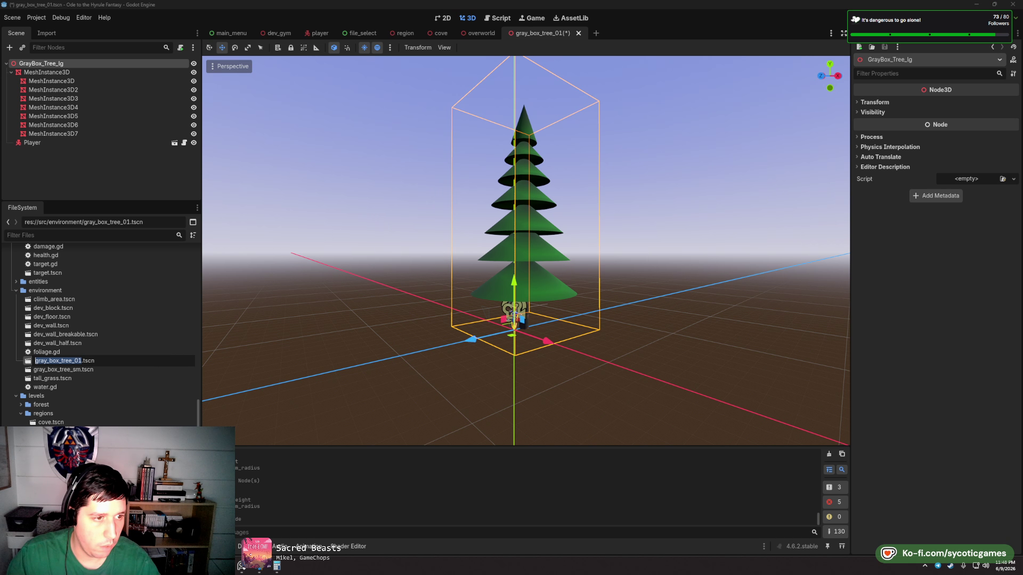
pyautogui.write('lg')
pyautogui.press('Return')
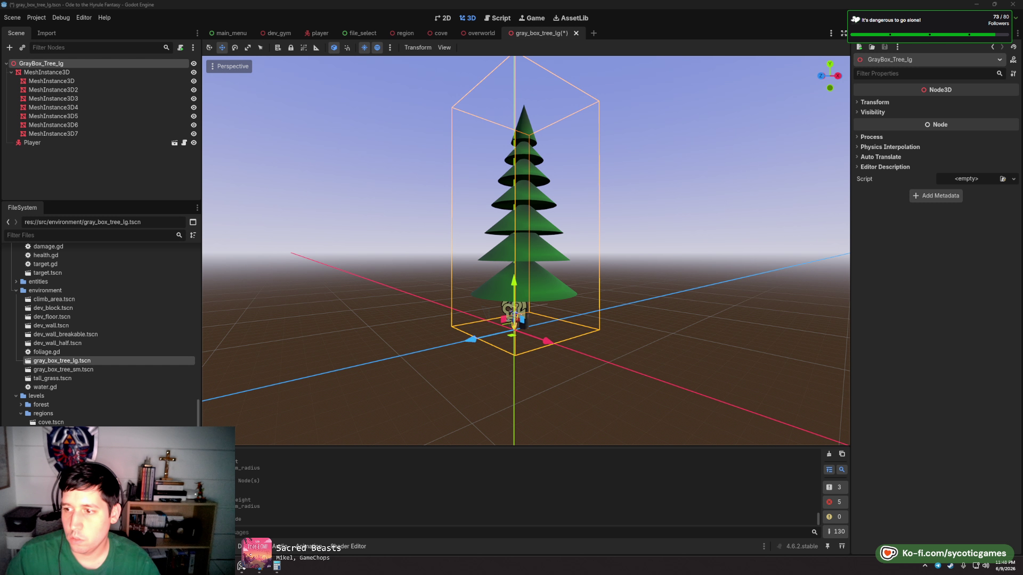
pyautogui.doubleClick(142, 370)
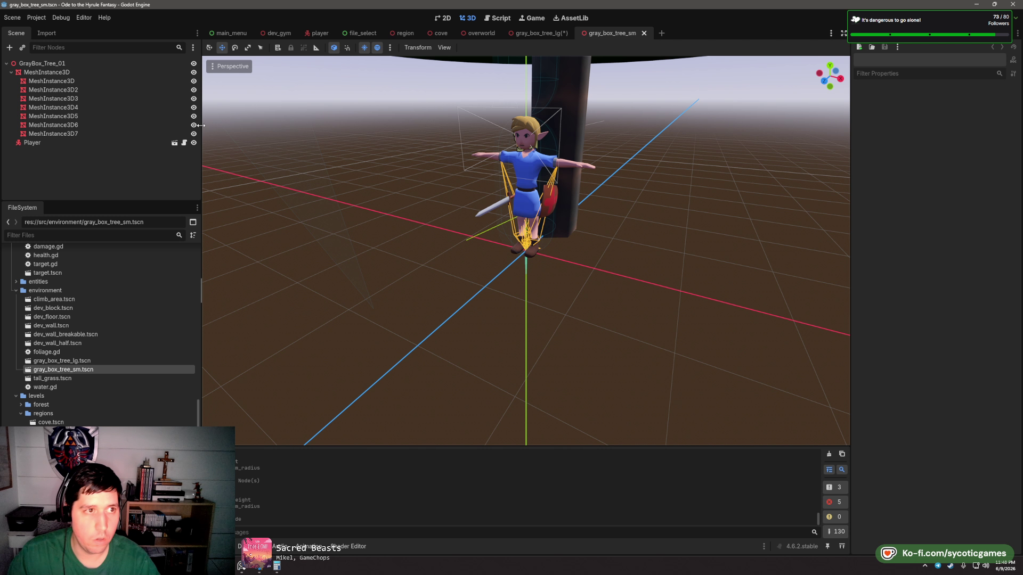
# - Set the small tree's trunk cylinder height to 8
pyautogui.click(48, 63)
pyautogui.click(79, 74)
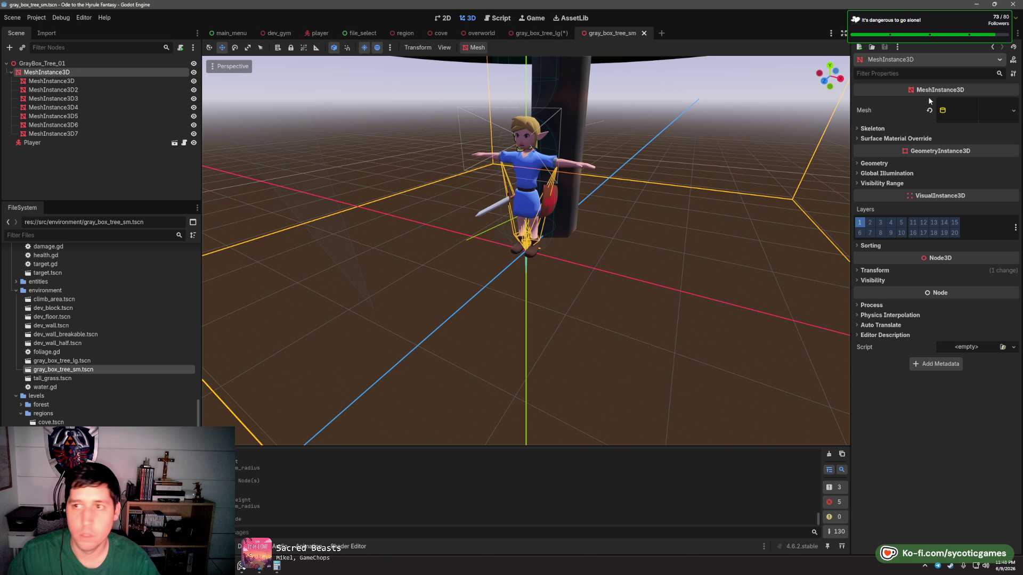
pyautogui.click(957, 110)
pyautogui.click(976, 113)
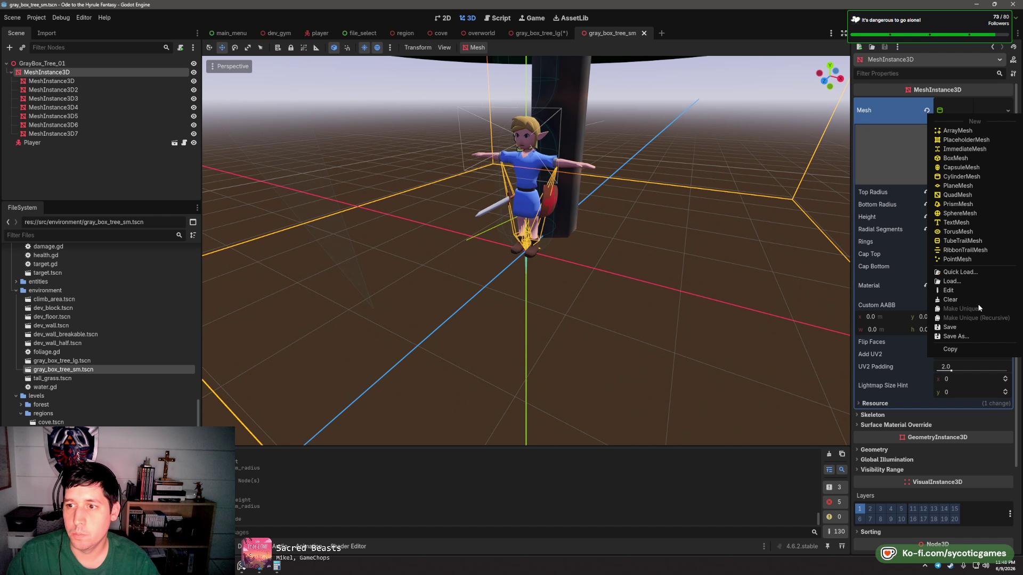
pyautogui.press('Escape')
pyautogui.click(957, 216)
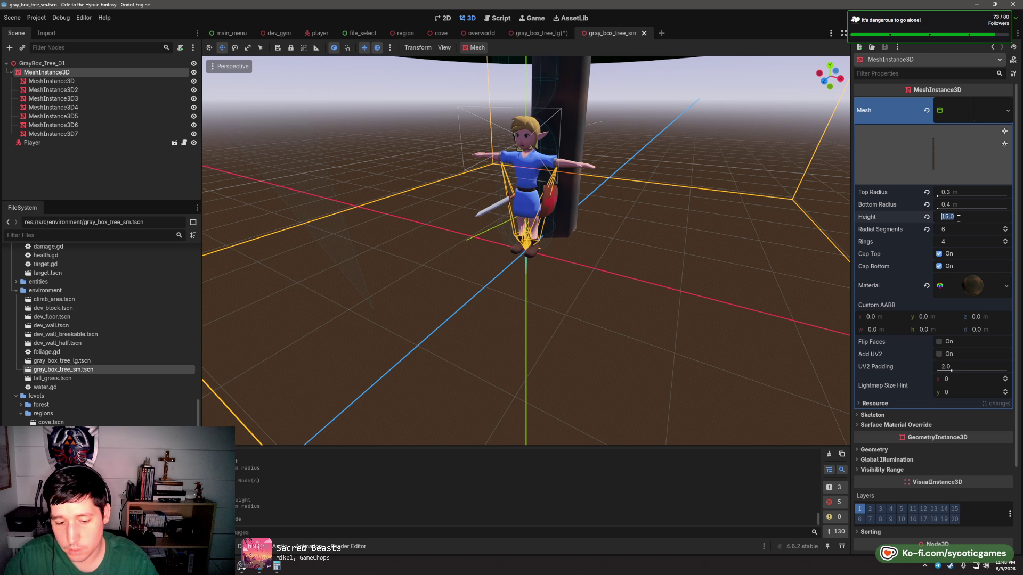
pyautogui.write('8')
pyautogui.press('Tab')
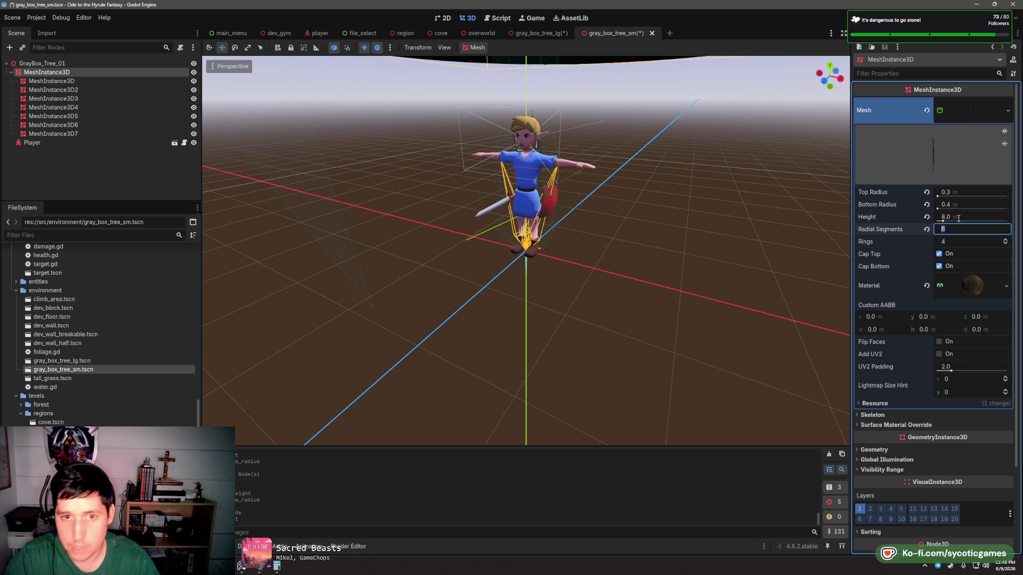
pyautogui.scroll(-3)
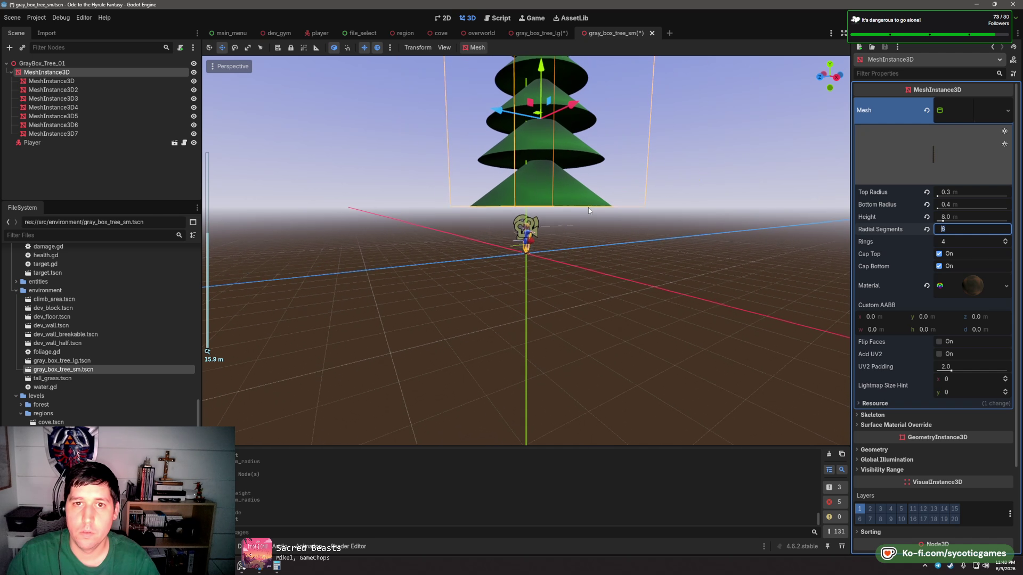
pyautogui.moveTo(544, 88); pyautogui.dragTo(544, 64)
pyautogui.hotkey('ctrl', 'z')
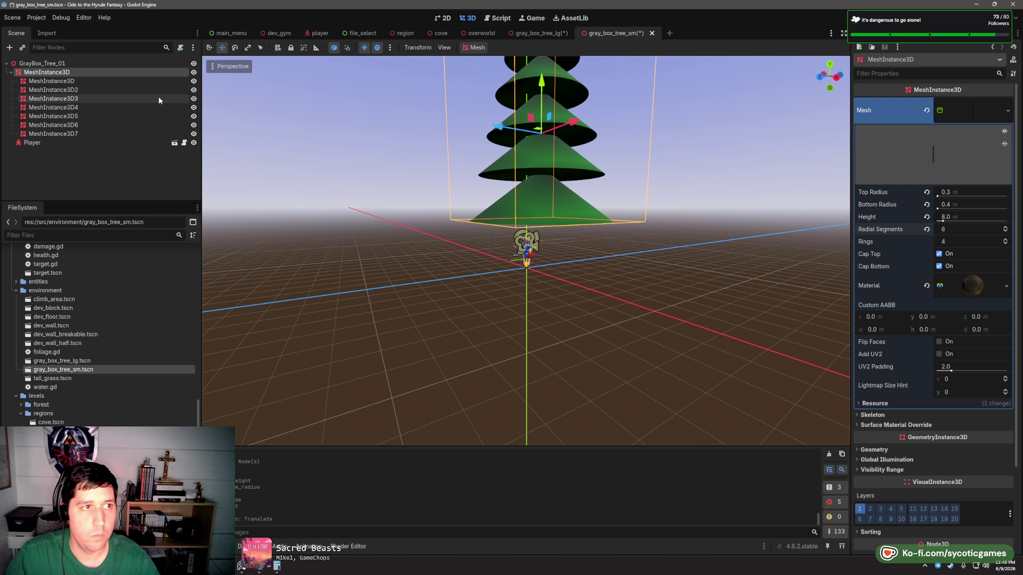
# - Delete the lowest cone and lower the trunk and cones
pyautogui.click(85, 81)
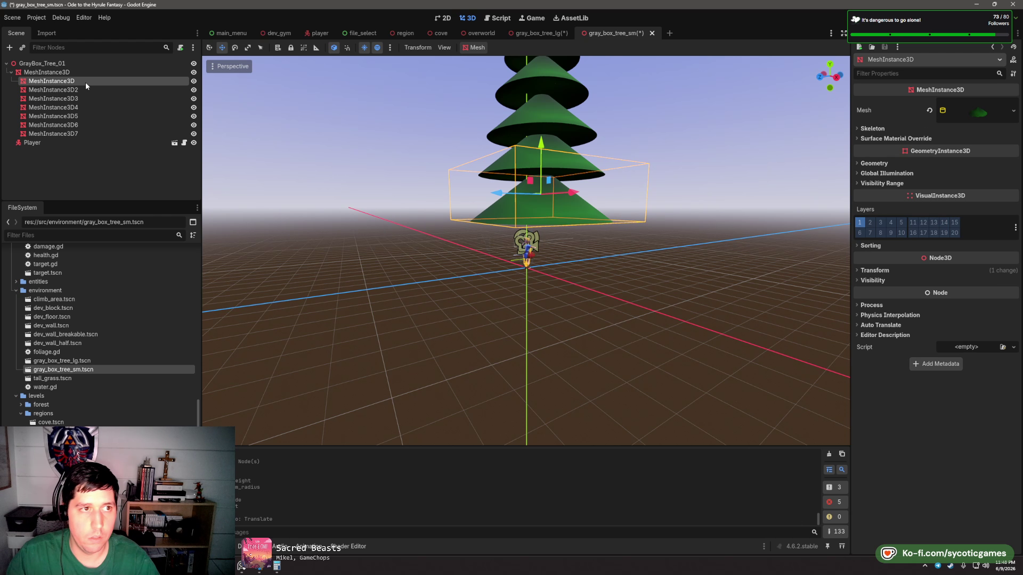
pyautogui.press('Delete')
pyautogui.click(482, 295)
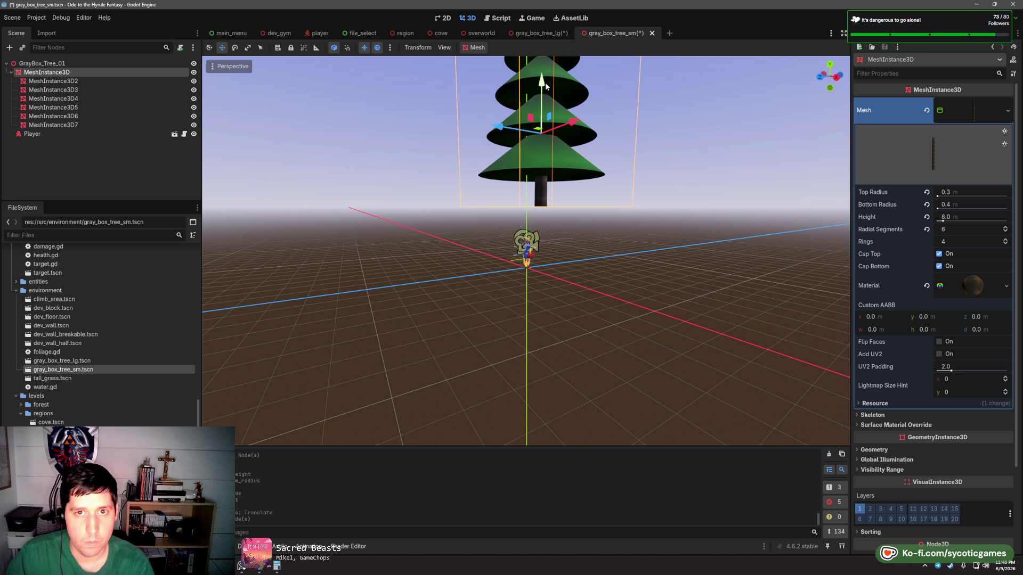
pyautogui.moveTo(545, 82); pyautogui.dragTo(544, 153)
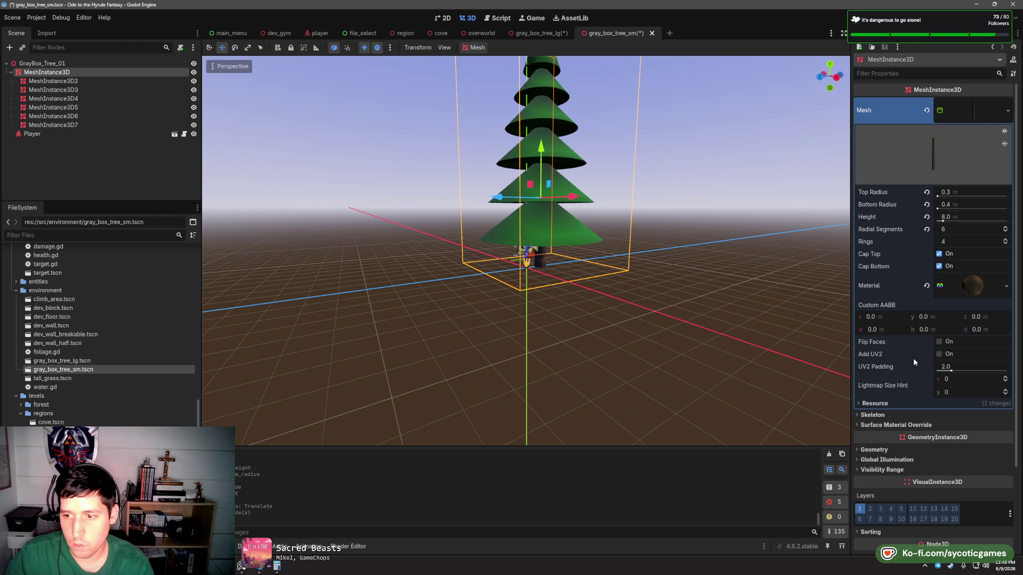
# - Set the trunk's position to y 4.0 and z 0
pyautogui.scroll(-3)
pyautogui.click(935, 452)
pyautogui.click(943, 473)
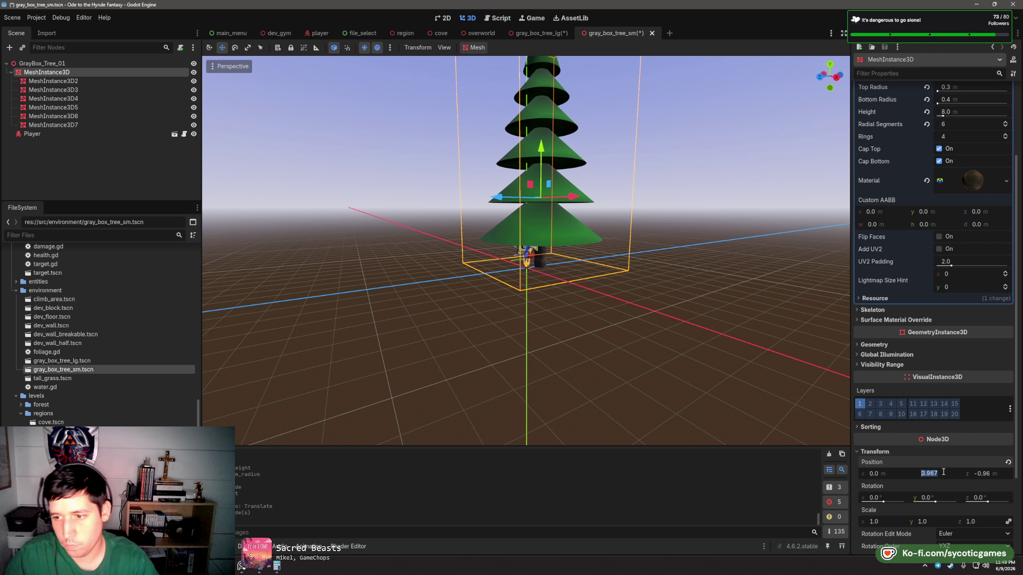
pyautogui.write('4')
pyautogui.click(990, 474)
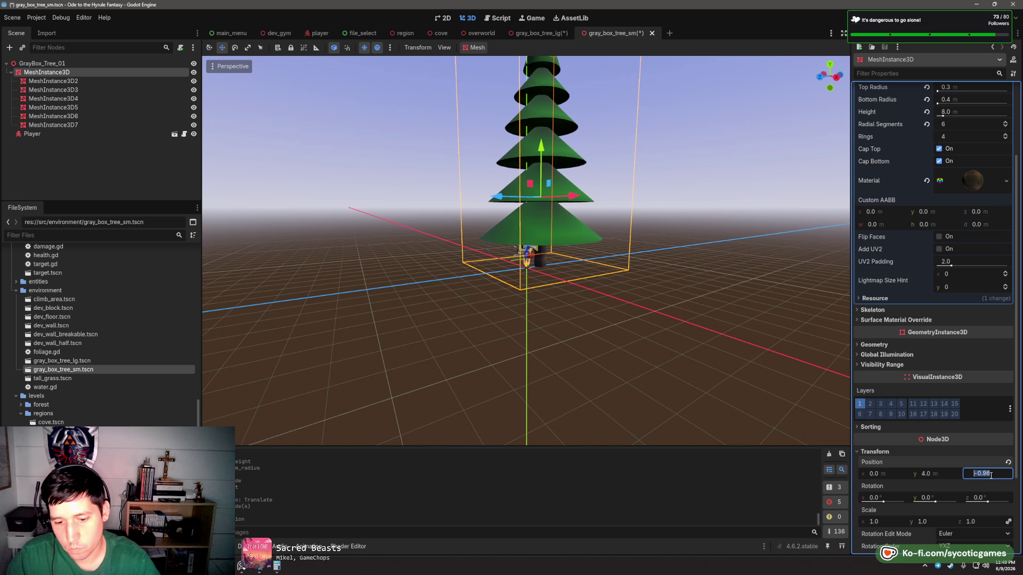
pyautogui.write('0')
pyautogui.press('Tab')
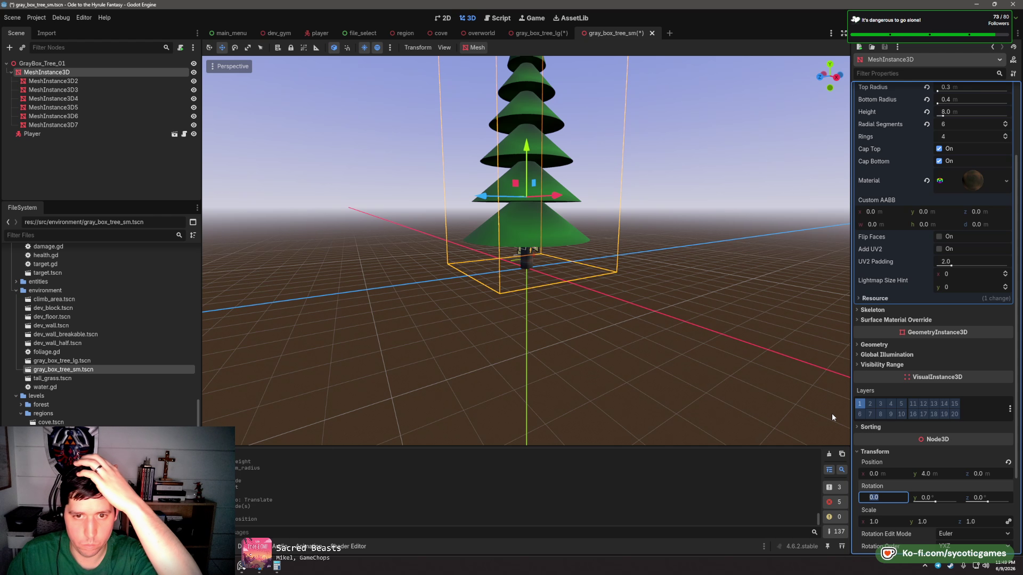
# - Move the Player out from under the tree and switch to the large tree scene
pyautogui.click(57, 133)
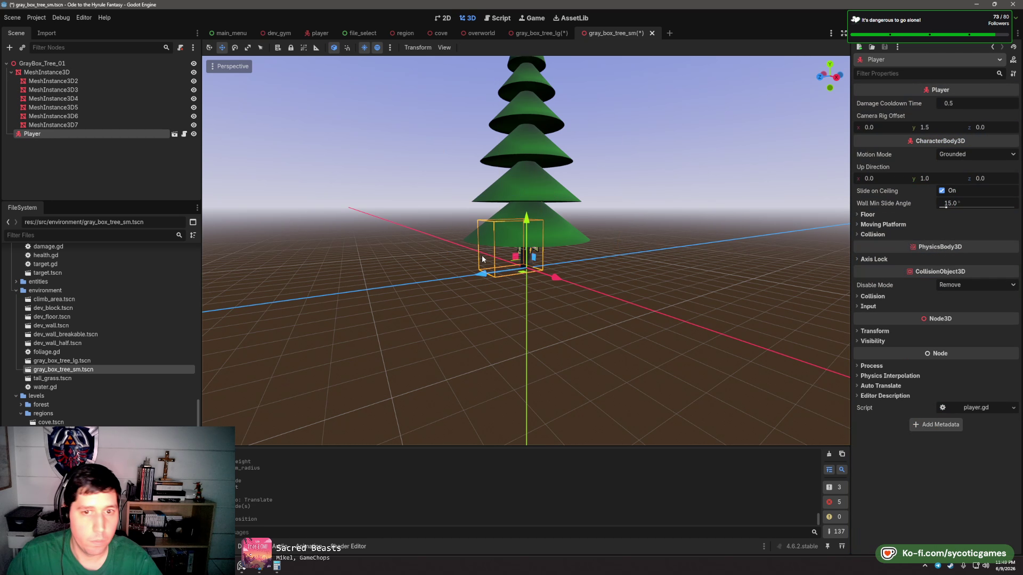
pyautogui.moveTo(482, 259); pyautogui.dragTo(454, 261)
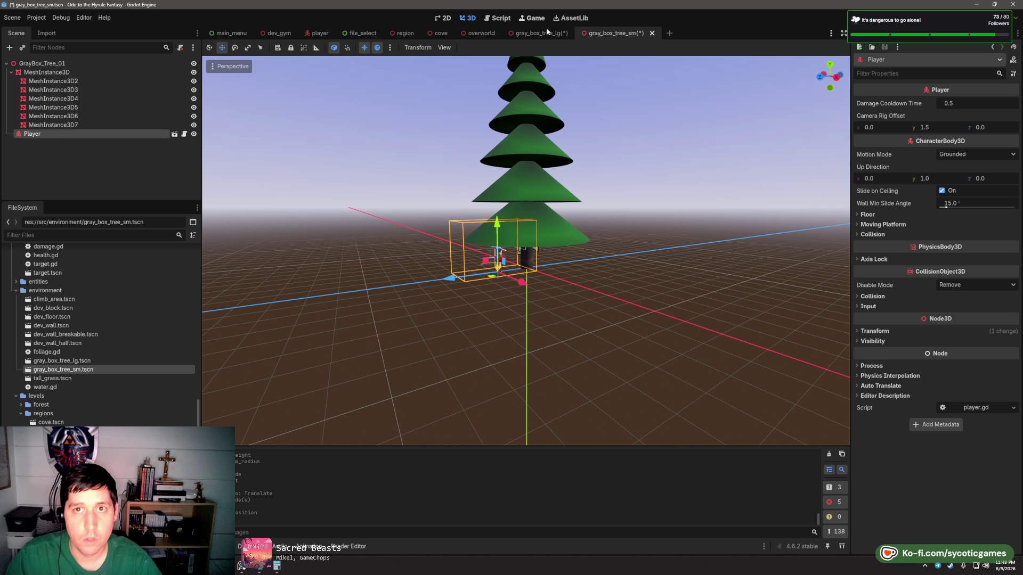
pyautogui.click(543, 33)
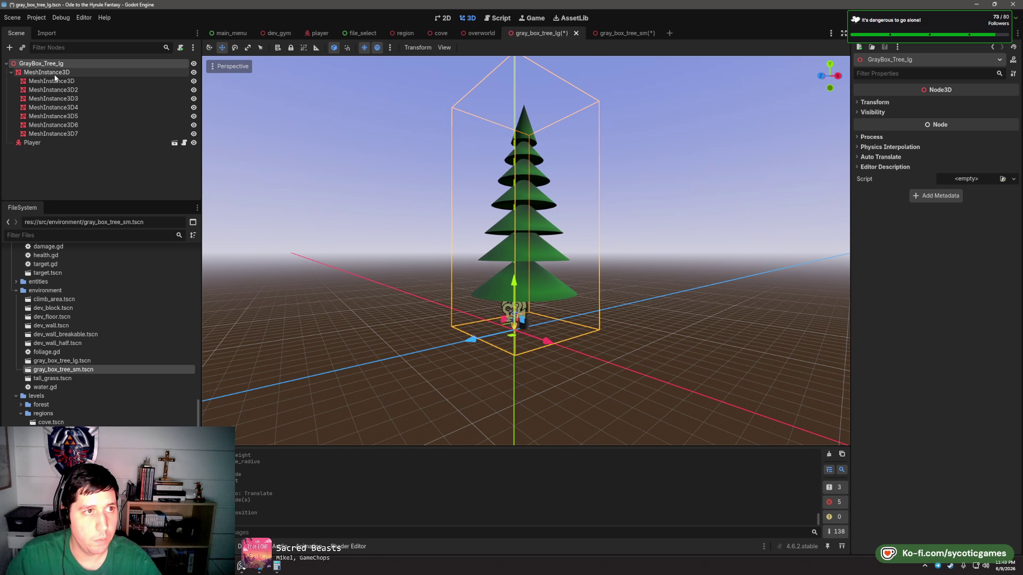
# - Set the large tree trunk's position to z 0 and y 7
pyautogui.click(55, 73)
pyautogui.scroll(-3)
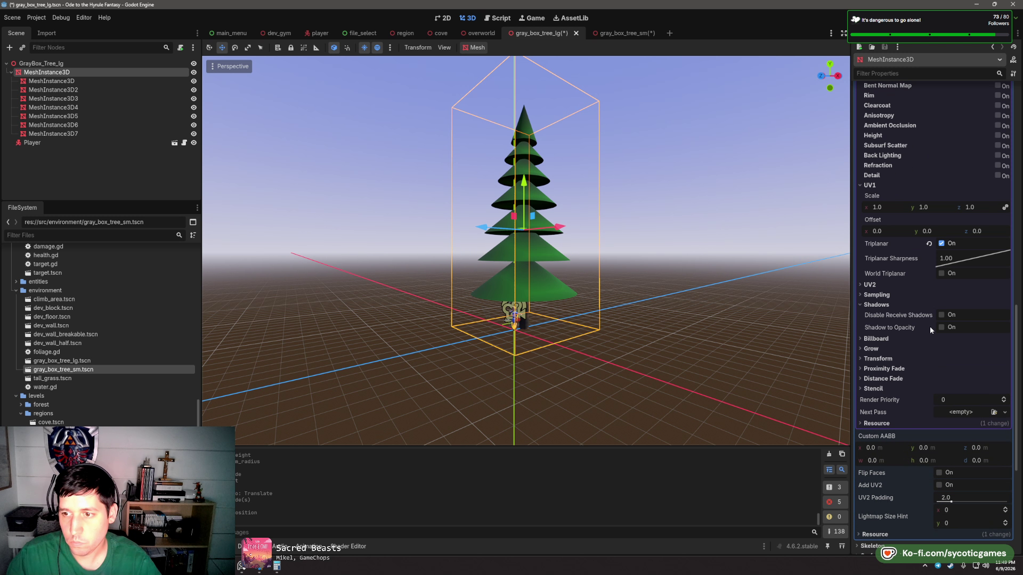
pyautogui.scroll(3)
pyautogui.click(970, 172)
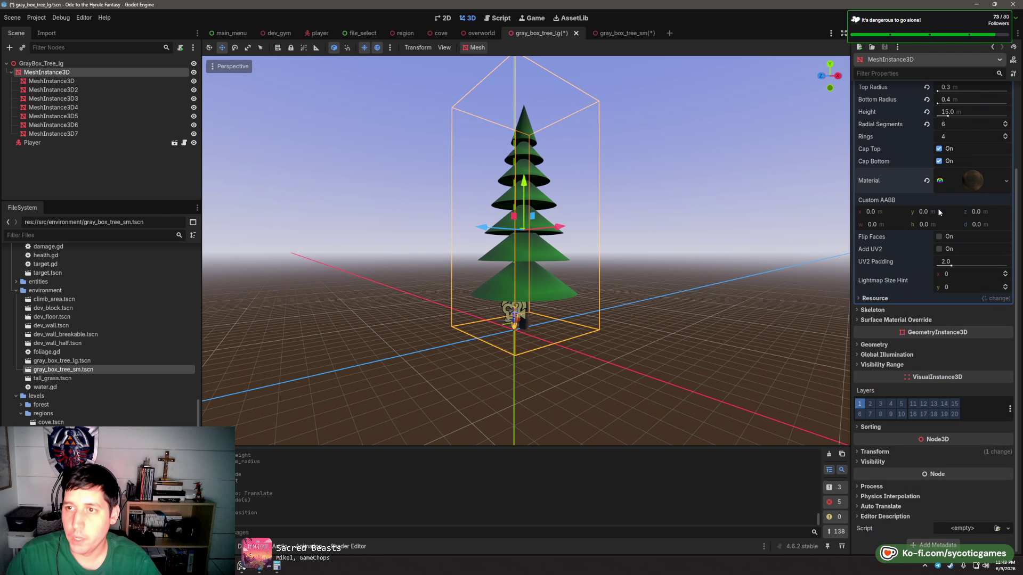
pyautogui.click(880, 454)
pyautogui.click(992, 474)
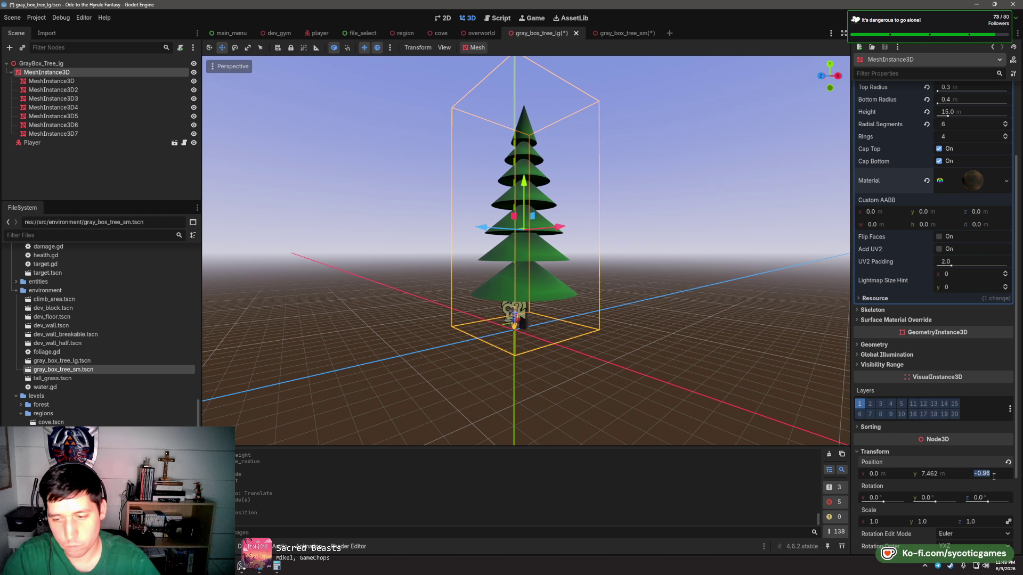
pyautogui.write('0')
pyautogui.press('Return')
pyautogui.click(951, 474)
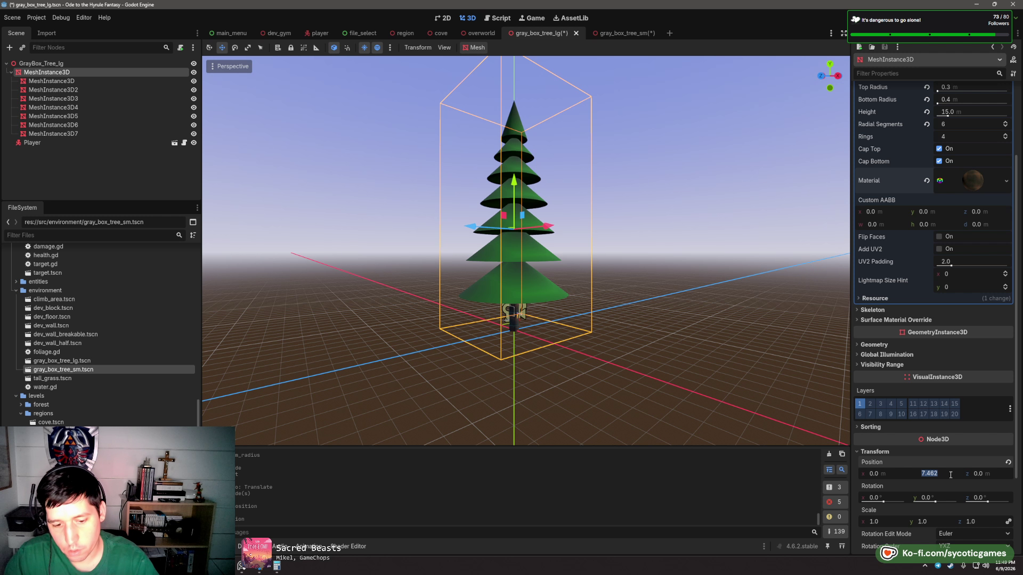
pyautogui.write('7.5')
pyautogui.press('Tab')
pyautogui.click(944, 475)
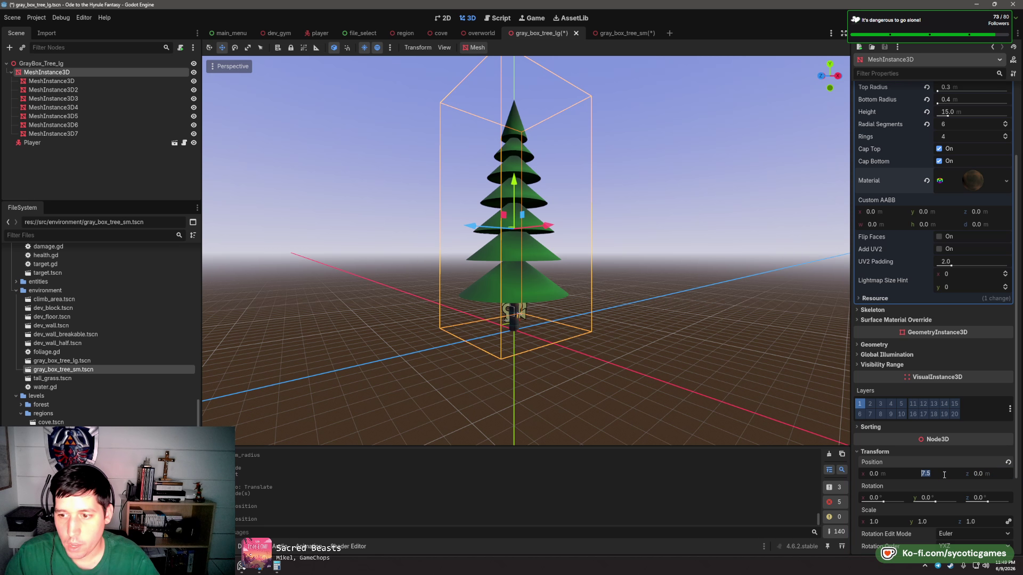
pyautogui.write('7')
pyautogui.press('Tab')
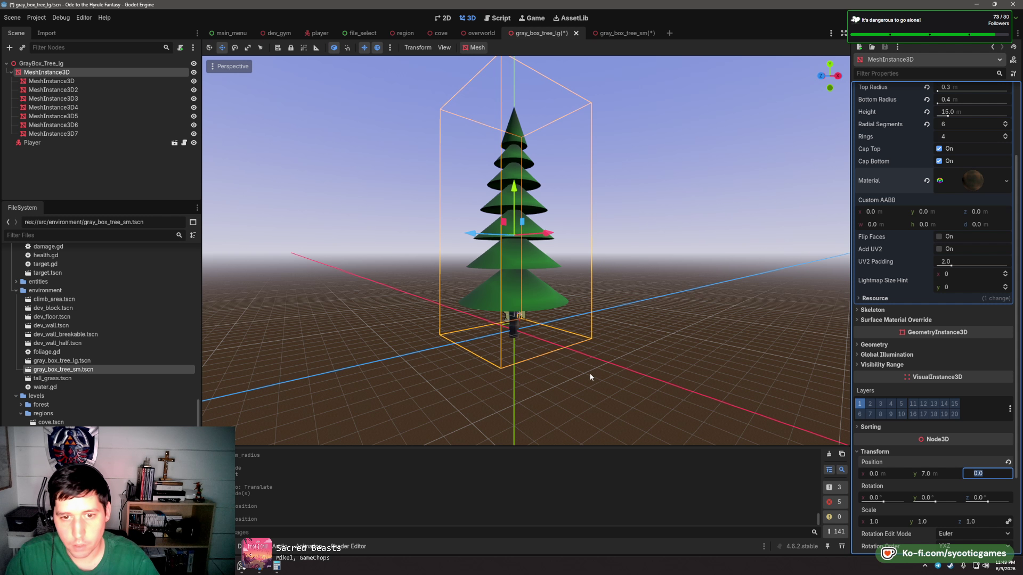
# - Save the large tree scene and return to the small tree's trunk node
pyautogui.hotkey('ctrl', 's')
pyautogui.hotkey('ctrl', 'Tab')
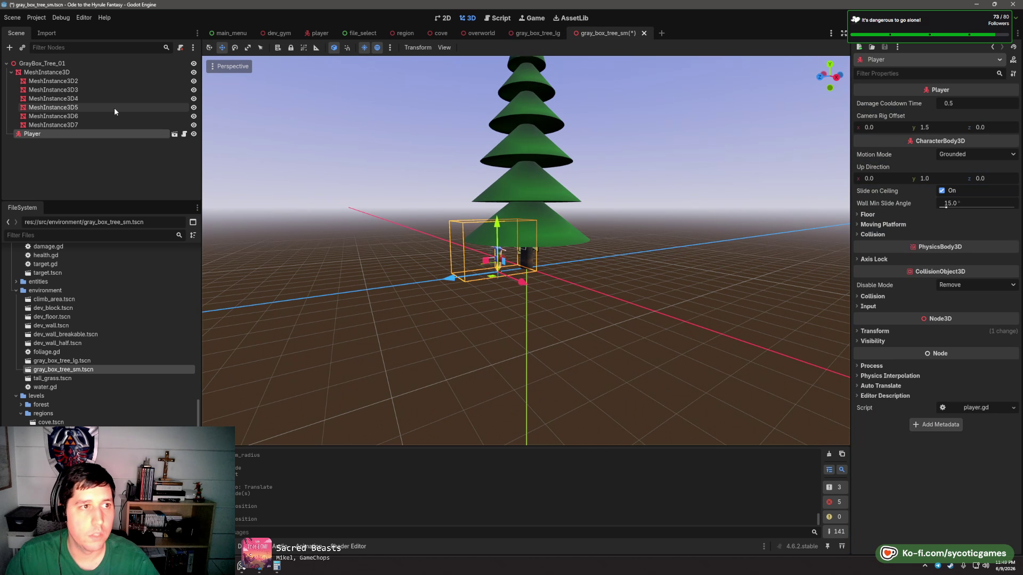
pyautogui.click(78, 74)
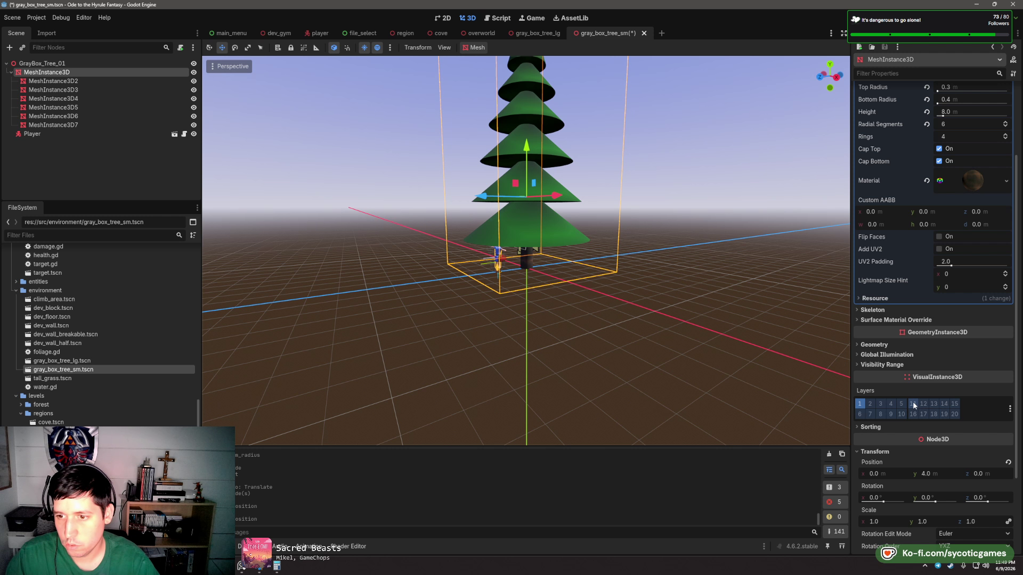
# - Set the small tree trunk's Y position to 3.5
pyautogui.click(934, 473)
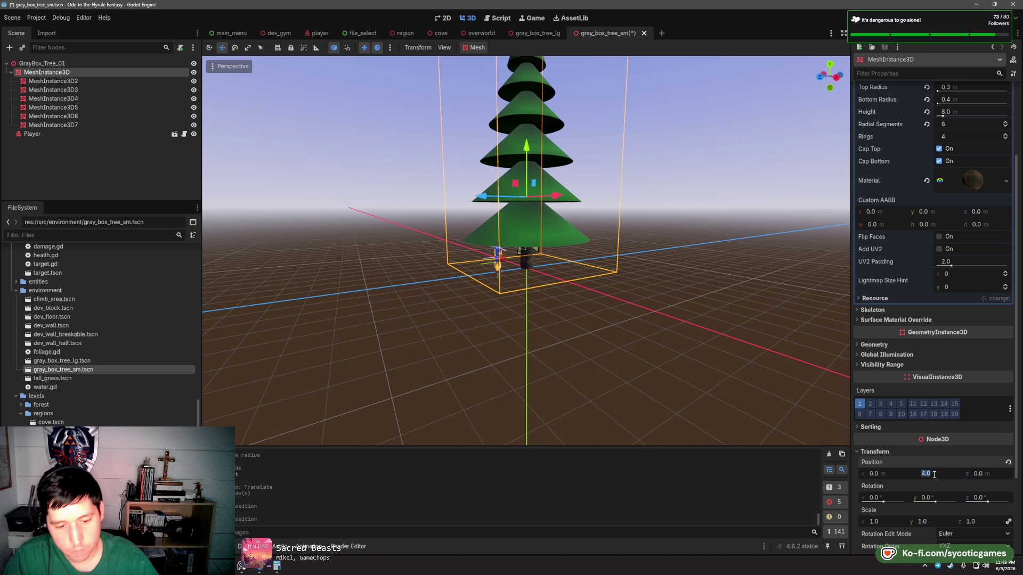
pyautogui.write('3')
pyautogui.press('Tab')
pyautogui.click(943, 475)
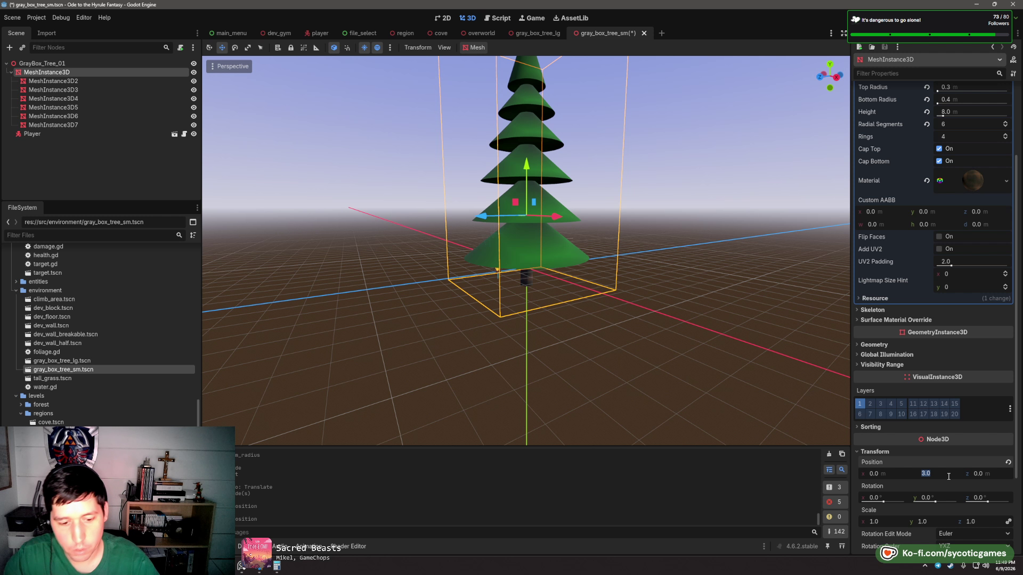
pyautogui.write('.5')
pyautogui.press('Tab')
pyautogui.hotkey('ctrl', 's')
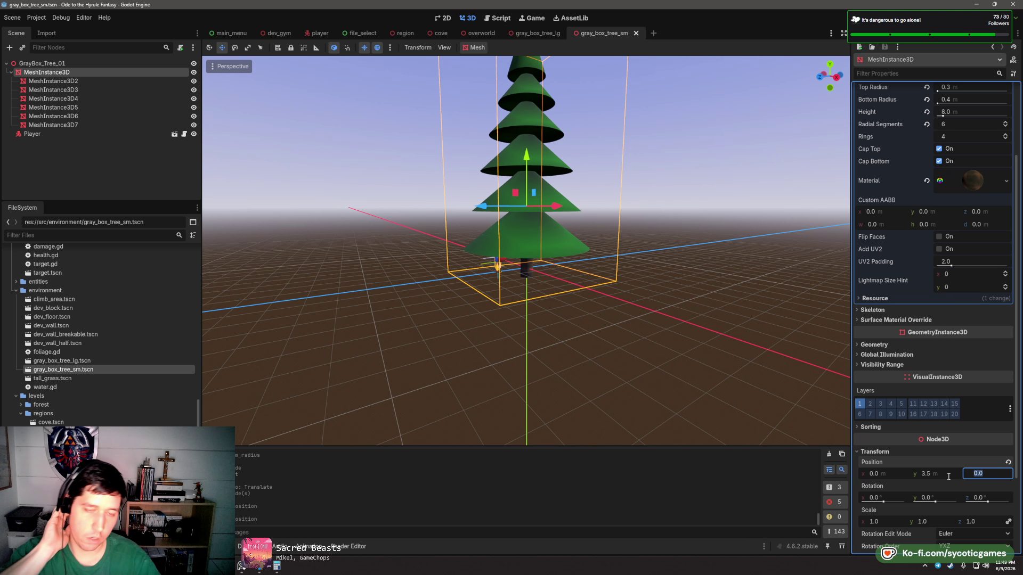
# - Delete the lowest cone, MeshInstance3D2
pyautogui.click(69, 82)
pyautogui.press('Delete')
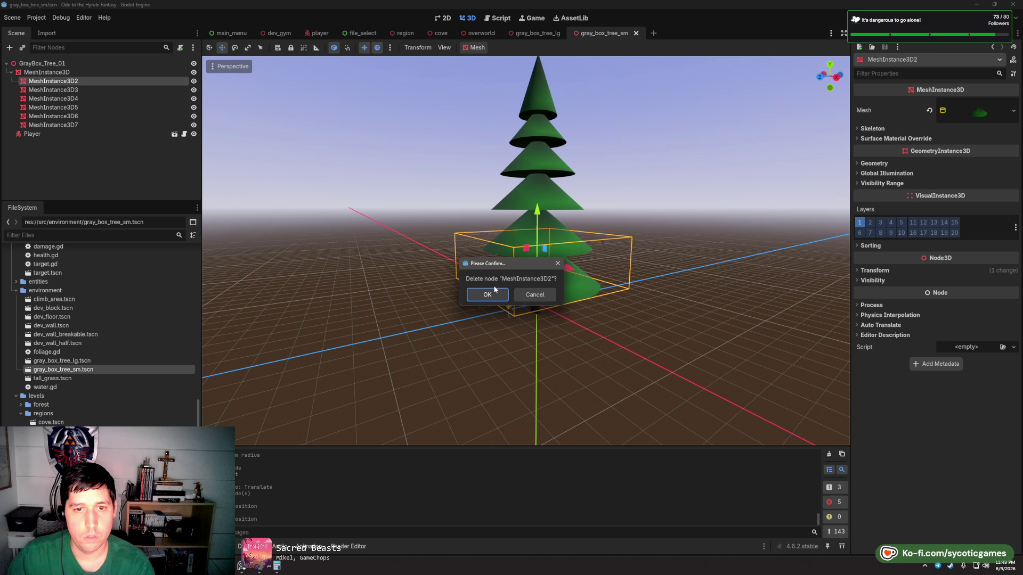
pyautogui.click(487, 295)
# - Lower the five remaining cones onto the trunk and save the small tree scene
pyautogui.click(53, 81)
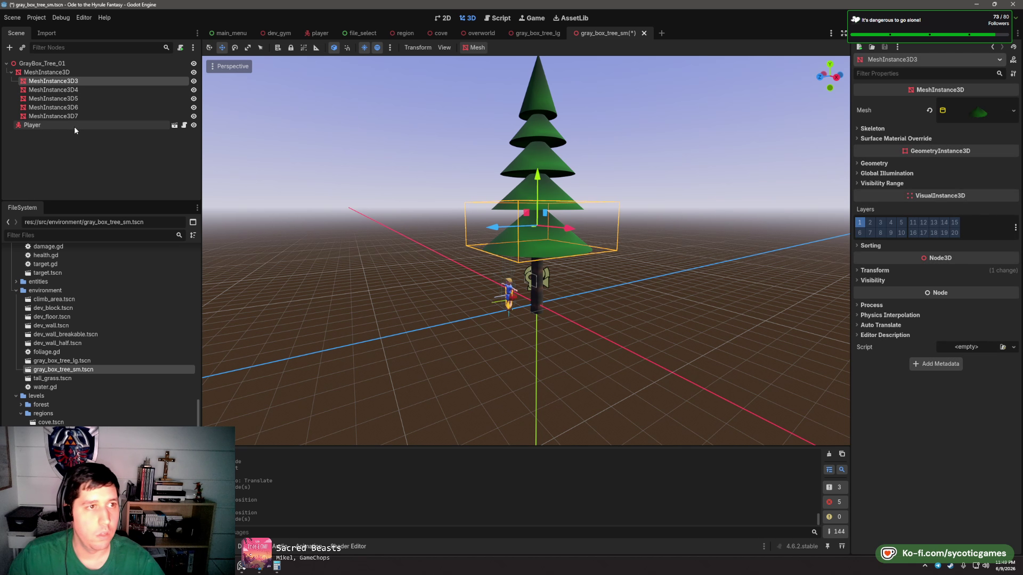
pyautogui.click(72, 116)
pyautogui.moveTo(538, 103); pyautogui.dragTo(538, 120)
pyautogui.scroll(-3)
pyautogui.click(670, 206)
pyautogui.scroll(-3)
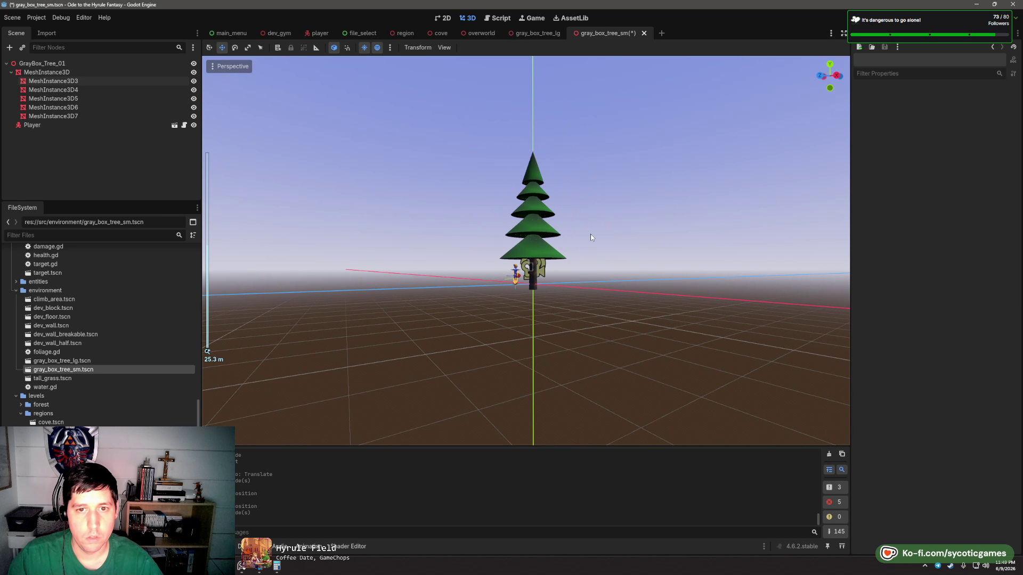
pyautogui.scroll(3)
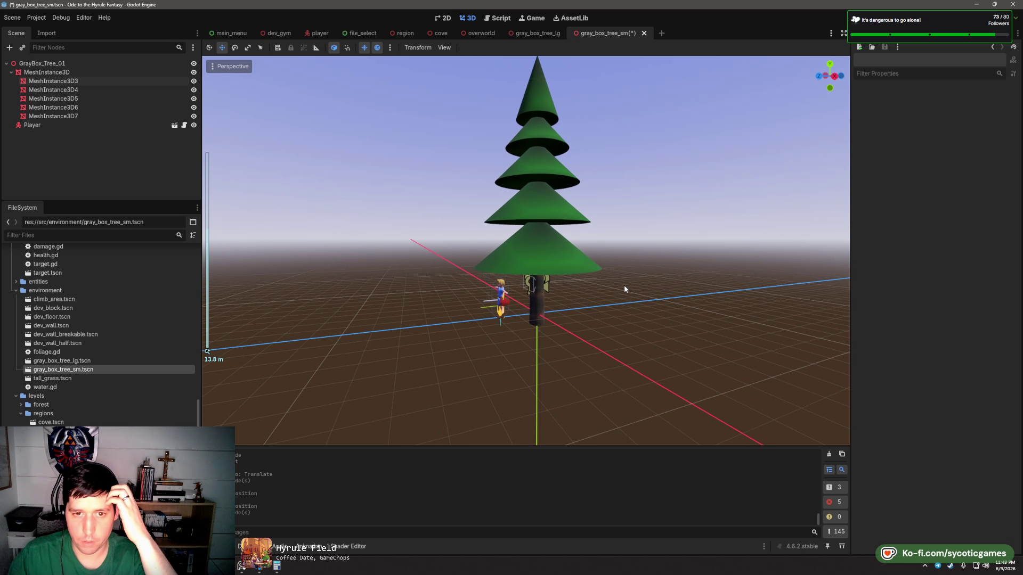
pyautogui.hotkey('ctrl', 's')
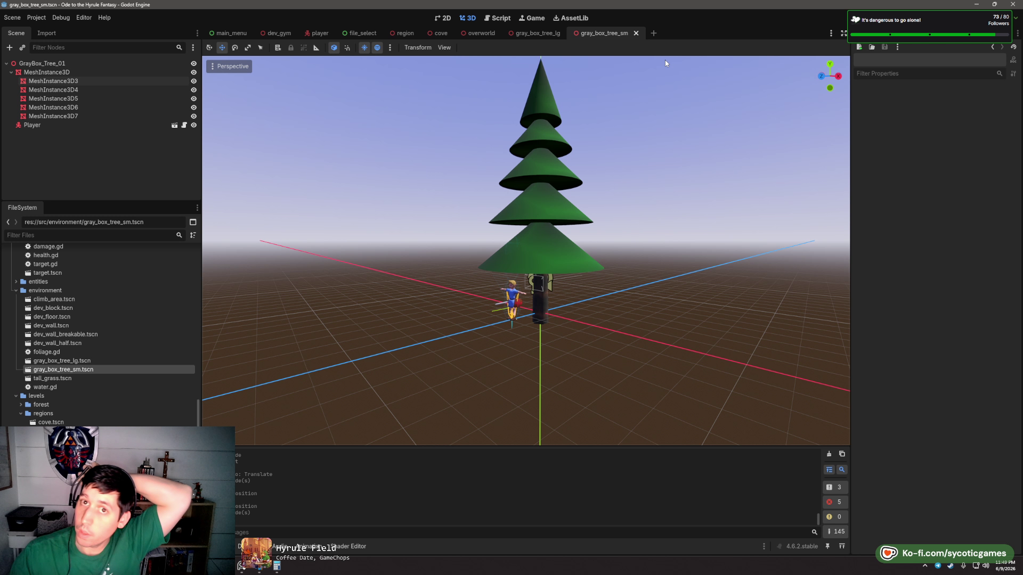
# - Duplicate gray_box_tree_sm.tscn as gray_box_tree_oak.tscn
pyautogui.click(75, 360)
pyautogui.click(74, 369)
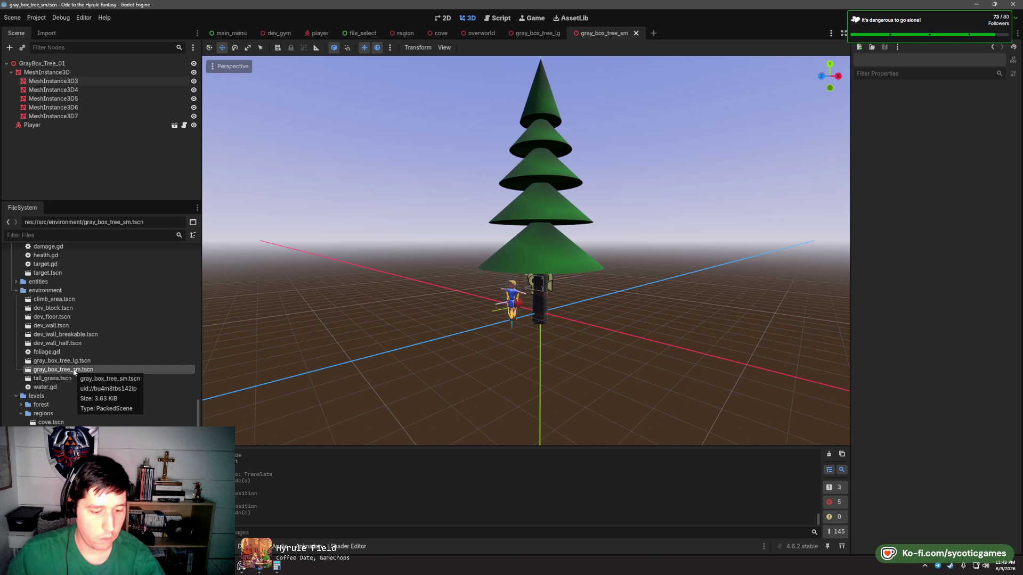
pyautogui.hotkey('ctrl', 'd')
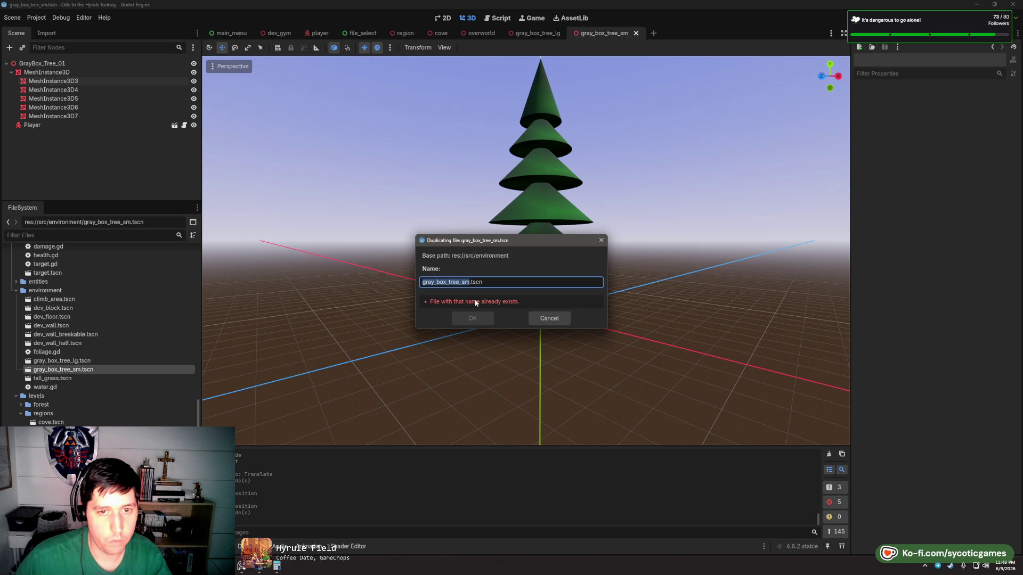
pyautogui.press('Right')
pyautogui.press('BackSpace')
pyautogui.press('BackSpace')
pyautogui.write('oak')
pyautogui.press('Return')
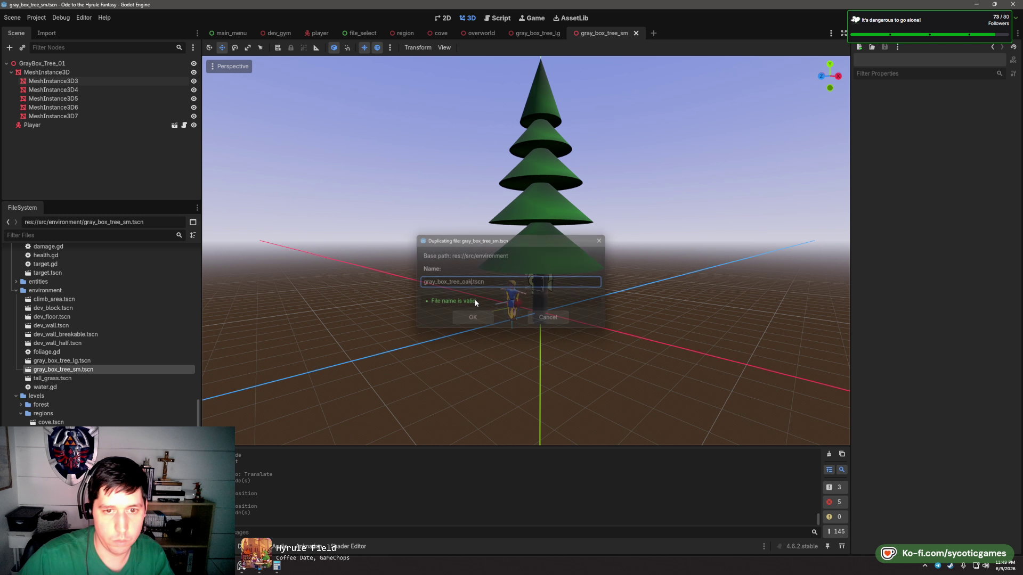
# - Select the oak scene file and bring up the lowest remaining cone's mesh options
pyautogui.click(75, 370)
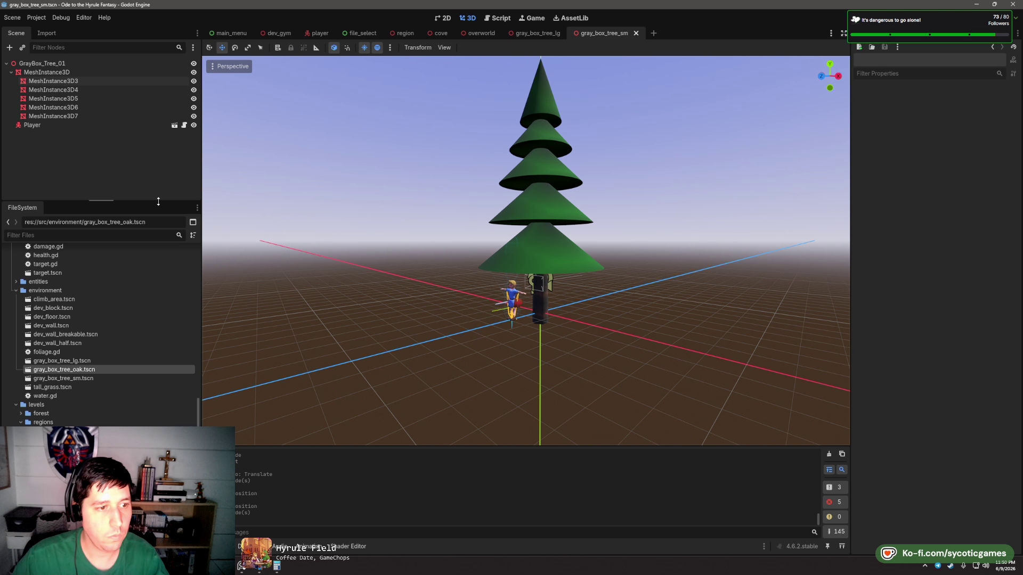
pyautogui.click(70, 81)
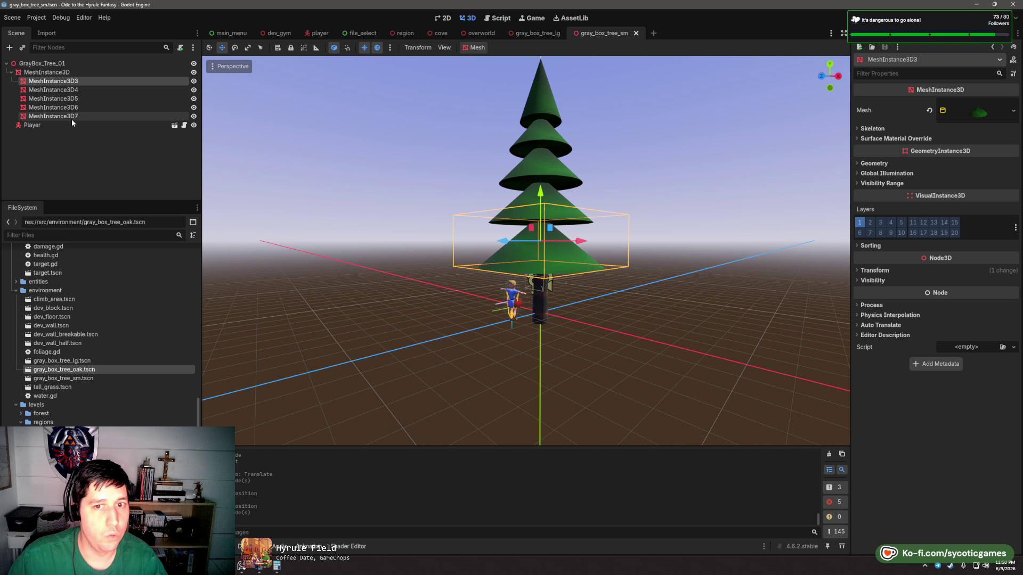
pyautogui.rightClick(984, 113)
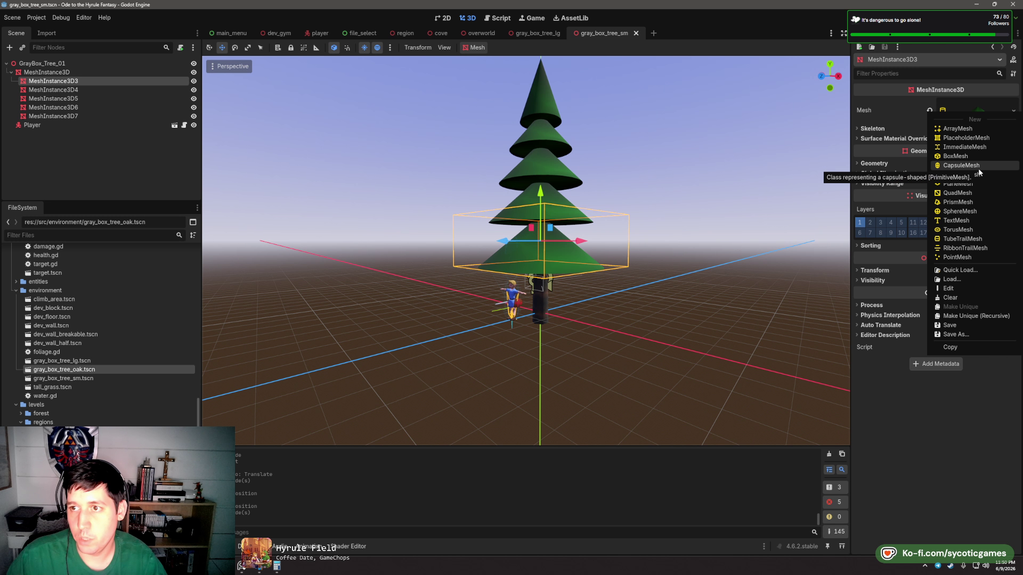
# - Replace MeshInstance3D3's cone with a new full SphereMesh, leaving Is Hemisphere off
pyautogui.click(977, 211)
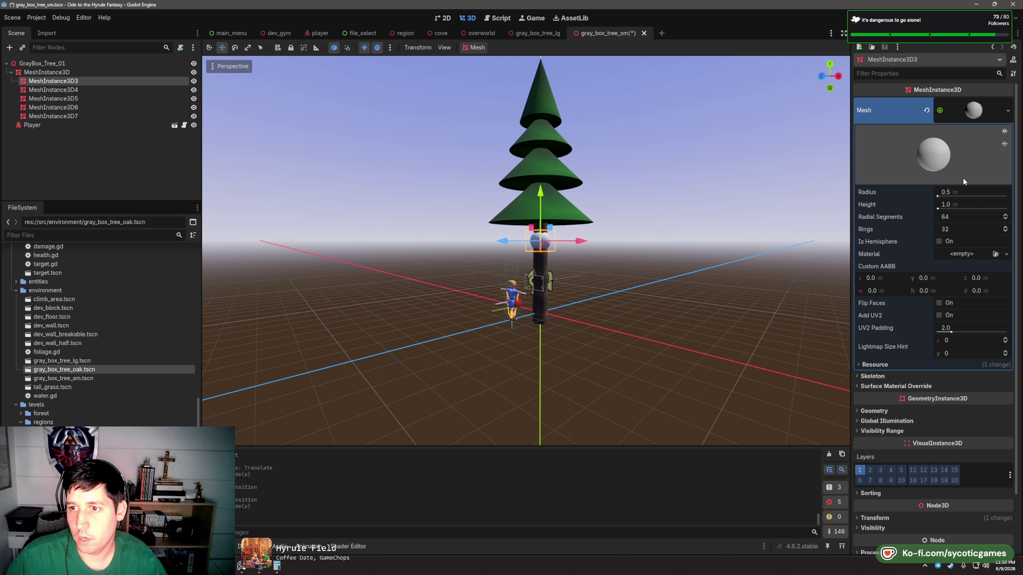
pyautogui.click(940, 242)
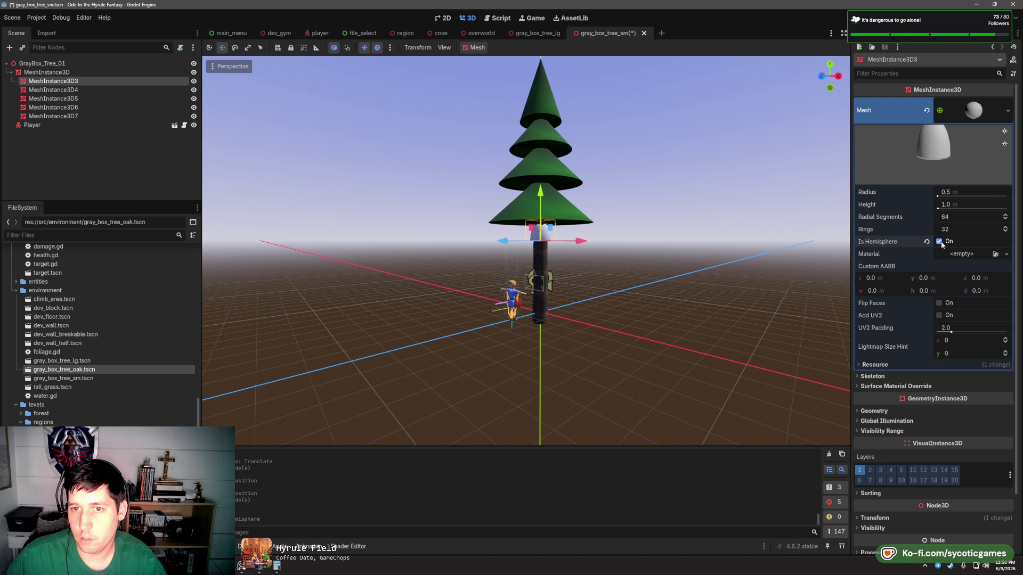
pyautogui.click(940, 242)
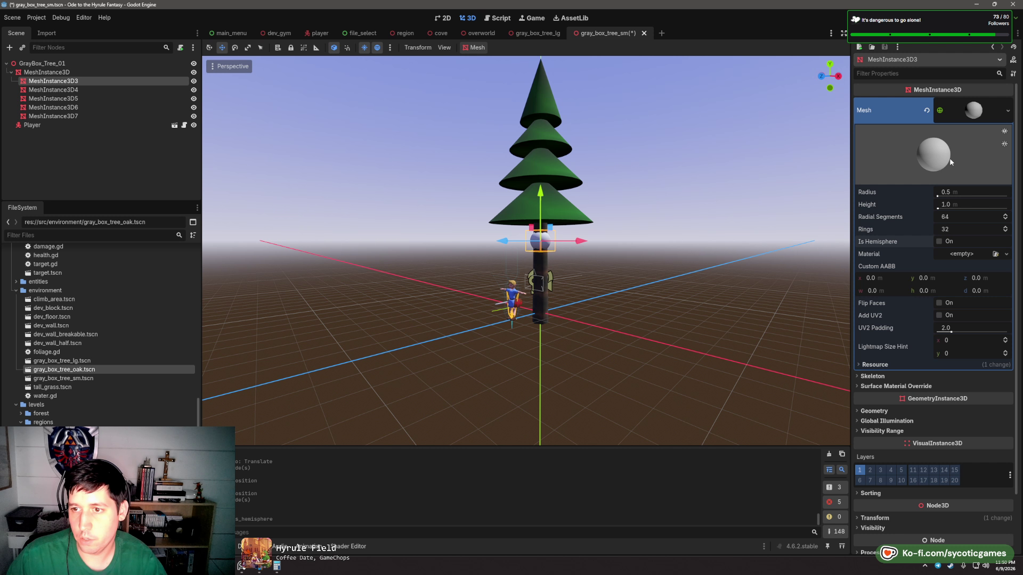
pyautogui.click(974, 110)
pyautogui.click(973, 110)
pyautogui.rightClick(979, 116)
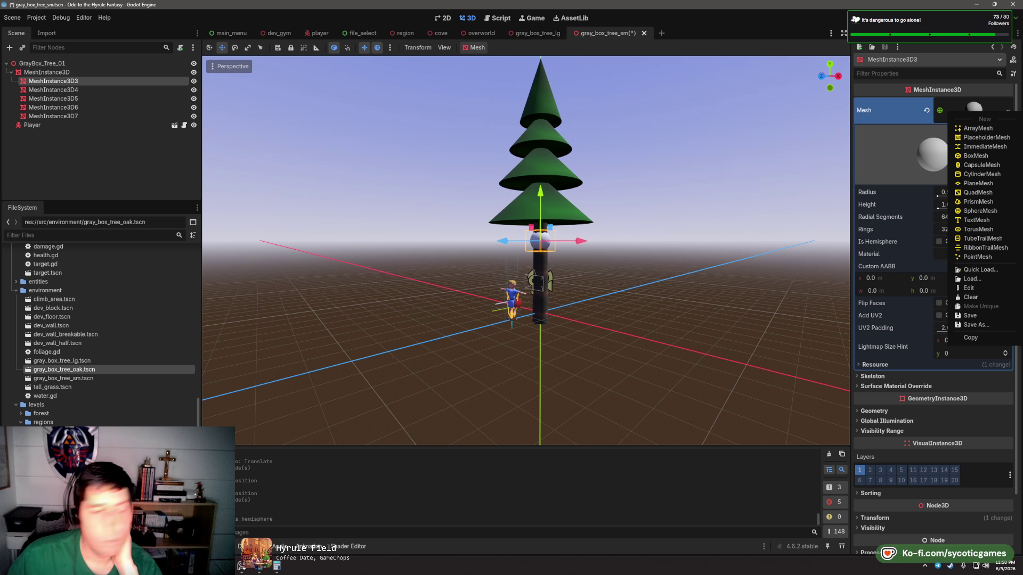
pyautogui.press('Escape')
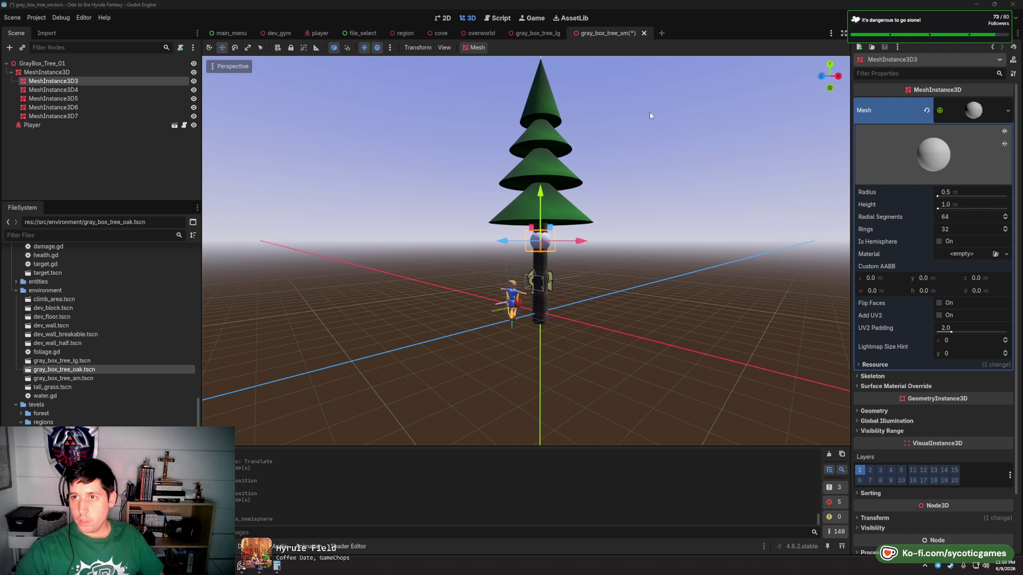
pyautogui.click(957, 105)
pyautogui.click(959, 106)
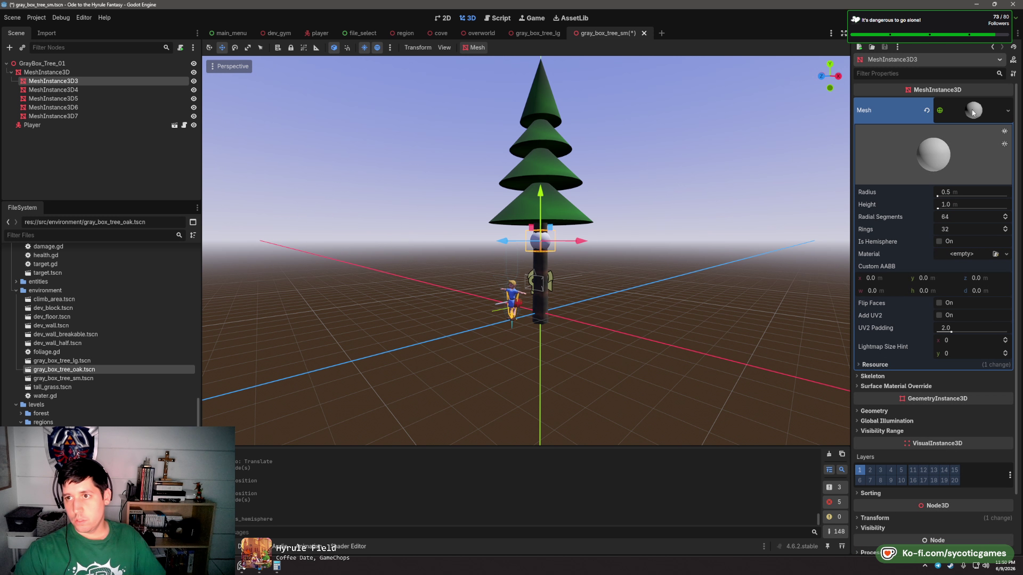
pyautogui.rightClick(971, 109)
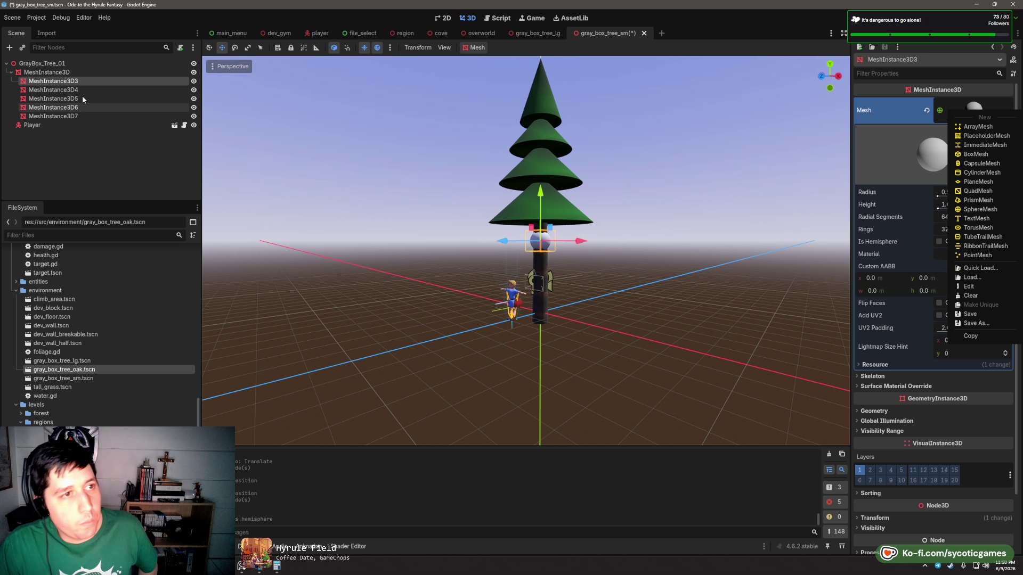
pyautogui.click(68, 73)
pyautogui.rightClick(68, 73)
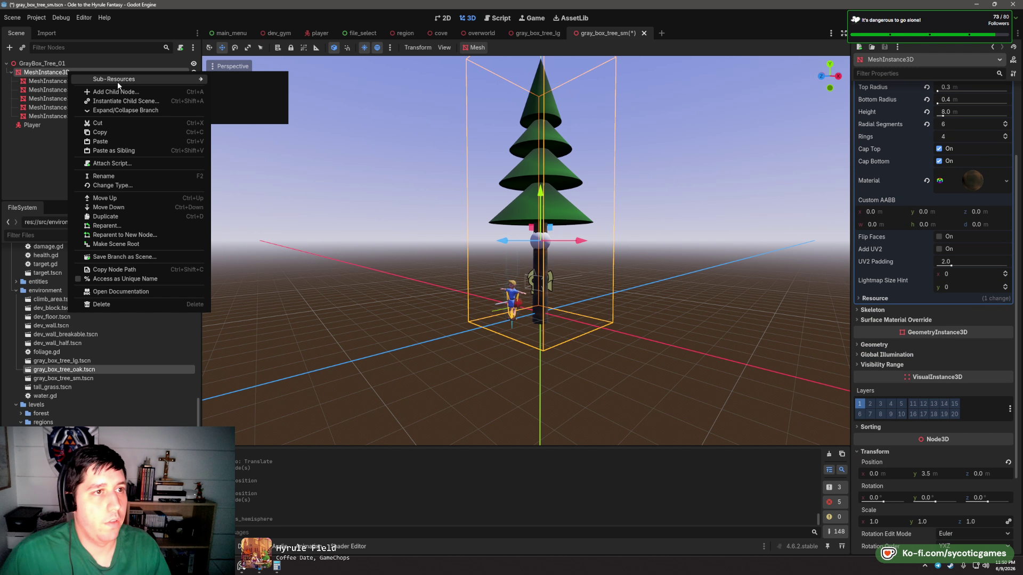
pyautogui.press('Escape')
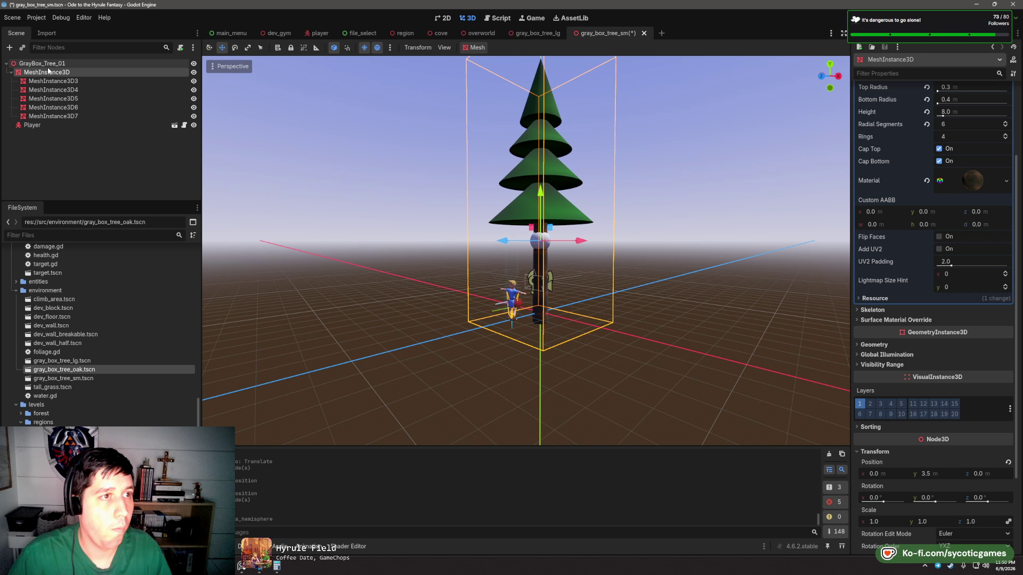
pyautogui.rightClick(46, 64)
pyautogui.press('Escape')
pyautogui.click(48, 73)
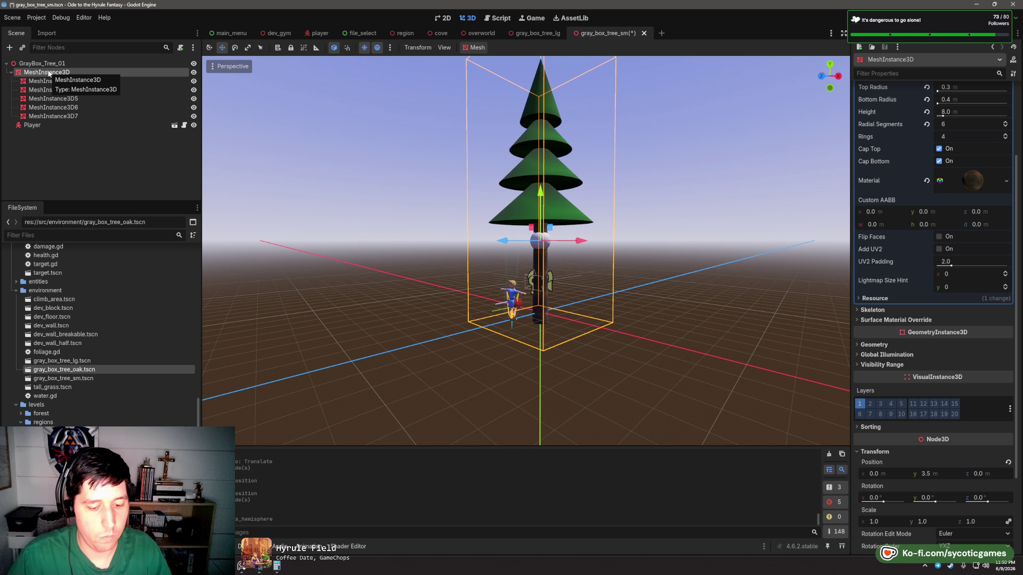
pyautogui.hotkey('ctrl', 'a')
pyautogui.write('coll')
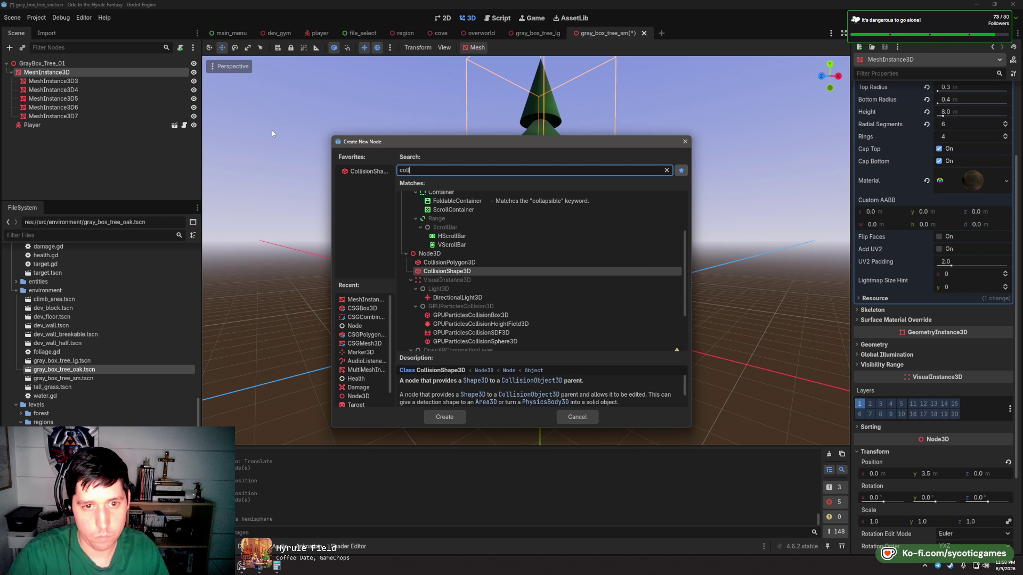
pyautogui.press('Return')
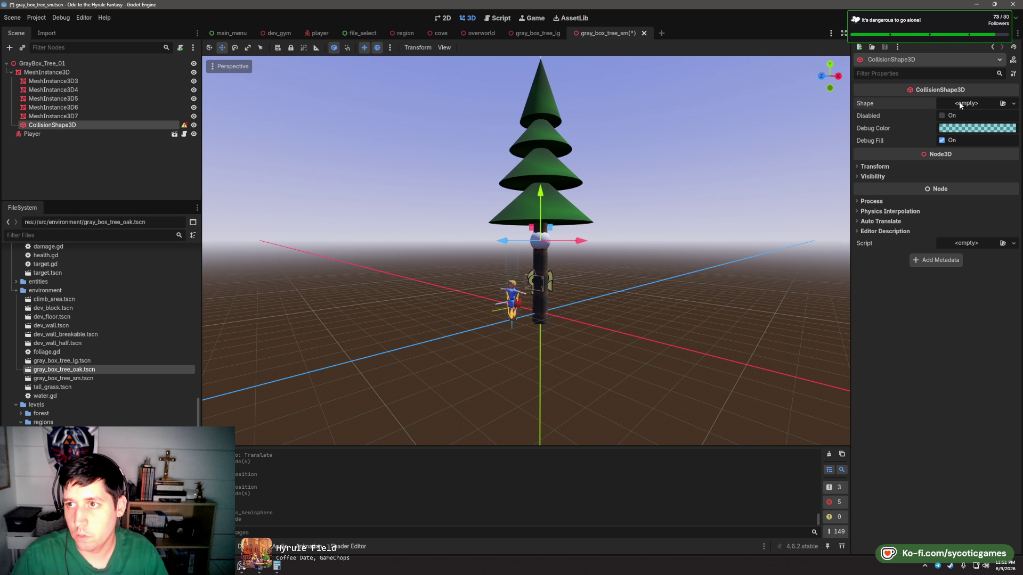
pyautogui.click(990, 104)
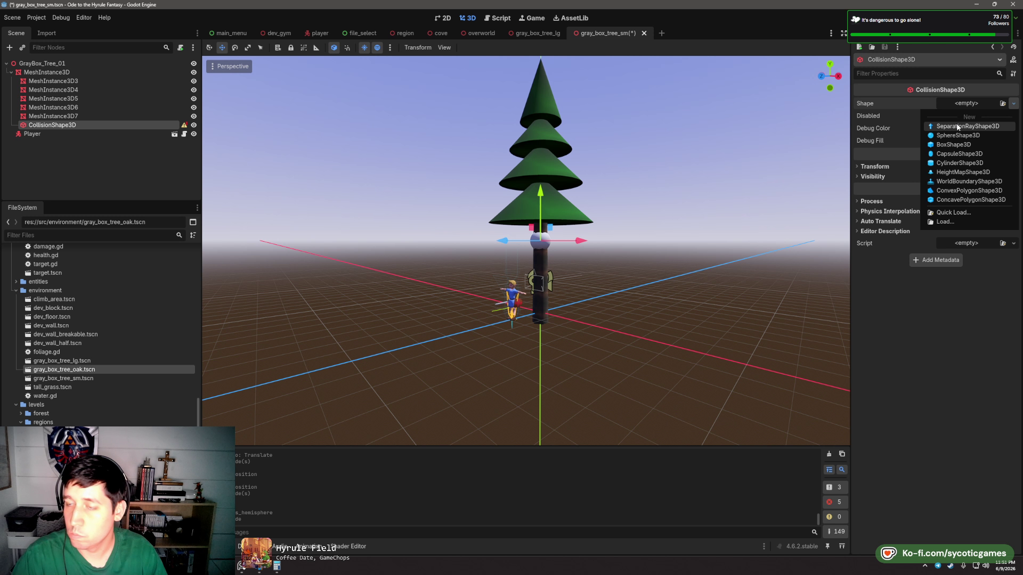
pyautogui.click(51, 107)
pyautogui.click(52, 117)
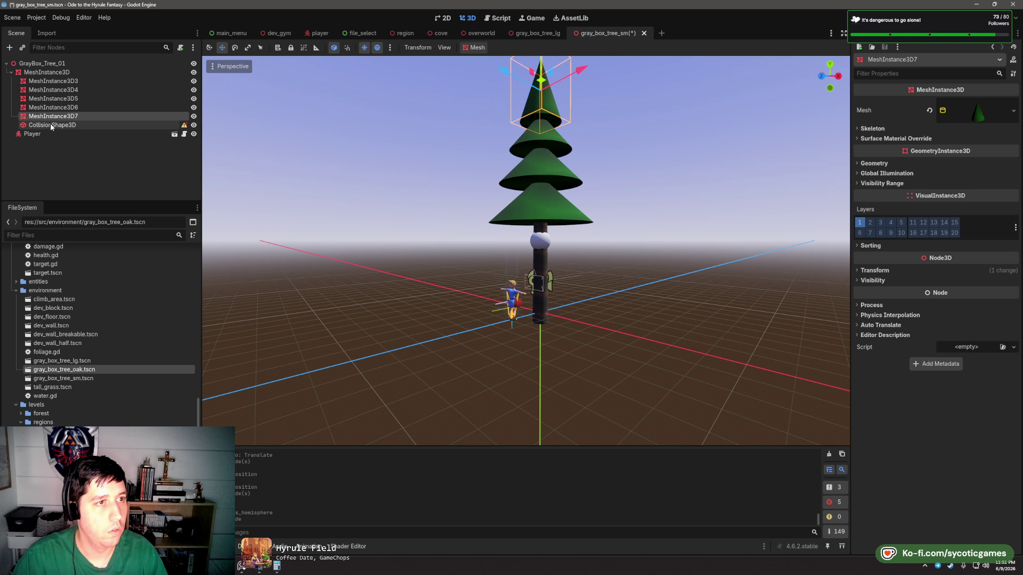
pyautogui.click(51, 125)
pyautogui.press('Delete')
pyautogui.press('Return')
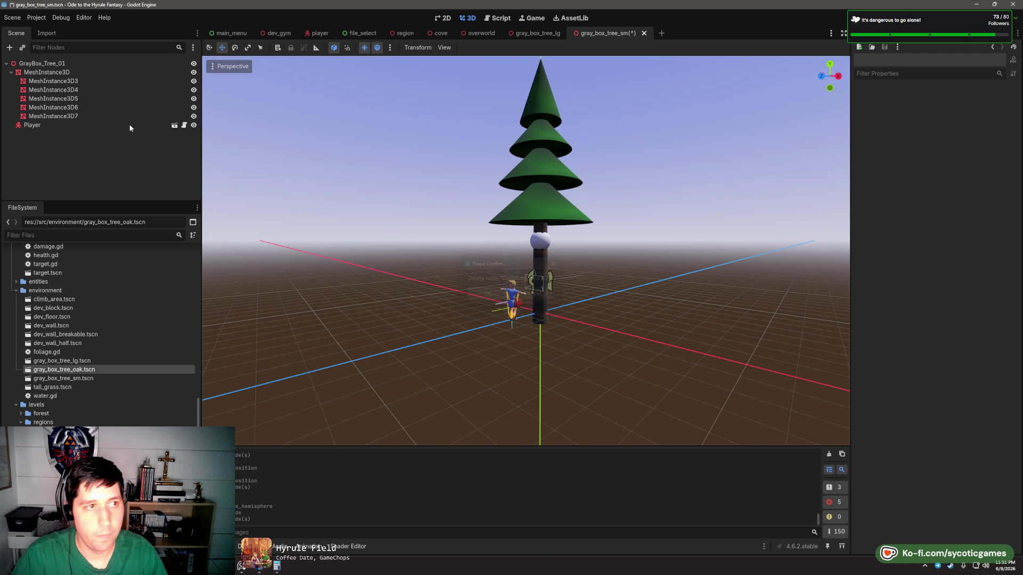
pyautogui.click(54, 81)
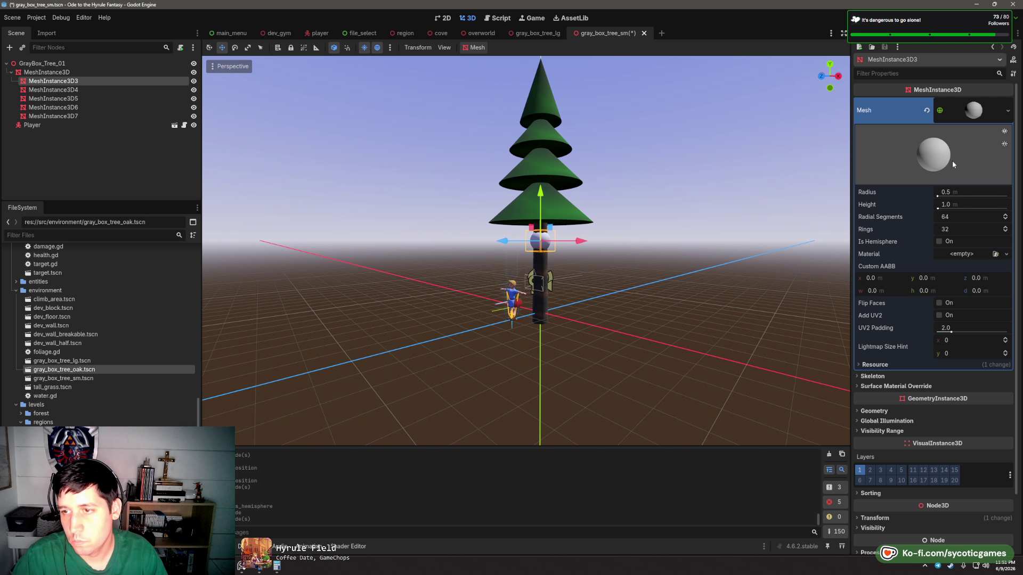
pyautogui.click(972, 112)
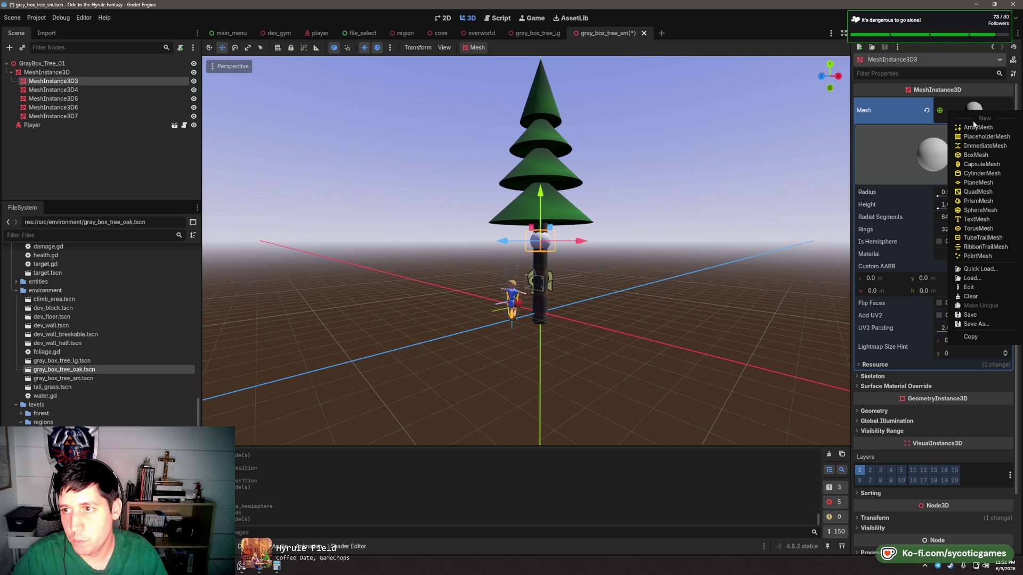
pyautogui.press('Escape')
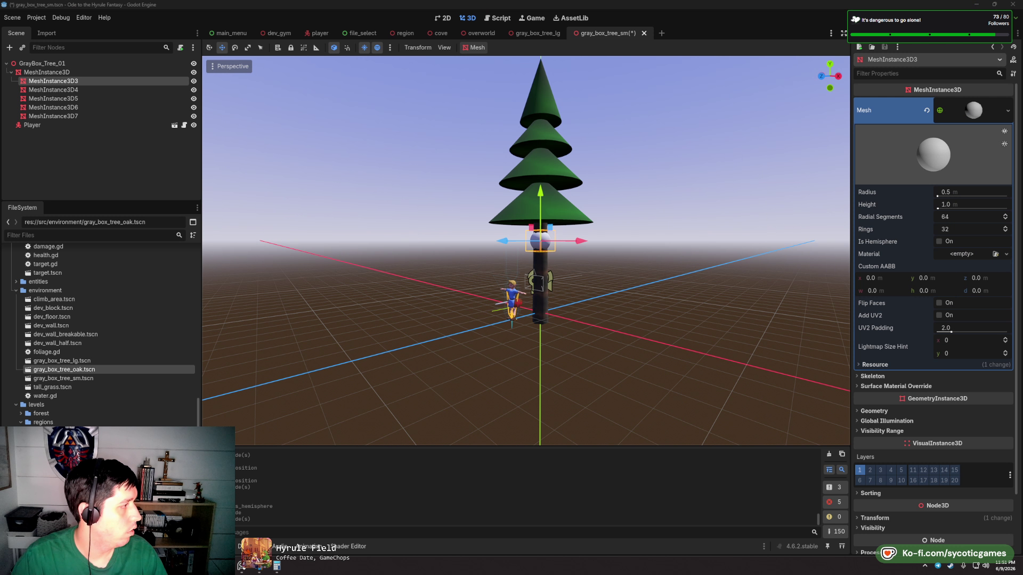
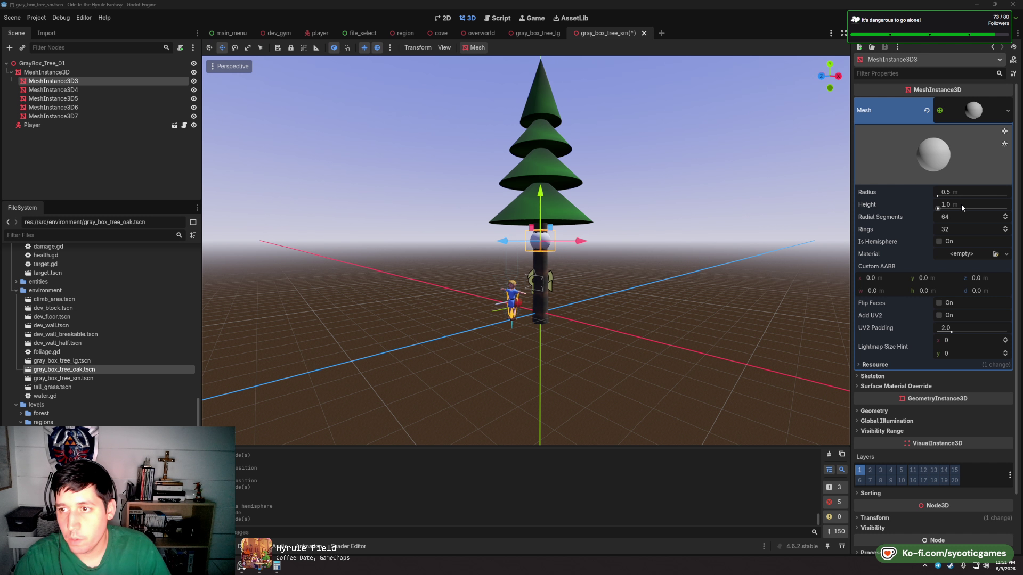
# - Give the trunk's SphereMesh 8 radial segments and 3 rings for a low-poly look
pyautogui.click(953, 216)
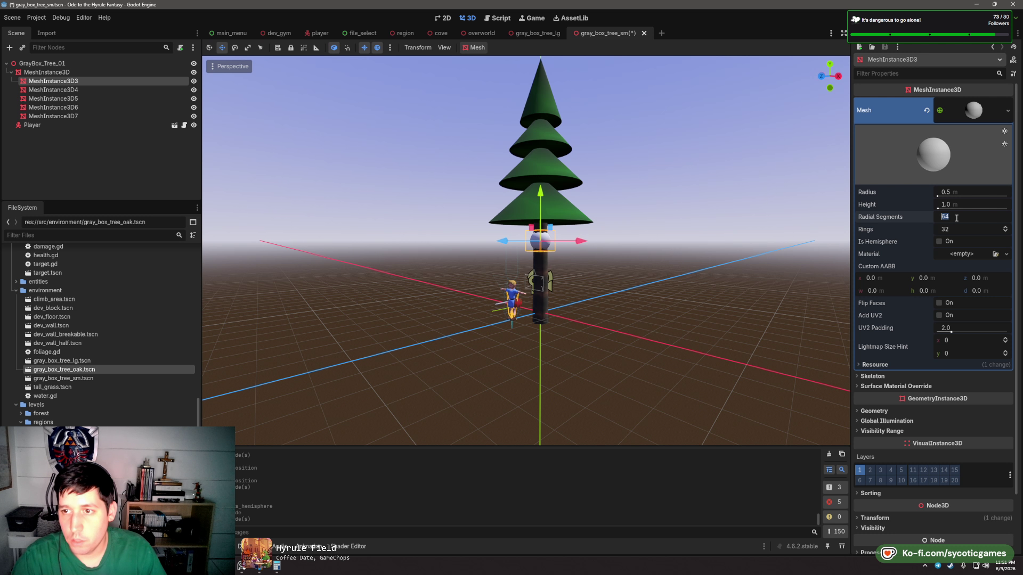
pyautogui.write('4')
pyautogui.press('Tab')
pyautogui.scroll(3)
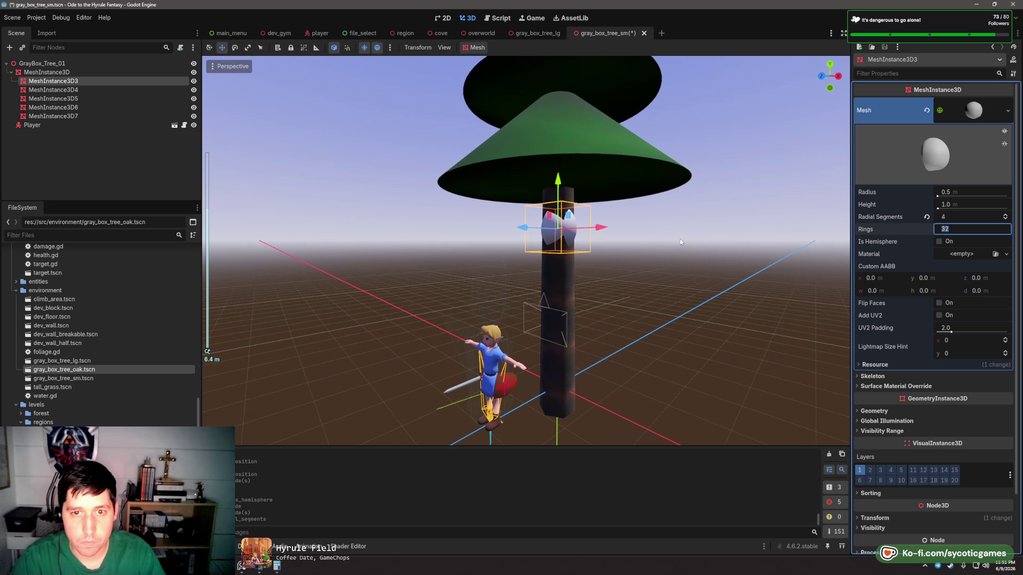
pyautogui.click(954, 217)
pyautogui.write('8')
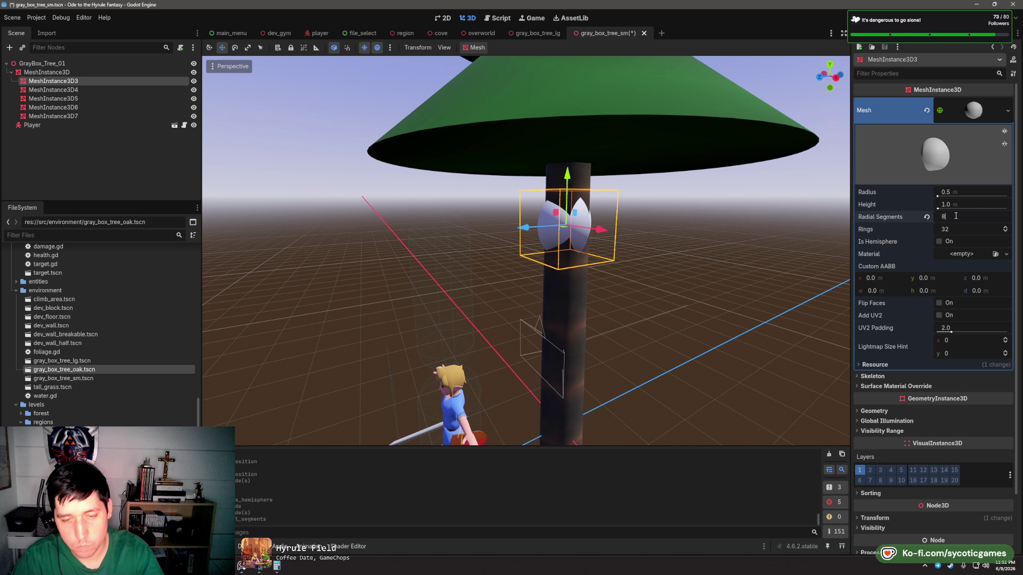
pyautogui.click(957, 228)
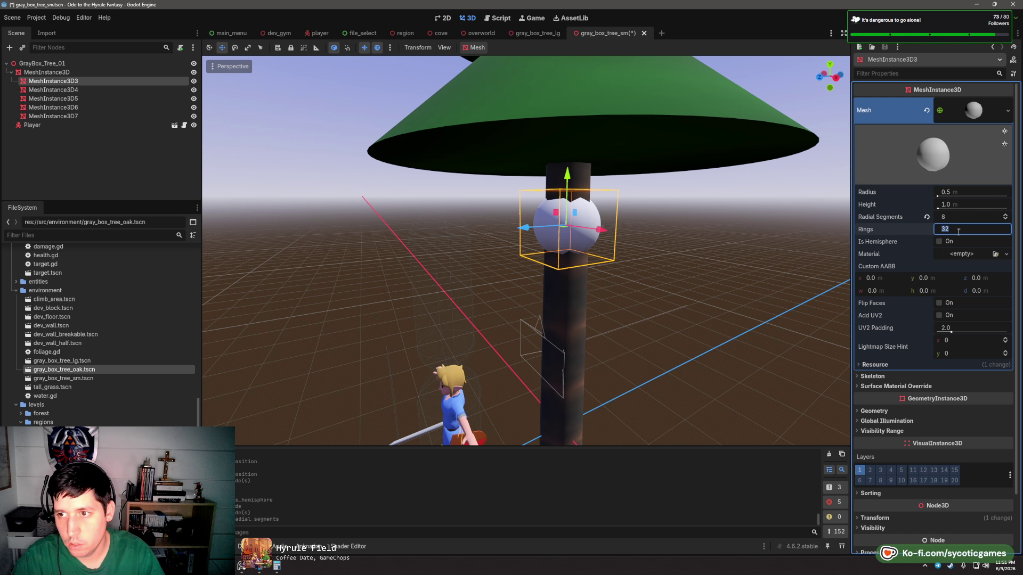
pyautogui.write('6')
pyautogui.press('Return')
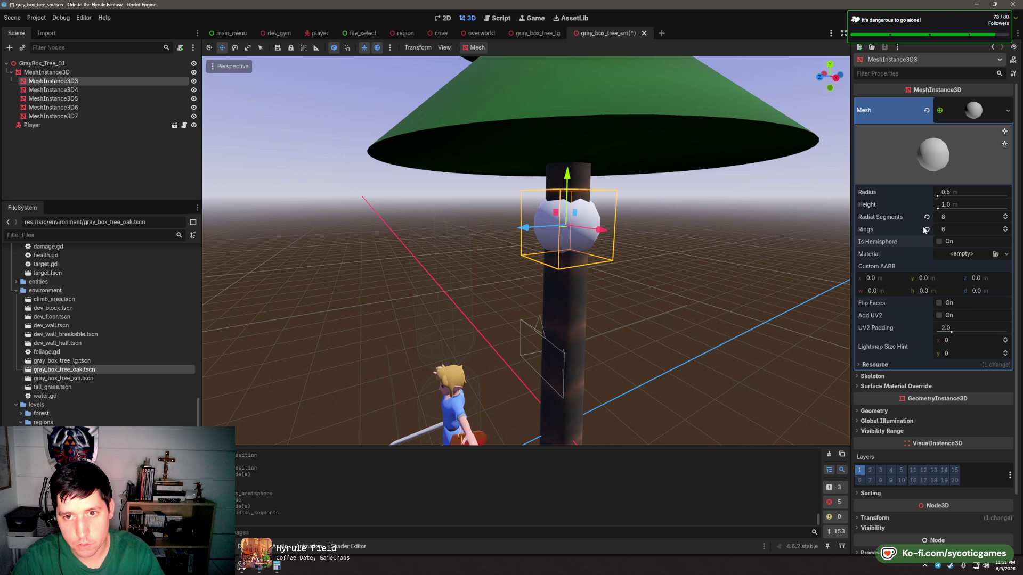
pyautogui.write('8')
pyautogui.click(956, 228)
pyautogui.write('4')
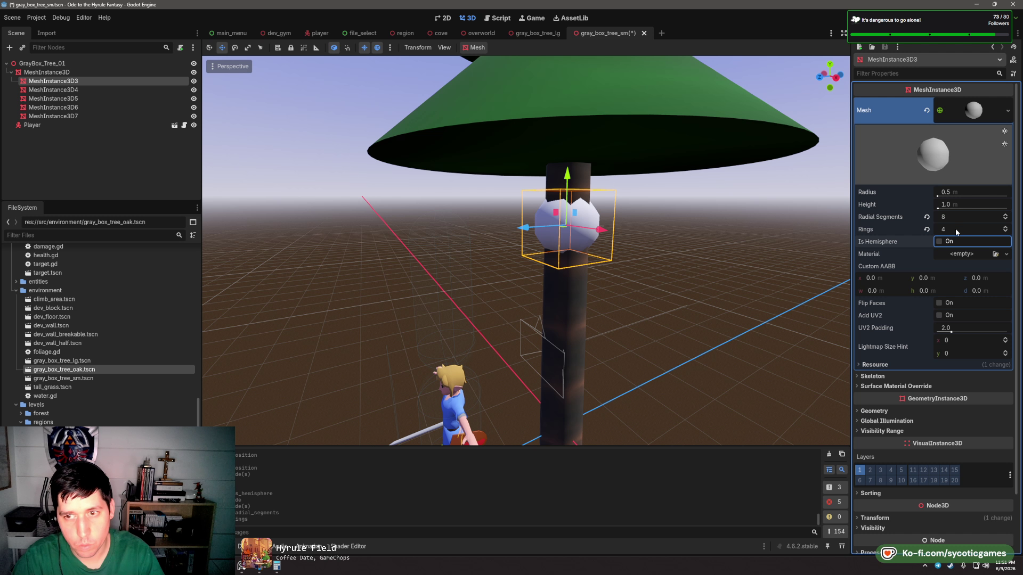
pyautogui.press('Return')
pyautogui.write('3')
pyautogui.press('Tab')
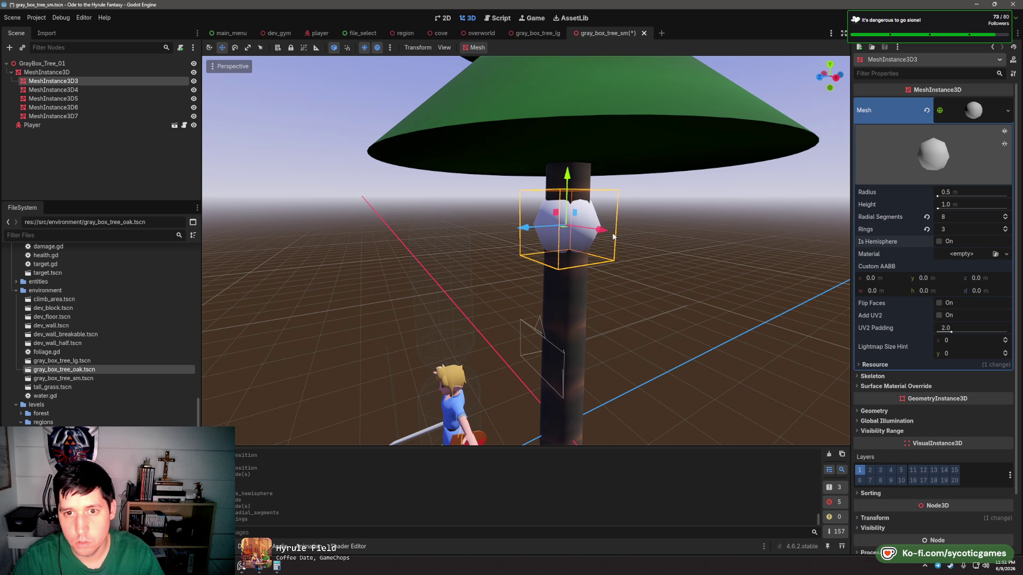
# - Orbit to a level front view of the tree and select the green cone layer
pyautogui.moveTo(693, 242); pyautogui.dragTo(960, 210)
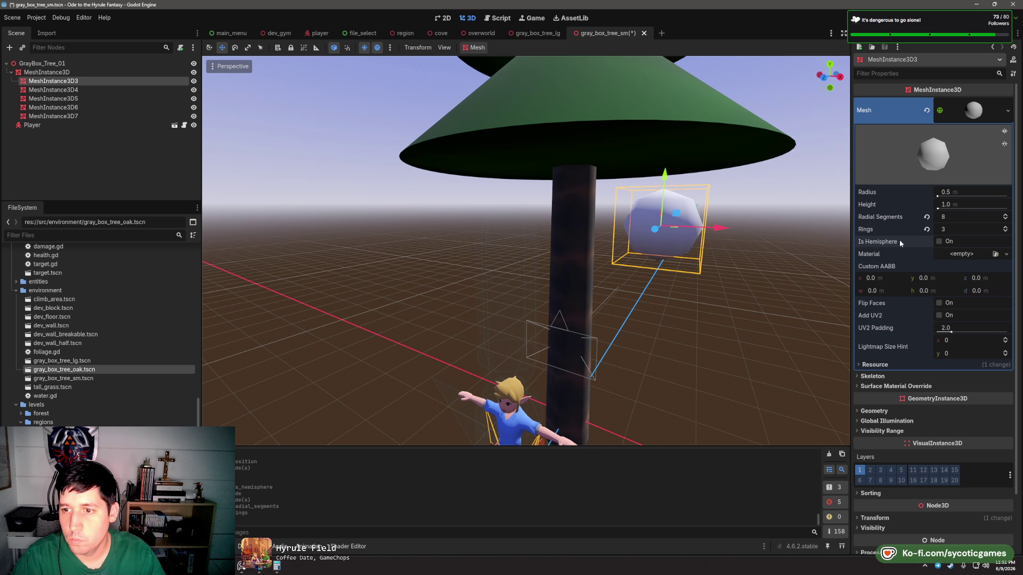
pyautogui.scroll(-3)
pyautogui.click(655, 111)
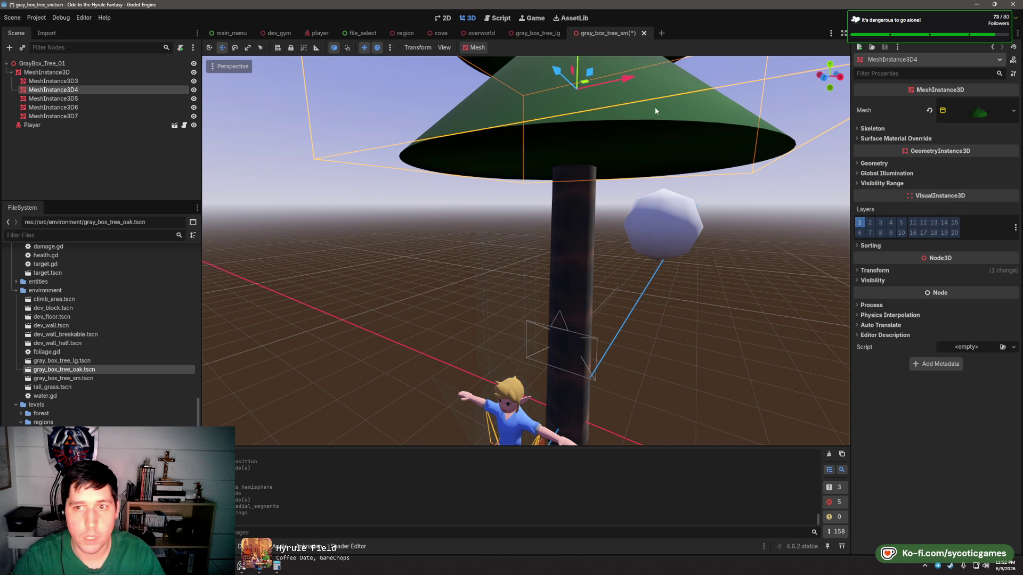
# - Copy the cone's green material and paste it into the sphere's empty Material slot
pyautogui.click(978, 116)
pyautogui.rightClick(982, 288)
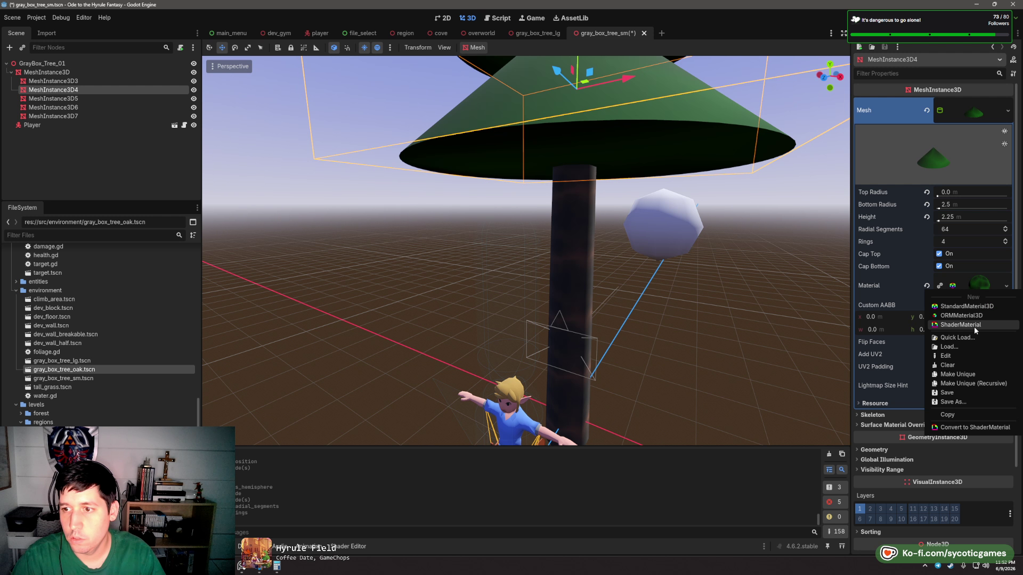
pyautogui.click(964, 411)
pyautogui.click(53, 81)
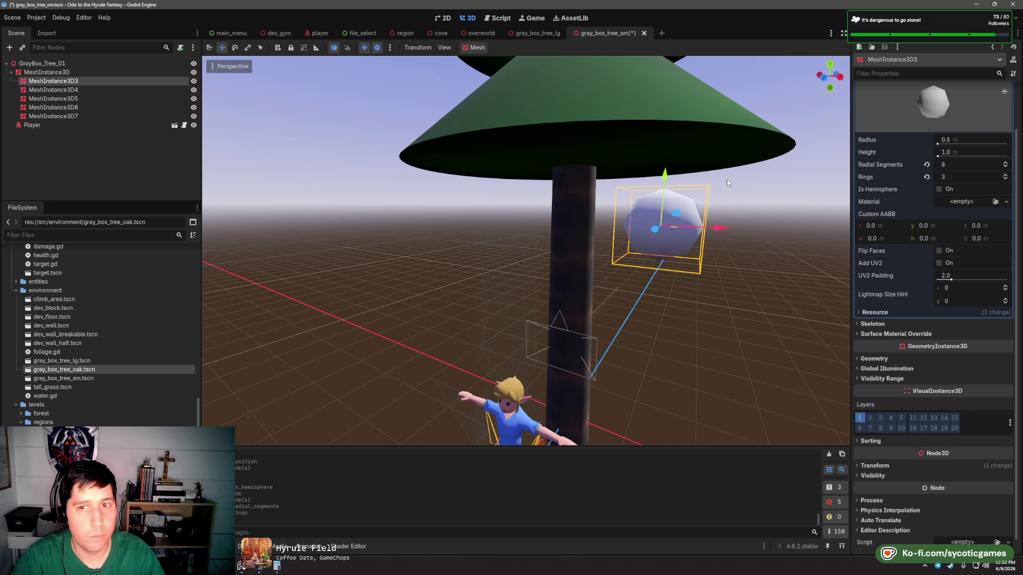
pyautogui.rightClick(984, 202)
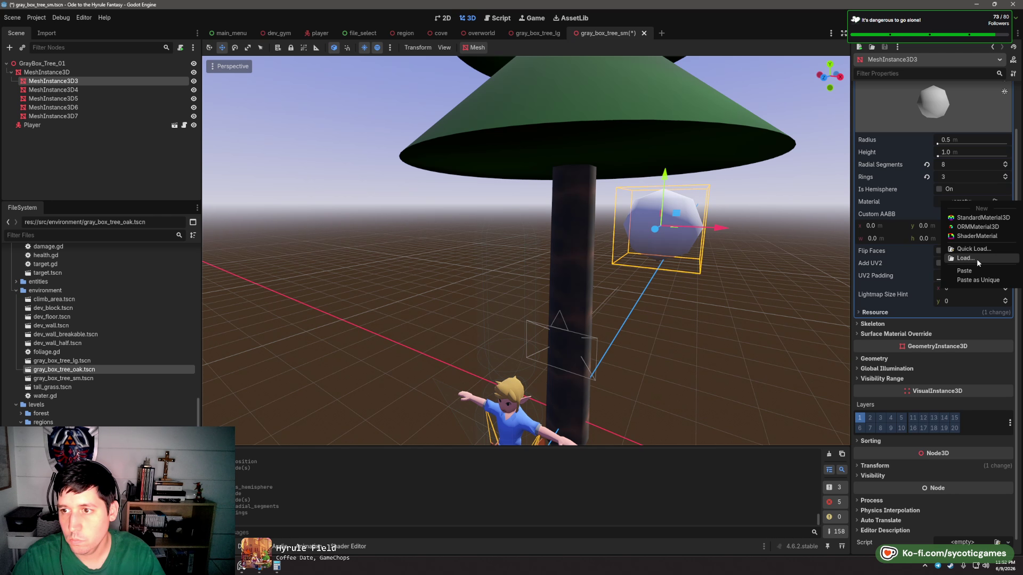
pyautogui.click(976, 258)
pyautogui.click(761, 246)
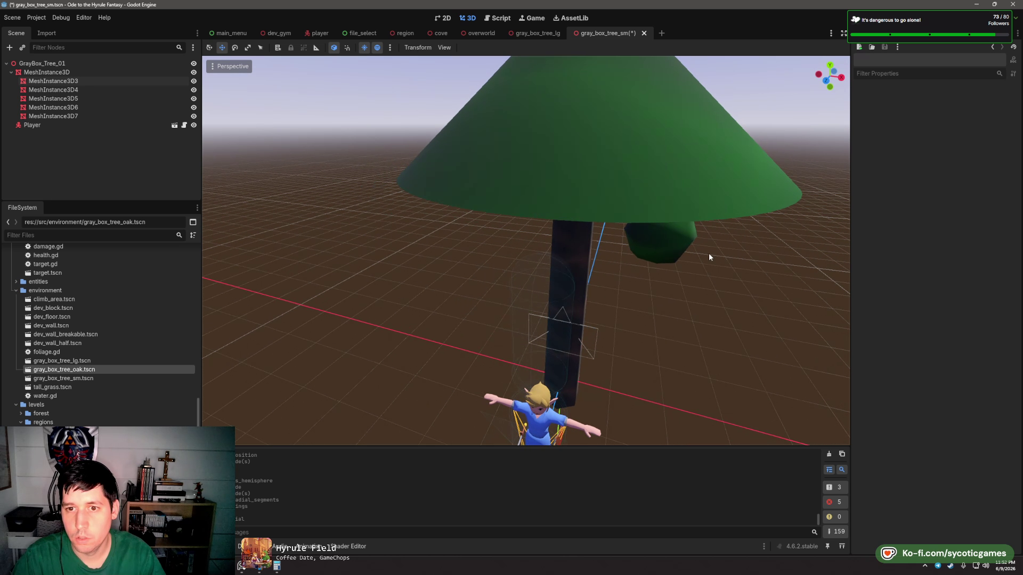
pyautogui.click(658, 242)
# - Set the sphere's Radius to 1.0 m and Height to 2.0 m
pyautogui.scroll(-3)
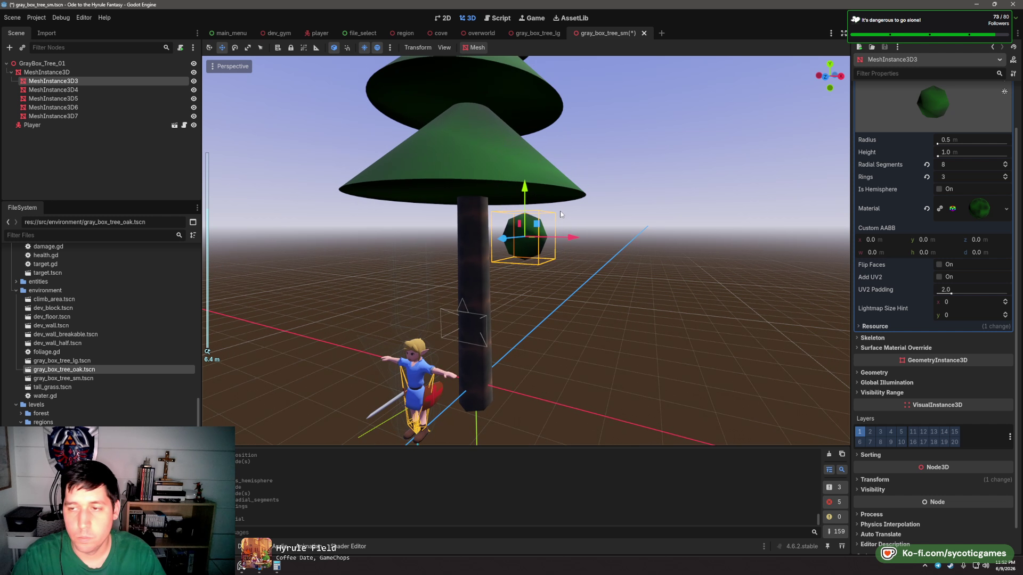
pyautogui.click(959, 139)
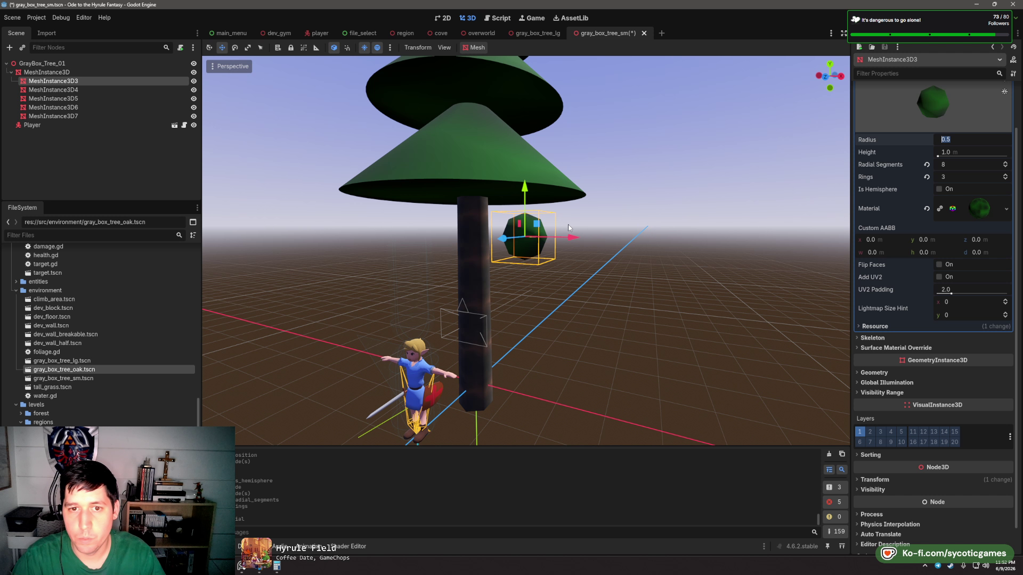
pyautogui.click(533, 253)
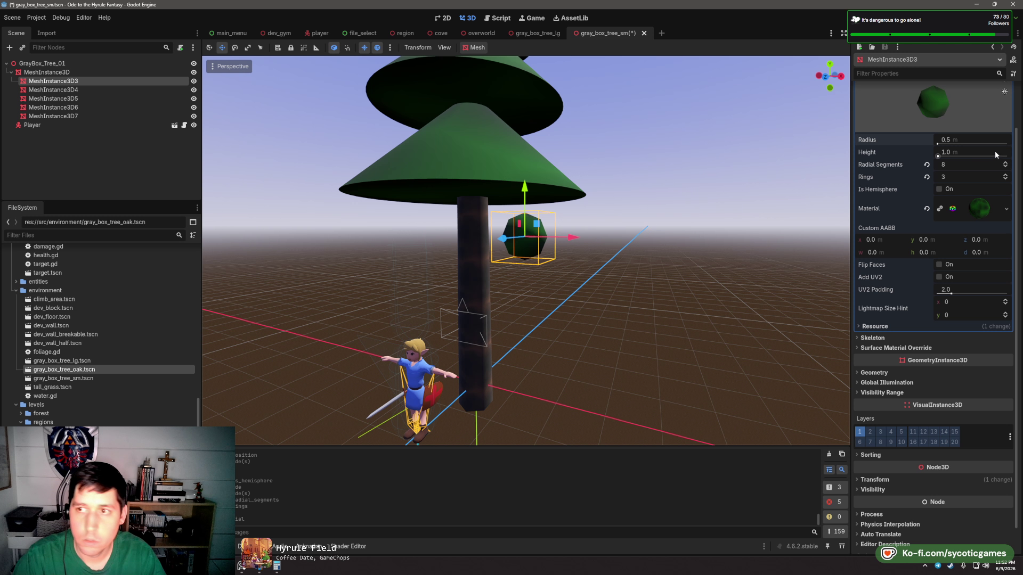
pyautogui.click(981, 139)
pyautogui.write('1')
pyautogui.press('Tab')
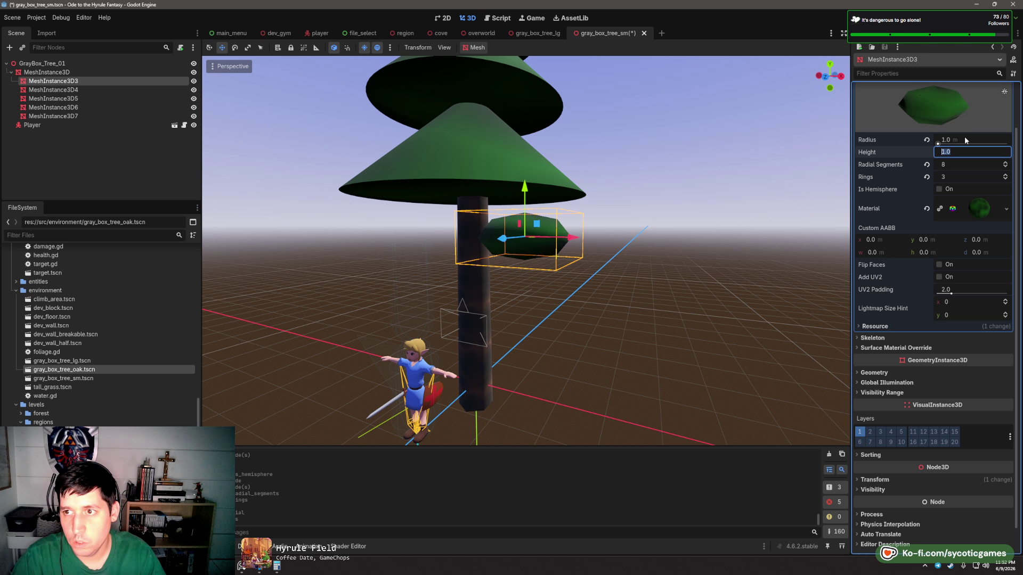
pyautogui.write('2')
pyautogui.press('Return')
pyautogui.click(612, 268)
# - Orbit to a higher angle and select cone layers MeshInstance3D4 through MeshInstance3D7
pyautogui.scroll(3)
pyautogui.click(536, 235)
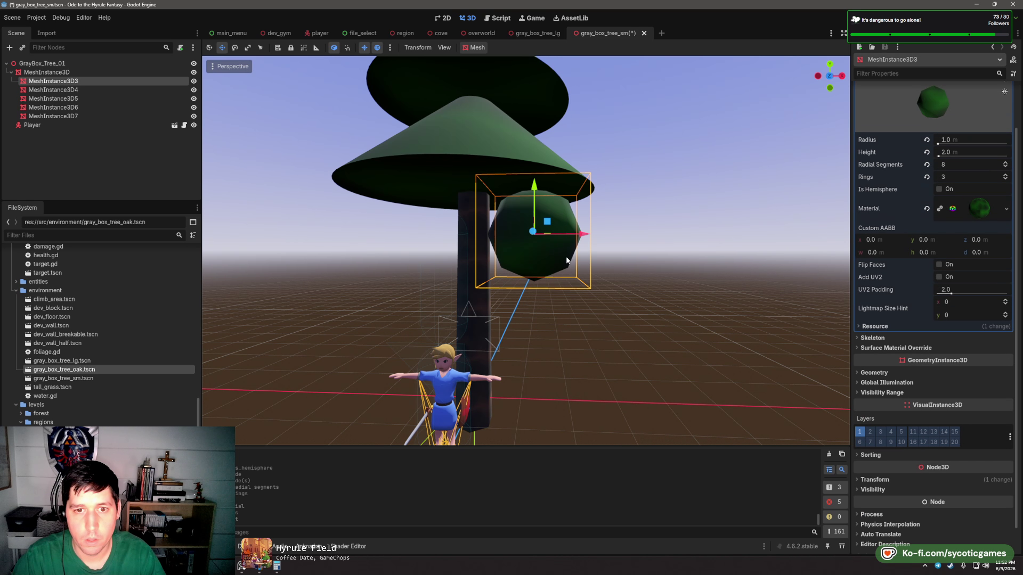
pyautogui.moveTo(535, 235); pyautogui.dragTo(554, 305)
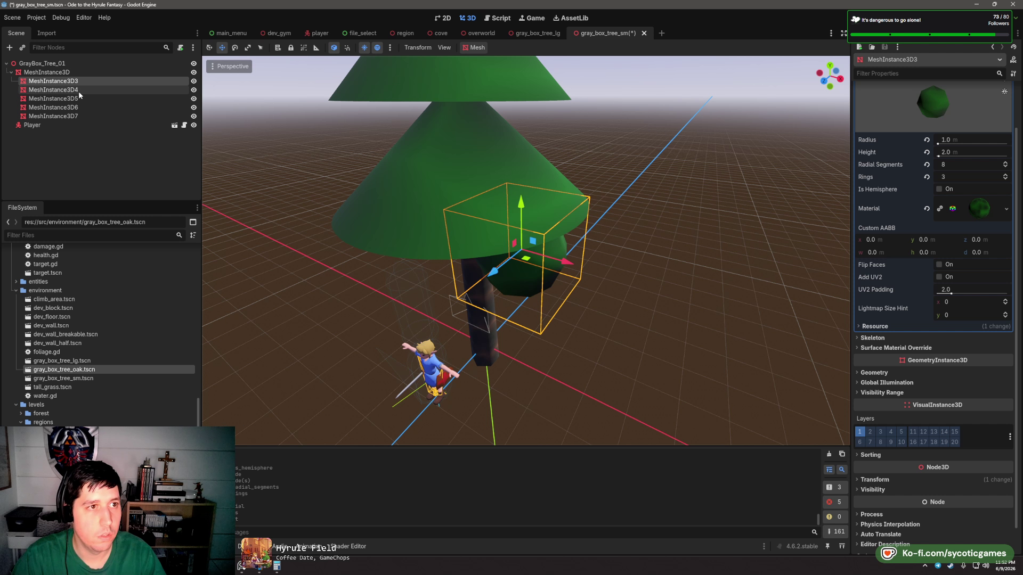
pyautogui.click(79, 90)
pyautogui.click(74, 116)
# - Delete the four selected cone layer nodes
pyautogui.press('Delete')
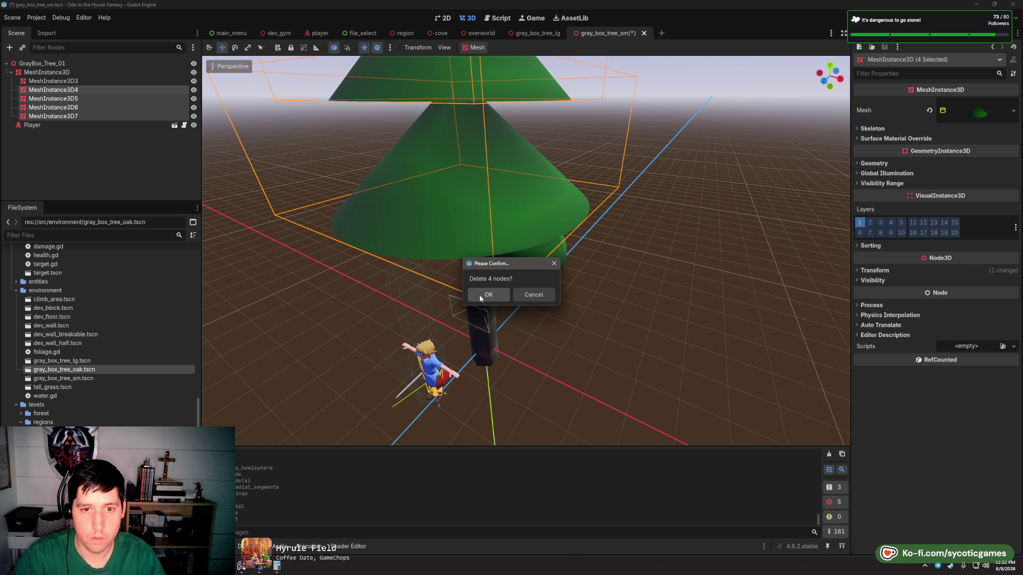
pyautogui.click(488, 295)
pyautogui.scroll(-3)
pyautogui.moveTo(611, 293); pyautogui.dragTo(602, 301)
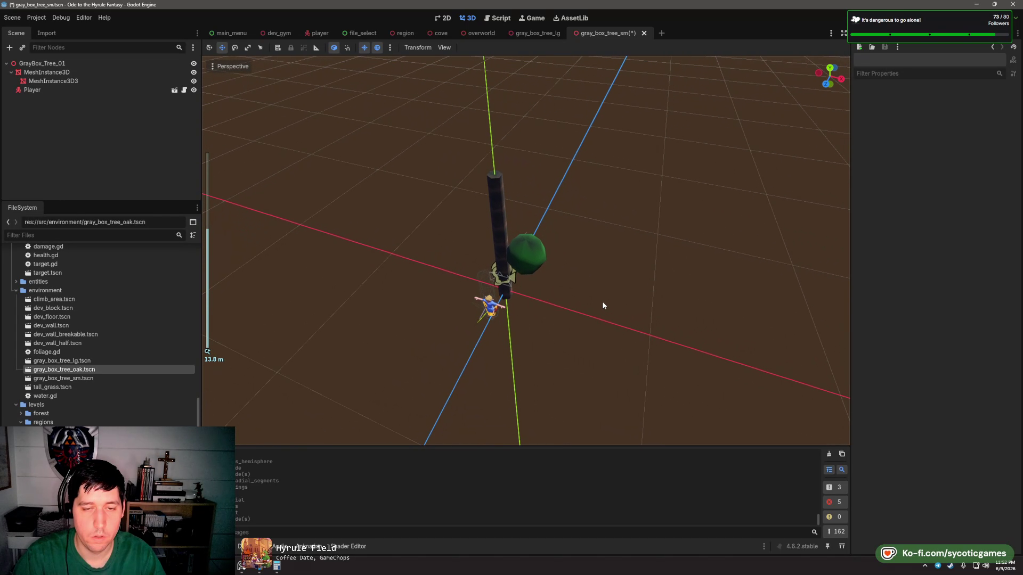
# - Enlarge the green sphere to Radius 1.5 m and Height 3.0 m
pyautogui.click(54, 81)
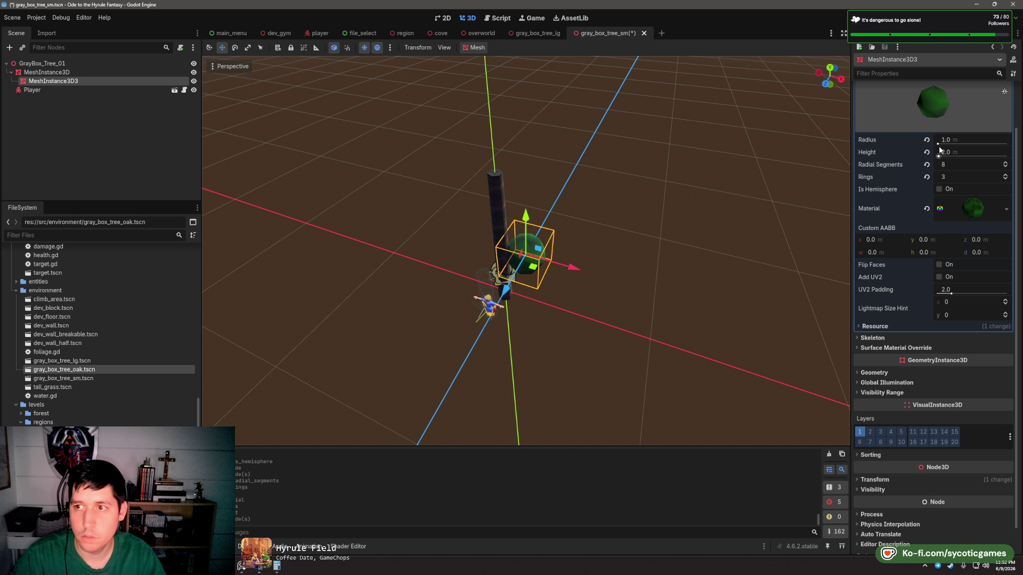
pyautogui.click(975, 140)
pyautogui.write('1.5')
pyautogui.press('Tab')
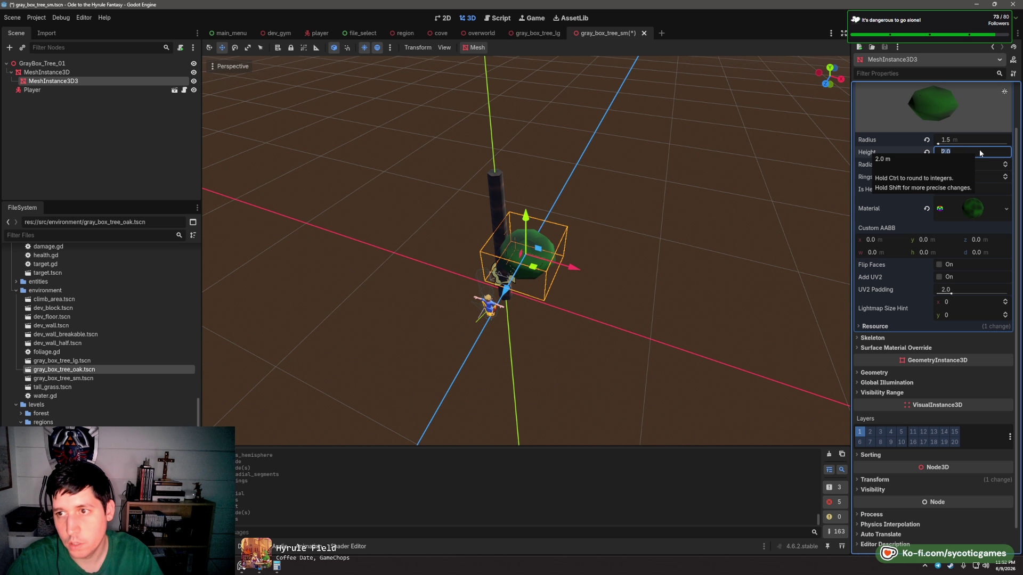
pyautogui.write('3')
pyautogui.press('Tab')
pyautogui.moveTo(631, 268); pyautogui.dragTo(655, 264)
# - Rotate the canopy sphere and duplicate it with Ctrl+D
pyautogui.press('e')
pyautogui.scroll(-3)
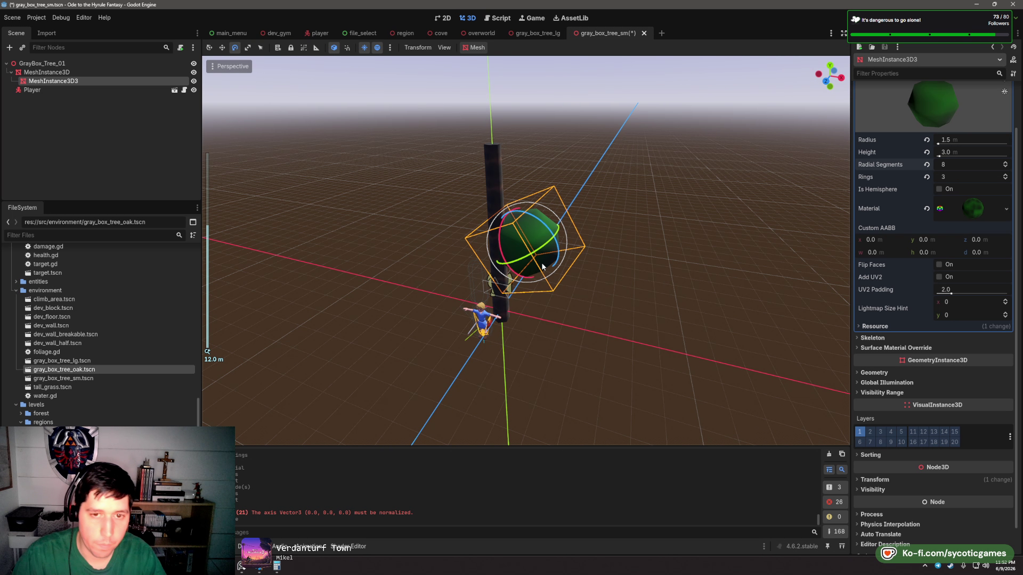
pyautogui.press('w')
pyautogui.moveTo(602, 279); pyautogui.dragTo(561, 277)
pyautogui.hotkey('ctrl', 'd')
pyautogui.moveTo(516, 241); pyautogui.dragTo(505, 229)
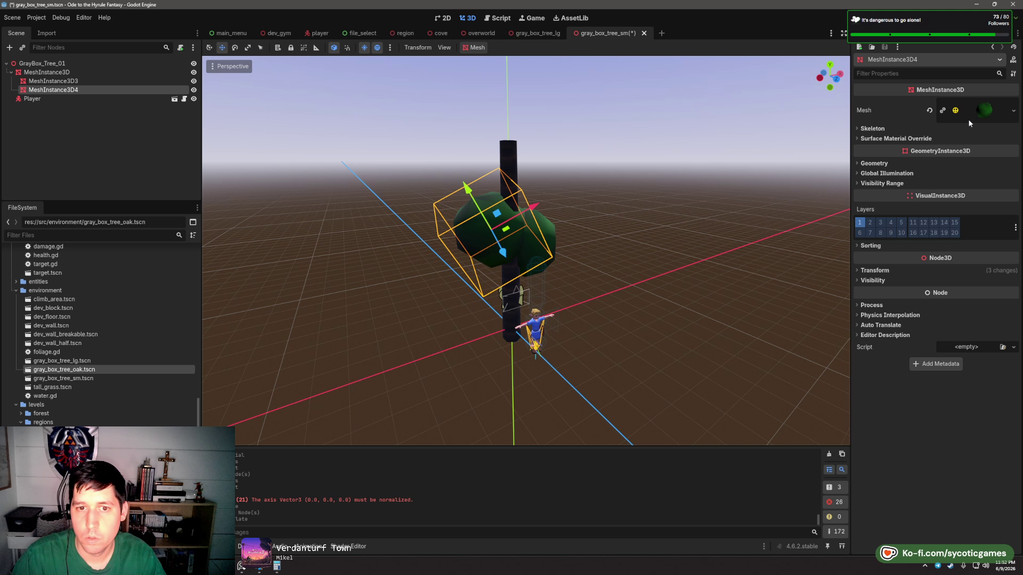
# - Duplicate the canopy sphere again and switch the move gizmo to world axes
pyautogui.moveTo(559, 265); pyautogui.dragTo(540, 297)
pyautogui.hotkey('ctrl', 'd')
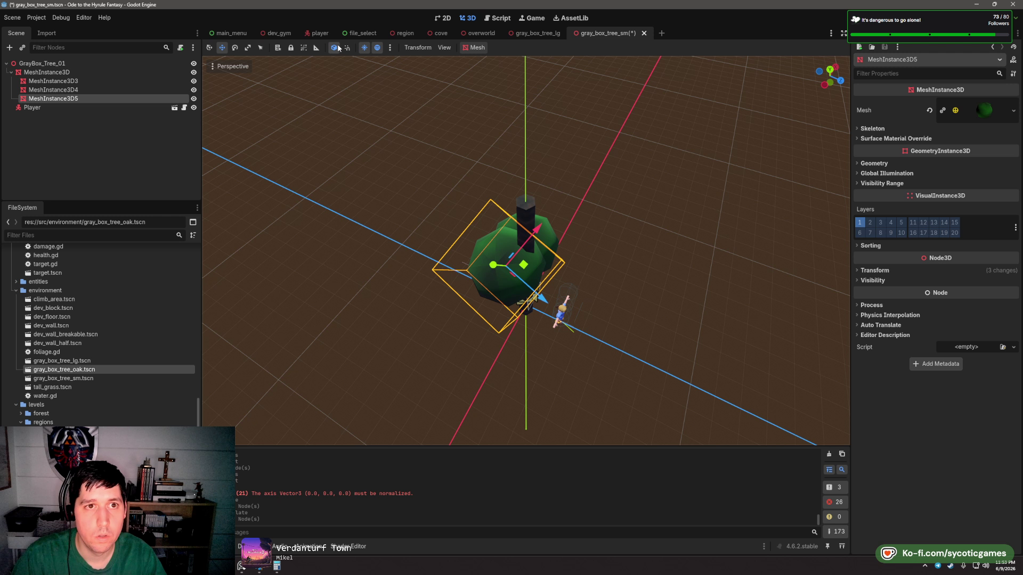
pyautogui.click(335, 47)
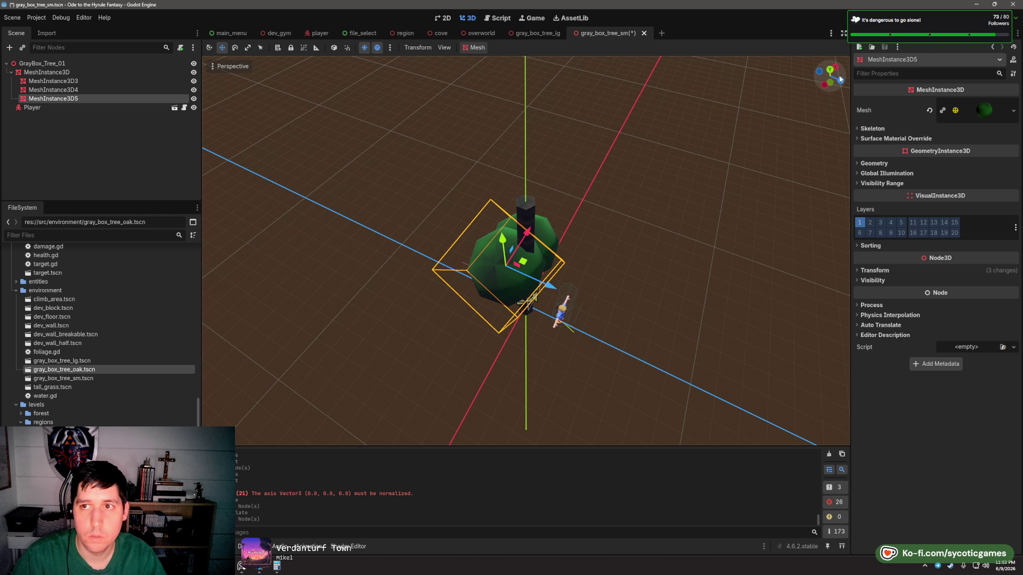
pyautogui.moveTo(648, 226); pyautogui.dragTo(648, 276)
pyautogui.moveTo(524, 281); pyautogui.dragTo(664, 276)
# - Add two more canopy copies, raising and shifting them along Y and Z into the crown
pyautogui.hotkey('ctrl', 'd')
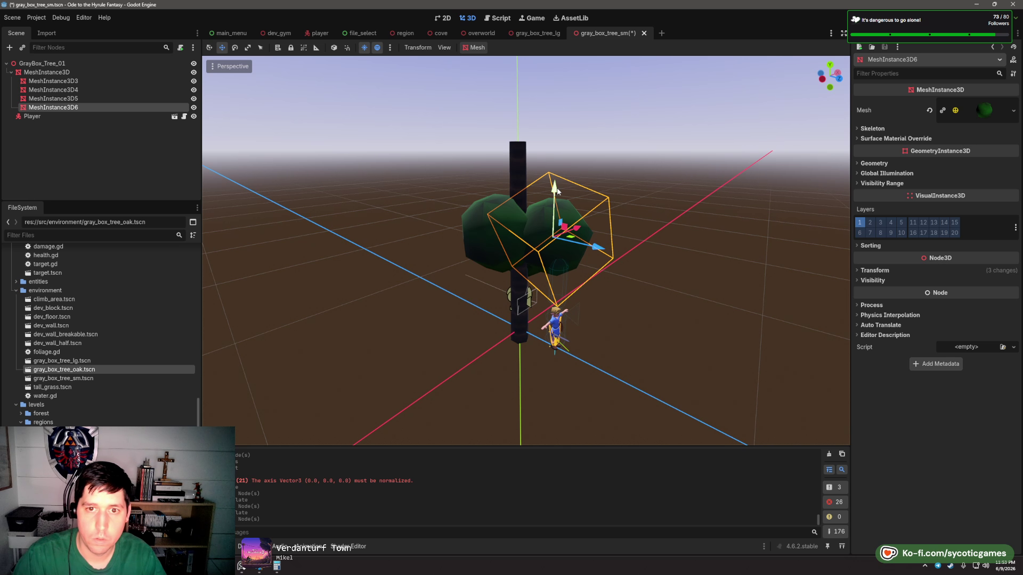
pyautogui.moveTo(554, 189); pyautogui.dragTo(556, 131)
pyautogui.moveTo(599, 188); pyautogui.dragTo(604, 194)
pyautogui.moveTo(605, 193); pyautogui.dragTo(464, 159)
pyautogui.hotkey('ctrl', 'd')
pyautogui.hotkey('ctrl', 'd')
pyautogui.hotkey('ctrl', 'd')
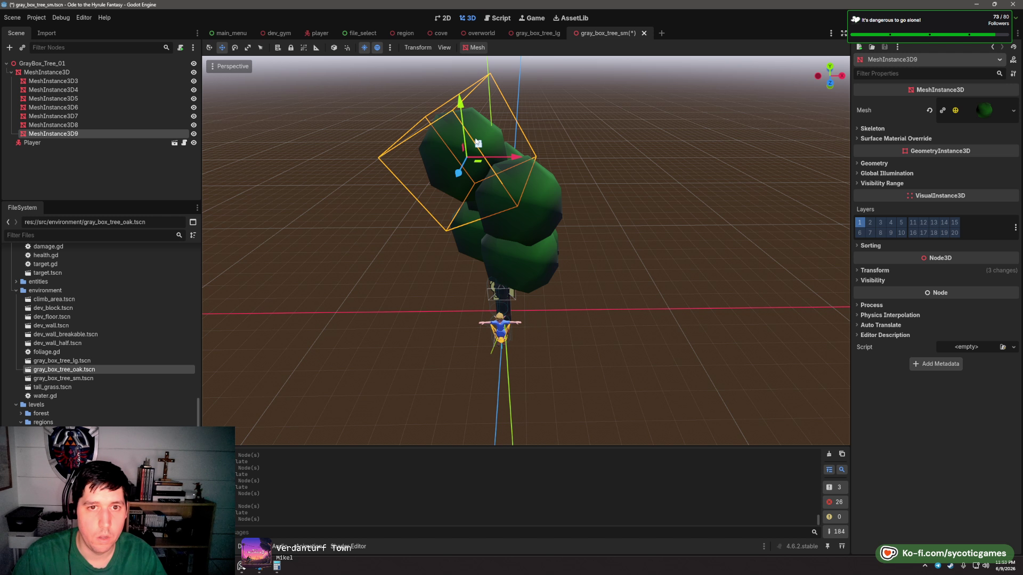
pyautogui.moveTo(462, 115); pyautogui.dragTo(457, 154)
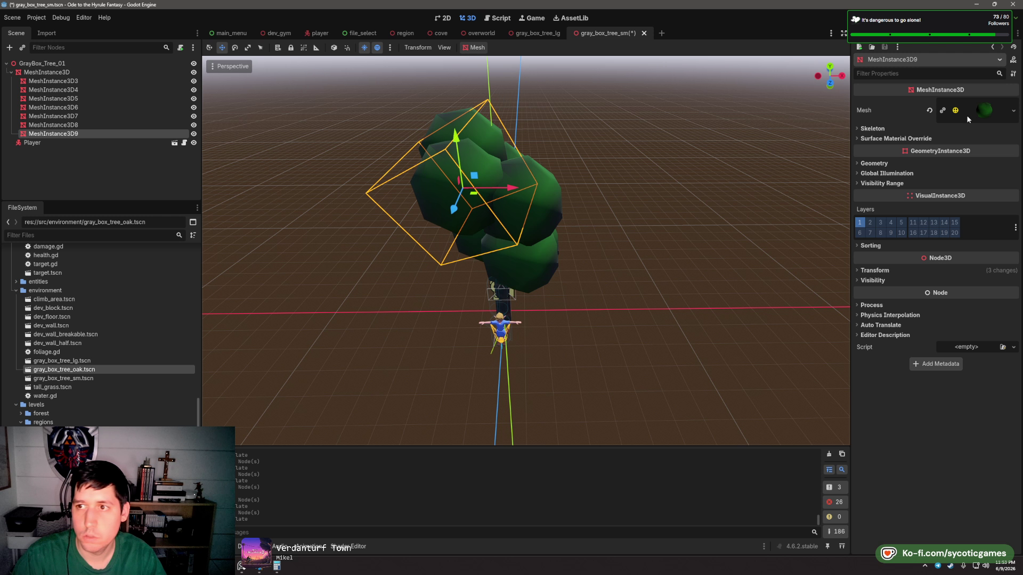
# - Make MeshInstance3D9's mesh unique, set Radius 0.75 m and Height 1.5 m, then duplicate it
pyautogui.click(991, 110)
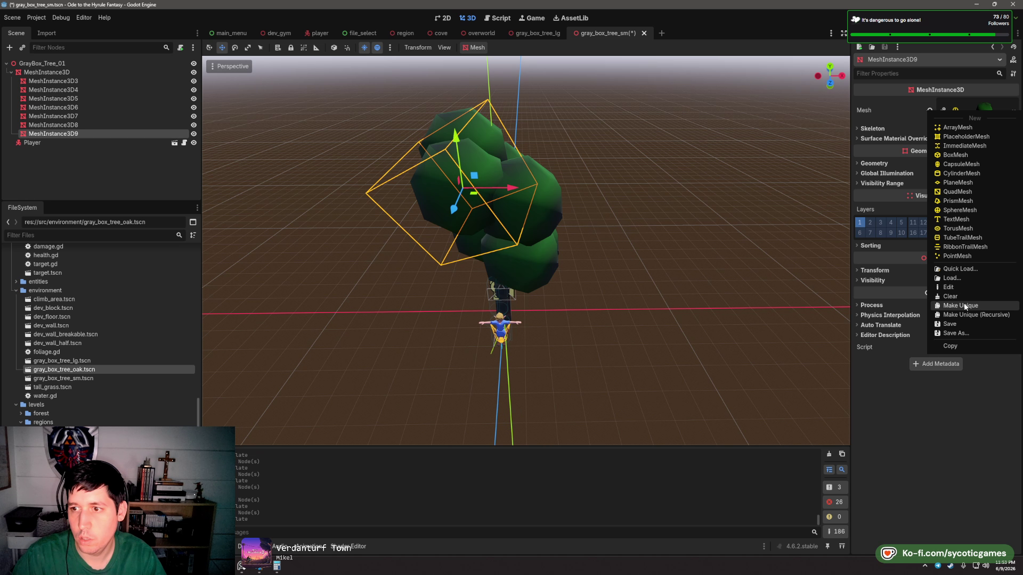
pyautogui.click(962, 306)
pyautogui.click(975, 114)
pyautogui.click(964, 190)
pyautogui.write('.7')
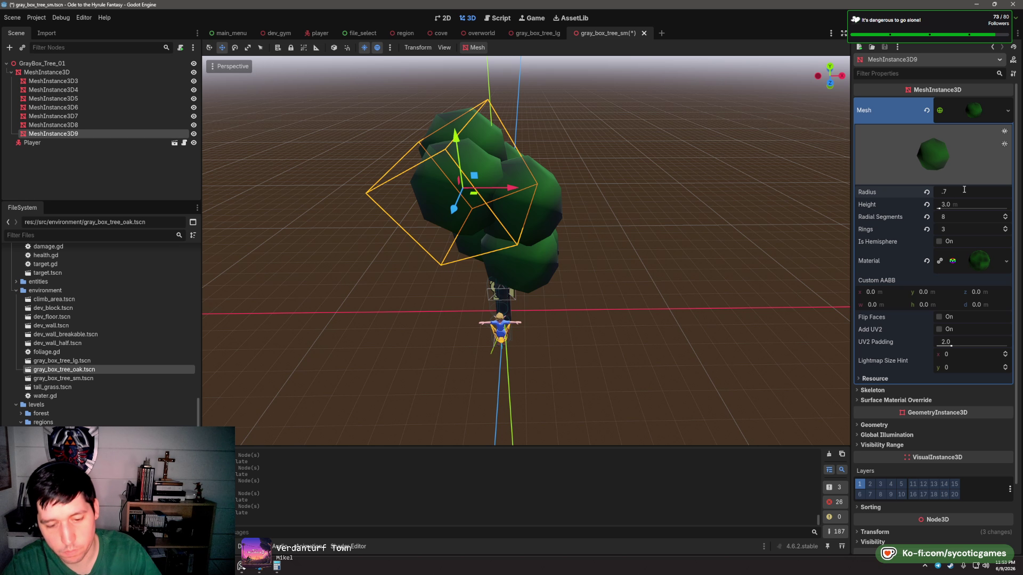
pyautogui.write('5')
pyautogui.press('Tab')
pyautogui.write('5')
pyautogui.press('Tab')
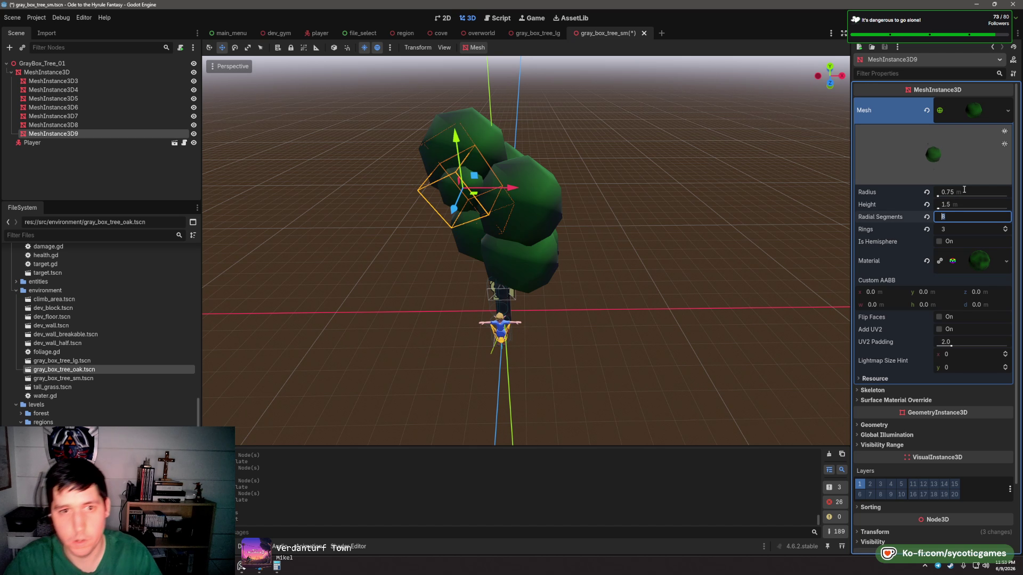
pyautogui.moveTo(577, 205); pyautogui.dragTo(538, 242)
pyautogui.hotkey('ctrl', 'd')
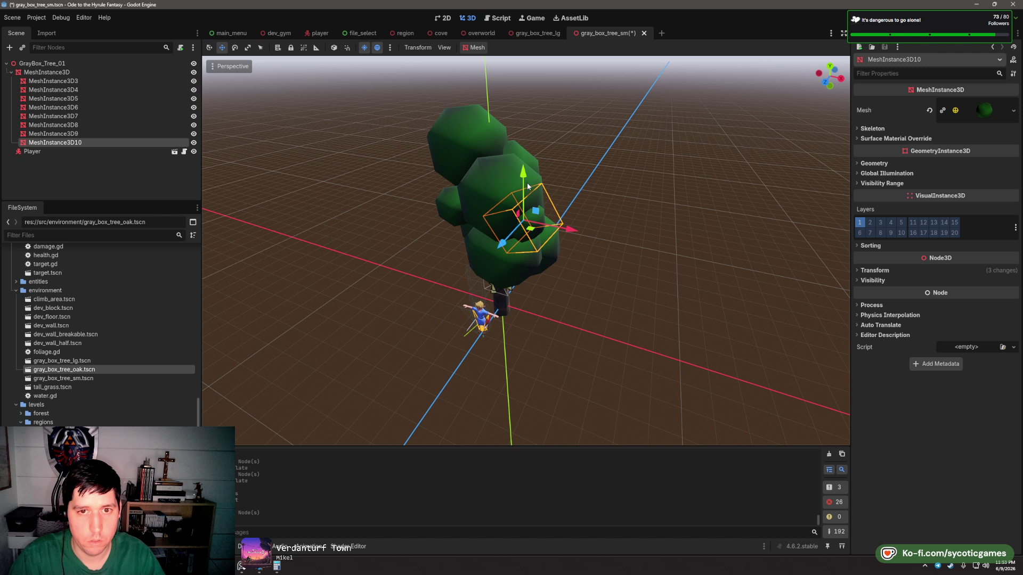
# - Duplicate small canopy spheres and place the copies around and on top of the canopy
pyautogui.moveTo(524, 169); pyautogui.dragTo(591, 160)
pyautogui.hotkey('ctrl', 'd')
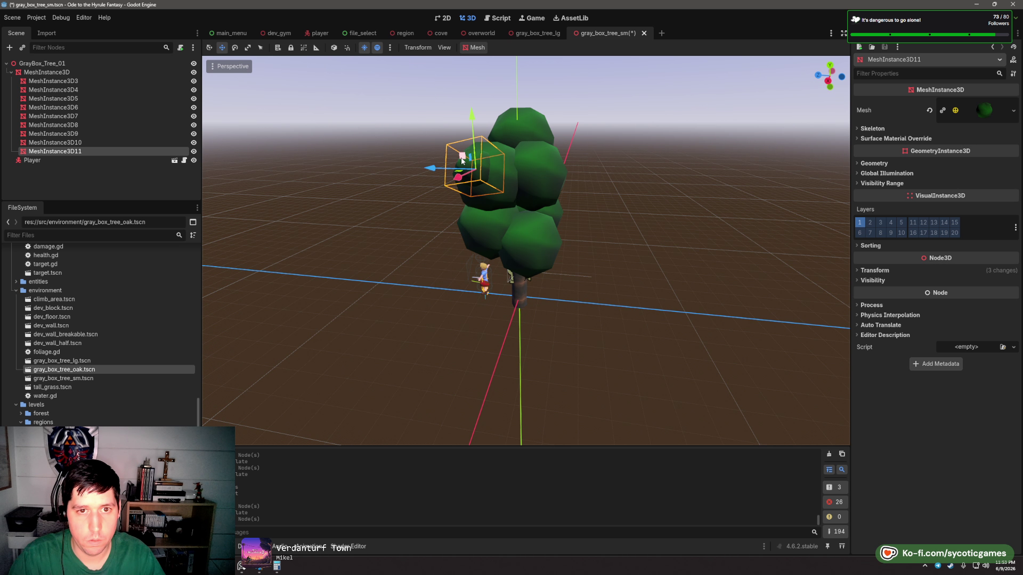
pyautogui.moveTo(456, 161); pyautogui.dragTo(551, 219)
pyautogui.hotkey('ctrl', 'd')
pyautogui.moveTo(560, 218); pyautogui.dragTo(532, 129)
pyautogui.hotkey('ctrl', 'd')
pyautogui.hotkey('ctrl', 'd')
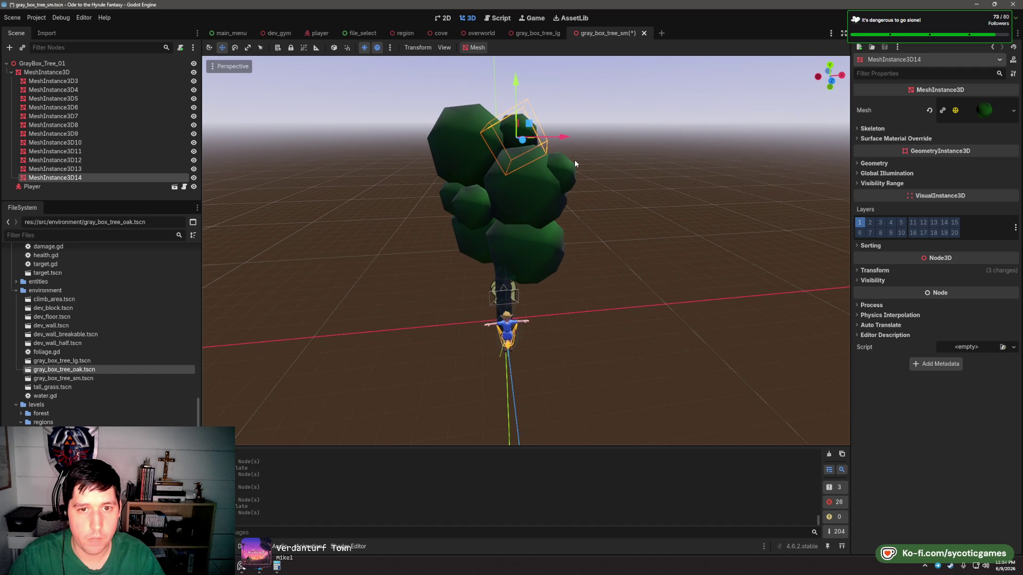
pyautogui.scroll(-3)
pyautogui.moveTo(574, 159); pyautogui.dragTo(610, 232)
# - Select canopy spheres MeshInstance3D9, 3D11 and 3D7 to check their placement
pyautogui.click(490, 246)
pyautogui.click(575, 236)
pyautogui.click(503, 211)
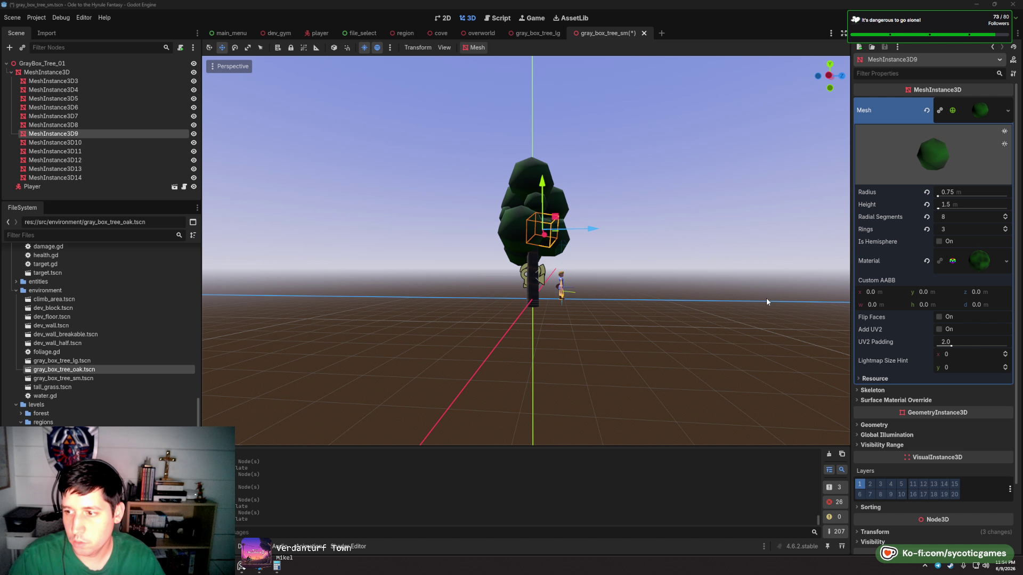
pyautogui.scroll(3)
pyautogui.moveTo(625, 277); pyautogui.dragTo(509, 161)
pyautogui.click(525, 206)
pyautogui.click(558, 173)
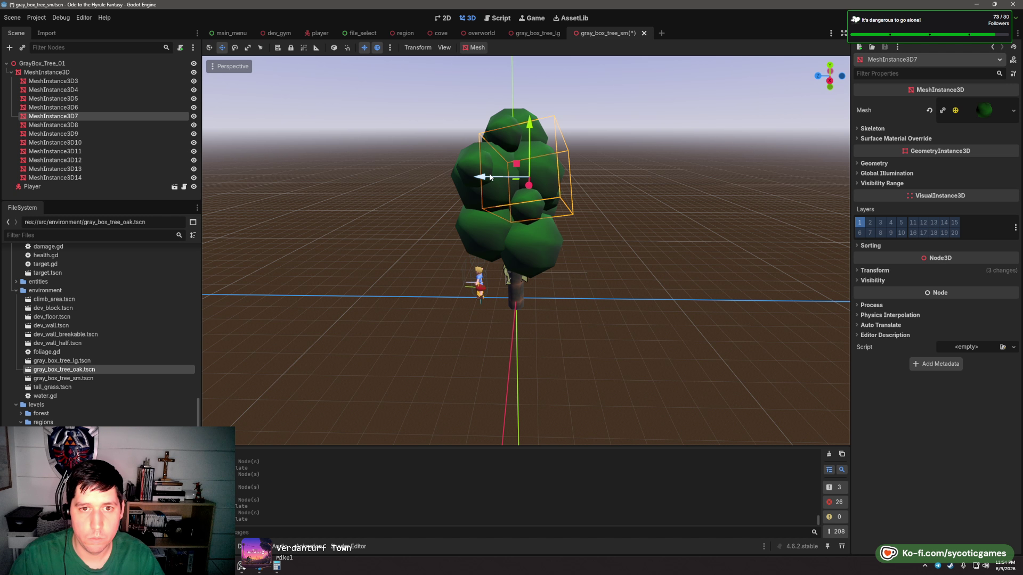
pyautogui.moveTo(558, 189); pyautogui.dragTo(494, 234)
# - Shift MeshInstance3D5 along Z and nudge MeshInstance3D9 within the canopy
pyautogui.click(589, 219)
pyautogui.click(480, 225)
pyautogui.click(501, 234)
pyautogui.click(483, 189)
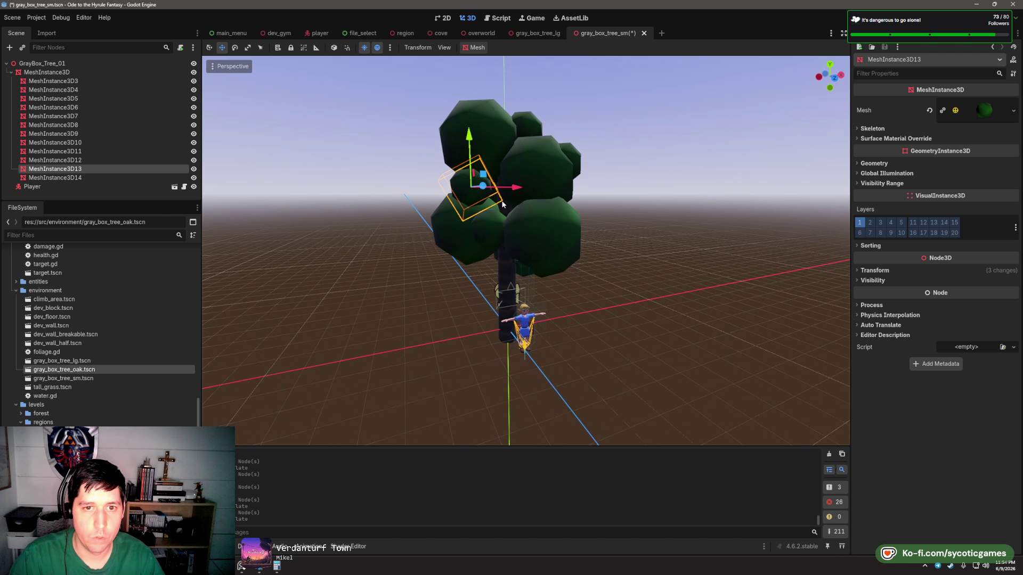
pyautogui.moveTo(484, 189); pyautogui.dragTo(563, 234)
pyautogui.click(487, 228)
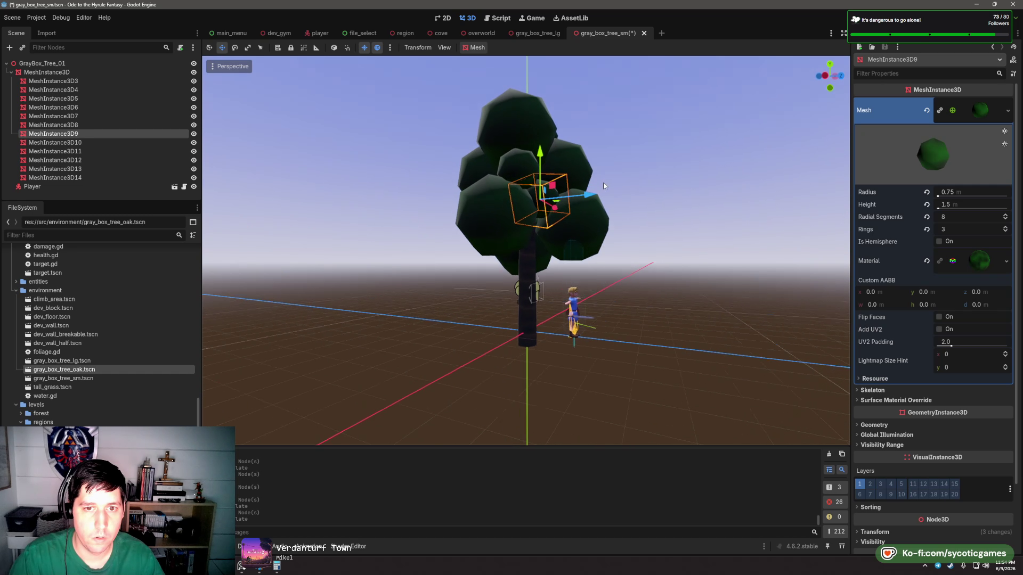
pyautogui.click(672, 241)
pyautogui.scroll(-3)
pyautogui.moveTo(628, 244); pyautogui.dragTo(552, 270)
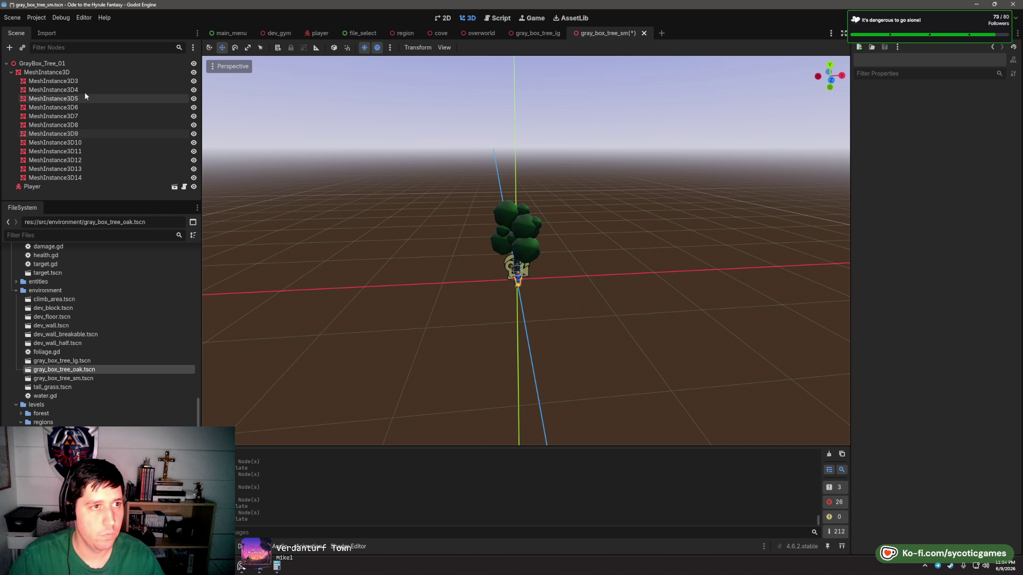
# - Save, rename the root node GrayBox_Tree_oak, and delete the Player node
pyautogui.hotkey('ctrl', 's')
pyautogui.click(64, 185)
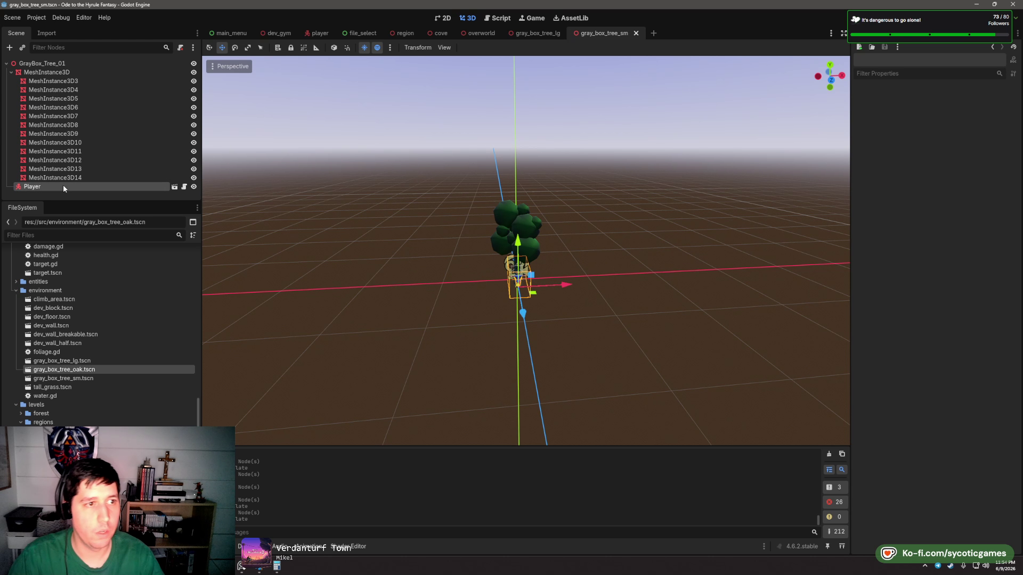
pyautogui.doubleClick(69, 64)
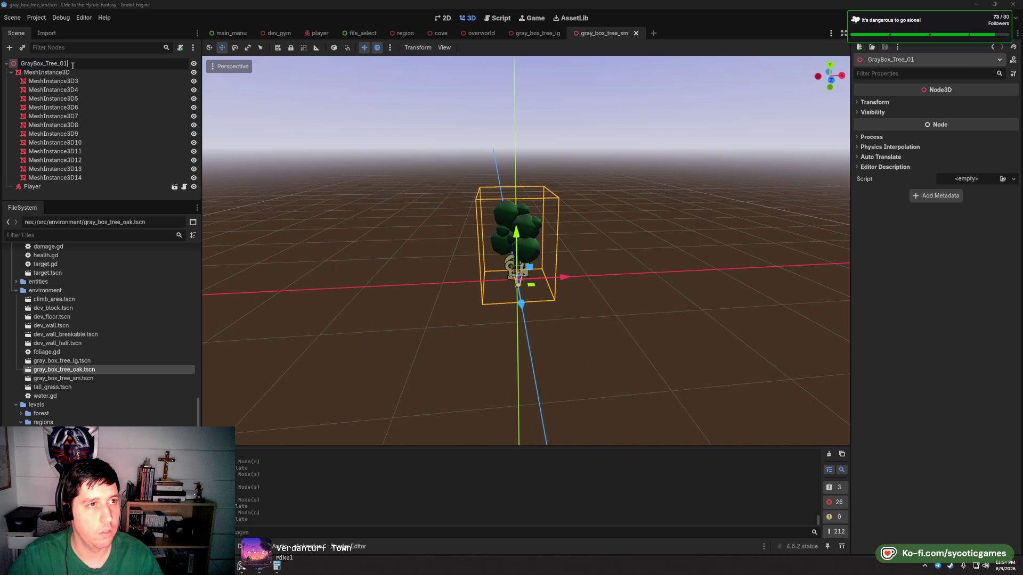
pyautogui.write('oak')
pyautogui.press('Return')
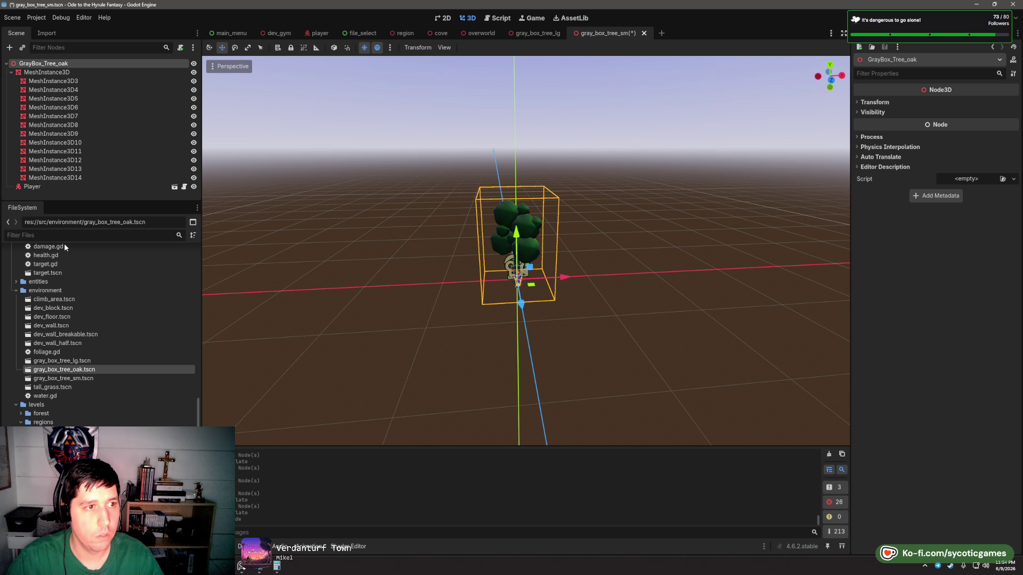
pyautogui.click(66, 187)
pyautogui.press('Delete')
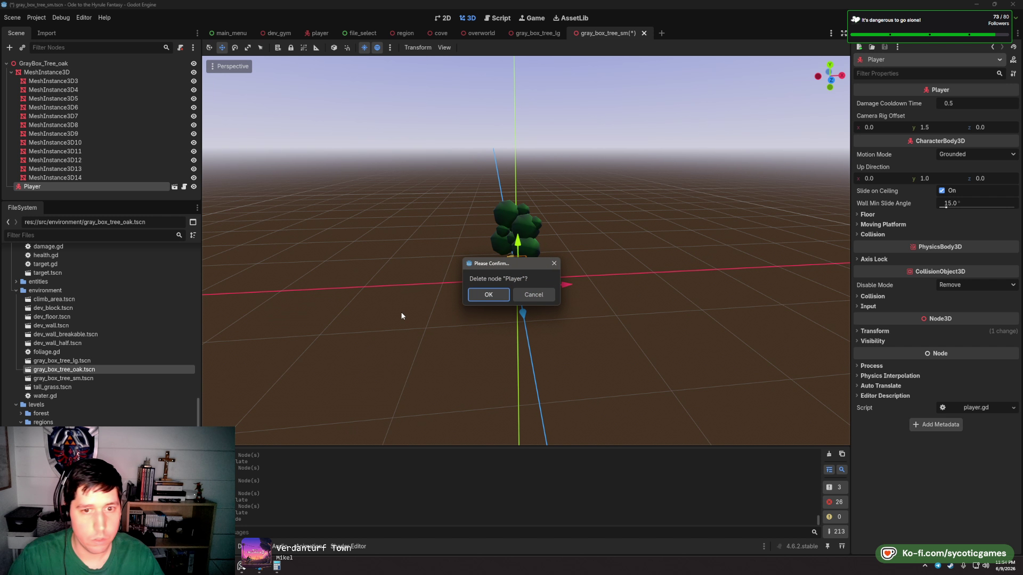
# - Confirm Player deletion, save the small tree scene, and delete Player from gray_box_tree_lg
pyautogui.click(489, 294)
pyautogui.hotkey('ctrl', 's')
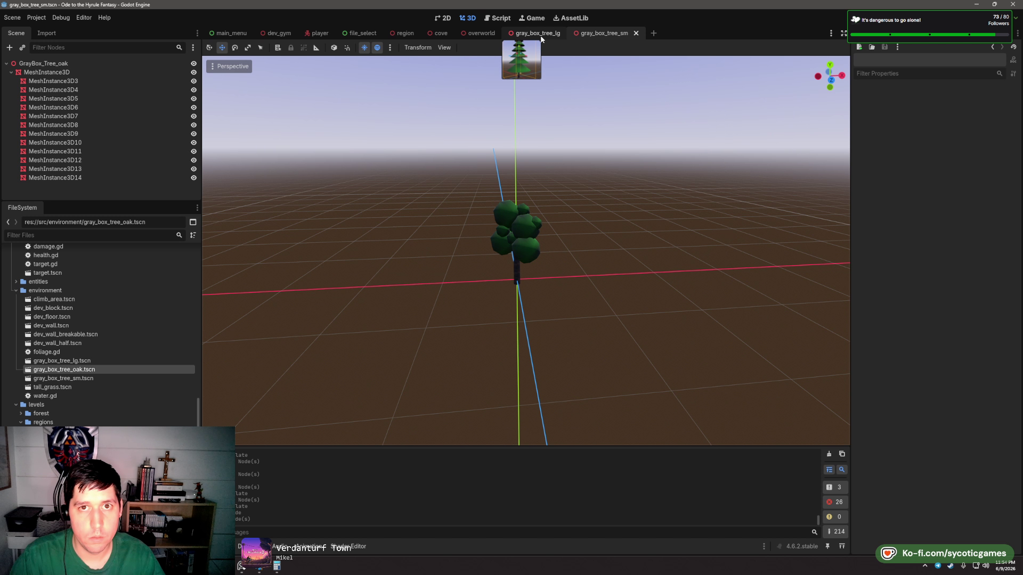
pyautogui.click(536, 33)
pyautogui.click(47, 142)
pyautogui.press('Delete')
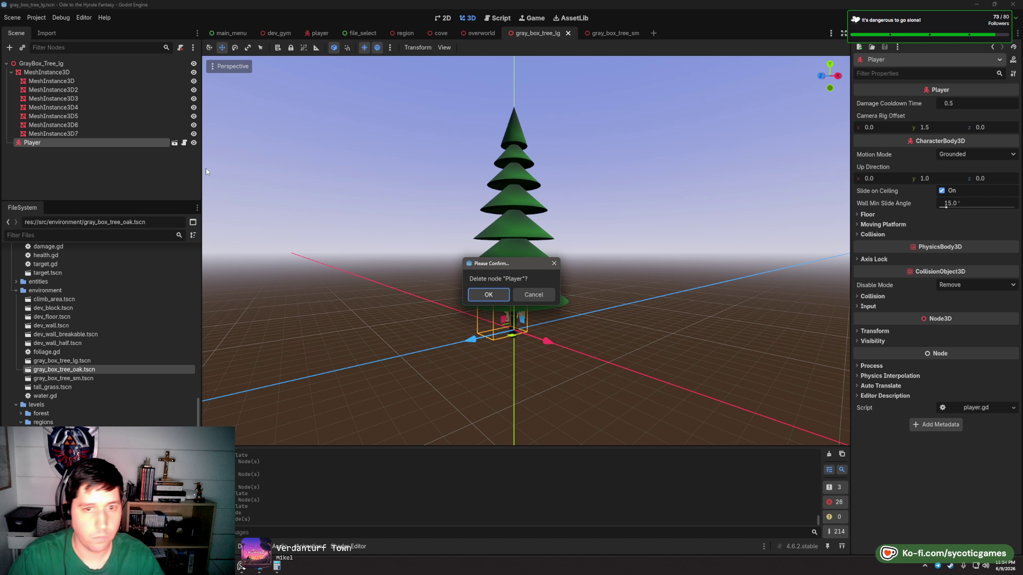
pyautogui.click(476, 295)
# - Delete Player from gray_box_tree_oak and rename its root GrayBox_Tree_oak
pyautogui.click(65, 379)
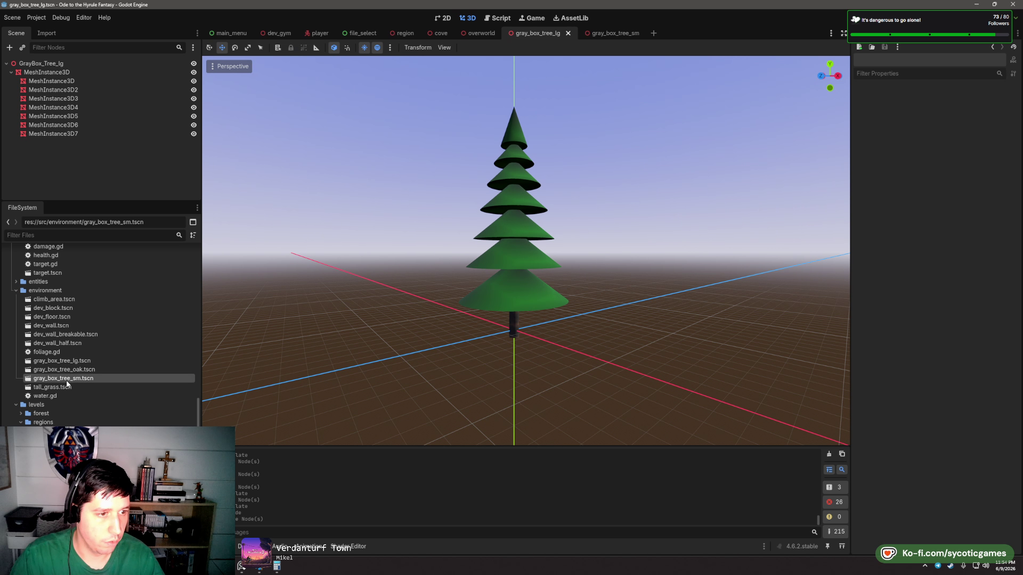
pyautogui.doubleClick(77, 380)
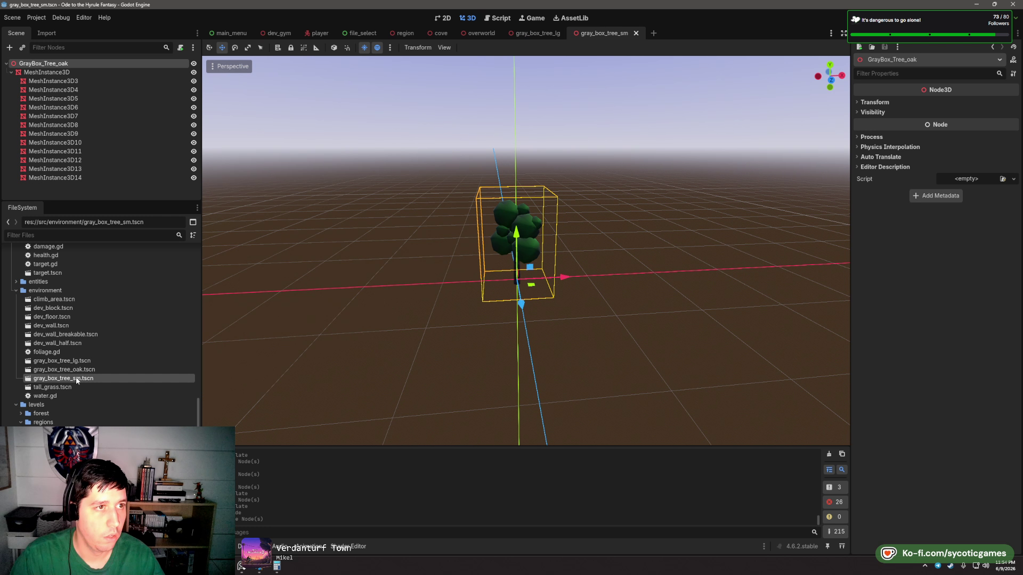
pyautogui.doubleClick(63, 370)
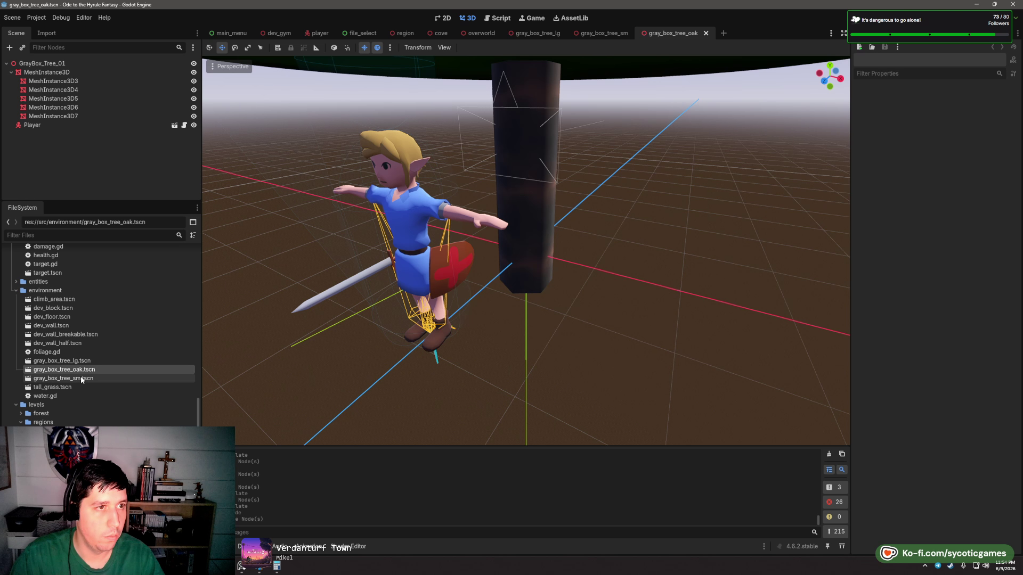
pyautogui.click(39, 126)
pyautogui.press('Delete')
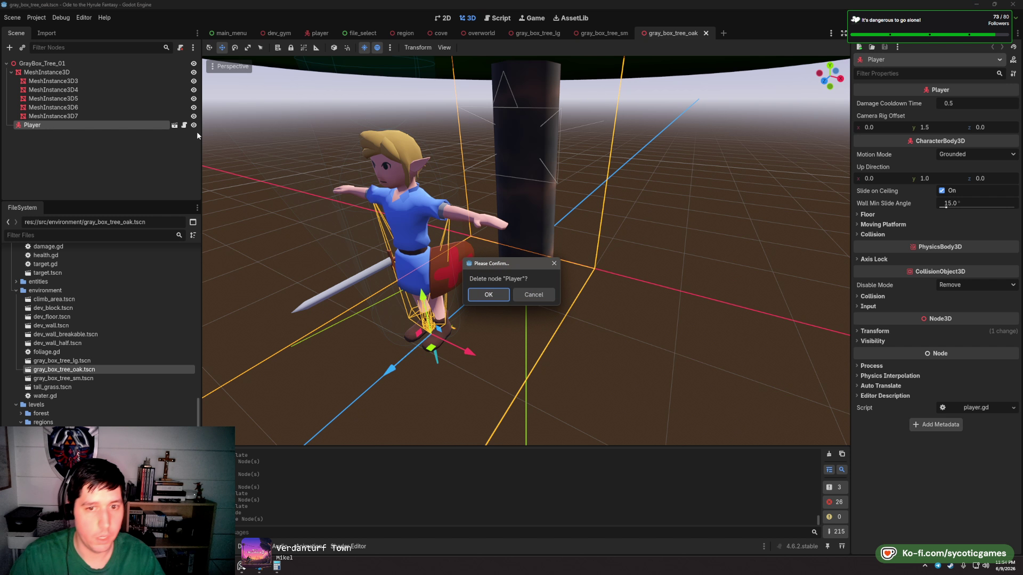
pyautogui.click(491, 294)
pyautogui.doubleClick(77, 63)
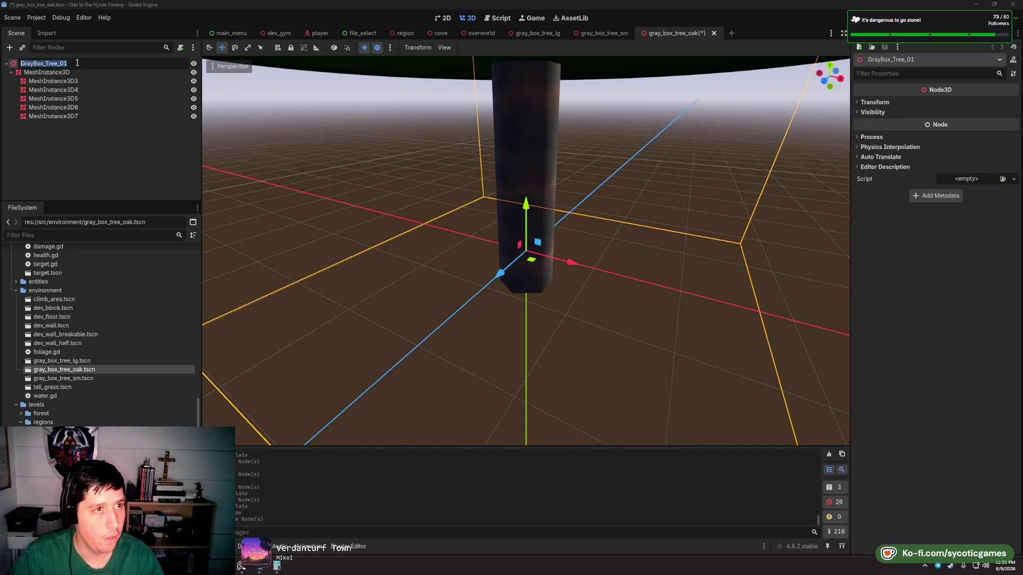
pyautogui.write('oak')
pyautogui.press('Return')
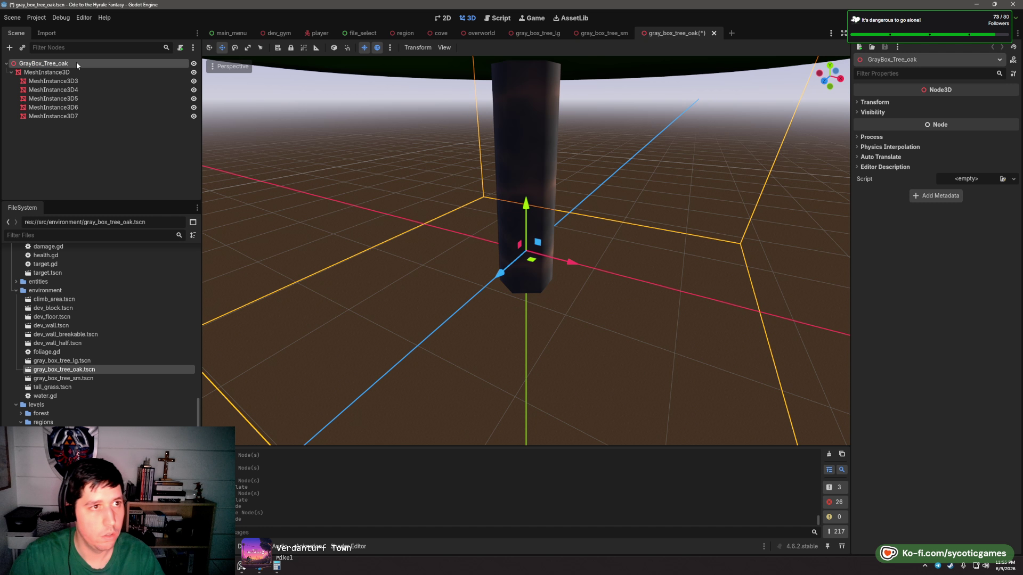
pyautogui.doubleClick(83, 378)
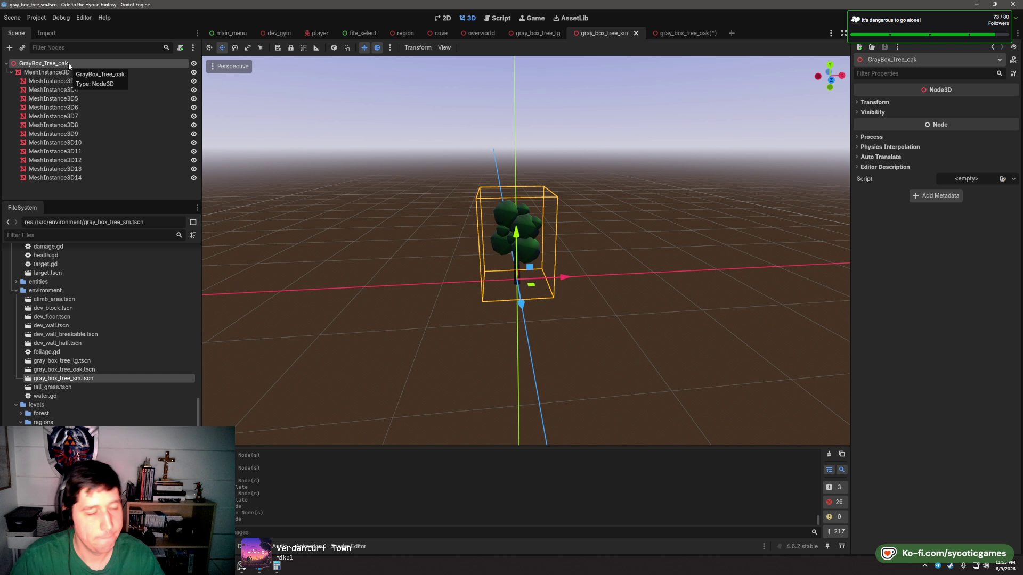
# - Rename the oak scene file to gray_box_pine_sm.tscn
pyautogui.click(76, 369)
pyautogui.rightClick(76, 369)
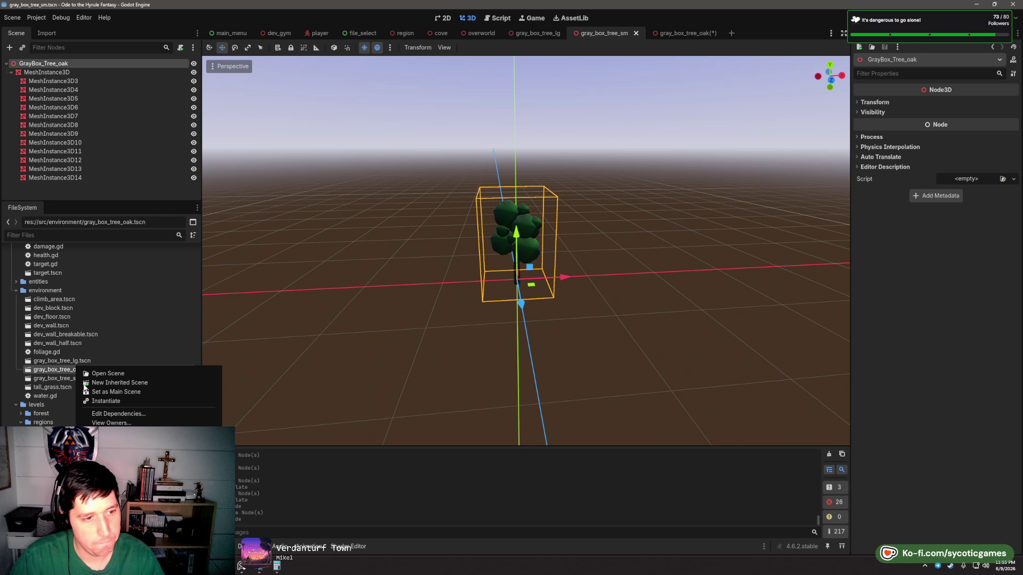
pyautogui.press('F2')
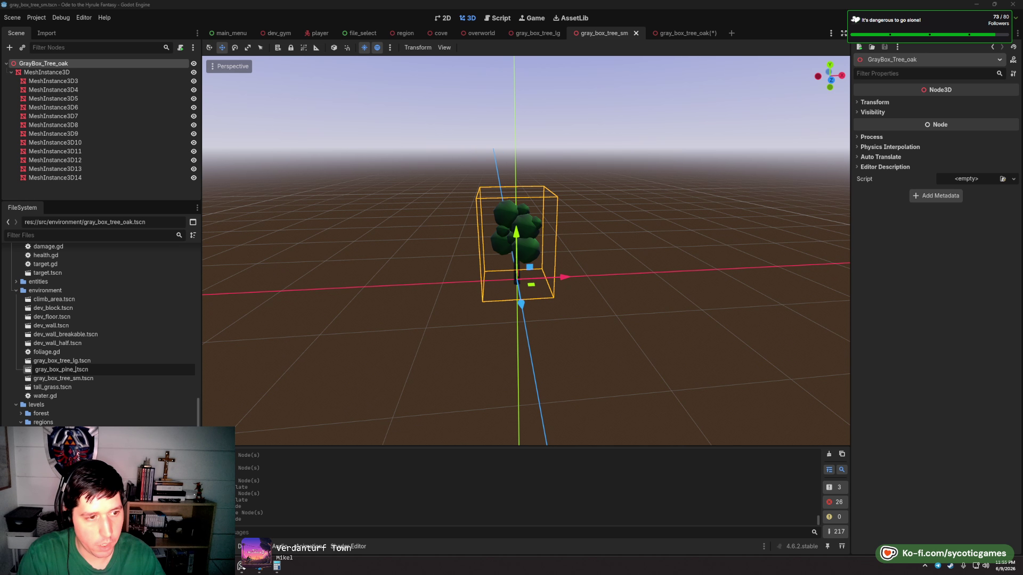
pyautogui.write('sm')
pyautogui.press('Return')
# - Rename gray_box_tree_lg.tscn to gray_box_pine_lg.tscn
pyautogui.click(65, 368)
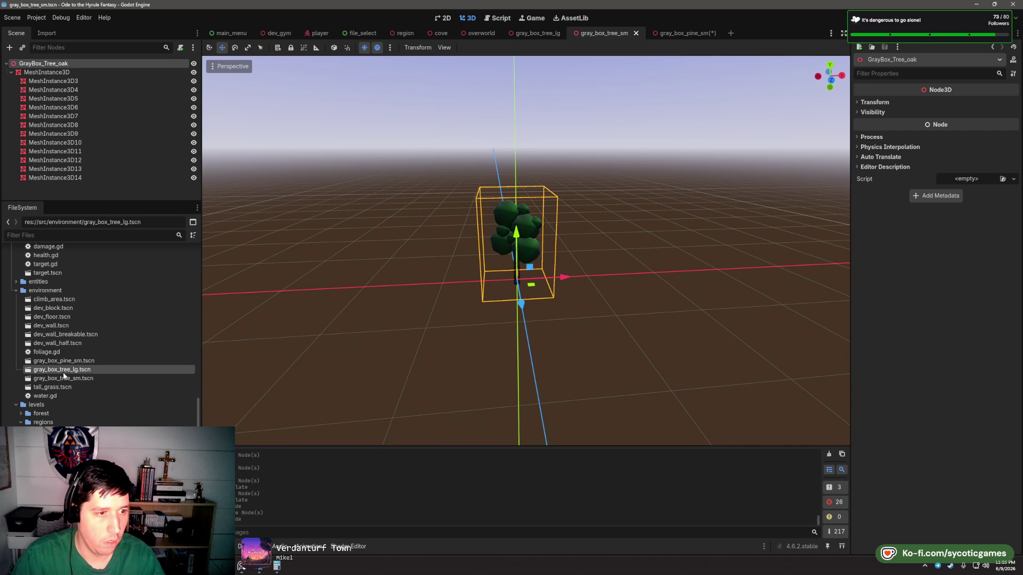
pyautogui.doubleClick(66, 370)
pyautogui.rightClick(68, 369)
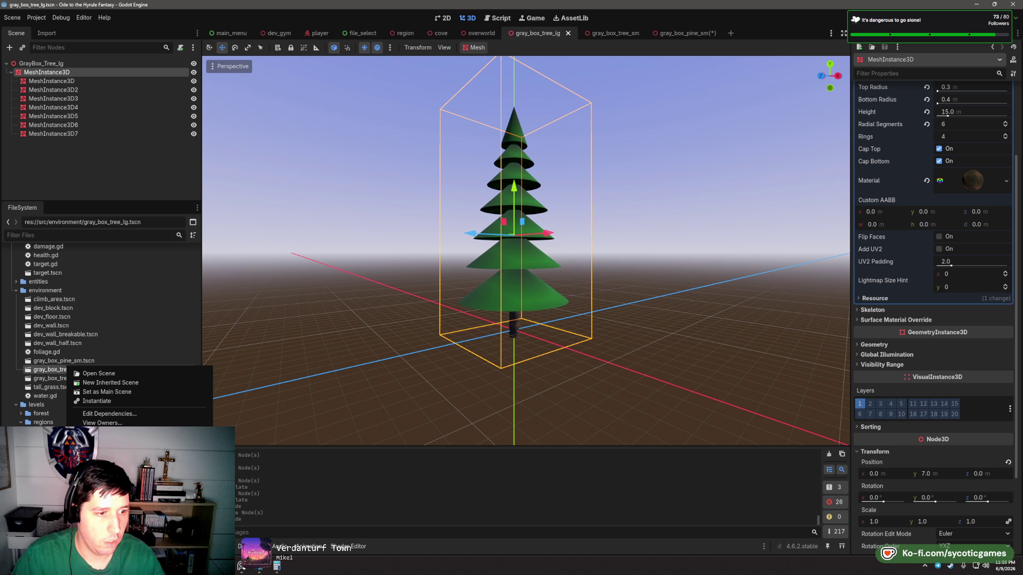
pyautogui.press('F2')
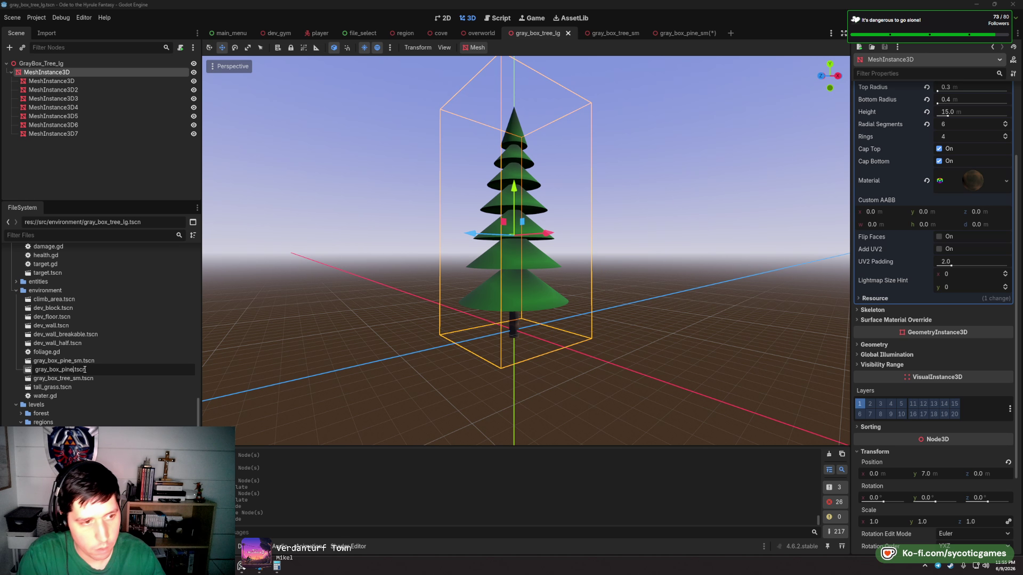
pyautogui.write('_lg')
pyautogui.press('Return')
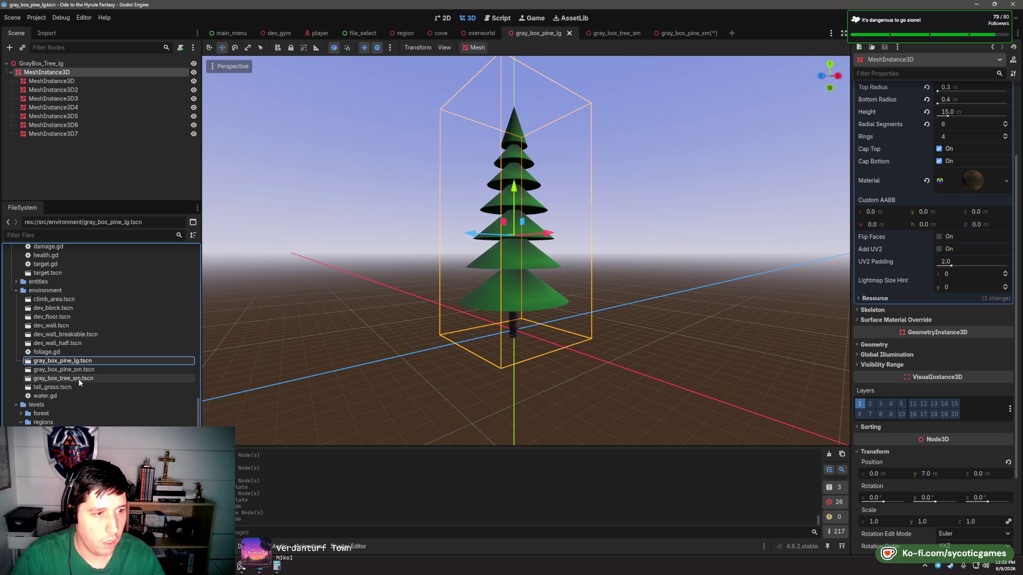
# - Rename the small tree scene file to gray_box_oak_sm.tscn
pyautogui.doubleClick(79, 379)
pyautogui.rightClick(79, 382)
pyautogui.press('F2')
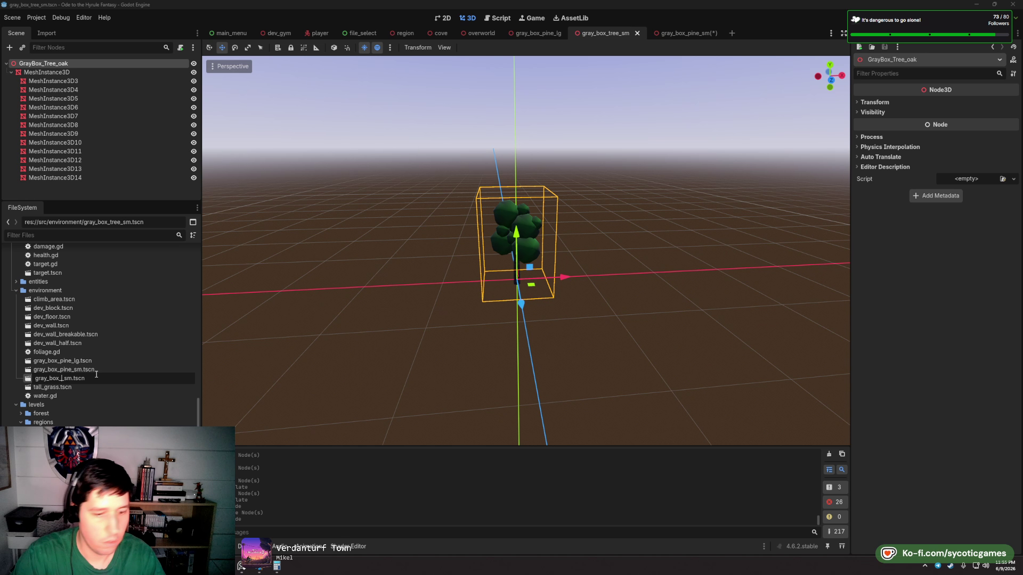
pyautogui.write('oak')
pyautogui.press('Return')
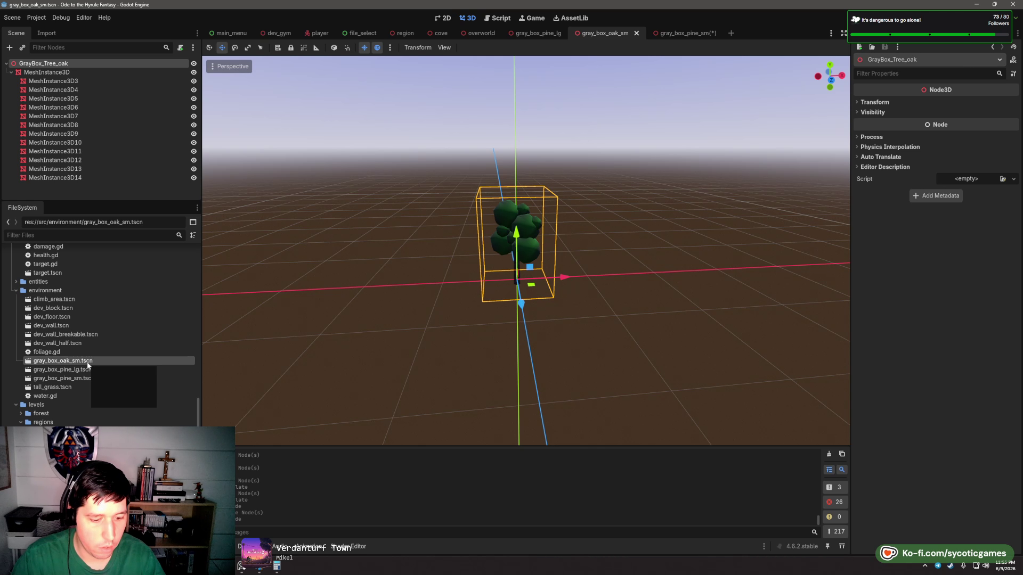
# - Duplicate the gray_box_oak_sm scene file into a new shrub scene
pyautogui.doubleClick(88, 370)
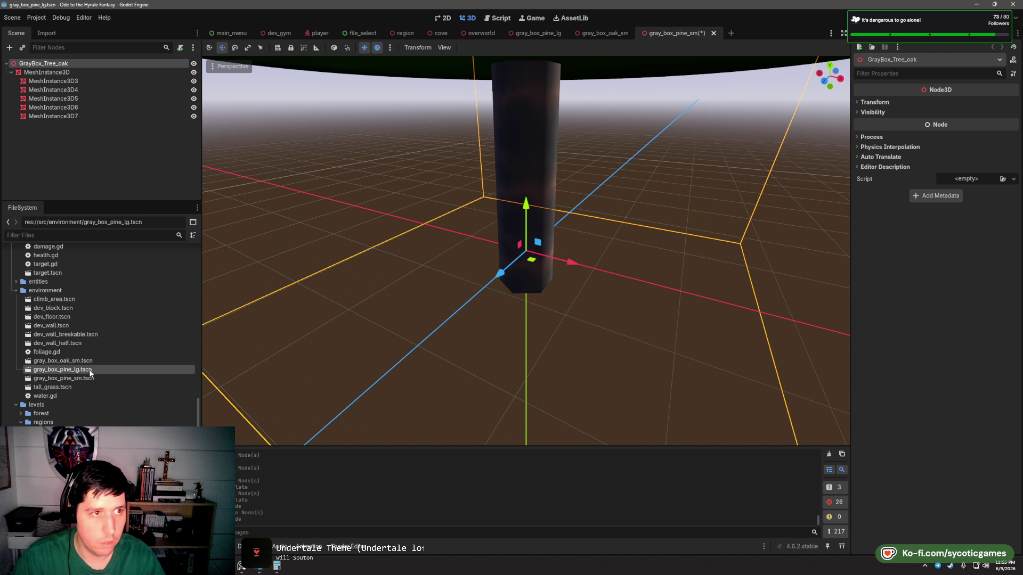
pyautogui.doubleClick(89, 361)
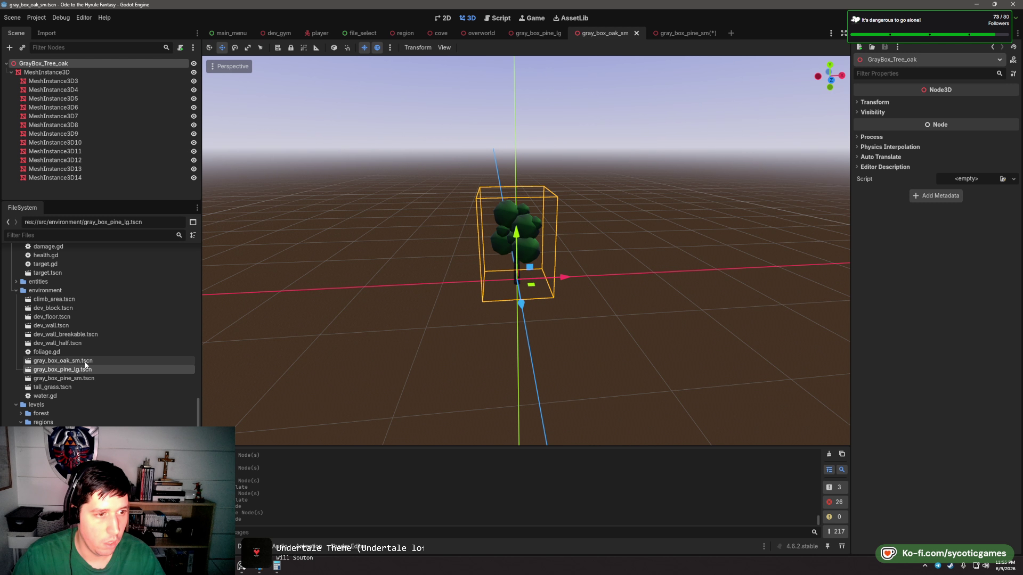
pyautogui.hotkey('ctrl', 'd')
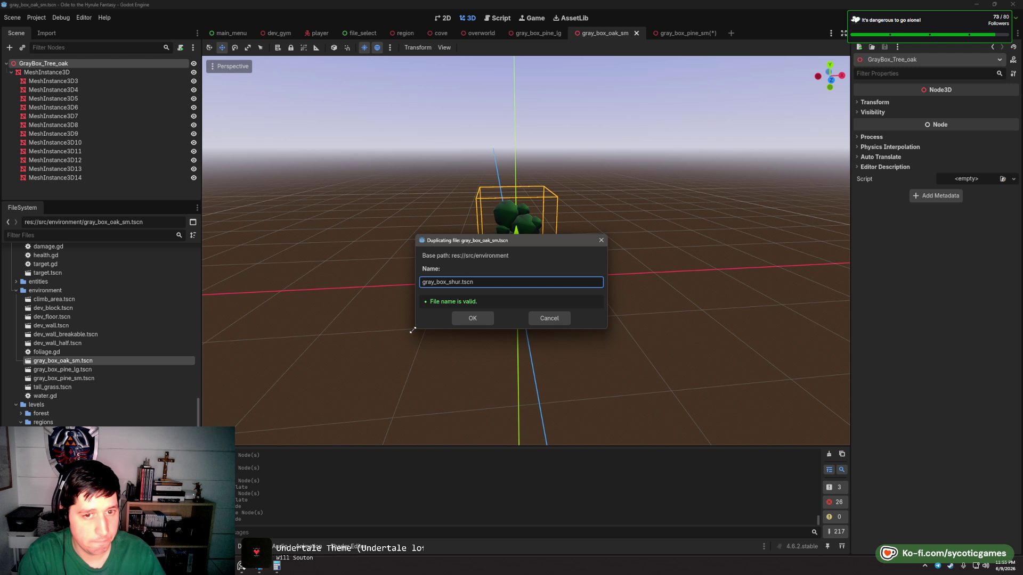
# - Save the oak copy as gray_box_shrub.tscn, open it, and select its trunk mesh
pyautogui.press('Return')
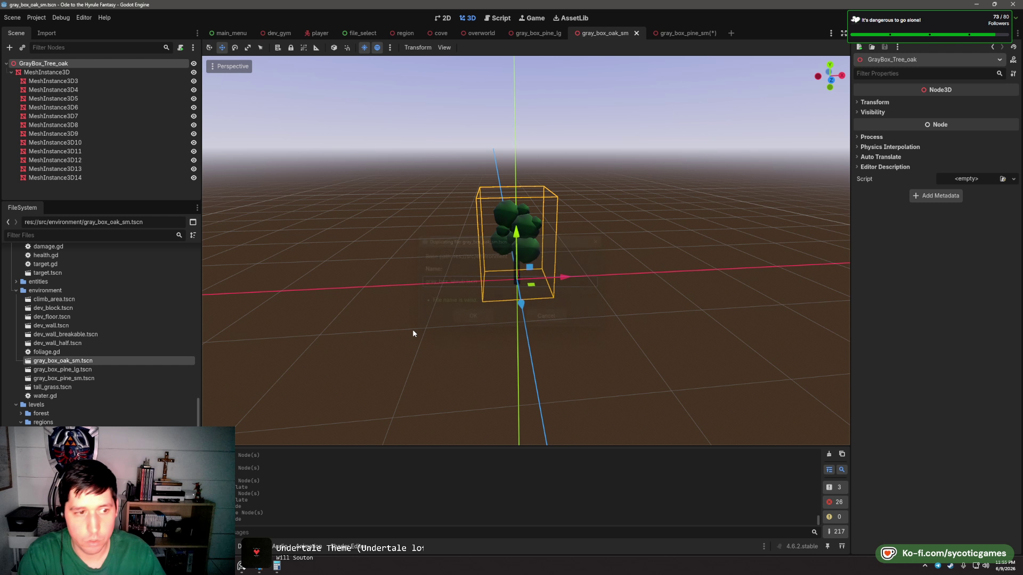
pyautogui.doubleClick(48, 387)
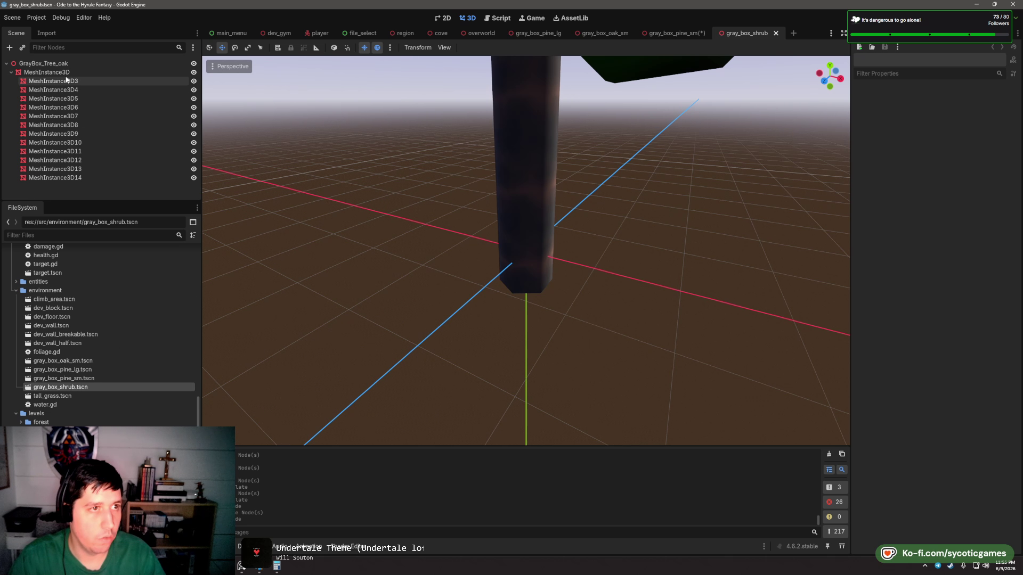
pyautogui.click(64, 73)
# - Make the trunk a cone: top radius 0, bottom radius 0.2, height 2
pyautogui.click(974, 111)
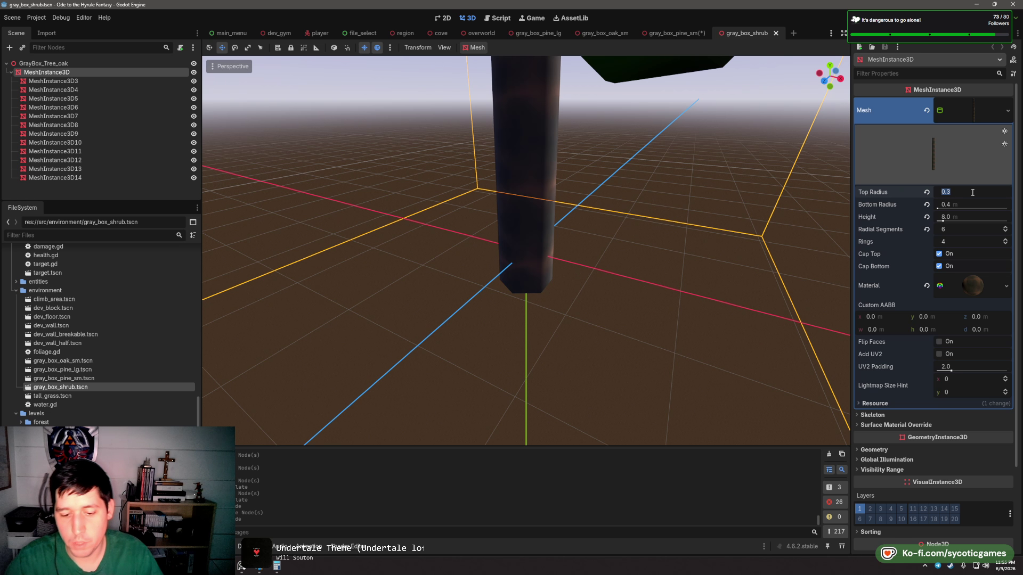
pyautogui.write('0')
pyautogui.press('Tab')
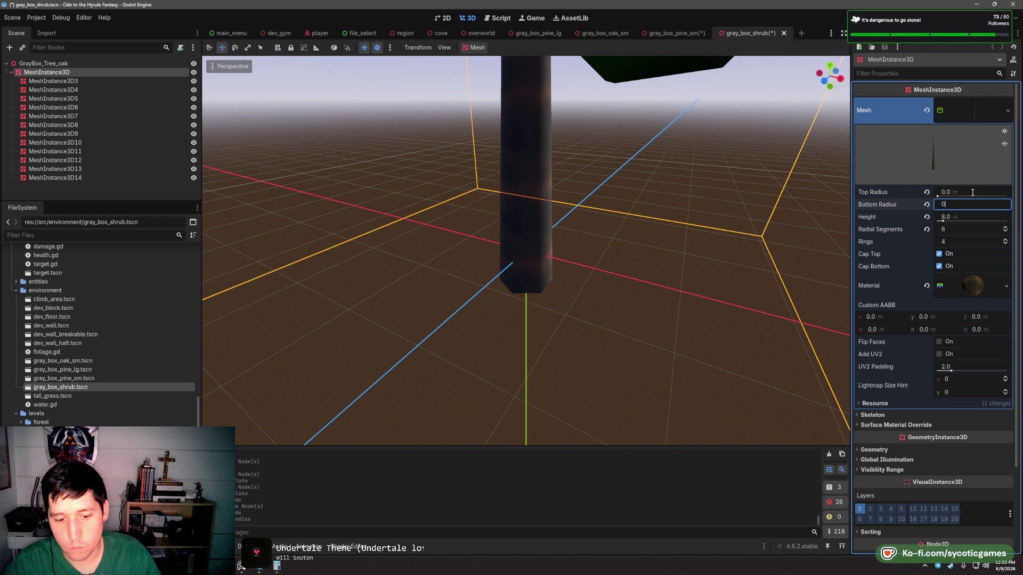
pyautogui.write('.2')
pyautogui.press('Tab')
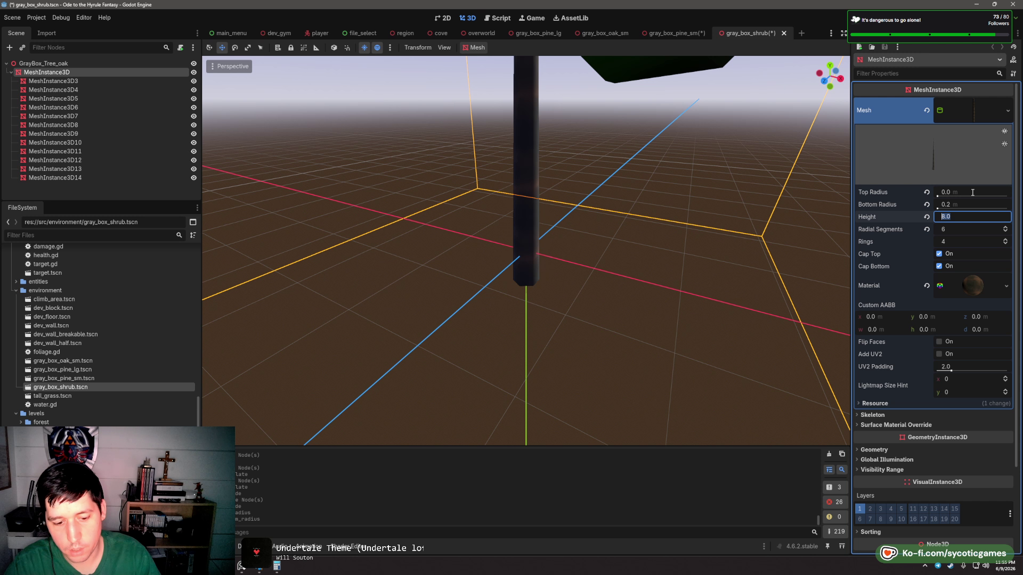
pyautogui.write('2')
pyautogui.press('Tab')
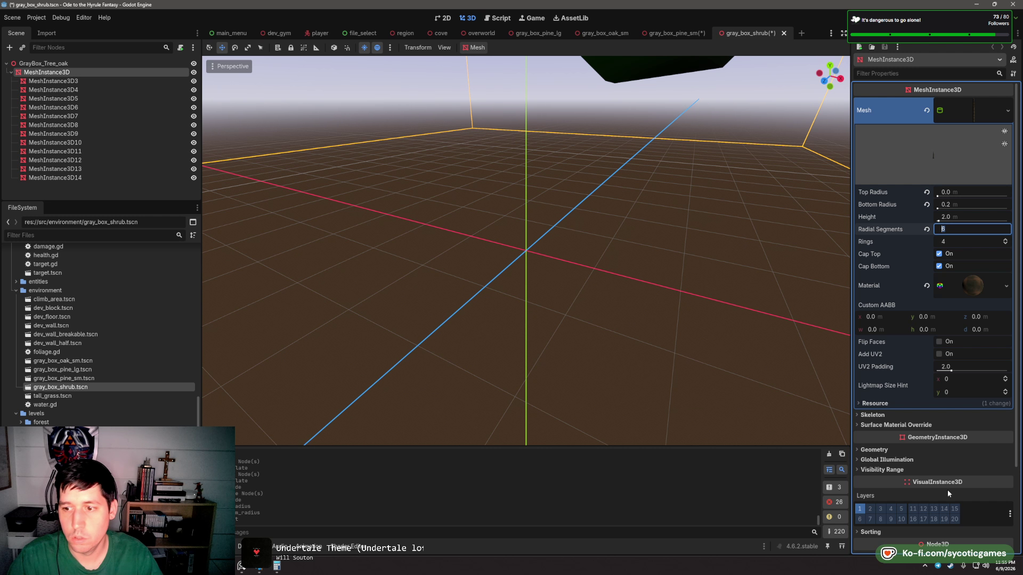
# - Raise the trunk to Position Y 0.75 and select the MeshInstance3D5 leaf clump
pyautogui.scroll(-3)
pyautogui.click(941, 461)
pyautogui.click(940, 473)
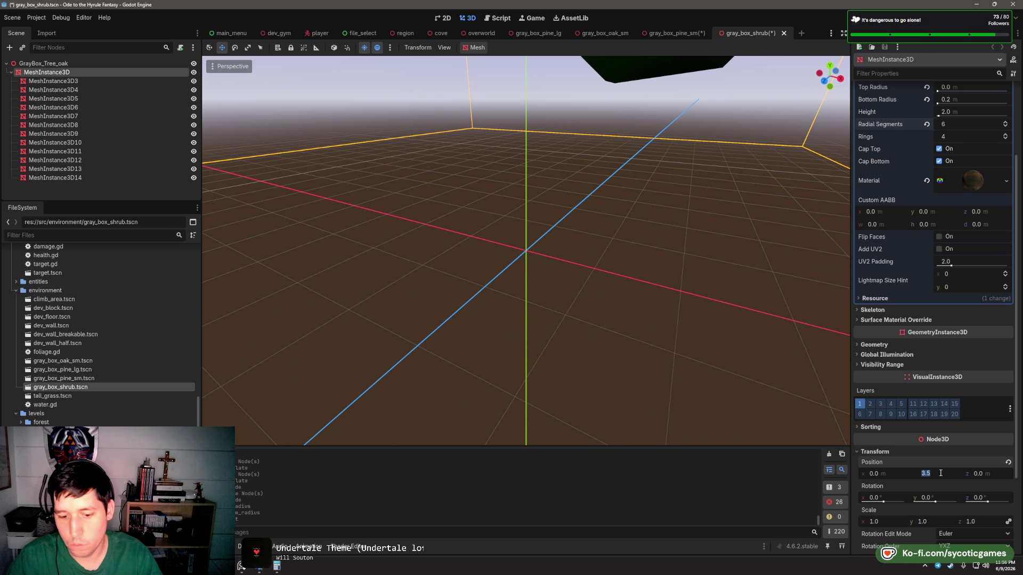
pyautogui.write('.75')
pyautogui.press('Tab')
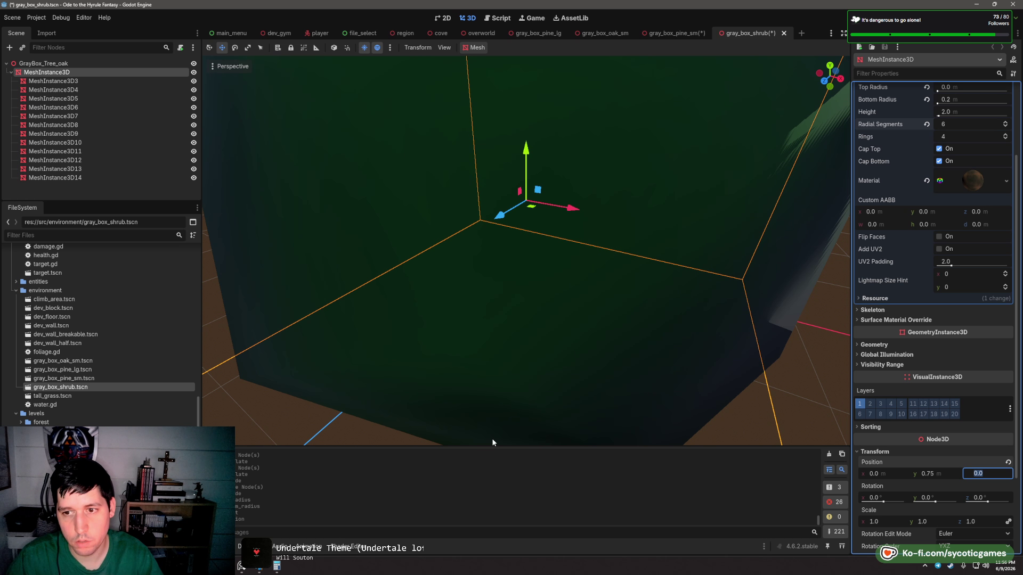
pyautogui.scroll(-3)
pyautogui.scroll(3)
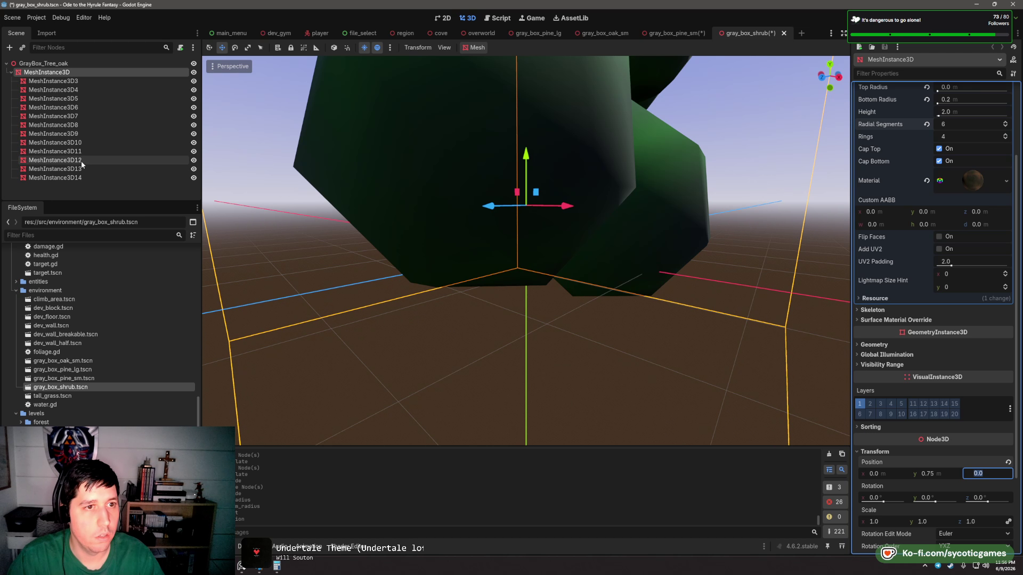
pyautogui.scroll(-3)
pyautogui.click(504, 237)
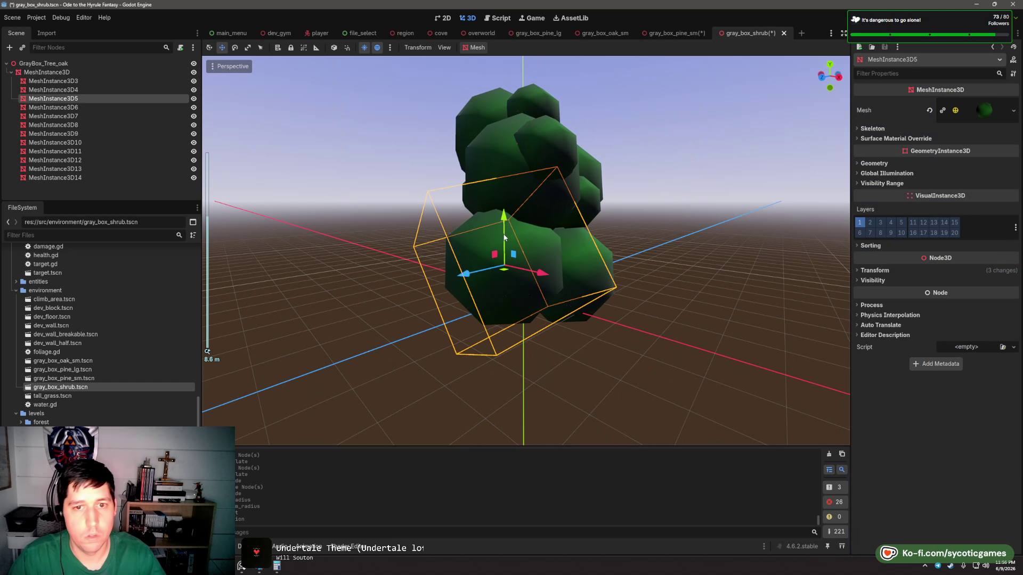
# - Delete the leaf clumps MeshInstance3D3 through MeshInstance3D8
pyautogui.press('Delete')
pyautogui.click(501, 296)
pyautogui.click(554, 287)
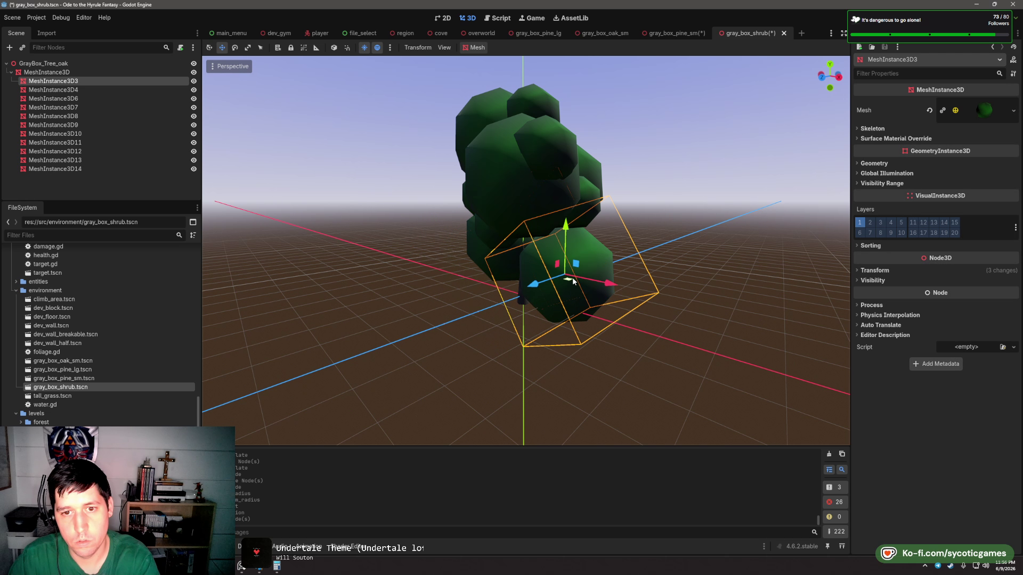
pyautogui.press('Delete')
pyautogui.click(487, 294)
pyautogui.click(507, 217)
pyautogui.press('Delete')
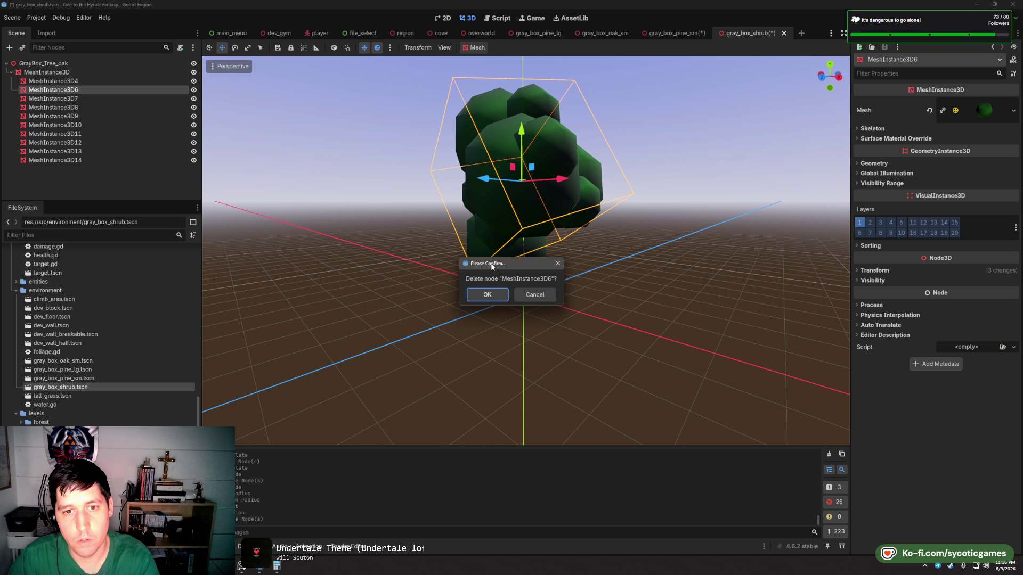
pyautogui.click(494, 296)
pyautogui.click(479, 250)
pyautogui.press('Delete')
pyautogui.click(487, 295)
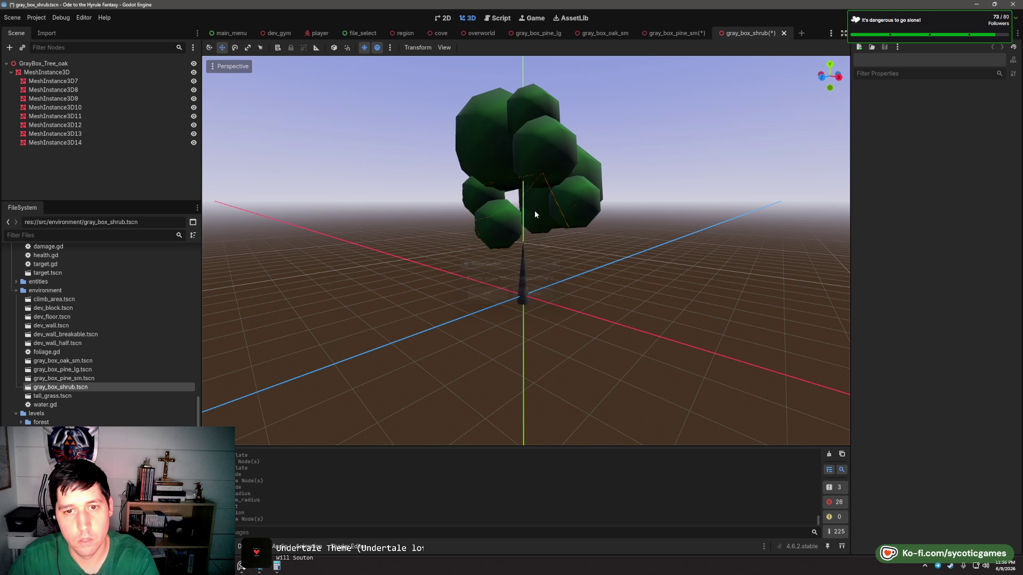
pyautogui.click(474, 158)
pyautogui.press('Delete')
pyautogui.click(488, 294)
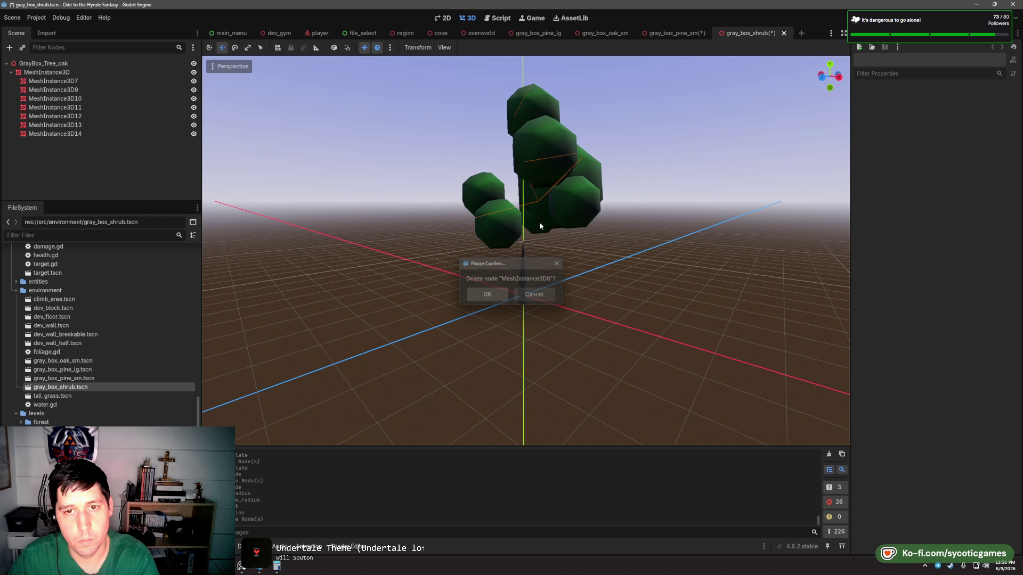
pyautogui.click(585, 170)
pyautogui.press('Delete')
pyautogui.click(487, 292)
# - Lower leaf clumps MeshInstance3D9, 3D12 and 3D13 into a low cluster near the ground
pyautogui.click(519, 248)
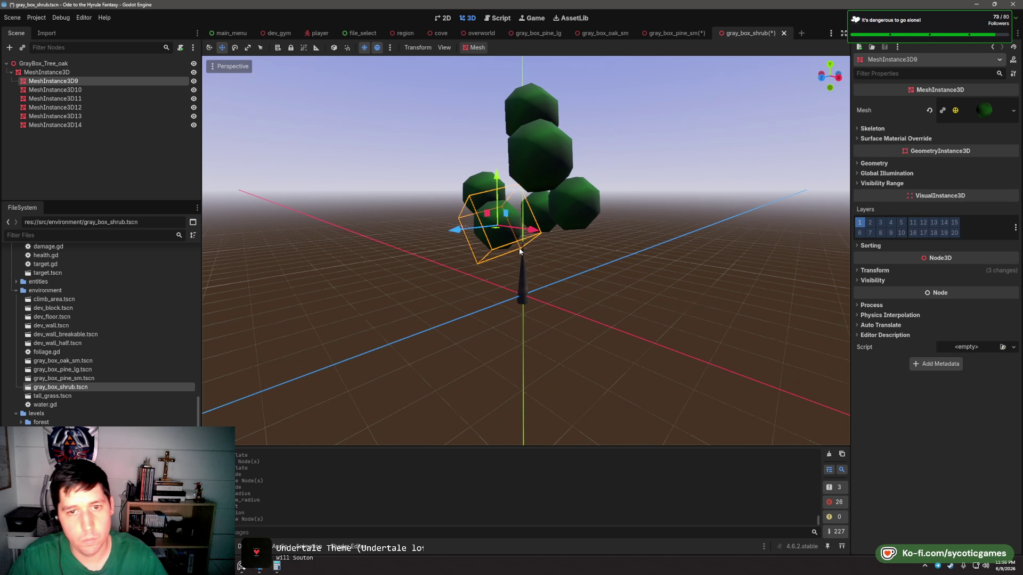
pyautogui.moveTo(492, 219); pyautogui.dragTo(937, 332)
pyautogui.click(588, 216)
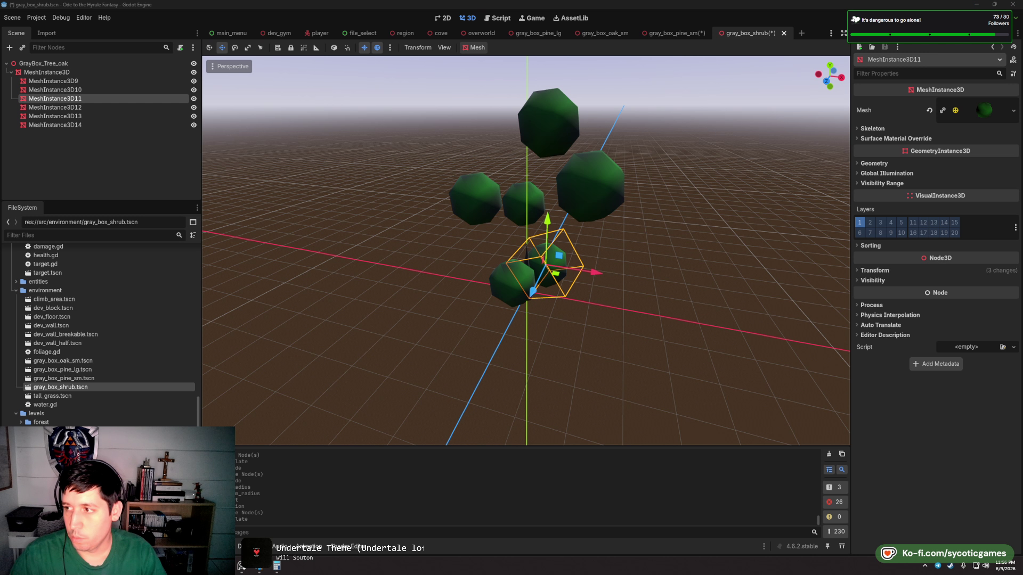
pyautogui.click(496, 208)
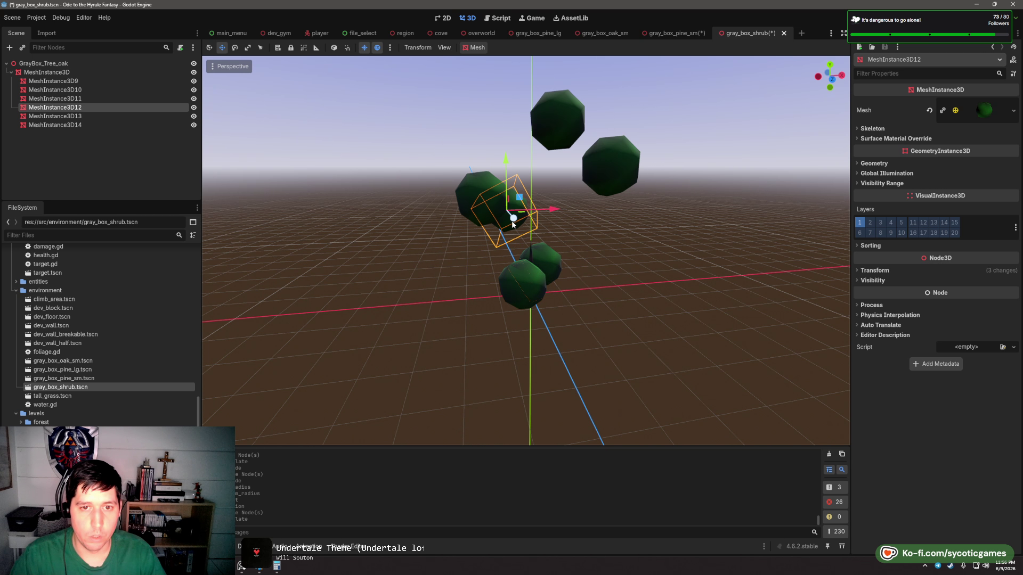
pyautogui.moveTo(512, 165); pyautogui.dragTo(673, 288)
pyautogui.click(469, 190)
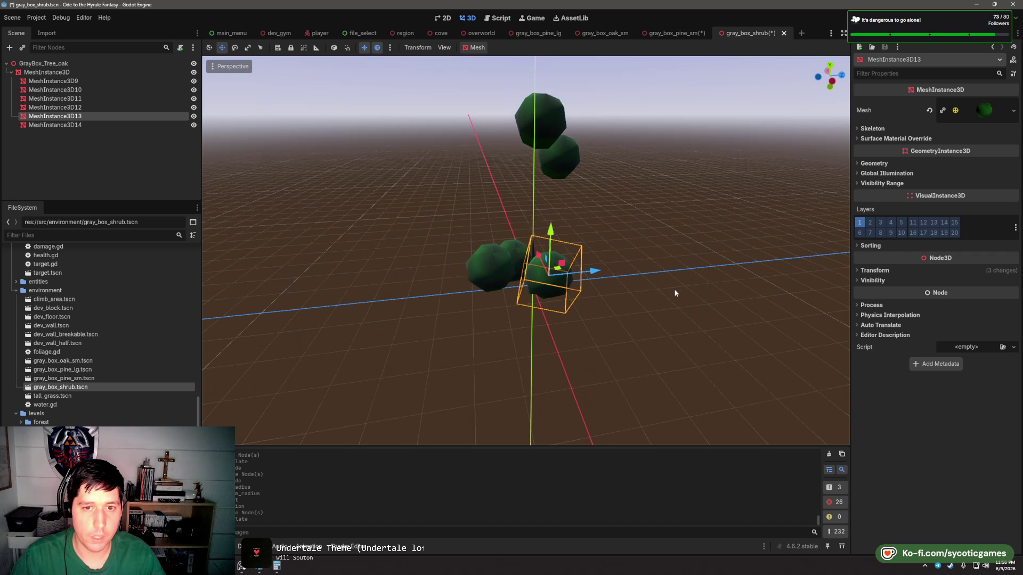
pyautogui.moveTo(596, 273); pyautogui.dragTo(546, 178)
# - Pull MeshInstance3D10 and the floating MeshInstance3D14 down into the cluster
pyautogui.click(469, 245)
pyautogui.moveTo(547, 215); pyautogui.dragTo(536, 235)
pyautogui.click(573, 165)
pyautogui.moveTo(606, 193); pyautogui.dragTo(515, 245)
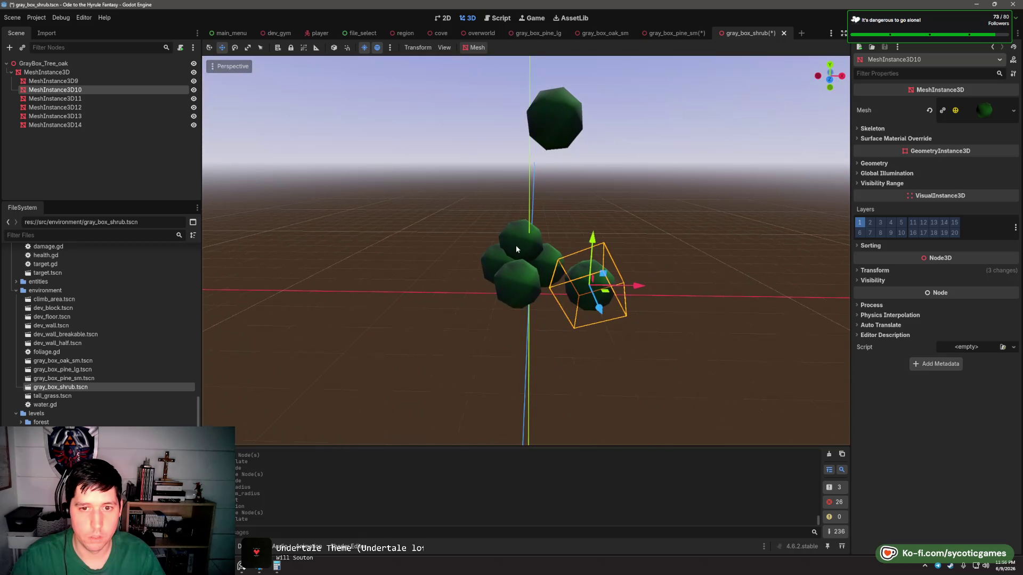
pyautogui.moveTo(606, 276); pyautogui.dragTo(583, 173)
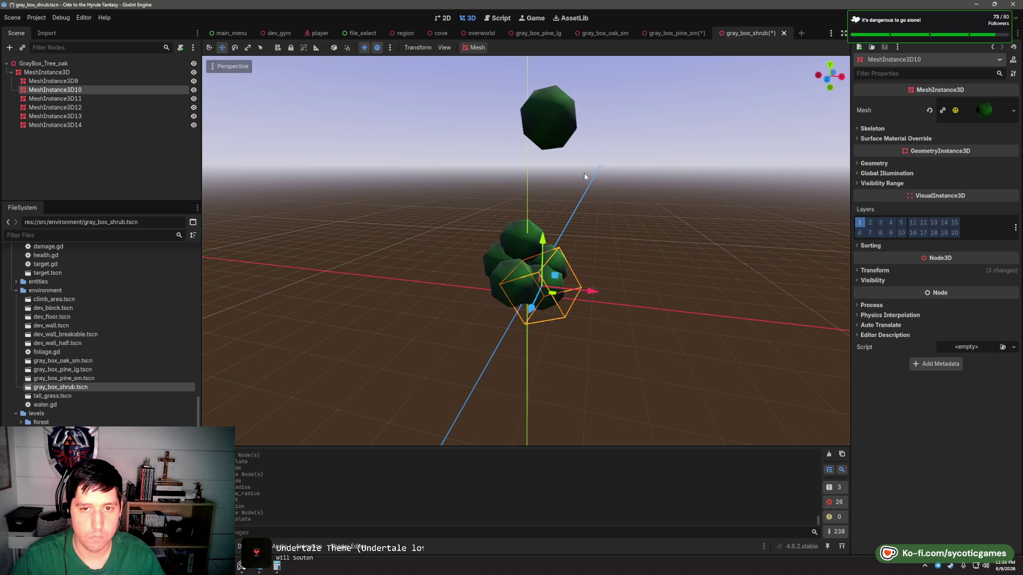
pyautogui.click(559, 120)
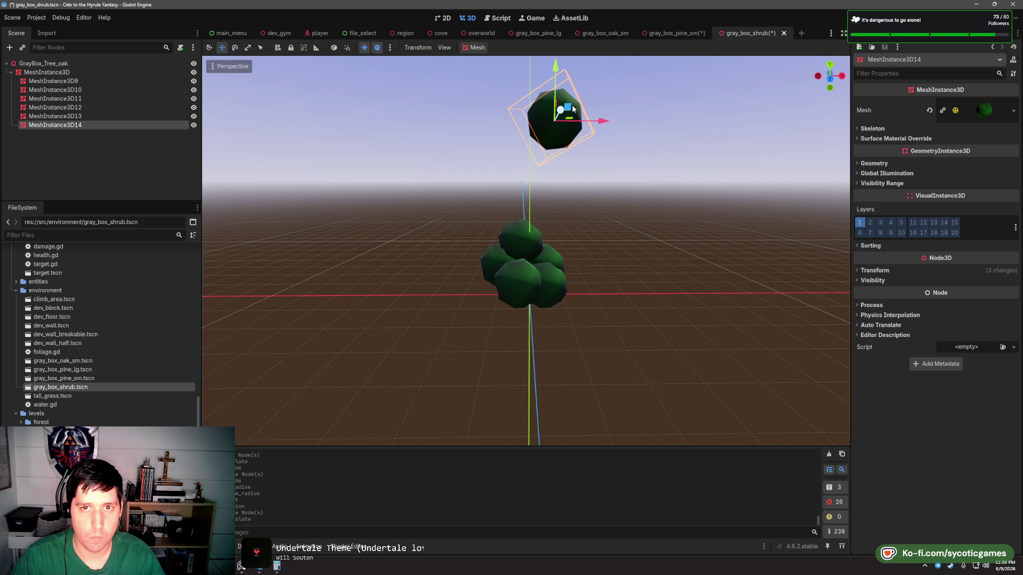
pyautogui.moveTo(573, 103); pyautogui.dragTo(474, 255)
# - Check the compact bush from a low angle, save it, and begin renaming the root node
pyautogui.click(667, 259)
pyautogui.click(533, 277)
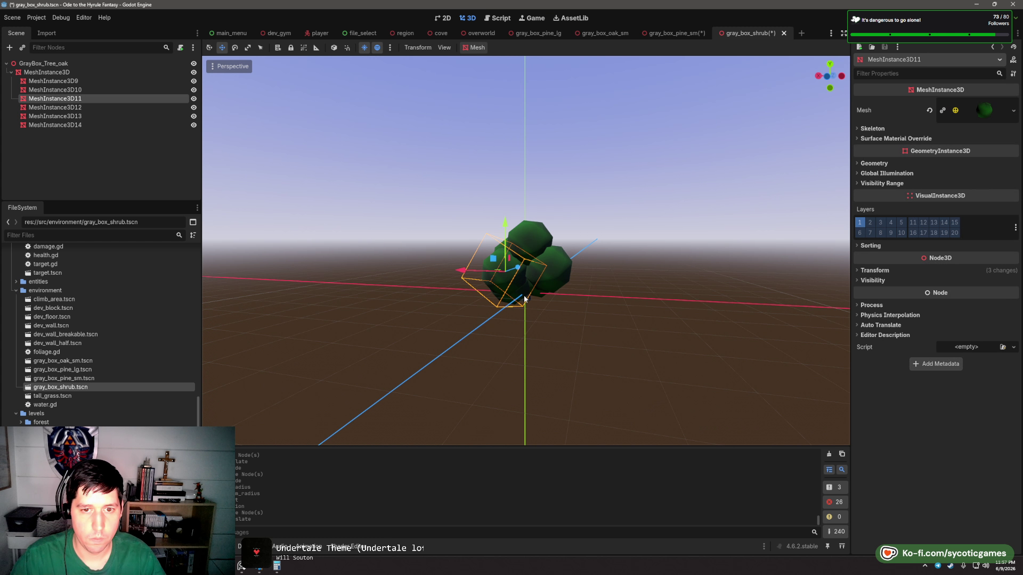
pyautogui.moveTo(533, 278); pyautogui.dragTo(596, 325)
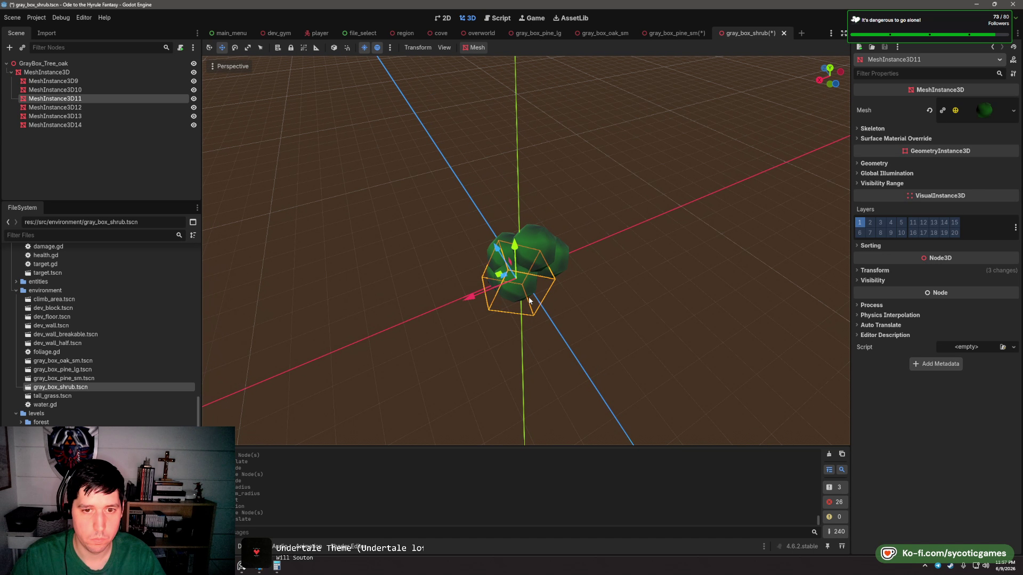
pyautogui.moveTo(496, 276); pyautogui.dragTo(496, 290)
pyautogui.hotkey('ctrl', 's')
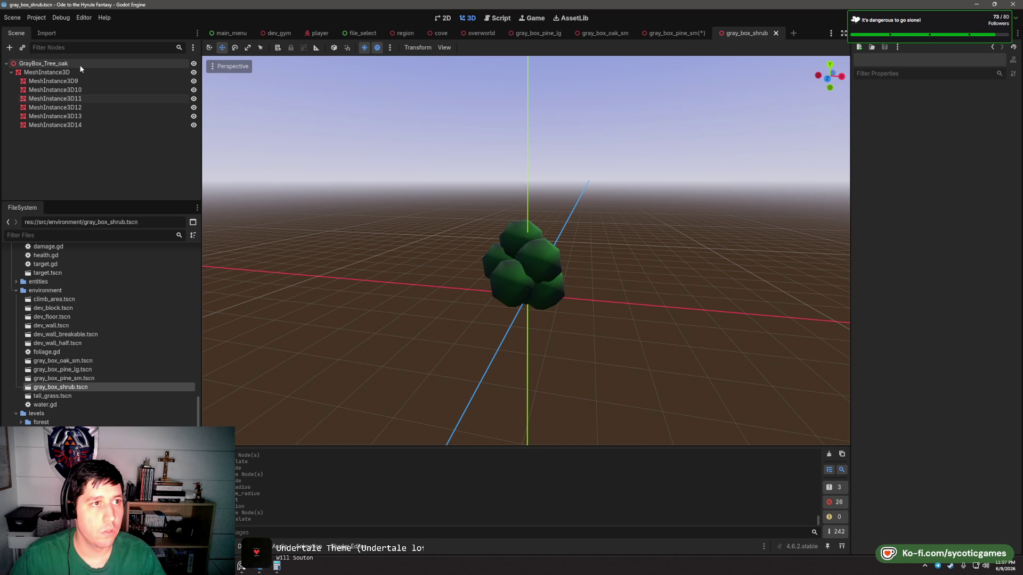
pyautogui.click(79, 64)
pyautogui.click(81, 63)
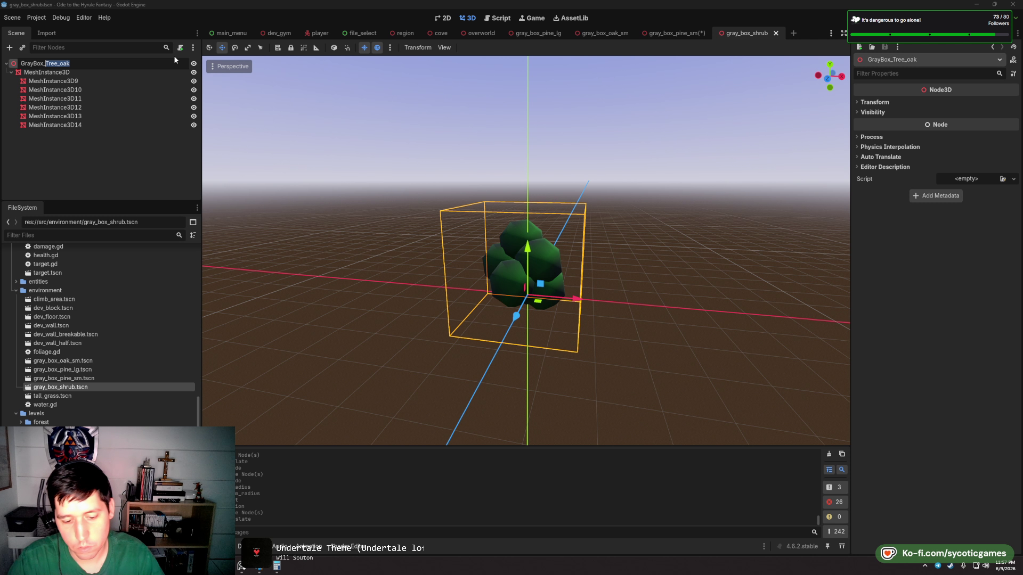
# - Rename the shrub's root to GrayBox_Shrub and save the scene
pyautogui.write('Shrub')
pyautogui.press('Return')
pyautogui.hotkey('ctrl', 's')
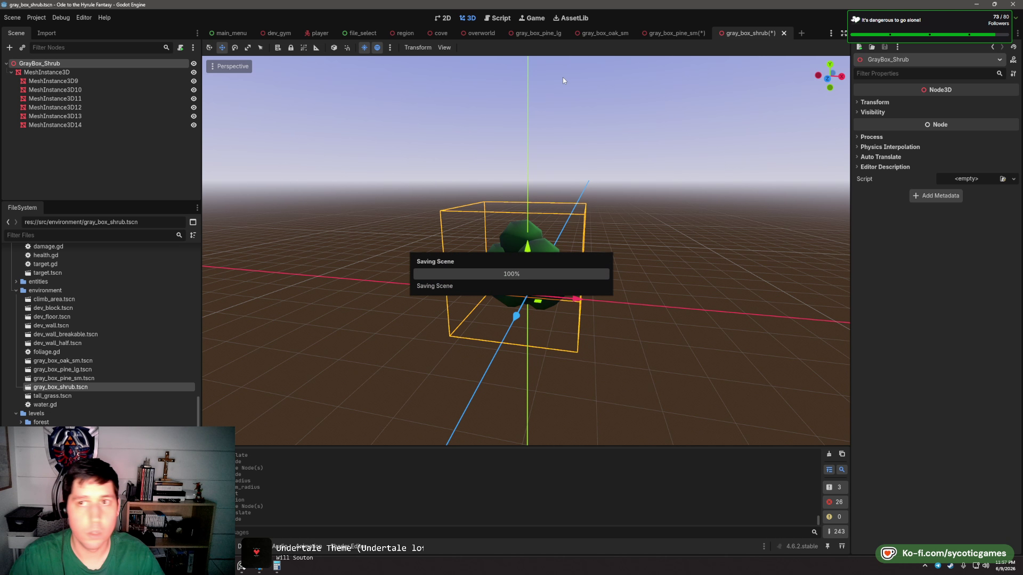
# - Rename the gray_box_pine_sm scene's root to GrayBox_oak_sm and save it
pyautogui.click(658, 33)
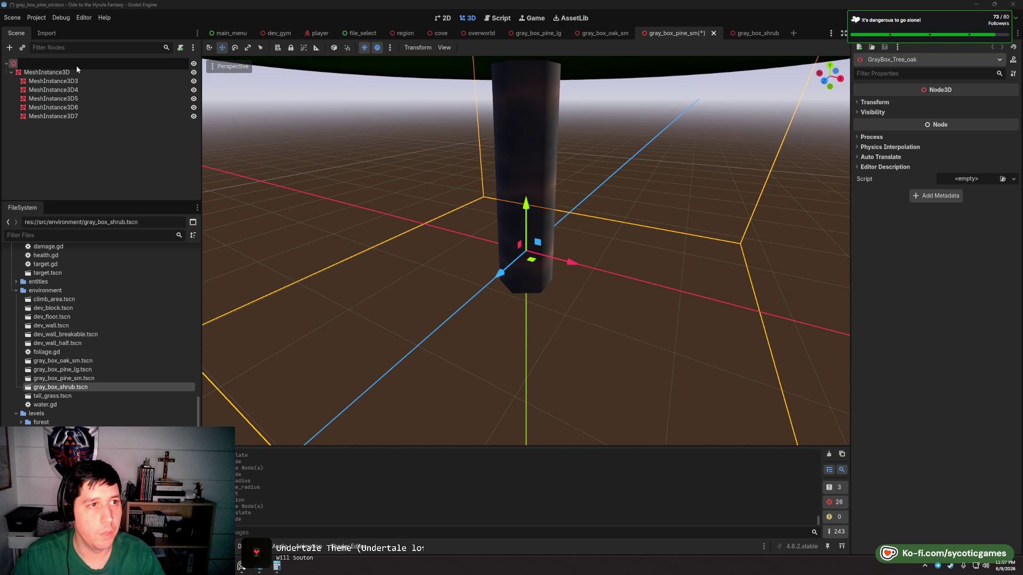
pyautogui.click(68, 64)
pyautogui.write('GrayBox_oak_sm')
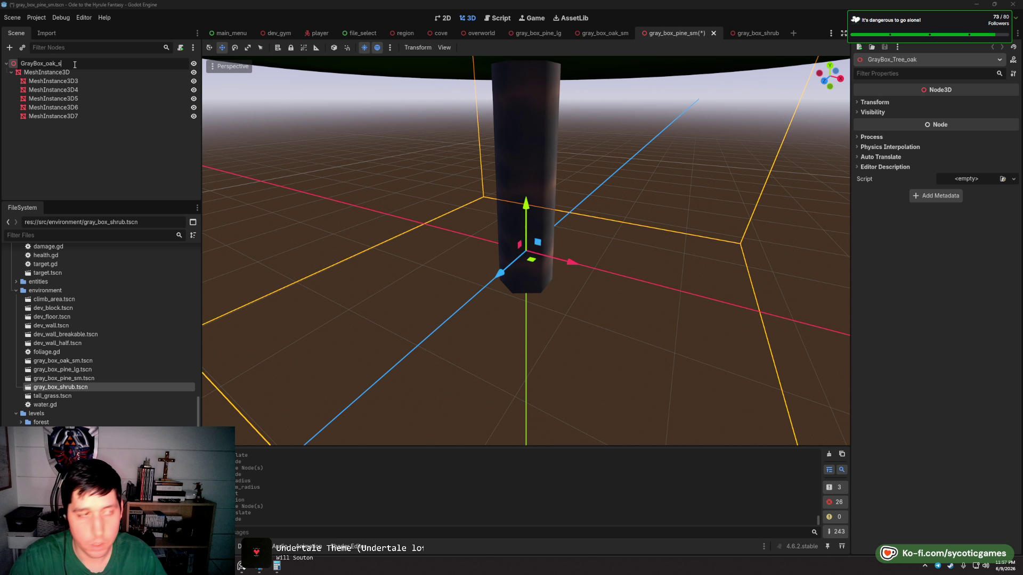
pyautogui.press('Return')
pyautogui.hotkey('ctrl', 's')
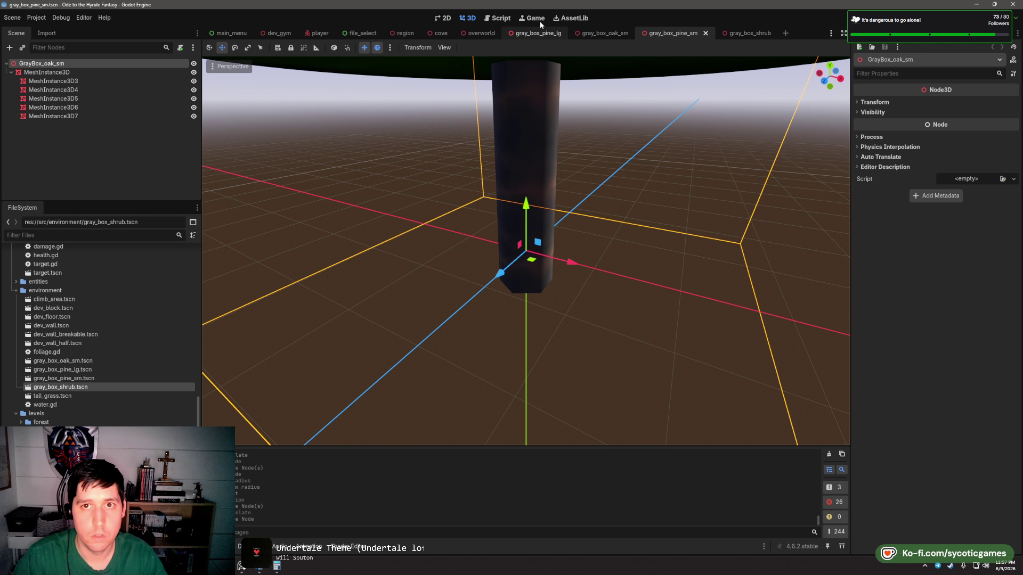
# - Compare the cove level with the coastal forest reference photos, then switch to gray_box_pine_lg
pyautogui.click(441, 33)
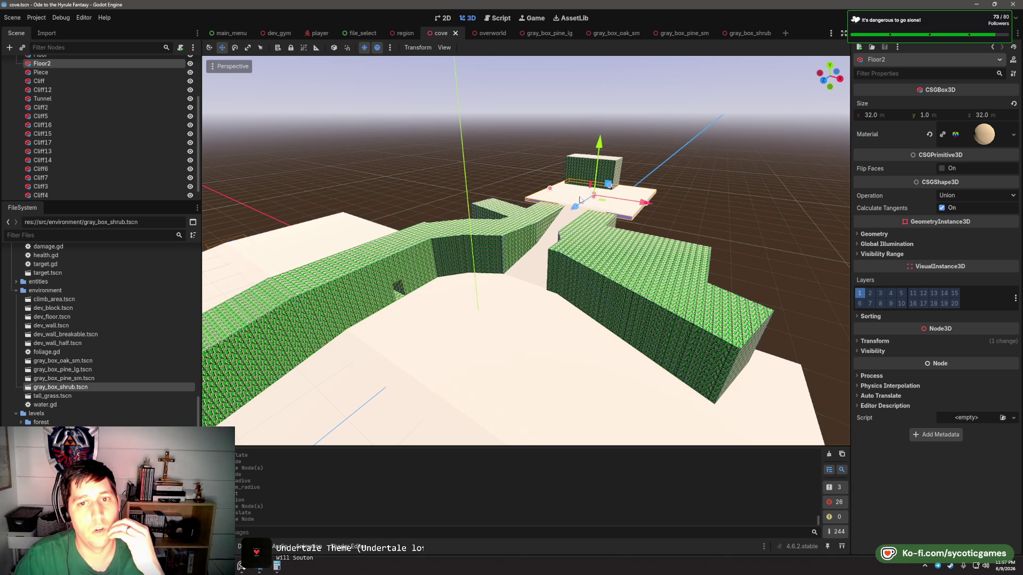
pyautogui.scroll(3)
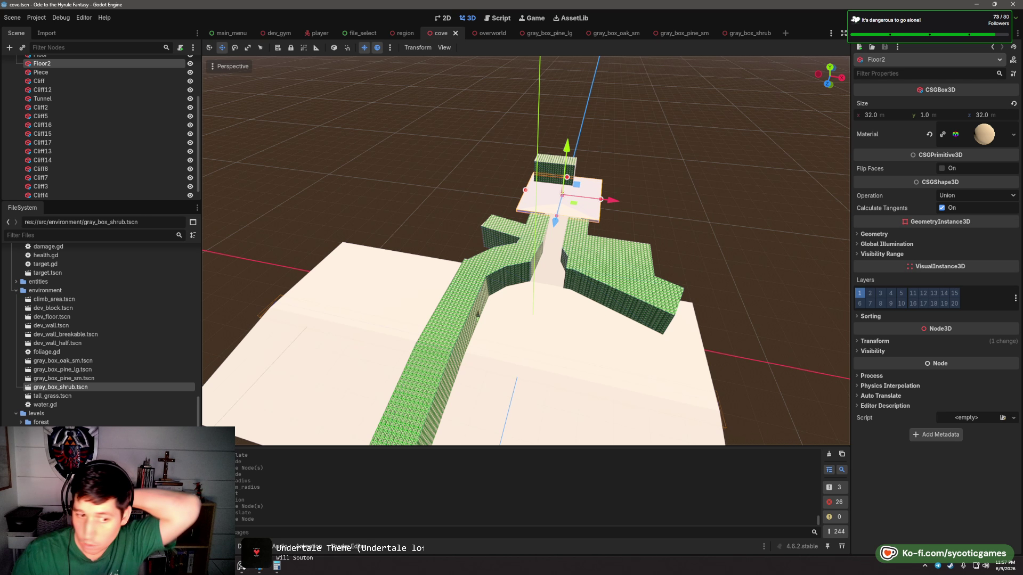
pyautogui.click(251, 569)
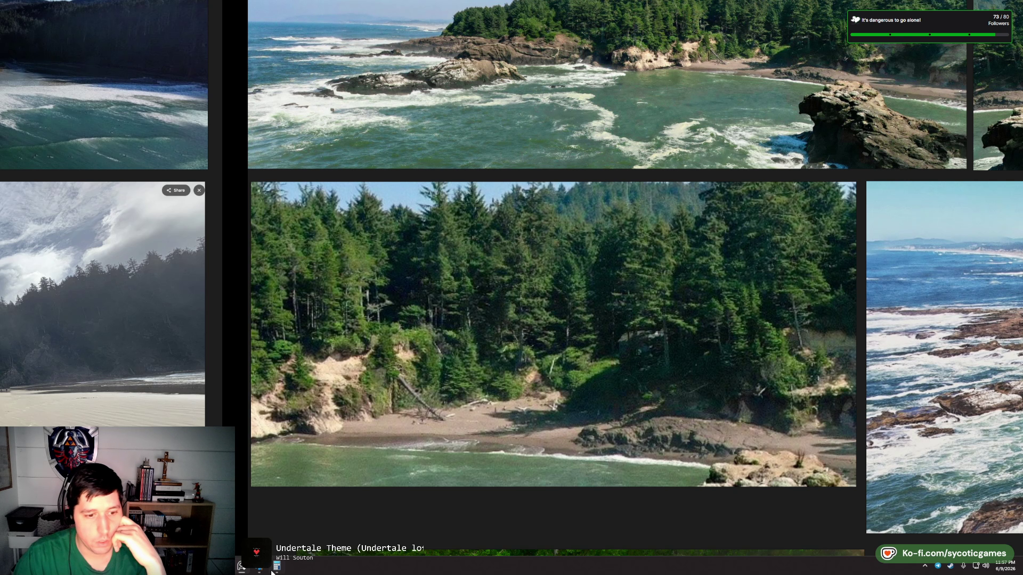
pyautogui.hotkey('alt', 'Tab')
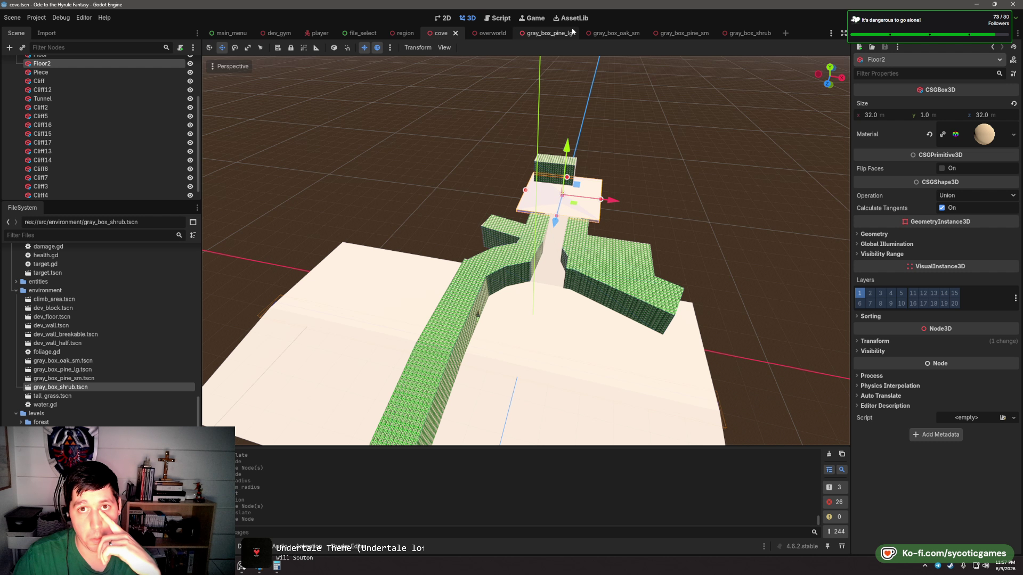
pyautogui.click(548, 33)
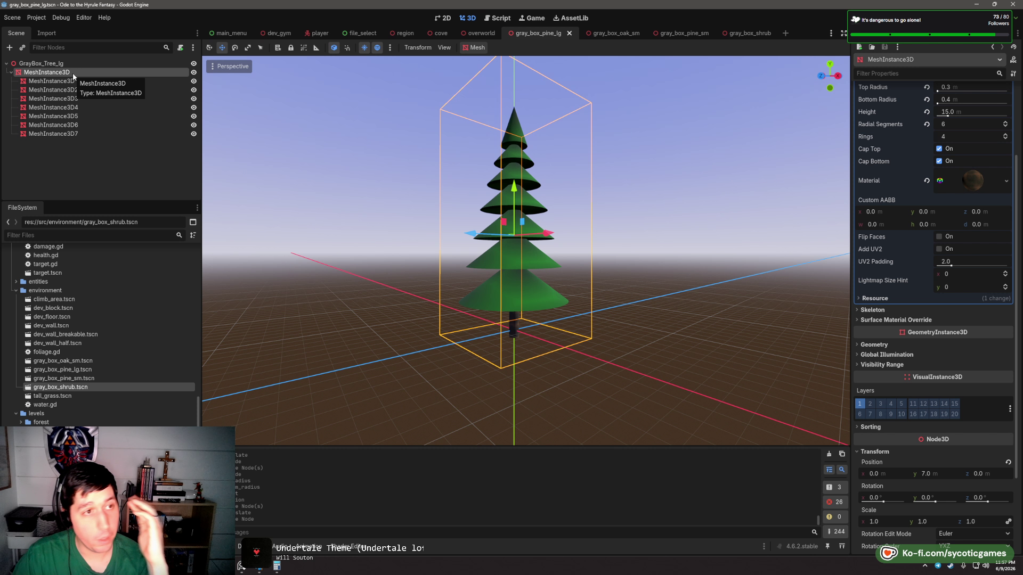
# - Change the GrayBox_Tree_lg root node's type to StaticBody3D
pyautogui.click(70, 66)
pyautogui.rightClick(65, 65)
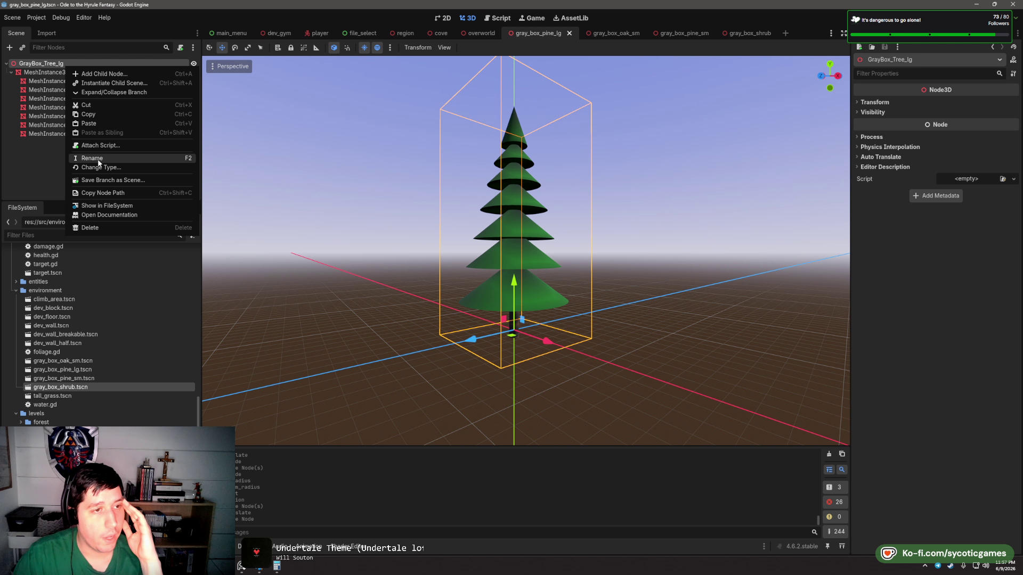
pyautogui.click(100, 167)
pyautogui.write('staticbody3d')
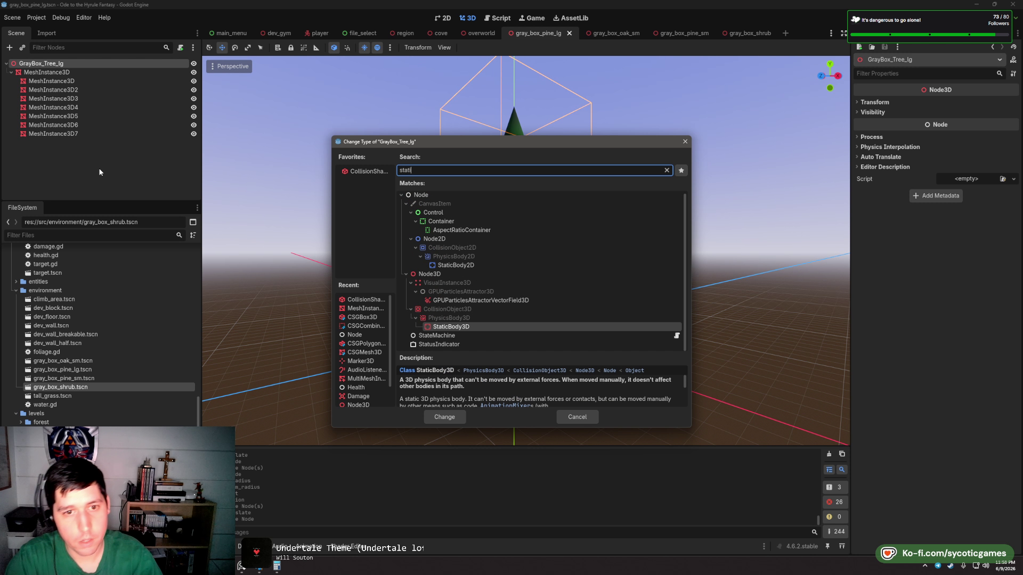
pyautogui.press('Return')
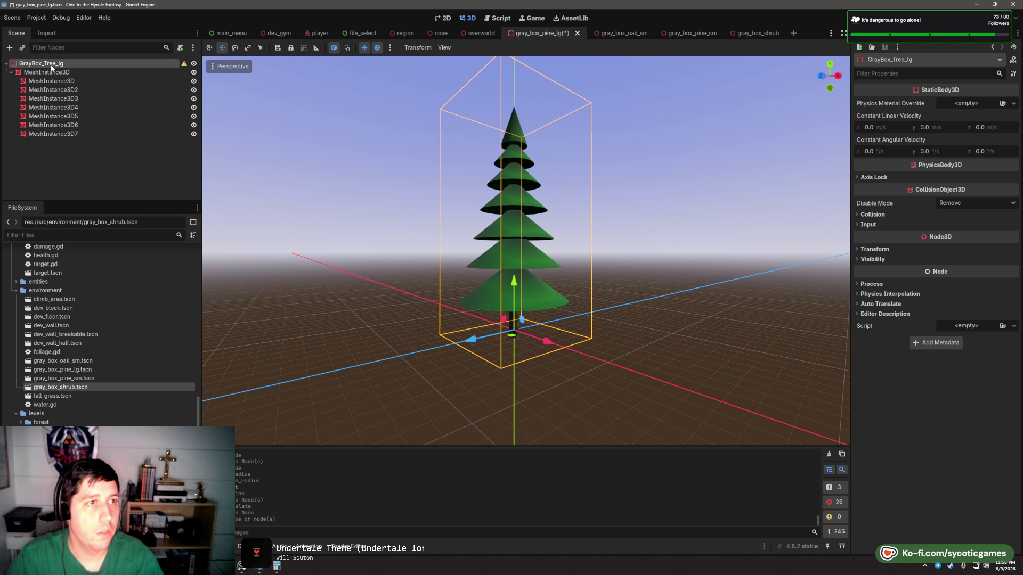
# - Add a CollisionShape3D child above MeshInstance3D and check the trunk mesh's dimensions
pyautogui.rightClick(49, 63)
pyautogui.click(148, 75)
pyautogui.write('collisionshape3d')
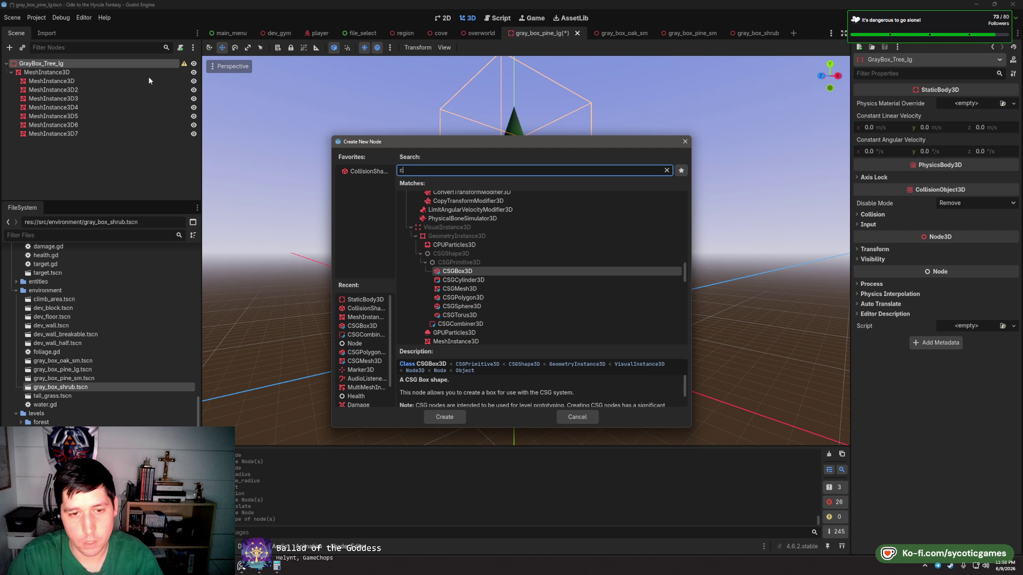
pyautogui.press('Return')
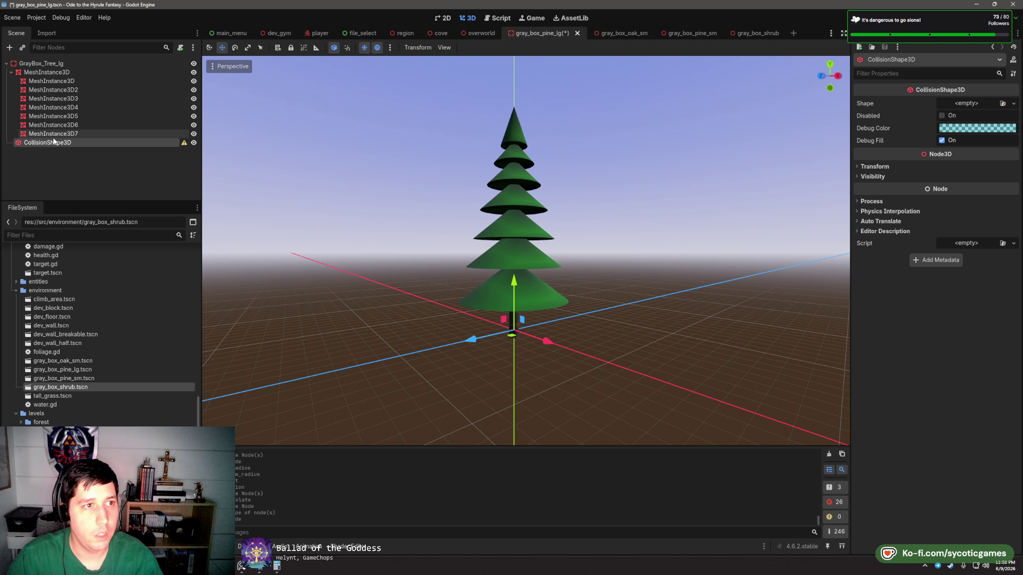
pyautogui.moveTo(48, 142); pyautogui.dragTo(75, 77)
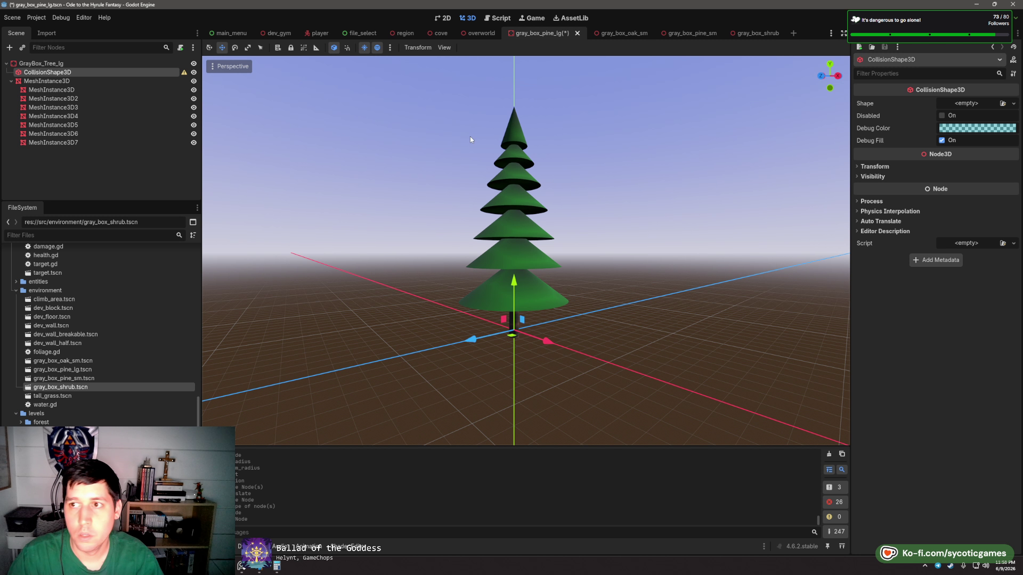
pyautogui.click(47, 81)
pyautogui.click(959, 111)
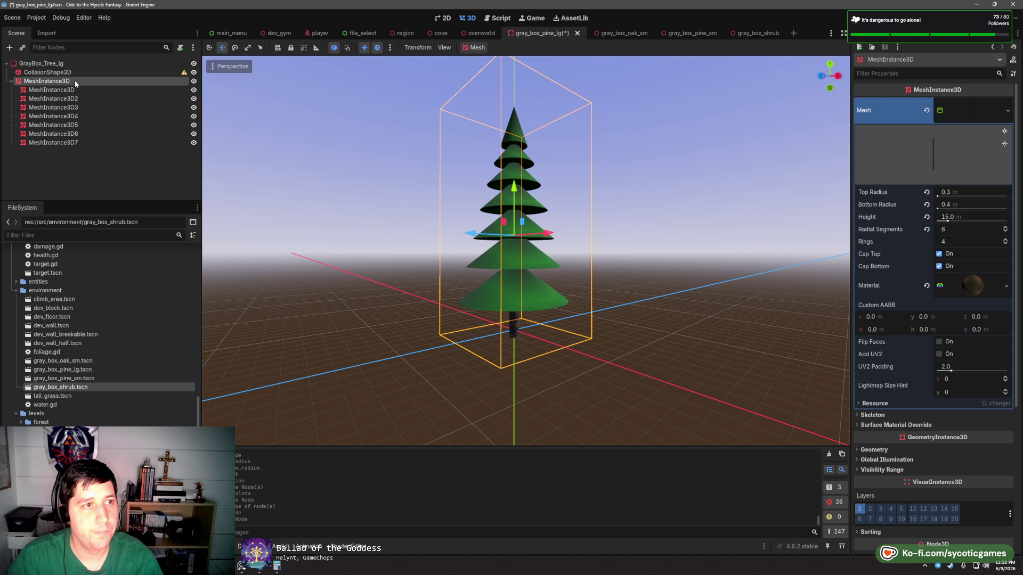
# - Give the CollisionShape3D a box shape
pyautogui.click(68, 73)
pyautogui.click(967, 104)
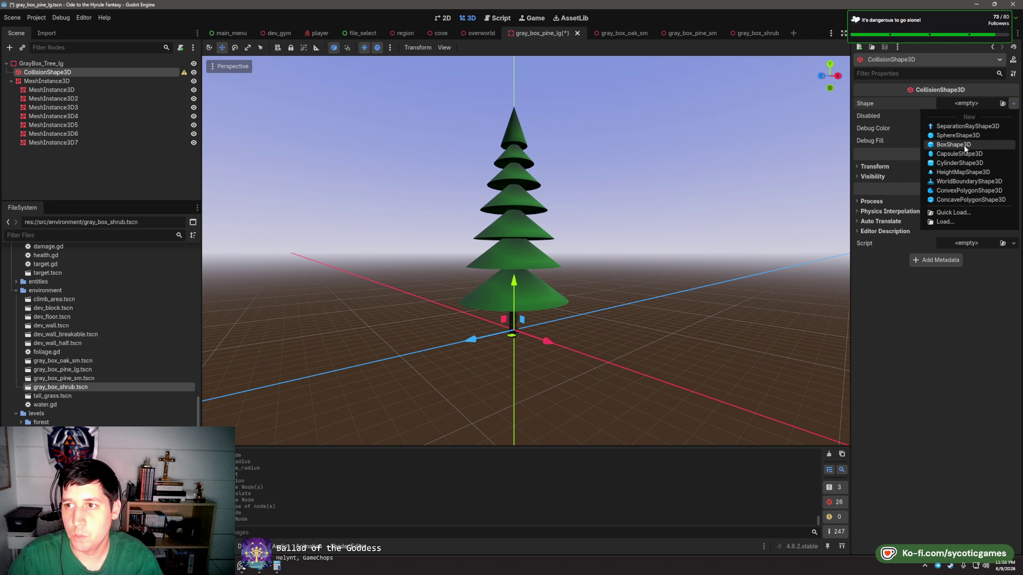
pyautogui.press('Escape')
pyautogui.scroll(3)
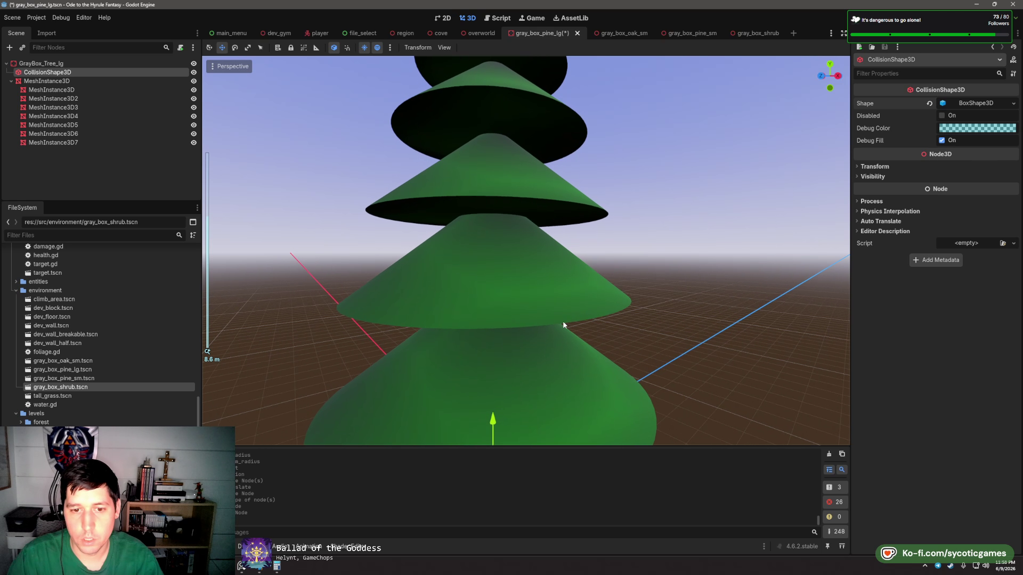
pyautogui.moveTo(572, 239); pyautogui.dragTo(752, 227)
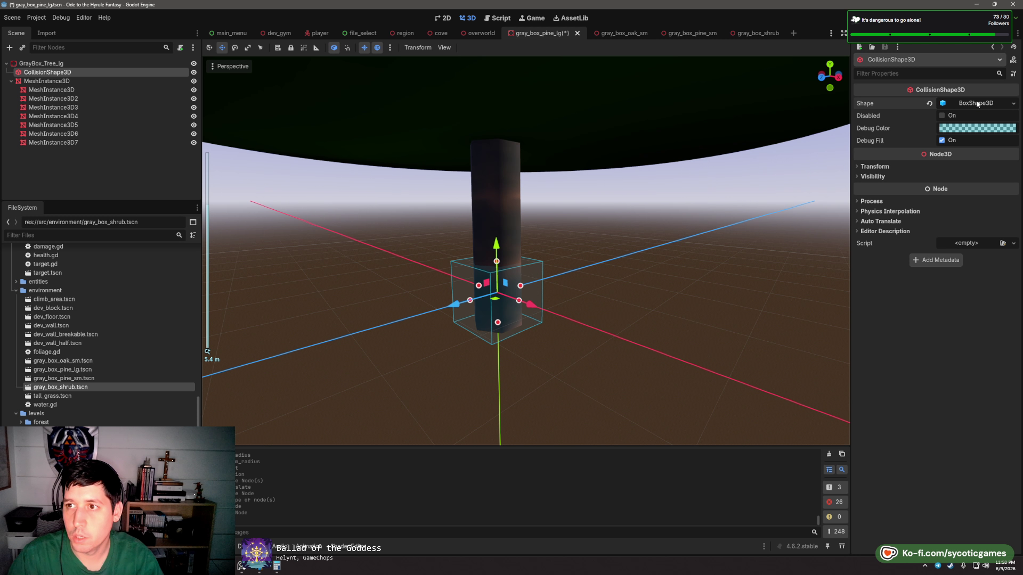
# - Size the collision box 0.75 × 8 × 0.75 m
pyautogui.click(977, 103)
pyautogui.click(896, 128)
pyautogui.write('0.')
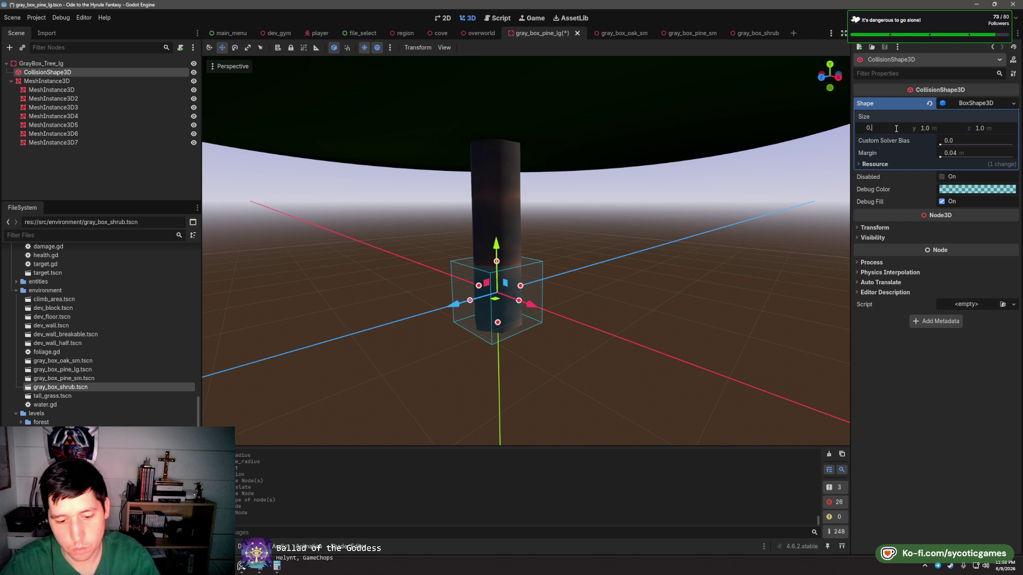
pyautogui.write('75')
pyautogui.press('Tab')
pyautogui.write('0.75')
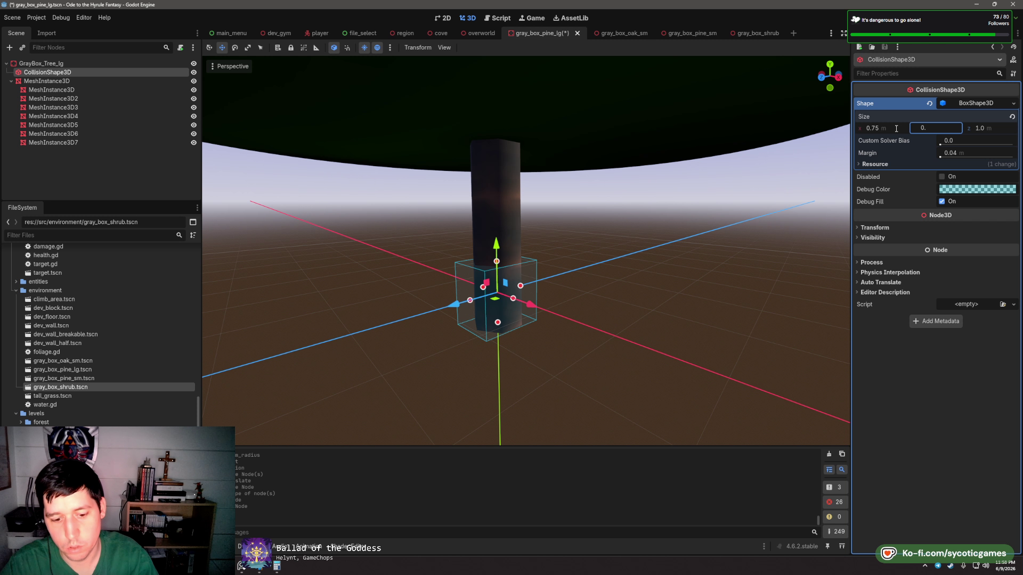
pyautogui.press('Tab')
pyautogui.write('0.')
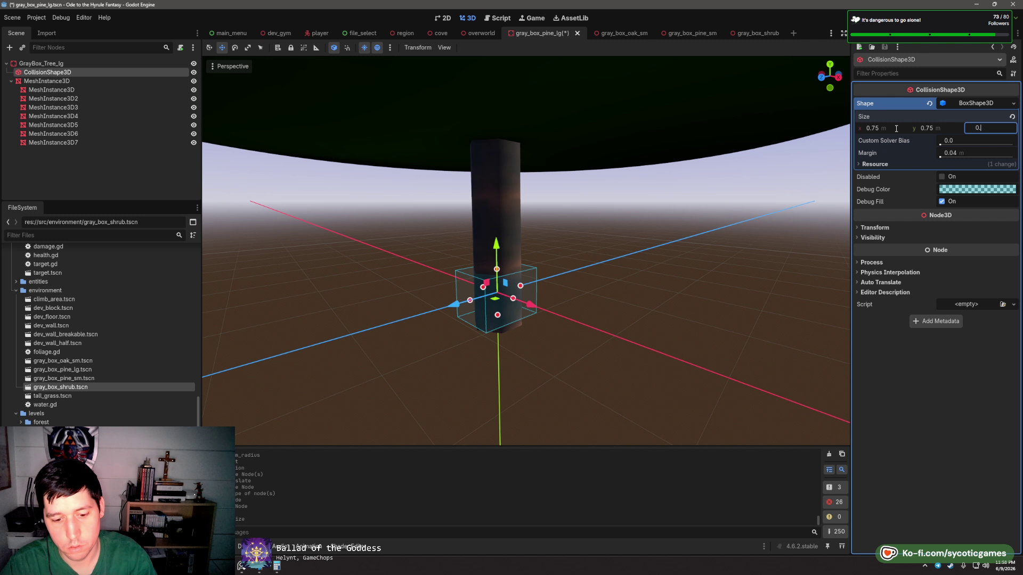
pyautogui.write('75')
pyautogui.press('Tab')
pyautogui.click(928, 129)
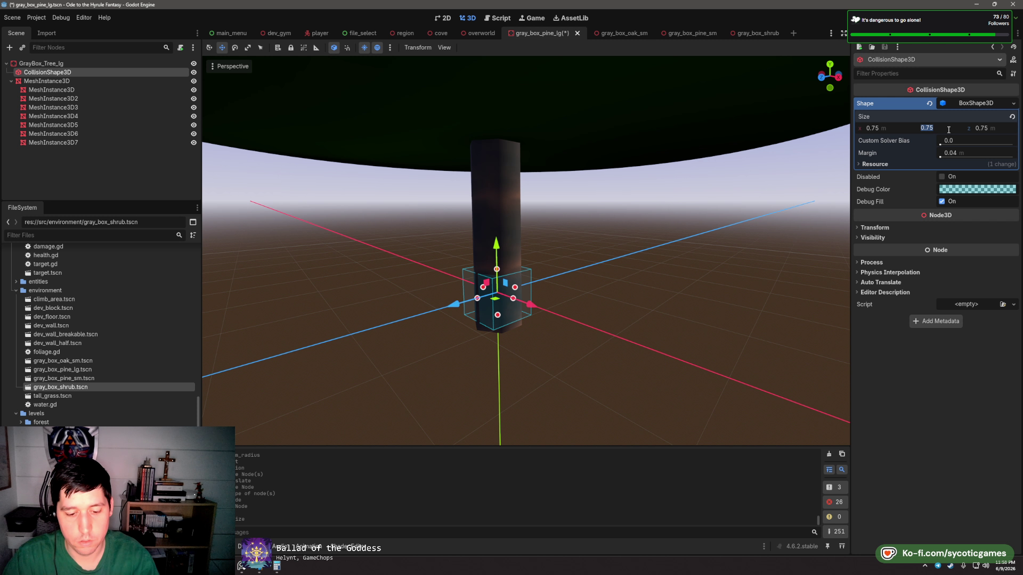
pyautogui.write('8')
pyautogui.press('Tab')
# - Raise the collision box to Y 3.5 and view the whole pine tree
pyautogui.moveTo(498, 249); pyautogui.dragTo(517, 3)
pyautogui.click(897, 233)
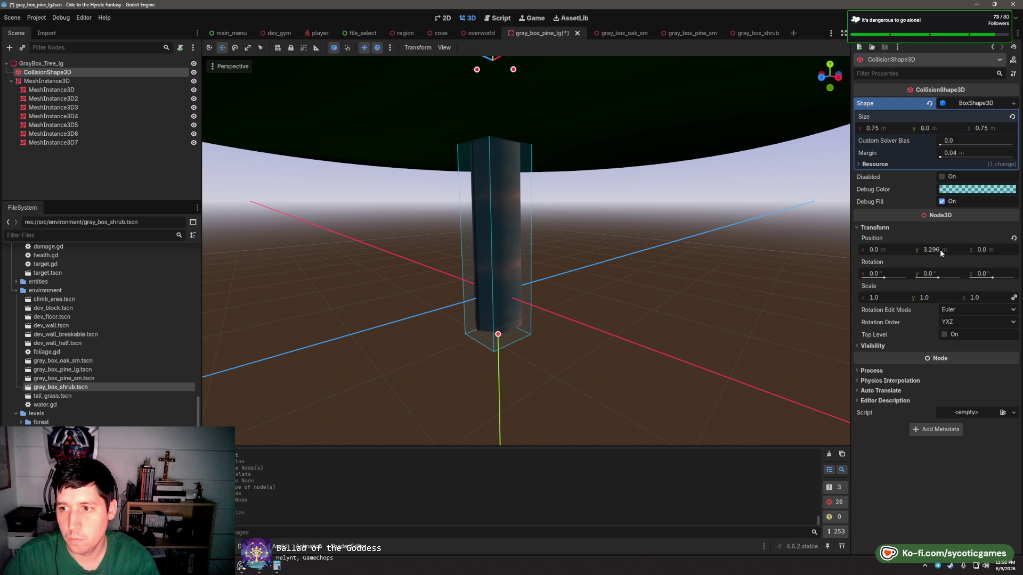
pyautogui.click(941, 250)
pyautogui.write('3.5')
pyautogui.press('Return')
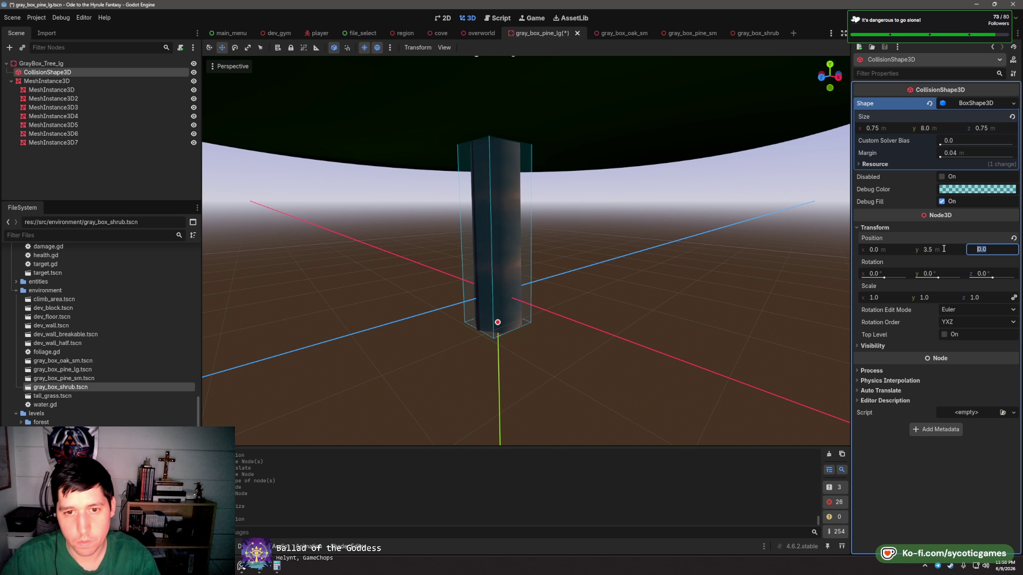
pyautogui.click(692, 314)
pyautogui.scroll(-3)
pyautogui.scroll(-3)
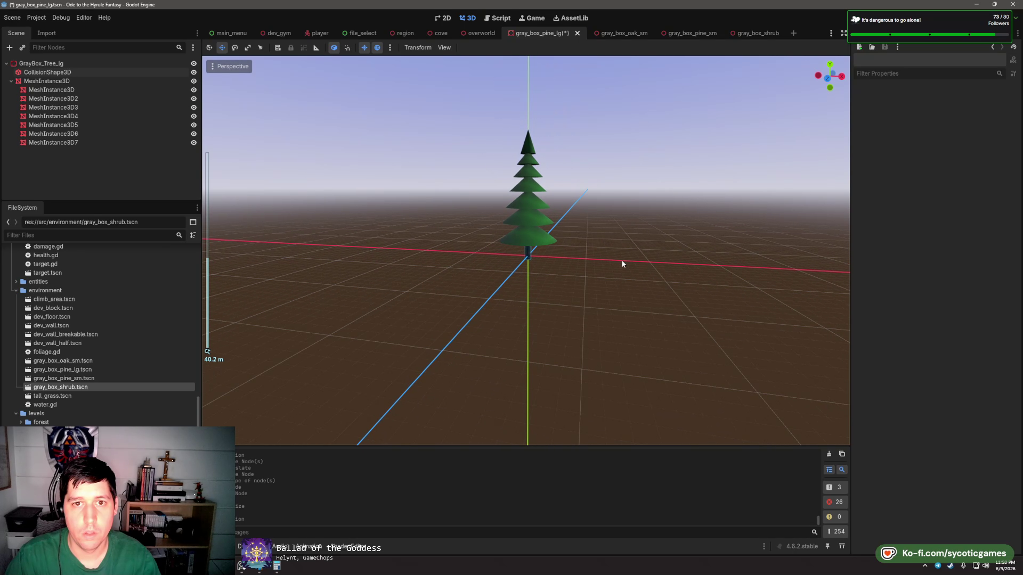
pyautogui.moveTo(621, 265); pyautogui.dragTo(559, 298)
# - Make the collision box 15 m tall and raise it to Y 7.0
pyautogui.click(63, 72)
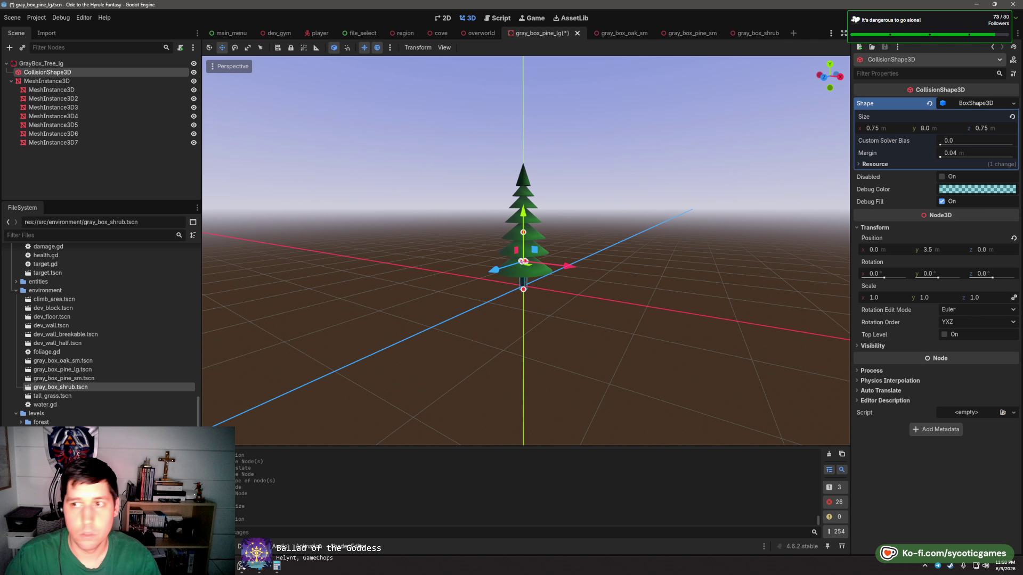
pyautogui.moveTo(611, 294); pyautogui.dragTo(551, 212)
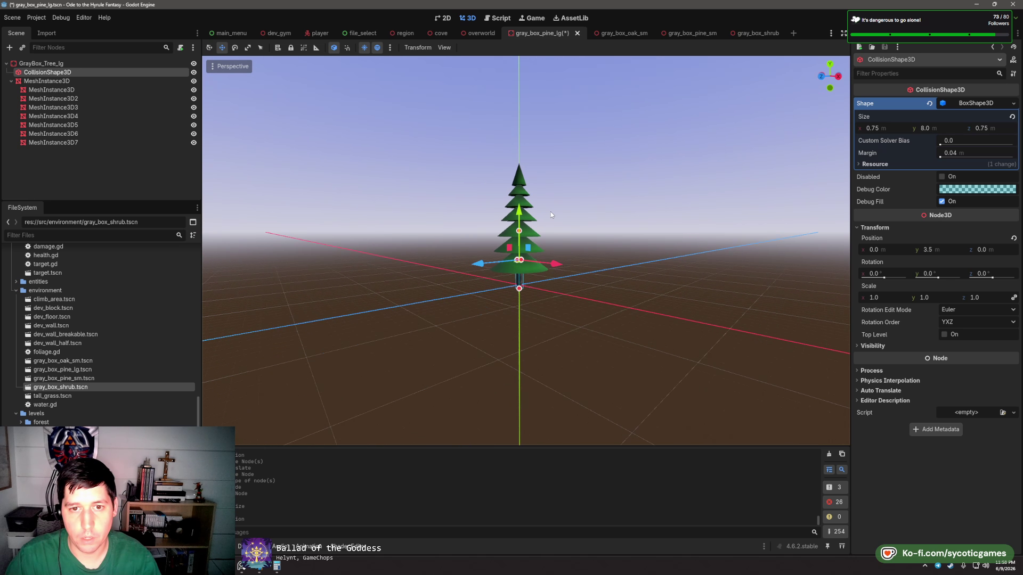
pyautogui.click(927, 128)
pyautogui.write('15')
pyautogui.press('Tab')
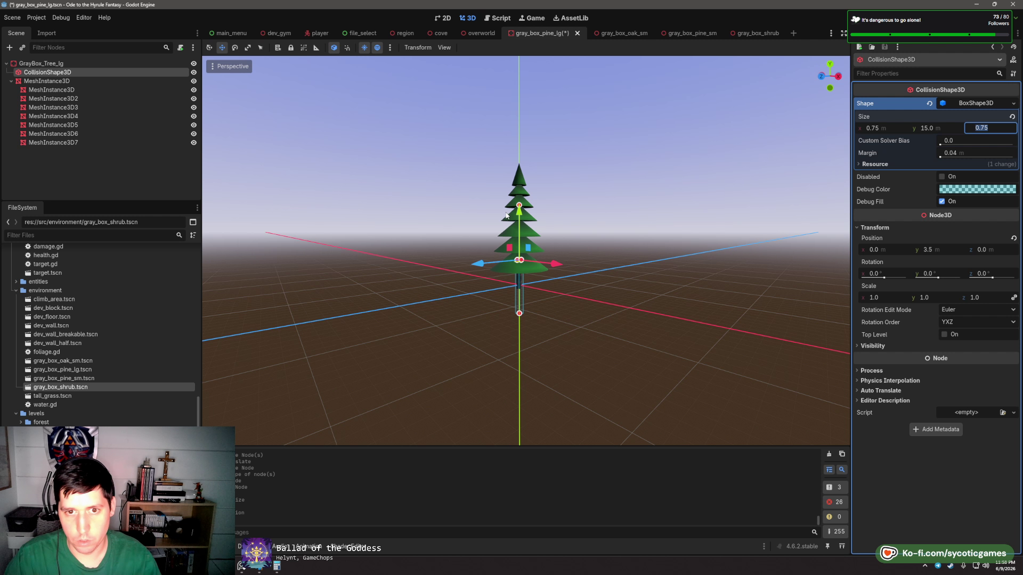
pyautogui.click(937, 249)
pyautogui.write('7')
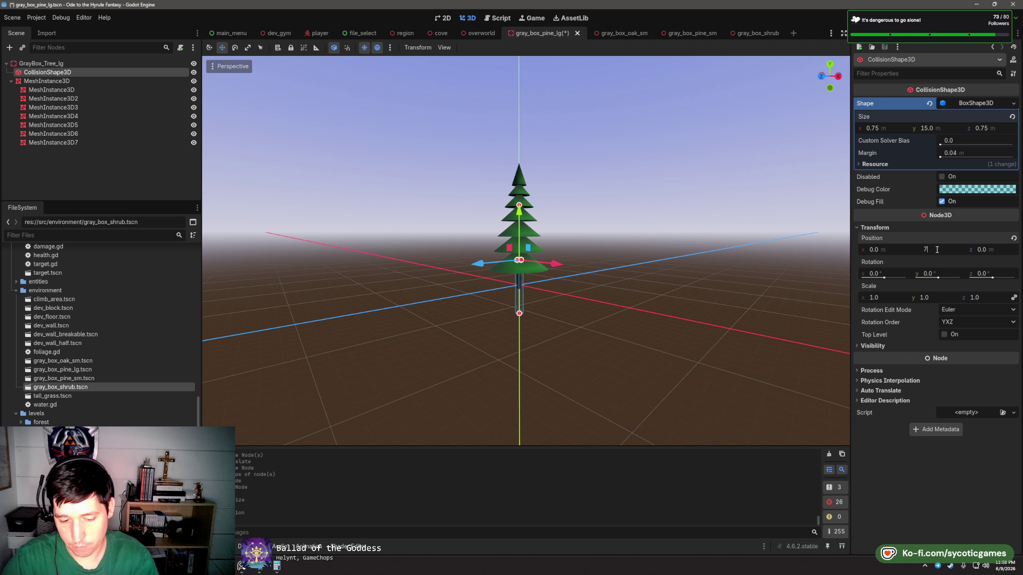
pyautogui.press('Tab')
# - Save gray_box_pine_lg and glance at the gray_box_oak_sm scene before returning
pyautogui.scroll(3)
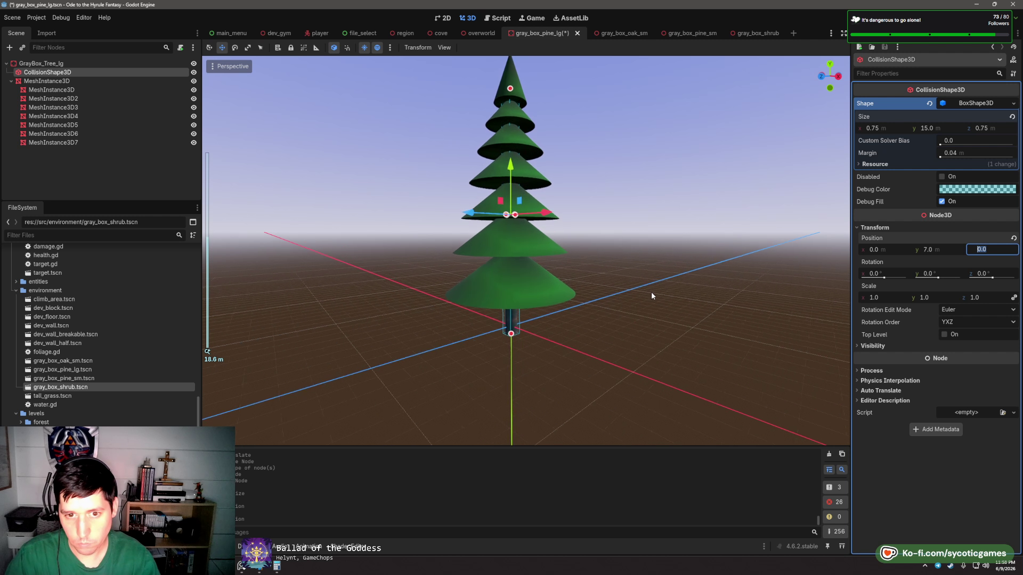
pyautogui.hotkey('ctrl', 's')
pyautogui.click(618, 33)
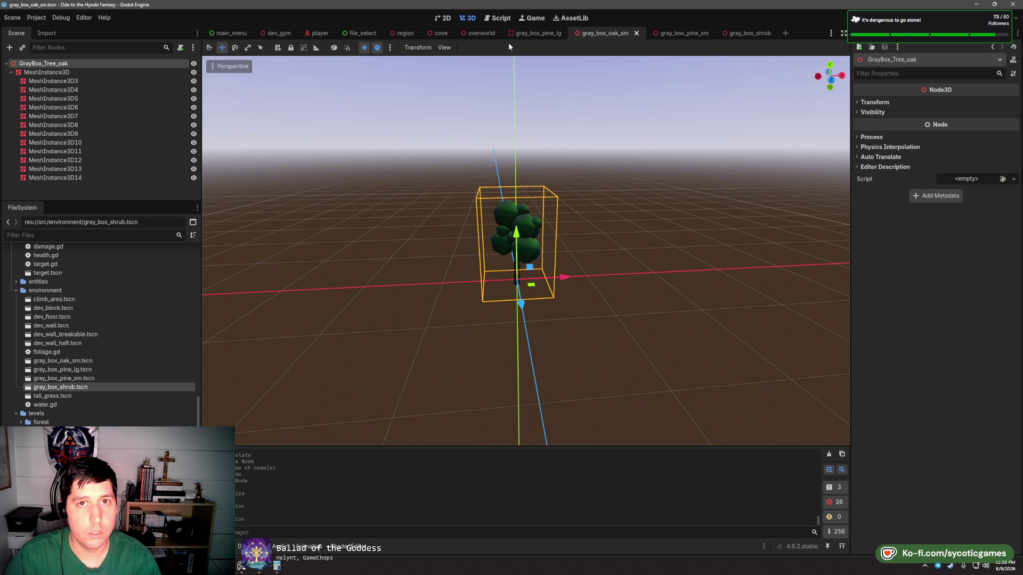
pyautogui.click(532, 33)
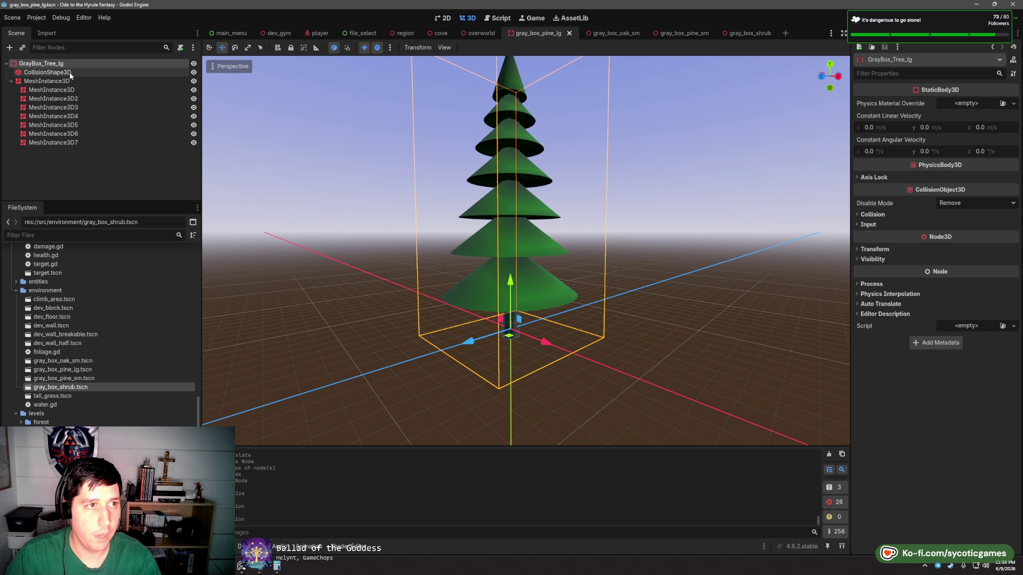
# - Copy the large pine's CollisionShape3D into the small oak scene, placed above its meshes
pyautogui.click(69, 72)
pyautogui.hotkey('ctrl', 'c')
pyautogui.click(607, 33)
pyautogui.click(44, 65)
pyautogui.hotkey('ctrl', 'v')
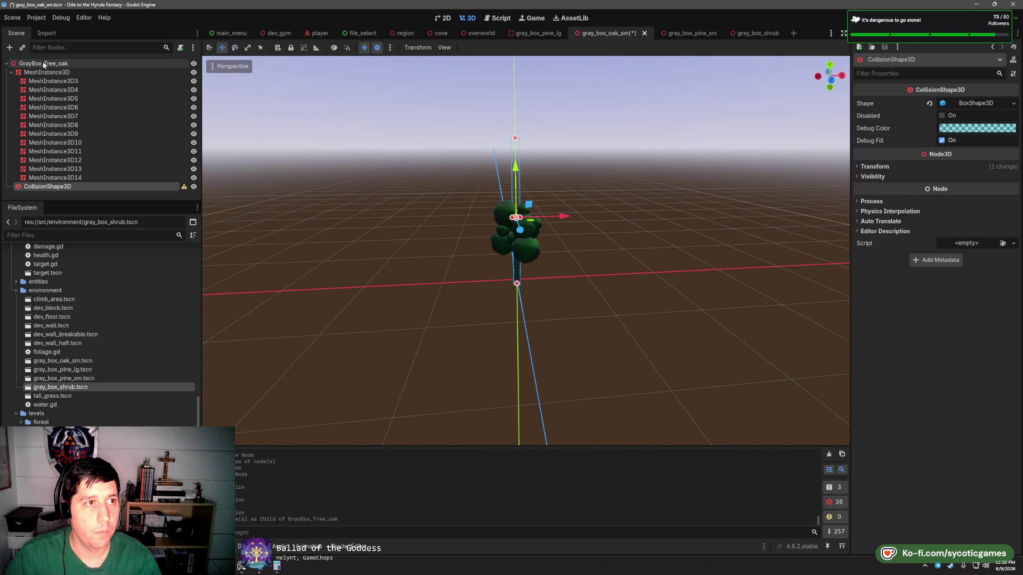
pyautogui.moveTo(48, 186); pyautogui.dragTo(62, 68)
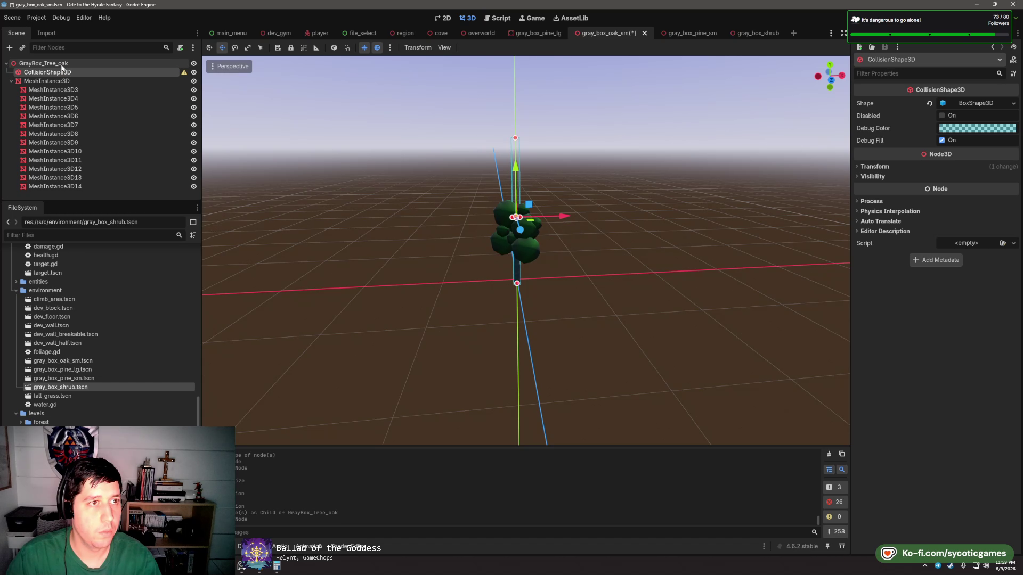
# - Change the small oak's root node type to StaticBody3D
pyautogui.rightClick(62, 65)
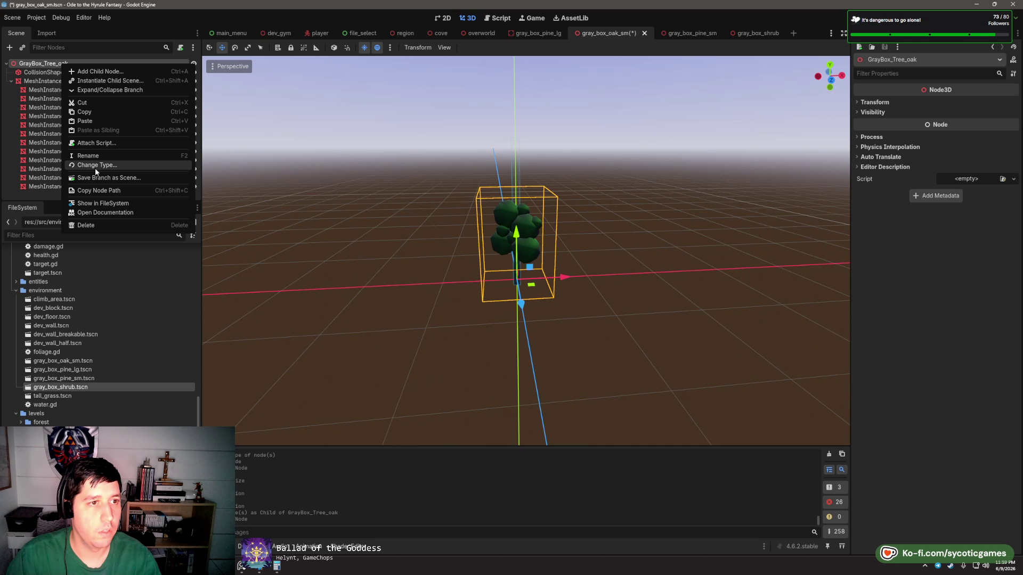
pyautogui.click(94, 166)
pyautogui.write('state')
pyautogui.press('Return')
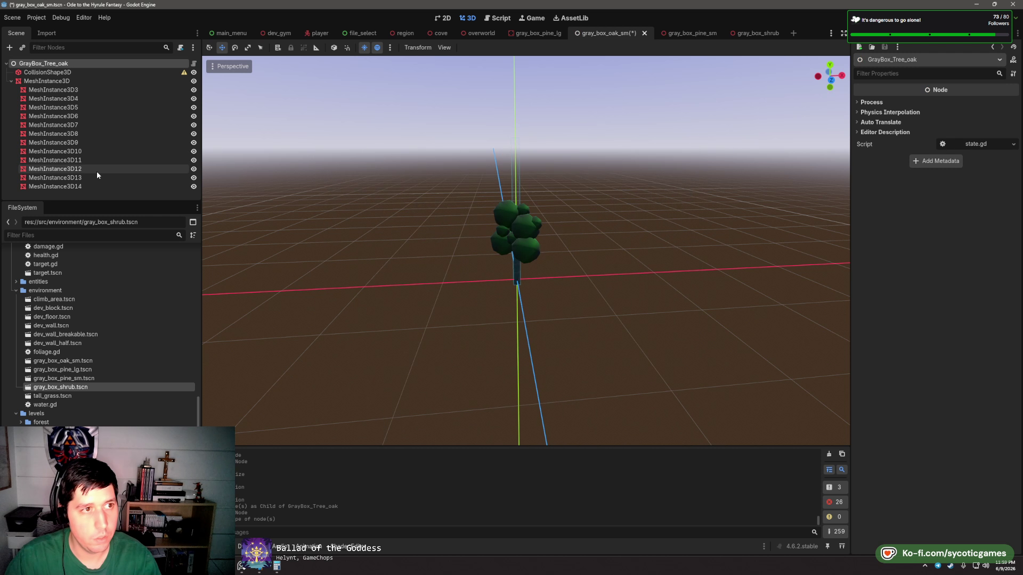
pyautogui.rightClick(63, 66)
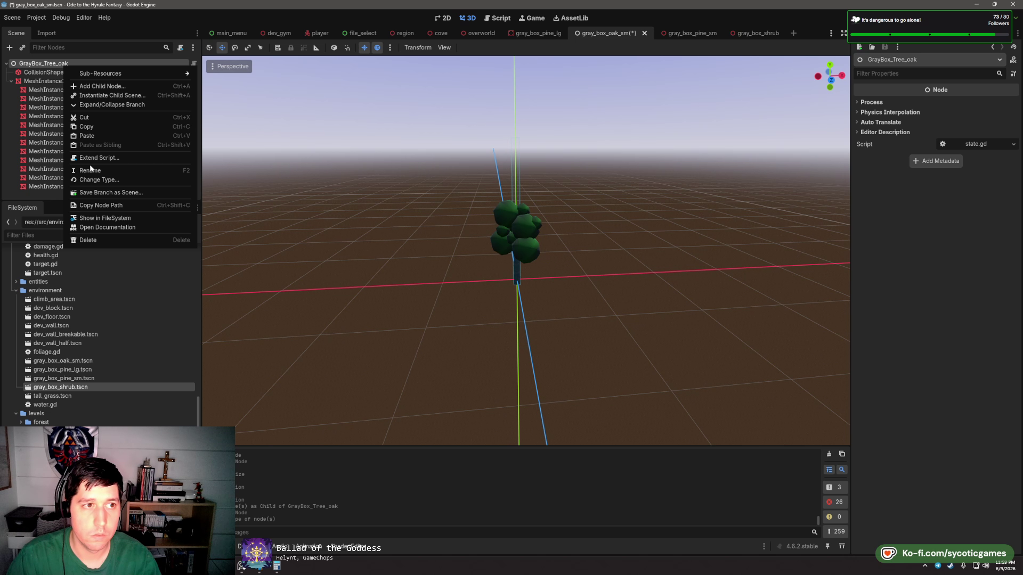
pyautogui.click(92, 179)
pyautogui.write('stat')
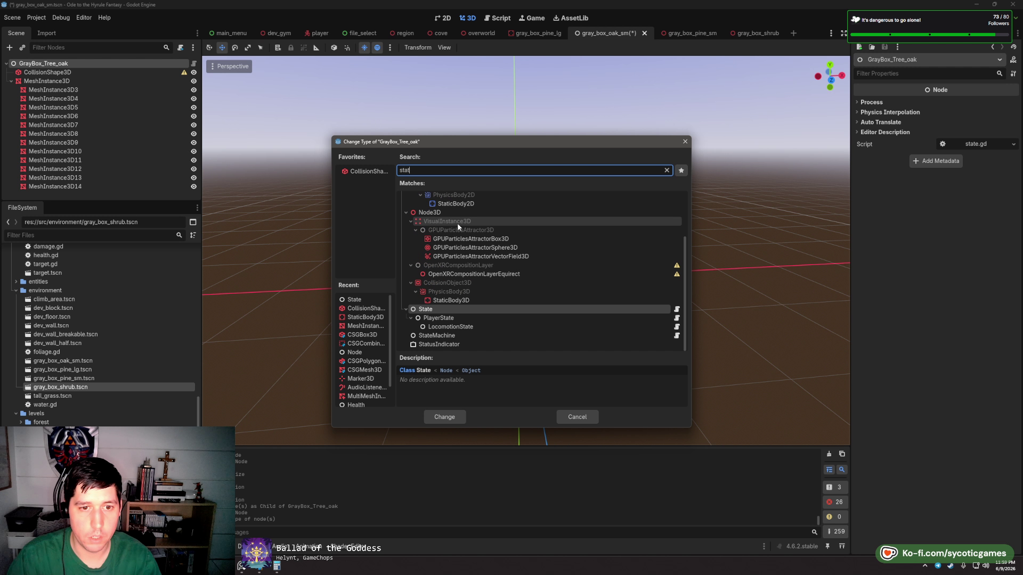
pyautogui.write('ic')
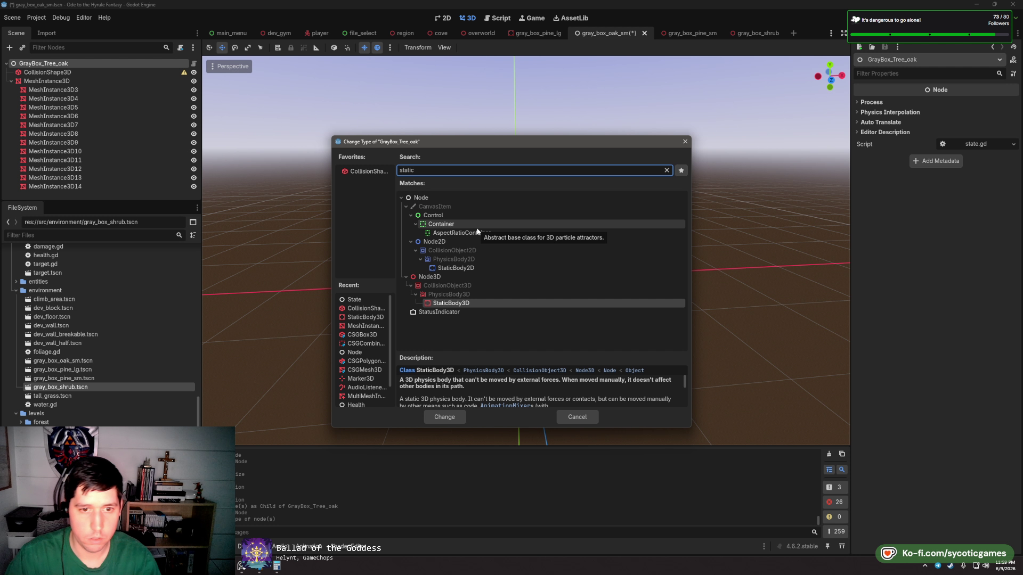
pyautogui.doubleClick(481, 302)
# - Give the oak's collision box a height of 8 m and Y position 3.5, then save
pyautogui.click(71, 73)
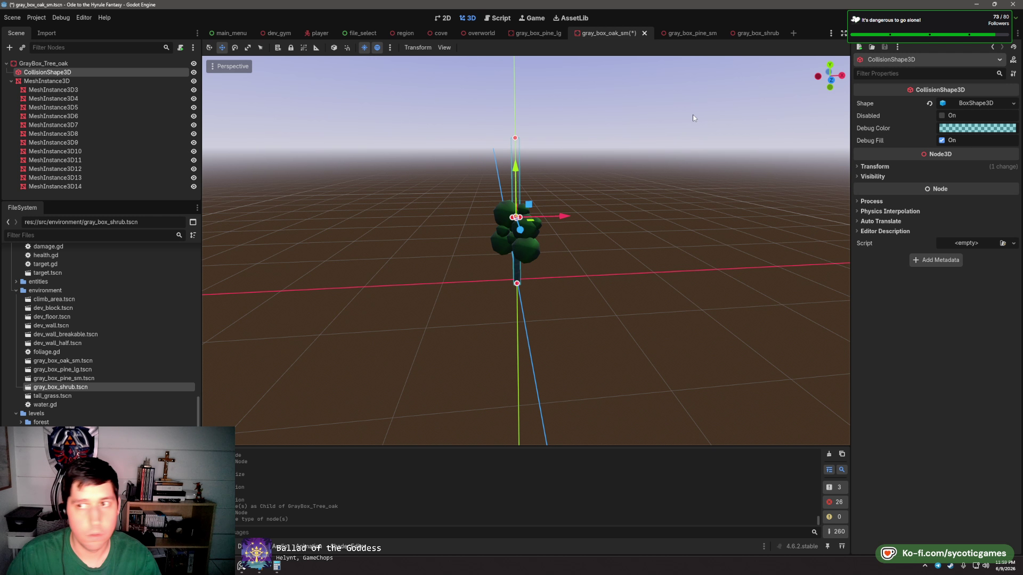
pyautogui.moveTo(654, 236); pyautogui.dragTo(616, 223)
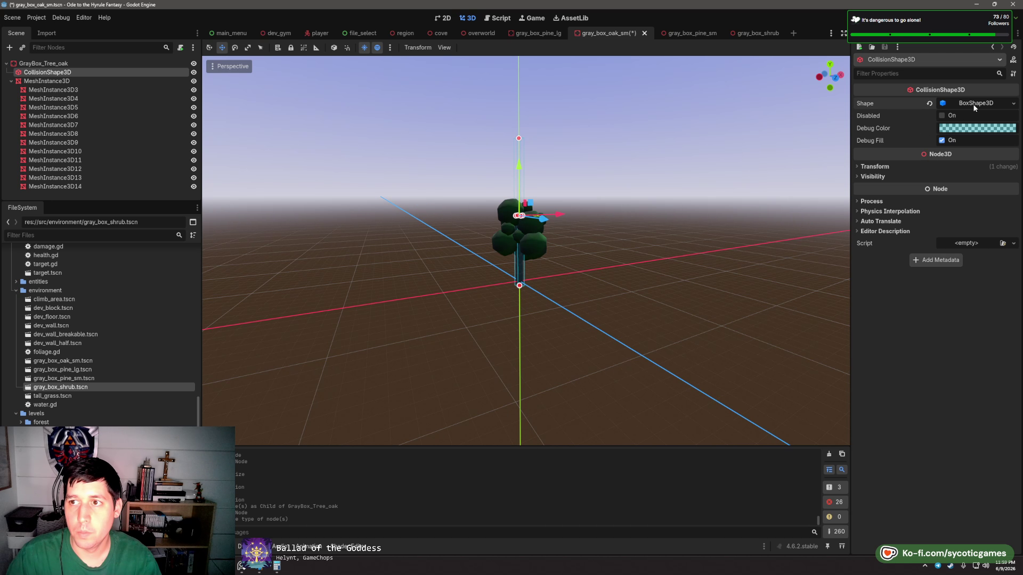
pyautogui.click(954, 102)
pyautogui.click(936, 130)
pyautogui.write('8')
pyautogui.press('Tab')
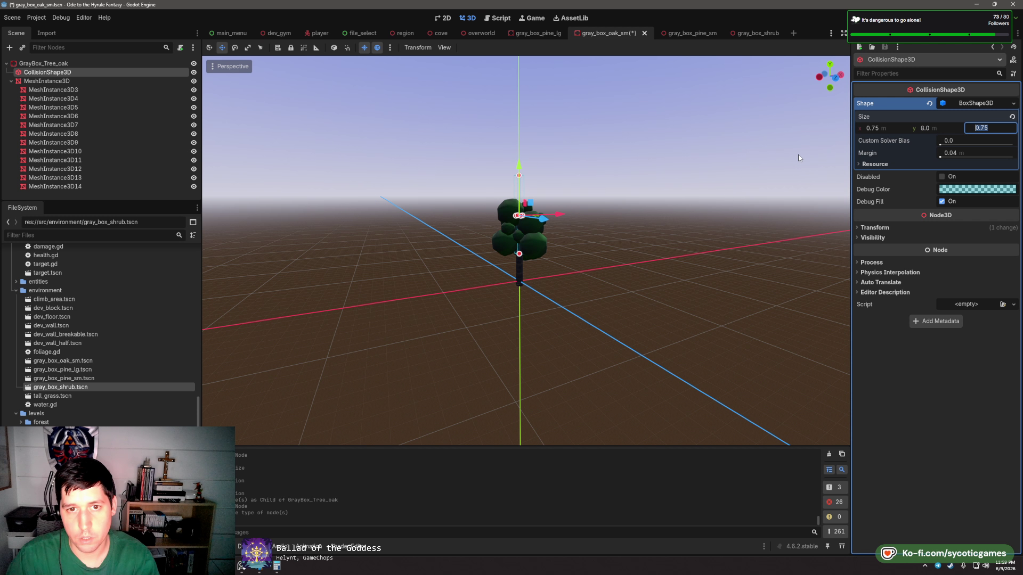
pyautogui.click(921, 228)
pyautogui.click(935, 250)
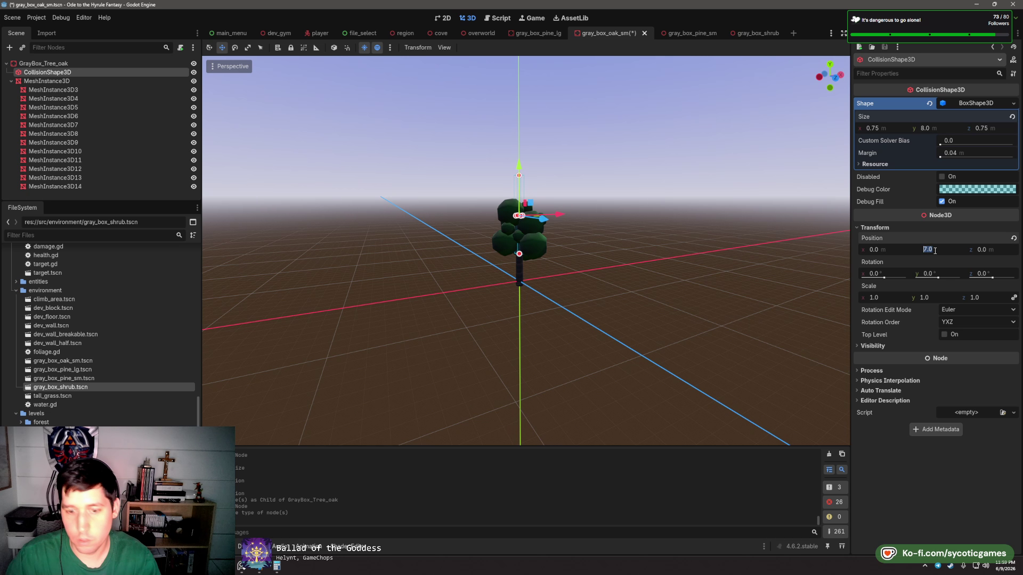
pyautogui.press('Return')
pyautogui.hotkey('ctrl', 's')
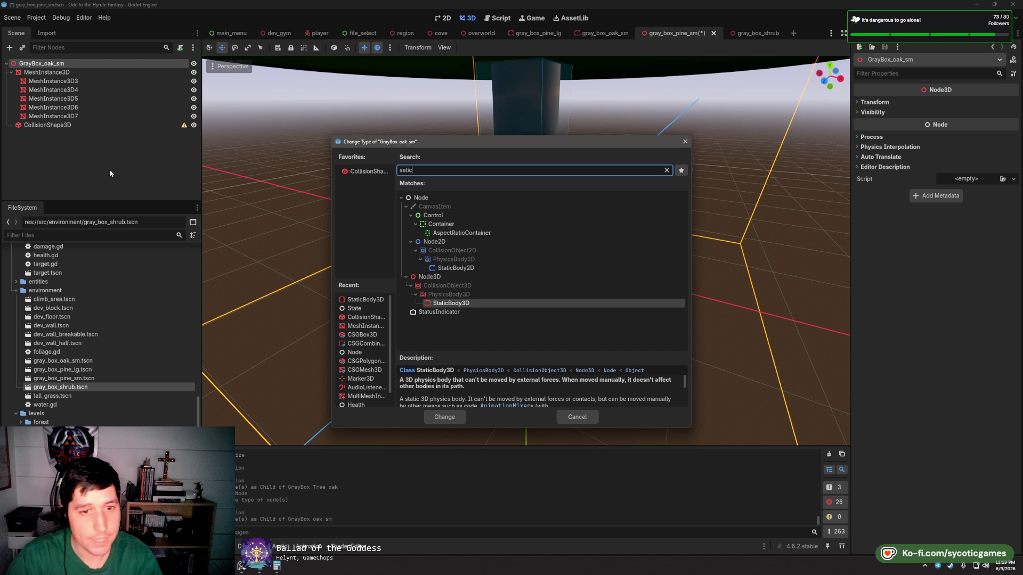
# - Move the small pine's collision shape above its meshes and save the small pine scene
pyautogui.moveTo(48, 125); pyautogui.dragTo(48, 69)
pyautogui.hotkey('ctrl', 's')
pyautogui.scroll(-3)
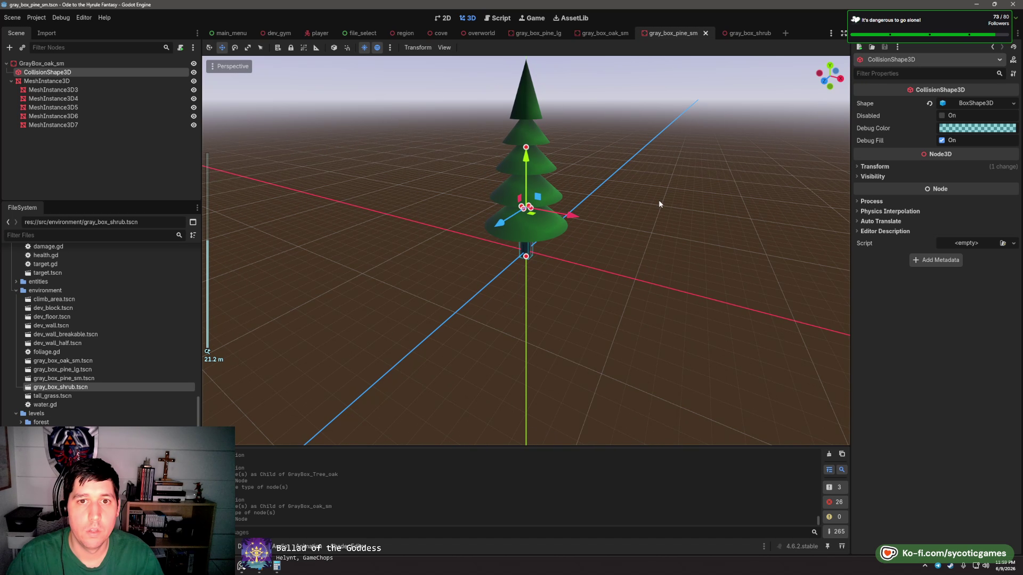
pyautogui.click(746, 33)
pyautogui.moveTo(721, 99); pyautogui.dragTo(667, 280)
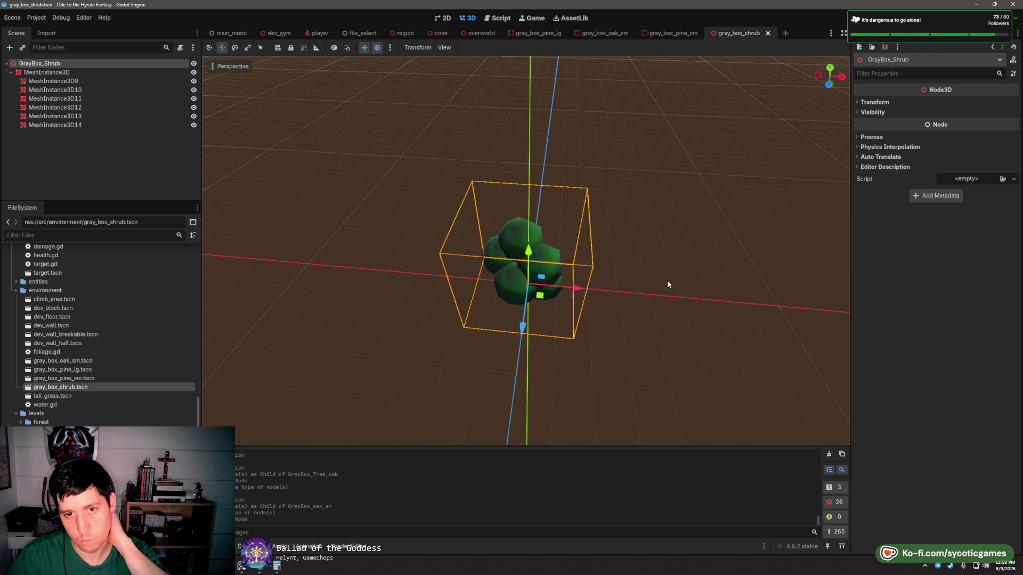
pyautogui.click(682, 34)
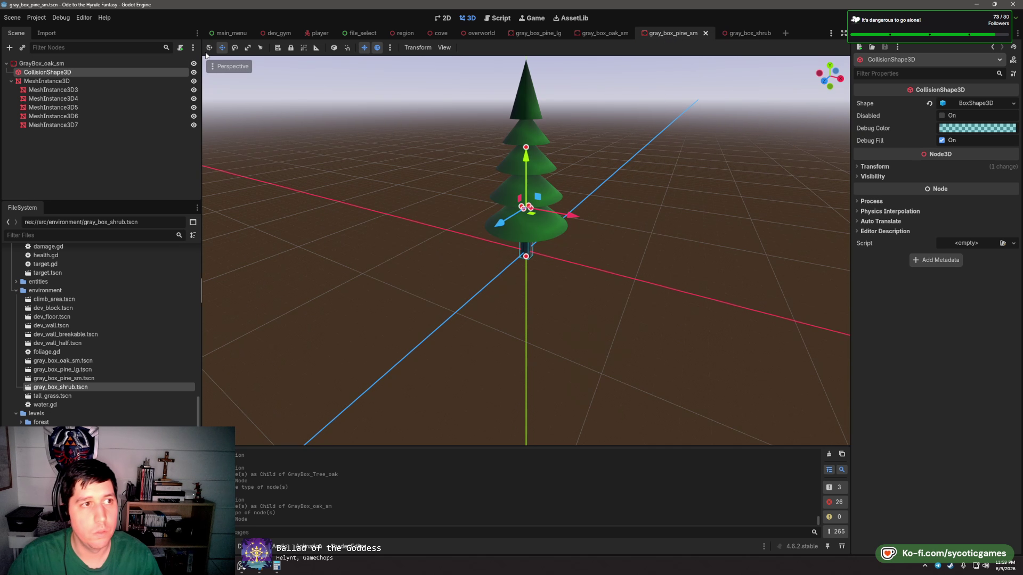
# - Paste the small pine's collision shape into the gray_box_shrub scene
pyautogui.click(42, 64)
pyautogui.click(71, 72)
pyautogui.click(743, 35)
pyautogui.hotkey('ctrl', 'v')
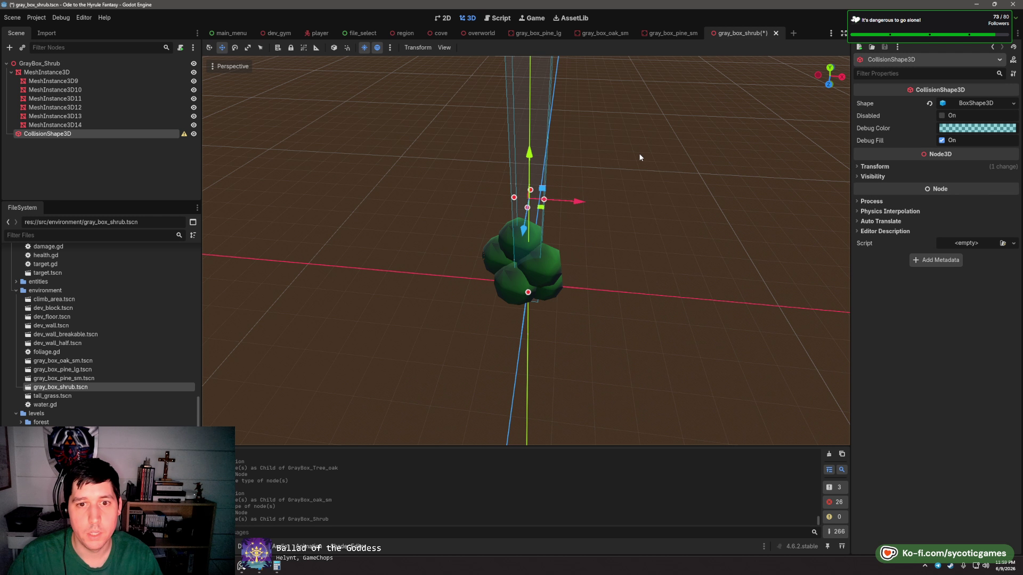
# - Size the shrub's BoxShape3D to 0.25 × 2.0 × 0.25 m
pyautogui.moveTo(638, 152); pyautogui.dragTo(635, 109)
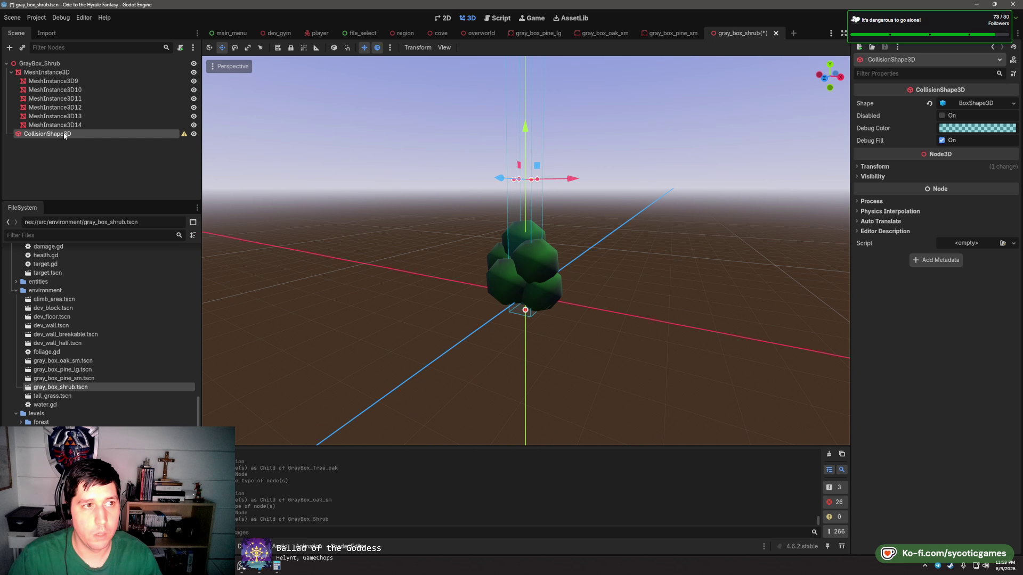
pyautogui.click(975, 103)
pyautogui.click(894, 129)
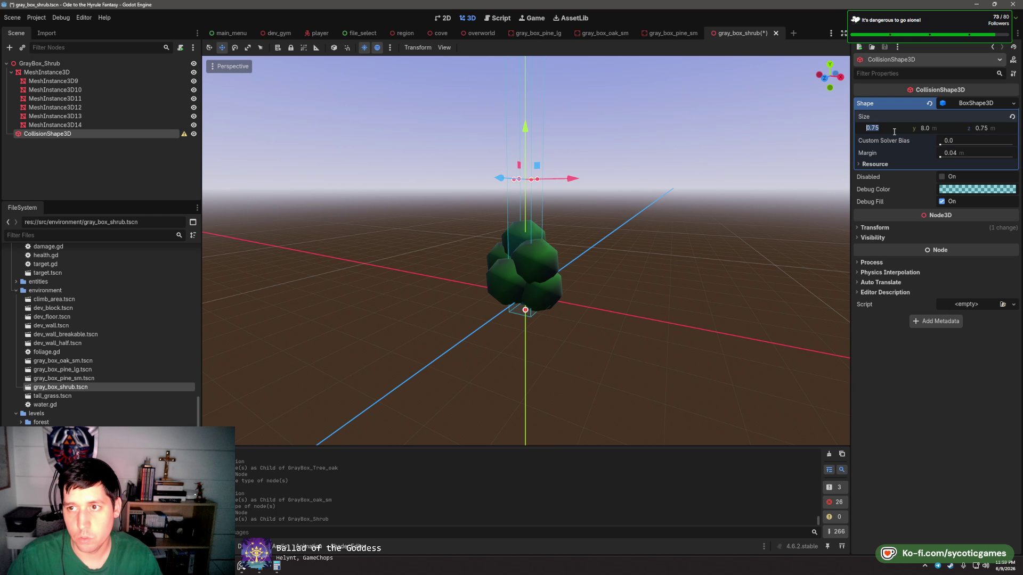
pyautogui.press('Tab')
pyautogui.press('Tab')
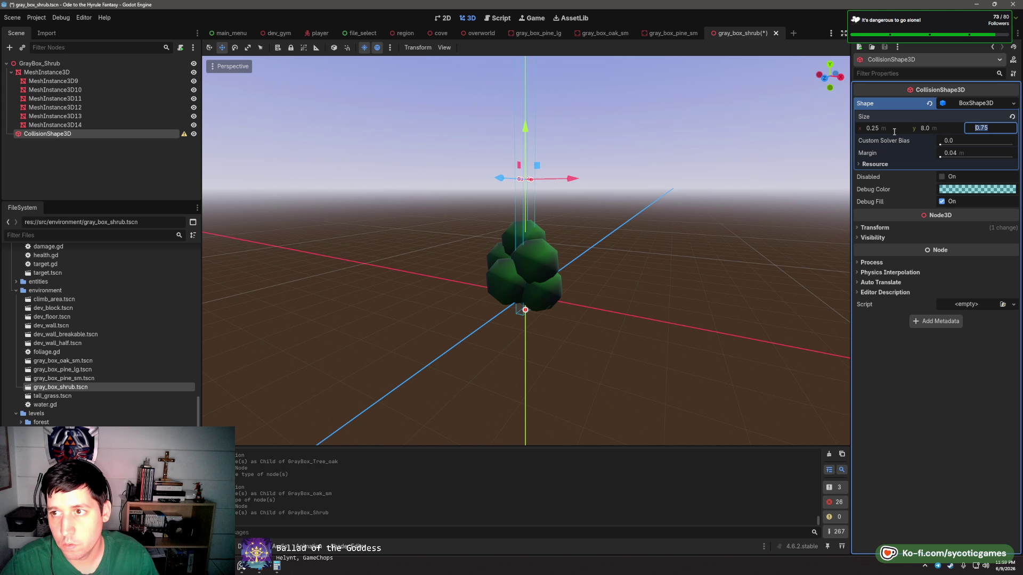
pyautogui.write('.25')
pyautogui.press('Tab')
pyautogui.click(942, 130)
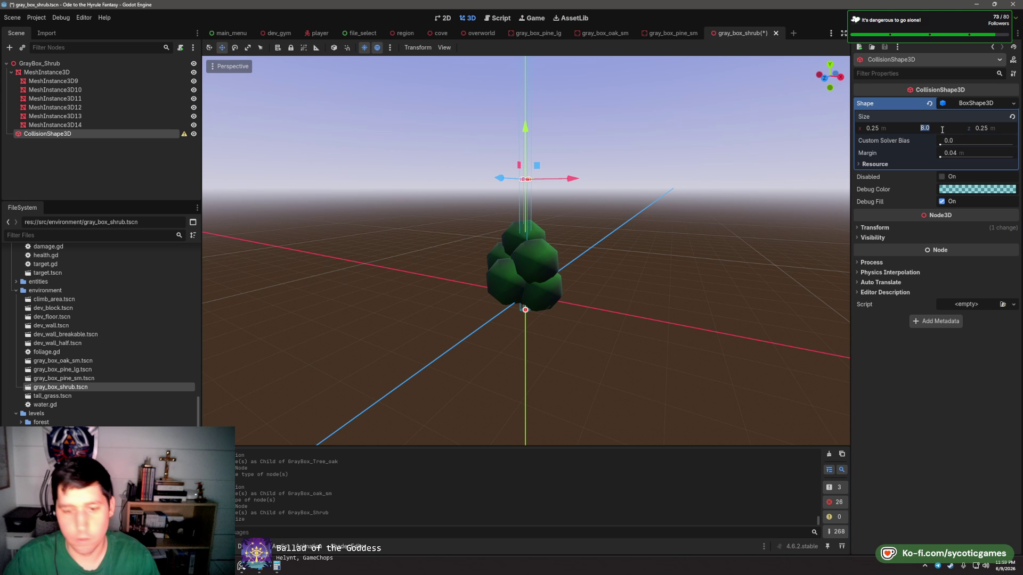
pyautogui.write('4')
pyautogui.press('Tab')
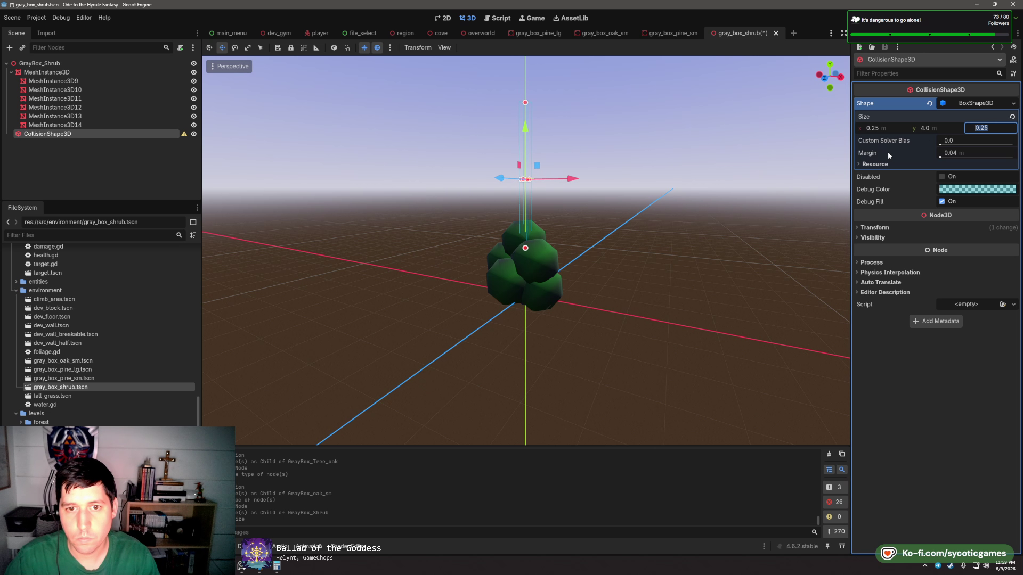
pyautogui.moveTo(525, 133); pyautogui.dragTo(525, 204)
pyautogui.write('2')
pyautogui.press('Tab')
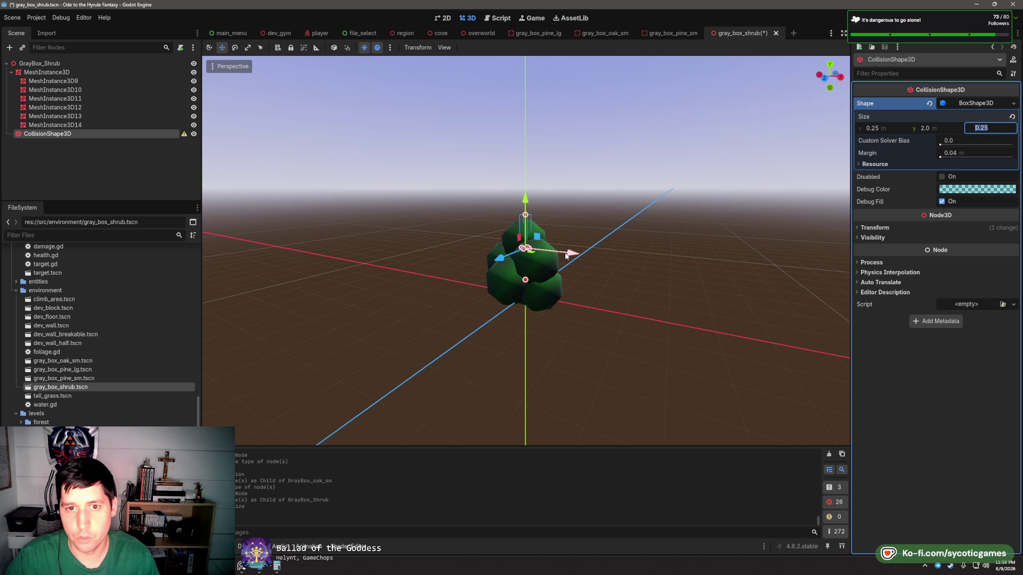
pyautogui.press('Return')
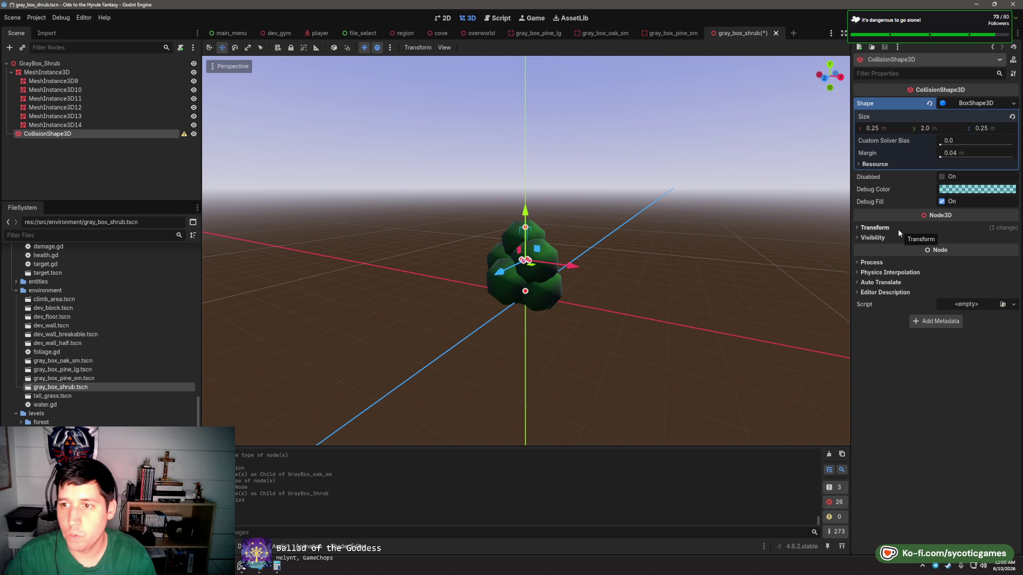
# - Set the collision shape's Transform Position Y to 0.75 m
pyautogui.click(875, 228)
pyautogui.click(947, 247)
pyautogui.write('1')
pyautogui.press('Tab')
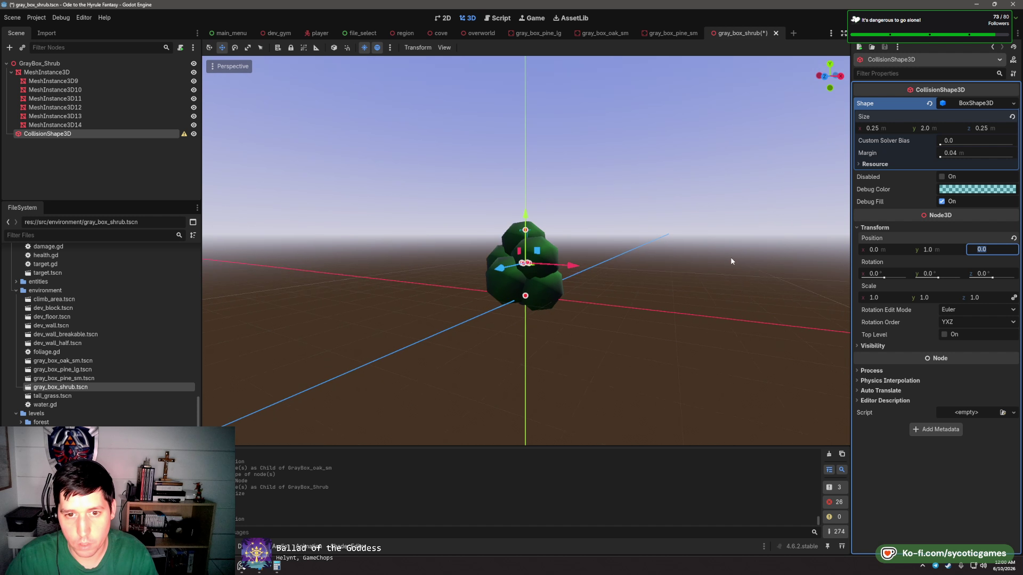
pyautogui.moveTo(730, 256); pyautogui.dragTo(737, 276)
pyautogui.press('Return')
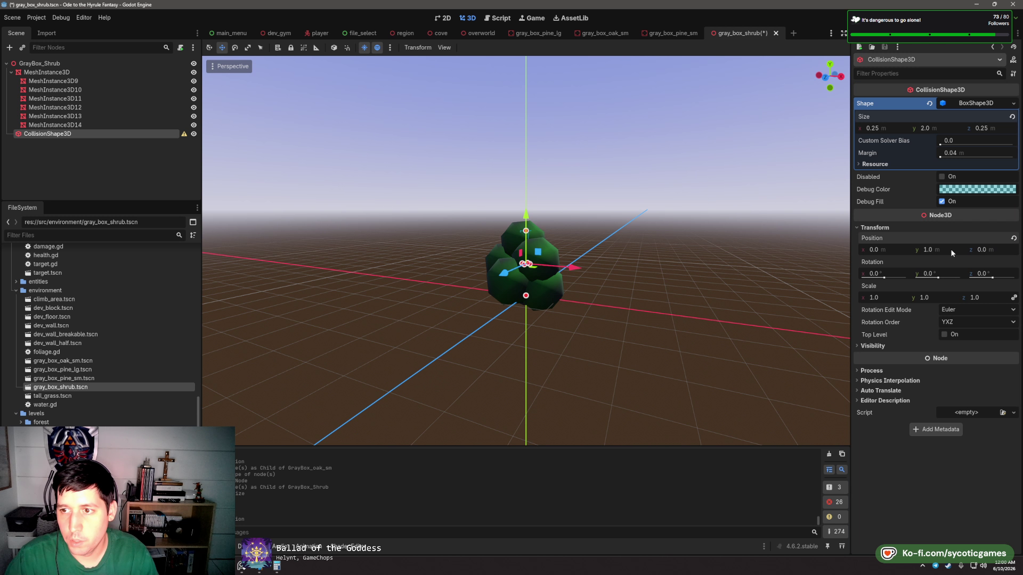
pyautogui.write('075')
pyautogui.press('Tab')
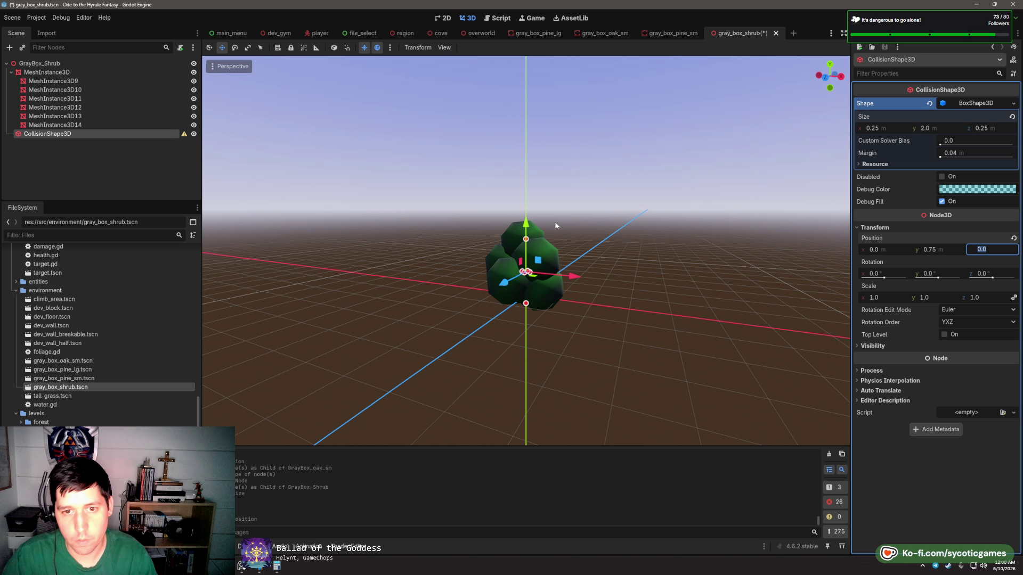
pyautogui.click(556, 225)
pyautogui.click(76, 62)
pyautogui.rightClick(57, 64)
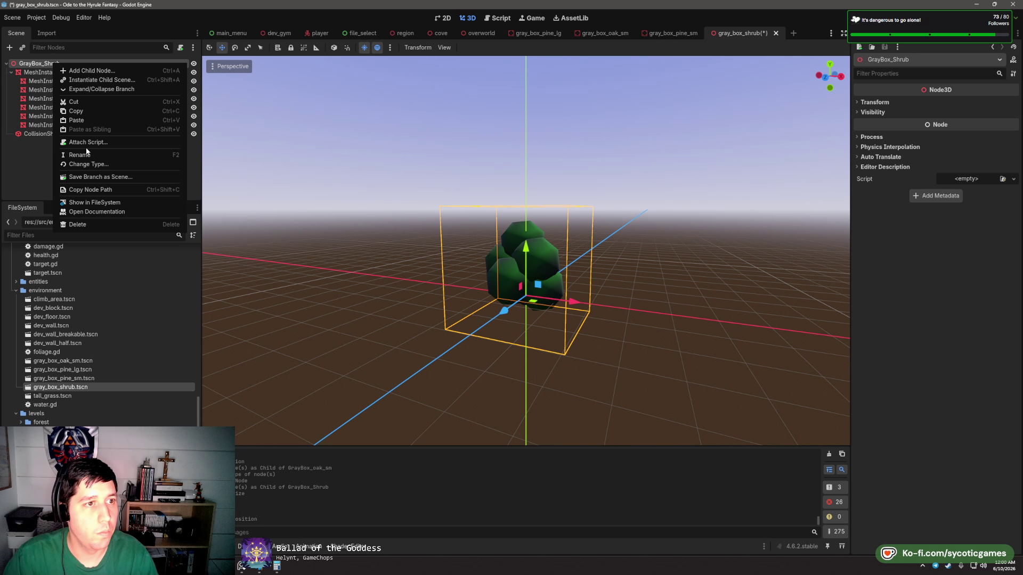
# - Use Change Type with a 'staticbody' search to make GrayBox_Shrub a StaticBody3D
pyautogui.click(88, 164)
pyautogui.write('staticbody')
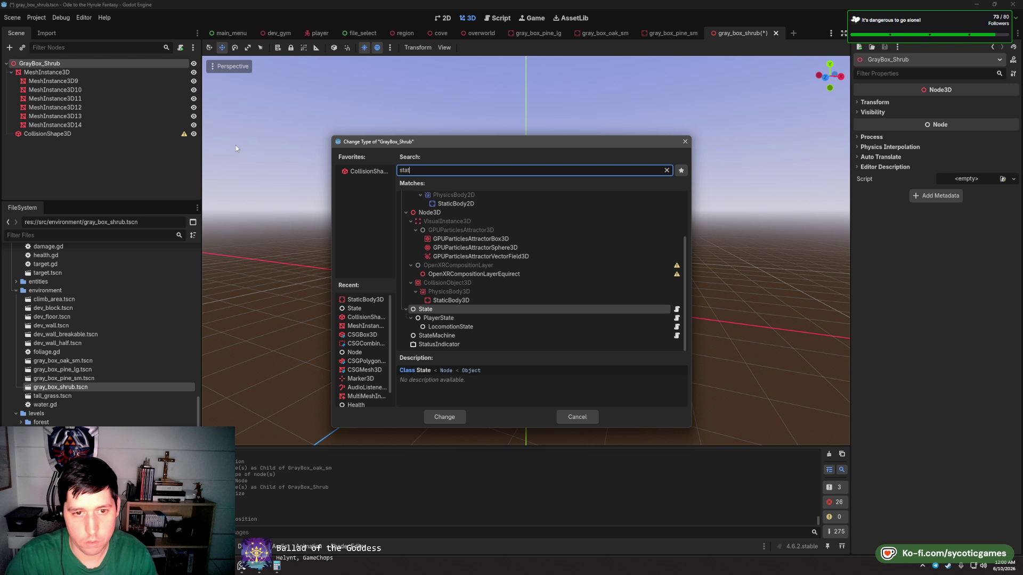
pyautogui.press('Return')
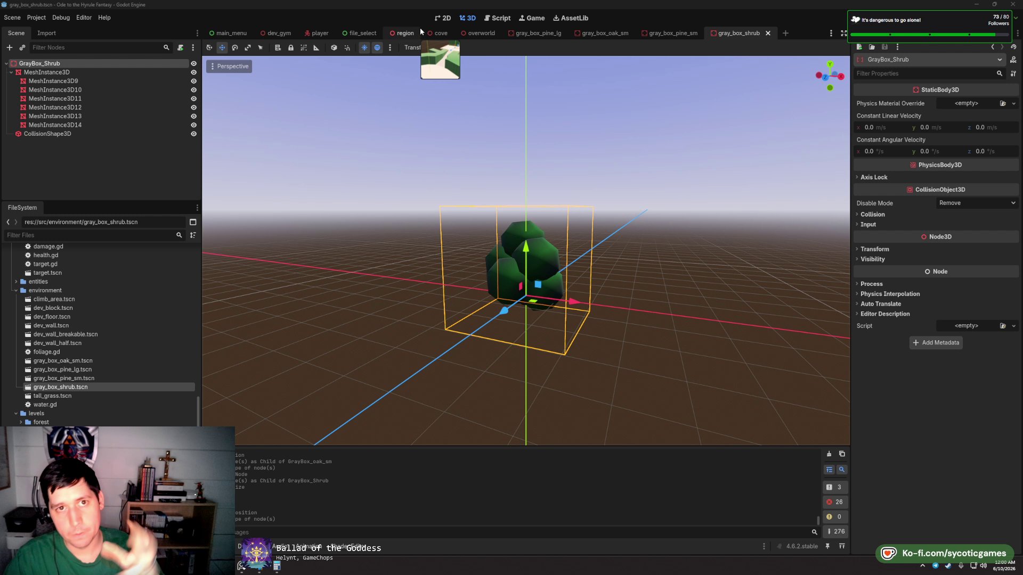
pyautogui.click(437, 35)
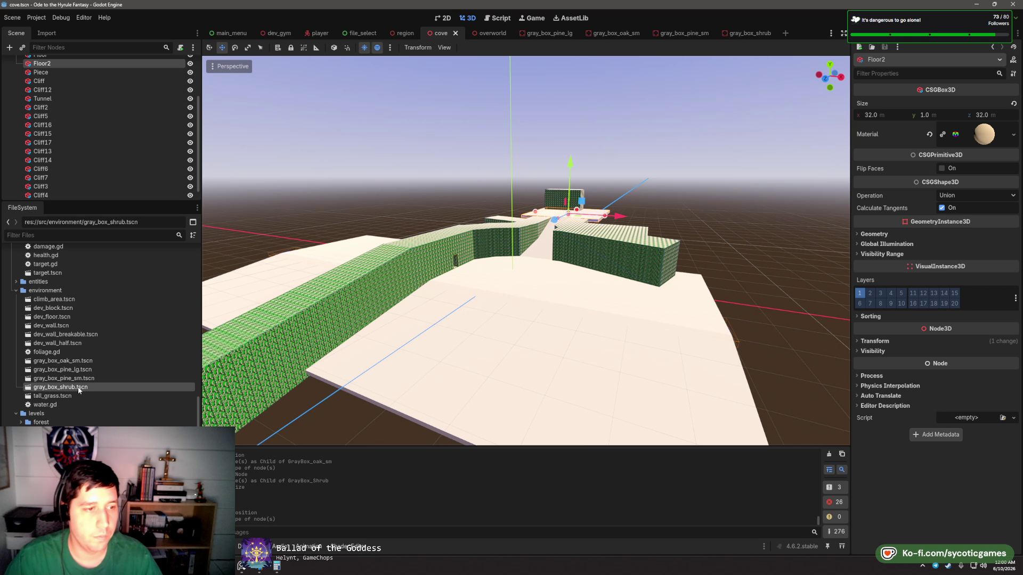
# - Drop a gray_box_shrub.tscn instance onto the cove floor and frame it in view
pyautogui.moveTo(61, 388); pyautogui.dragTo(484, 266)
pyautogui.press('f')
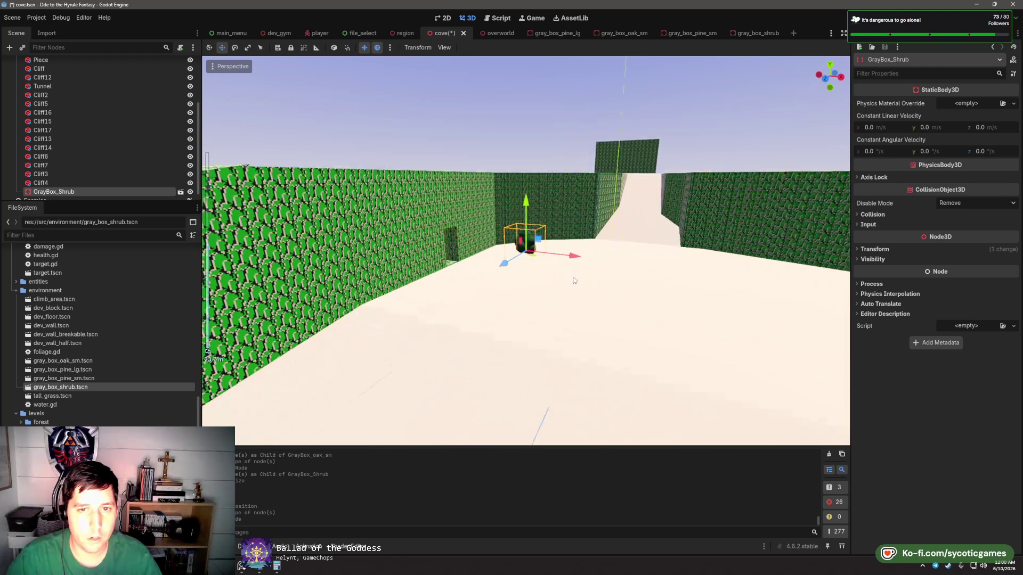
pyautogui.moveTo(556, 289); pyautogui.dragTo(569, 284)
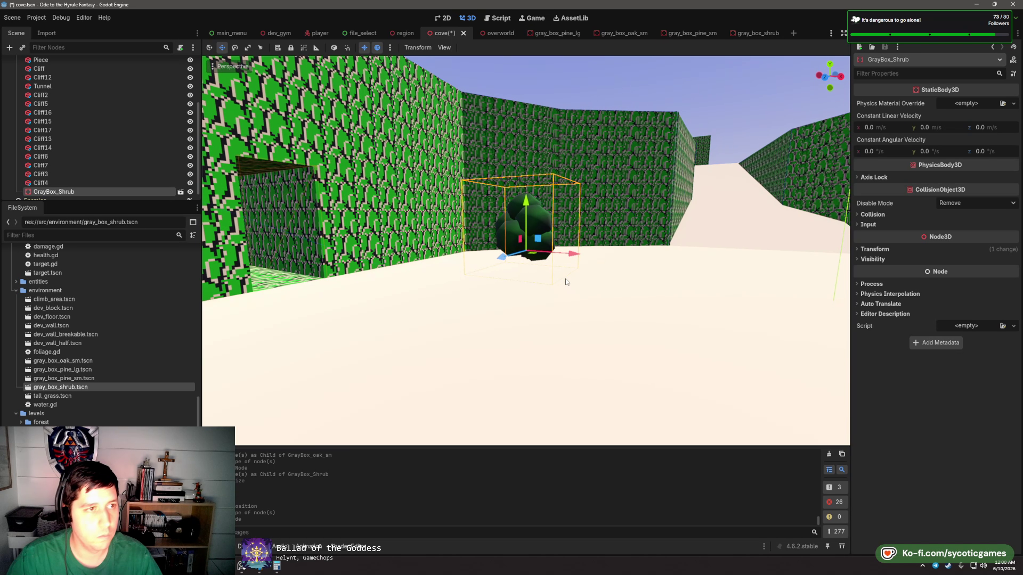
pyautogui.click(748, 33)
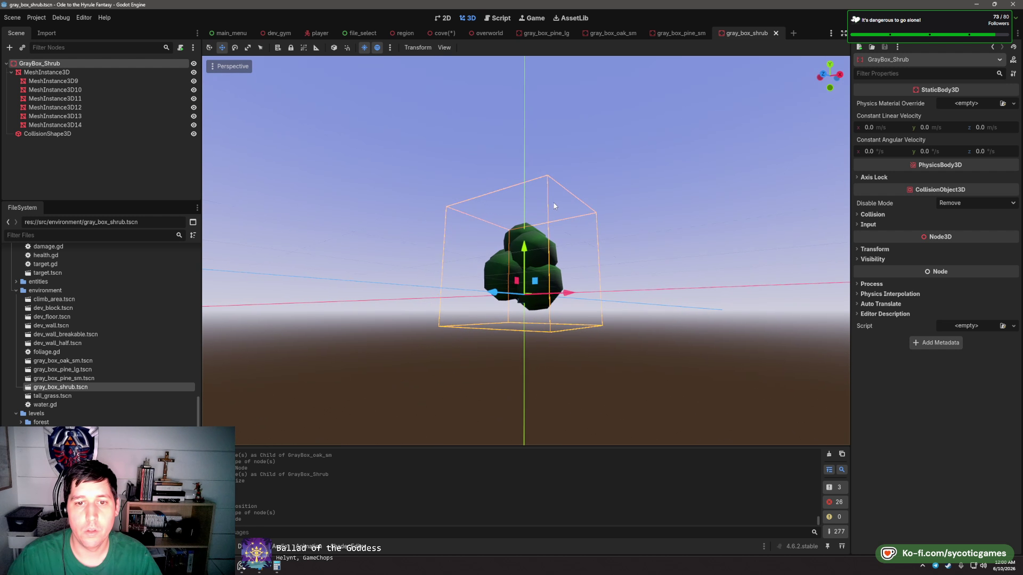
# - Move CollisionShape3D above MeshInstance3D under the GrayBox_Shrub root
pyautogui.click(49, 134)
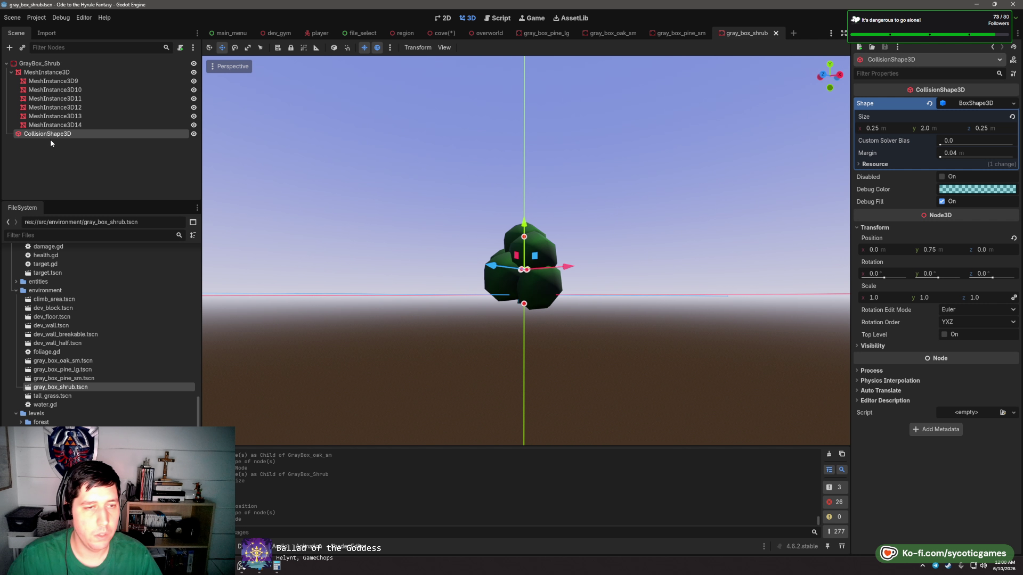
pyautogui.moveTo(50, 136); pyautogui.dragTo(54, 68)
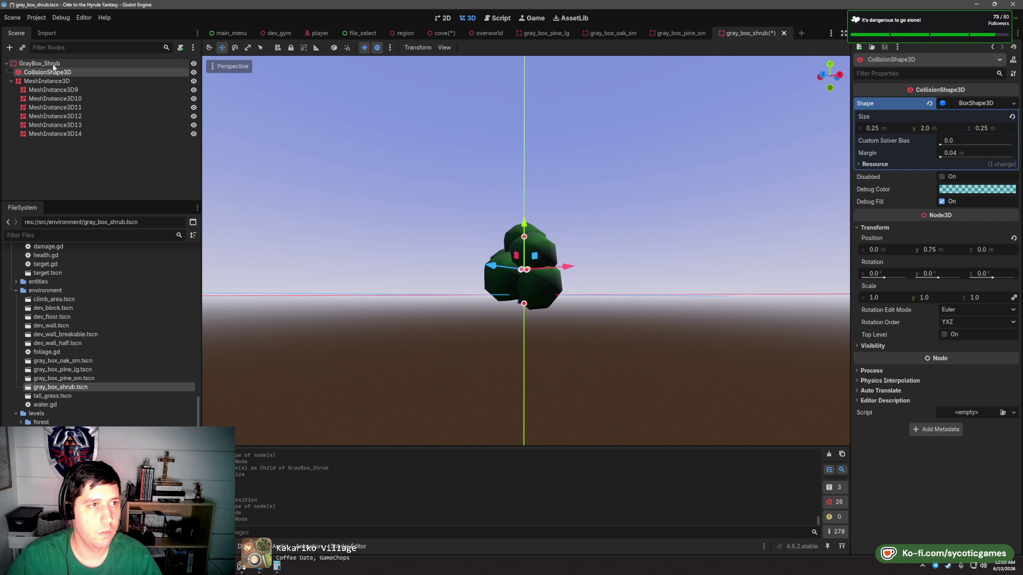
pyautogui.click(39, 63)
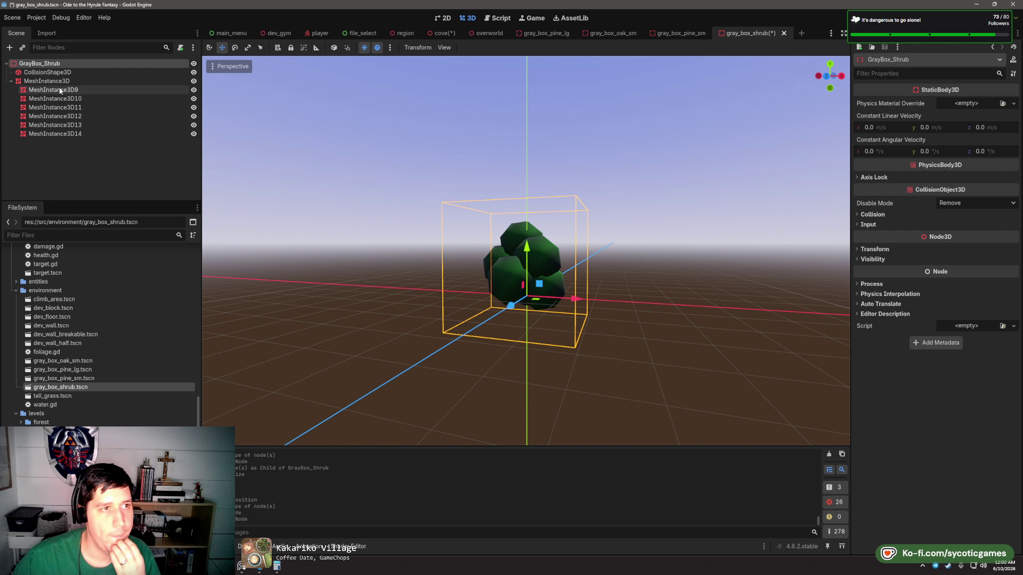
# - Step through the shrub's leaf-clump meshes MeshInstance3D10–14 to inspect them
pyautogui.click(59, 98)
pyautogui.click(66, 107)
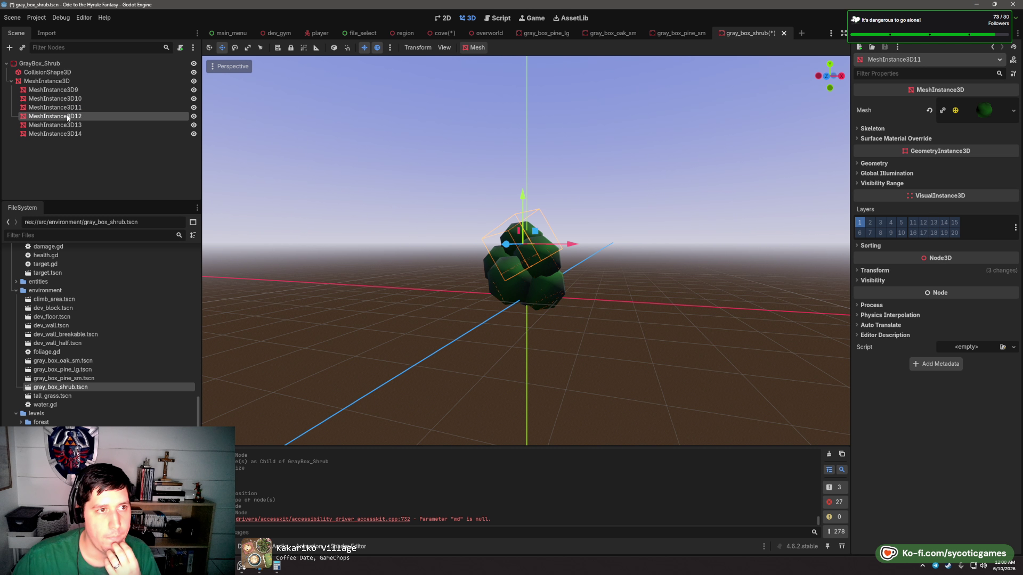
pyautogui.click(70, 133)
pyautogui.press('Up')
pyautogui.press('Up')
pyautogui.press('Up')
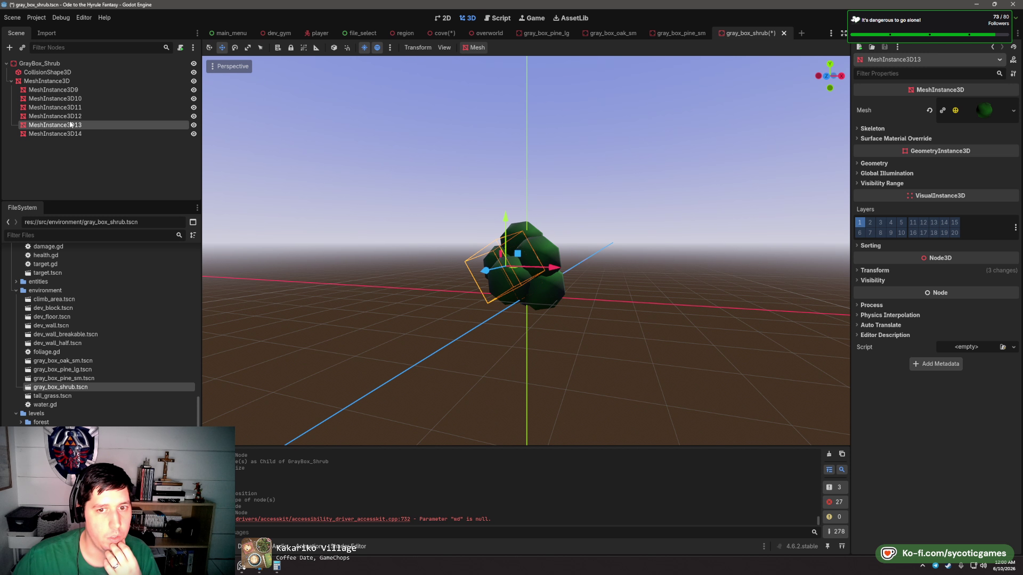
pyautogui.press('Down')
pyautogui.press('Down')
pyautogui.press('Down')
pyautogui.moveTo(311, 250); pyautogui.dragTo(311, 208)
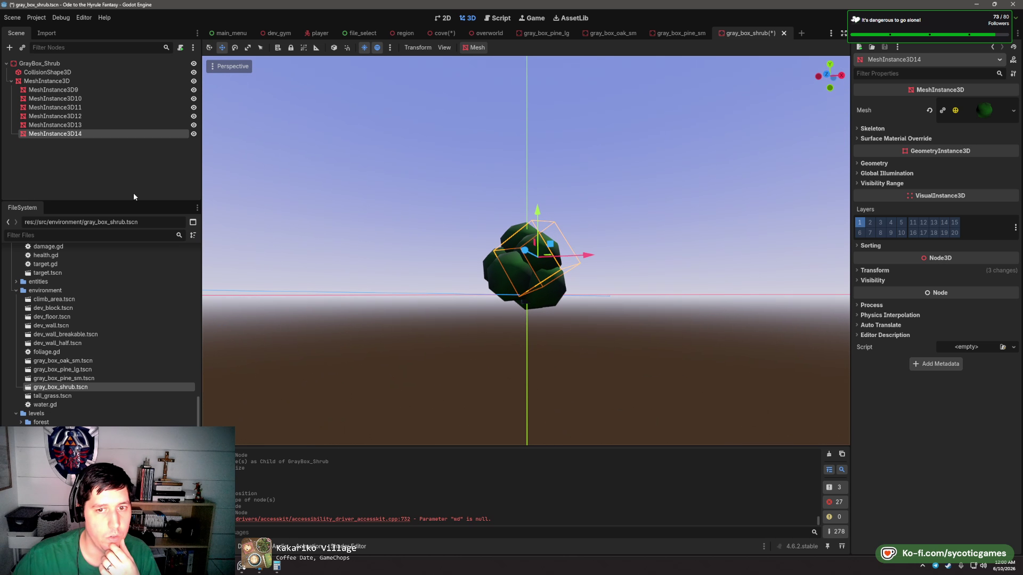
pyautogui.press('Up')
pyautogui.press('Up')
pyautogui.press('Up')
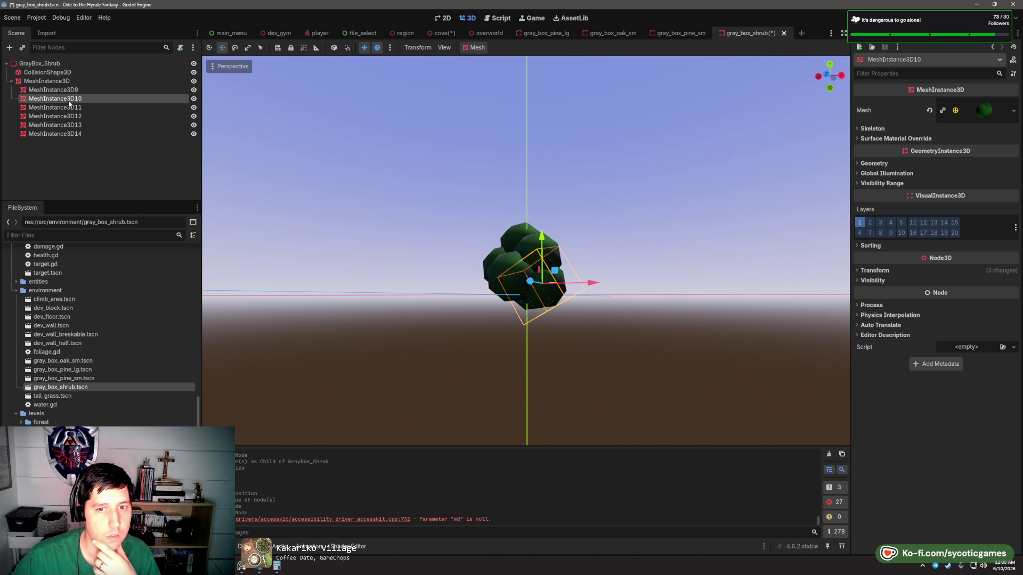
pyautogui.press('Up')
pyautogui.press('Up')
pyautogui.press('Up')
pyautogui.moveTo(485, 320); pyautogui.dragTo(459, 322)
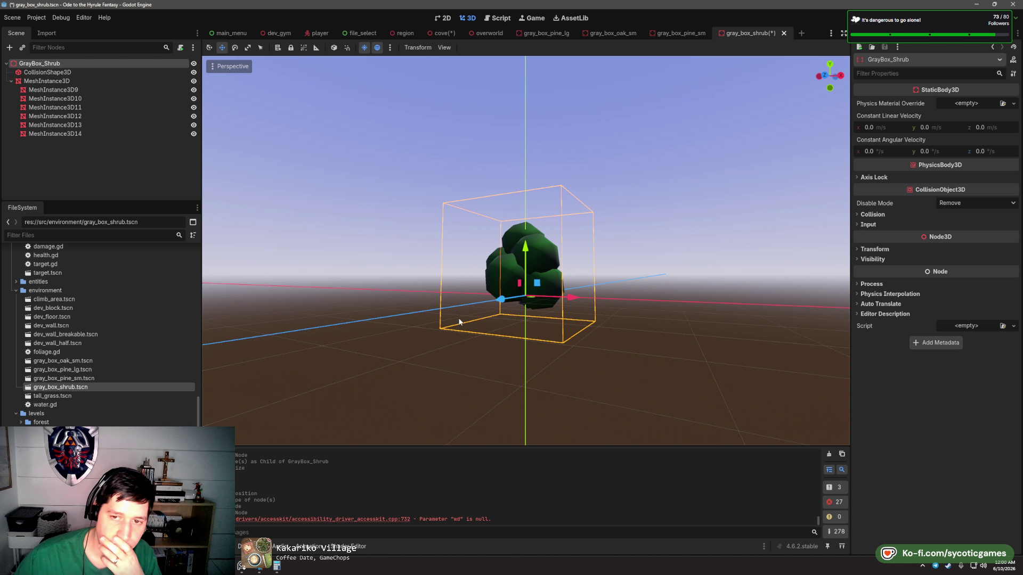
pyautogui.moveTo(694, 318); pyautogui.dragTo(706, 312)
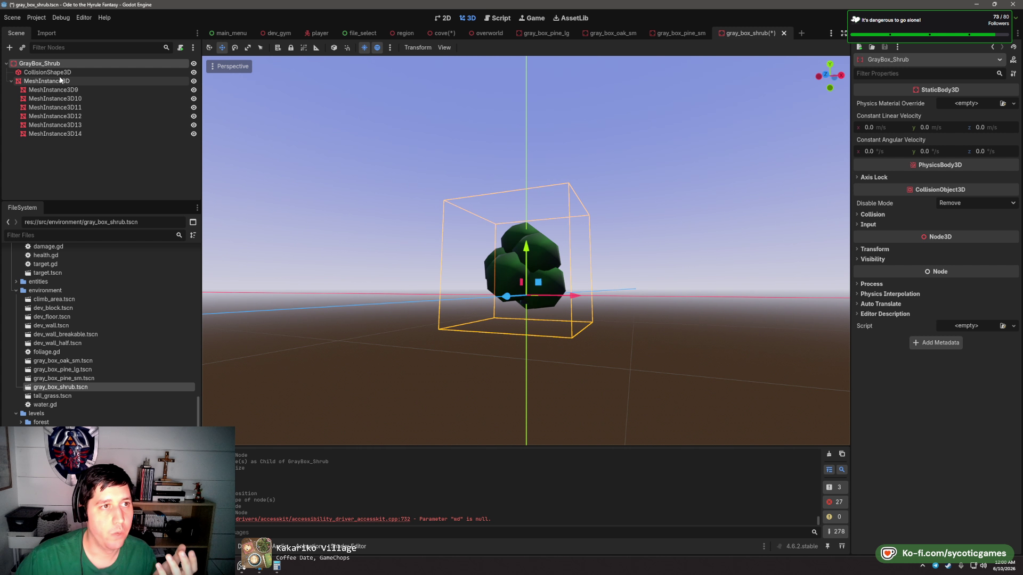
# - Check the GrayBox_Shrub root's transform values, then select the MeshInstance3D group
pyautogui.click(48, 72)
pyautogui.click(40, 63)
pyautogui.click(878, 250)
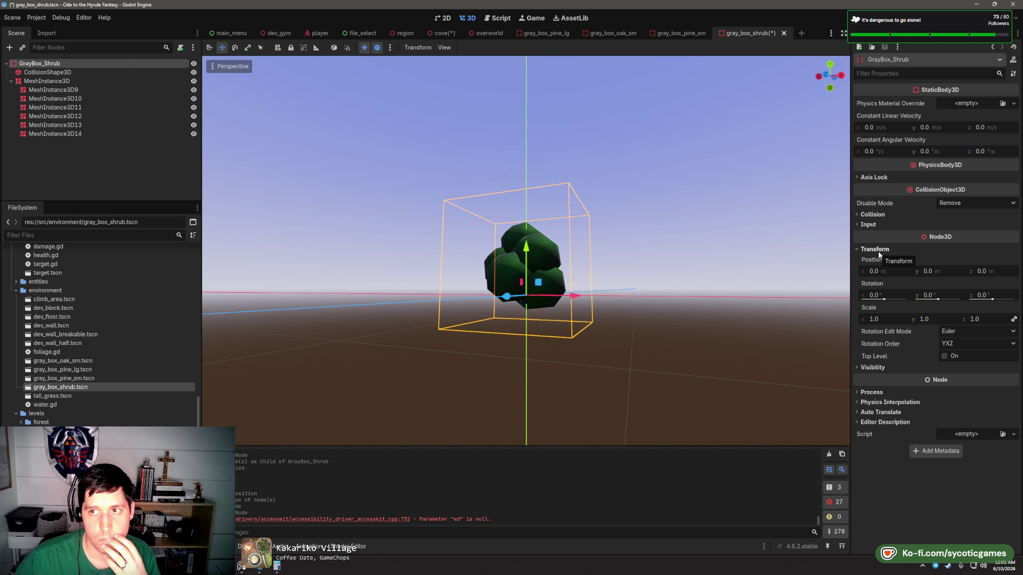
pyautogui.click(878, 250)
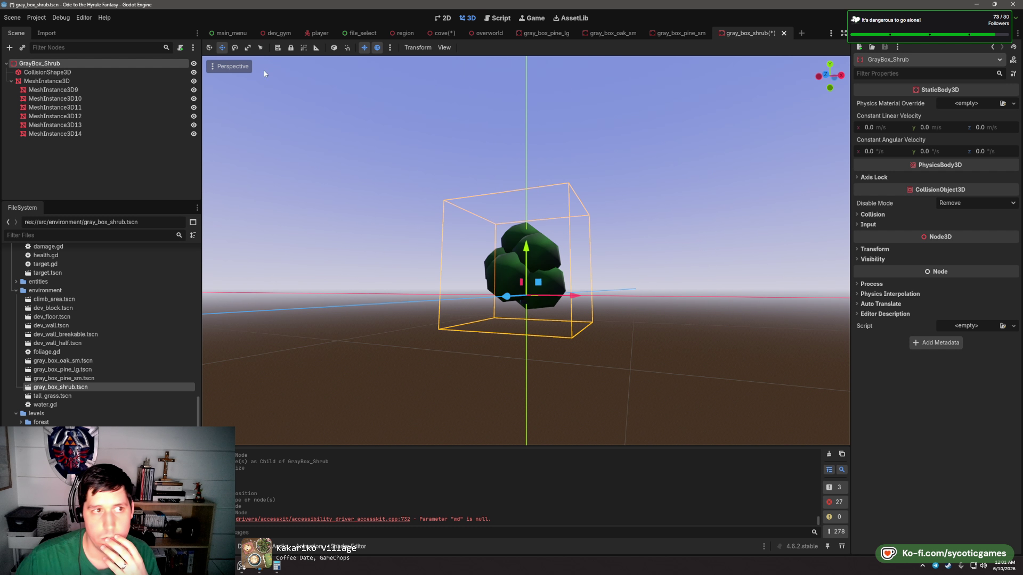
pyautogui.click(114, 82)
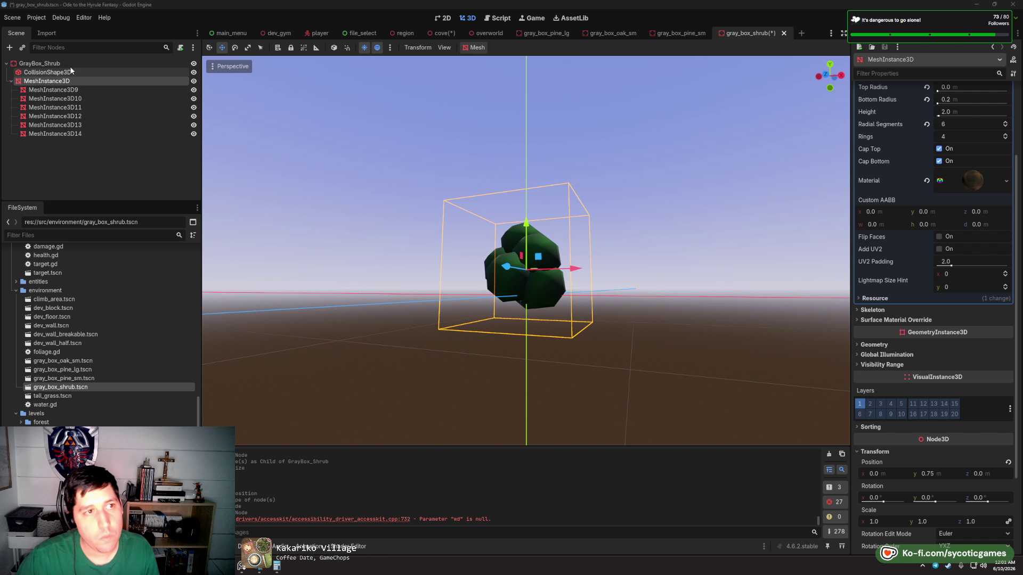
# - Review the shrub's nodes and collapse the MeshInstance3D's cone mesh properties
pyautogui.click(69, 64)
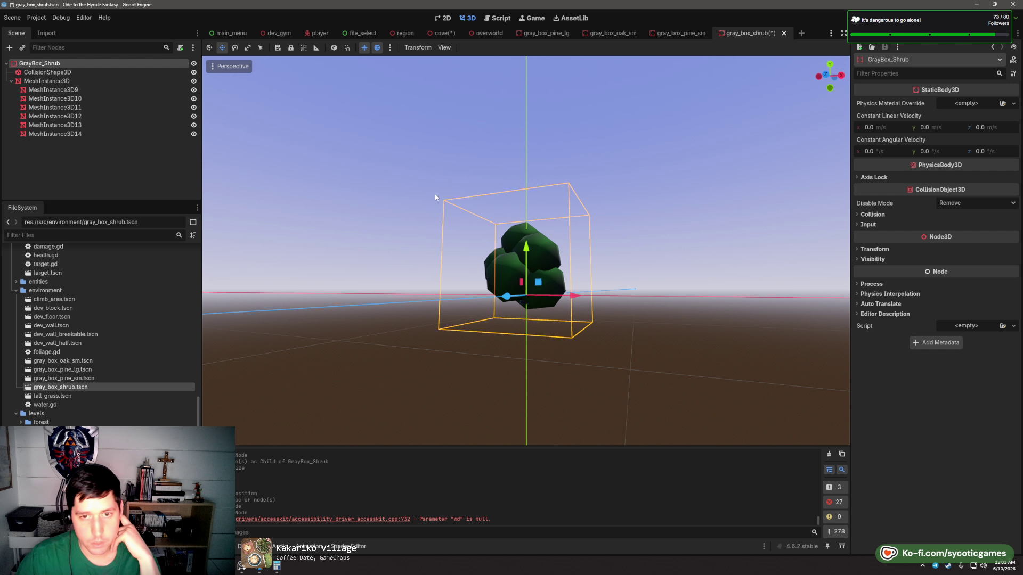
pyautogui.click(62, 74)
pyautogui.click(59, 81)
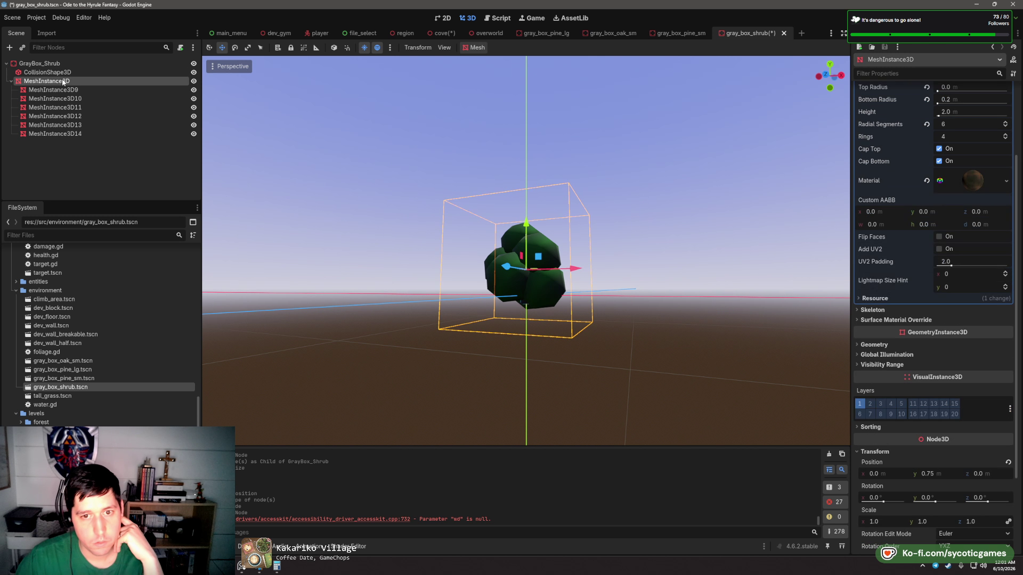
pyautogui.click(61, 90)
pyautogui.click(64, 82)
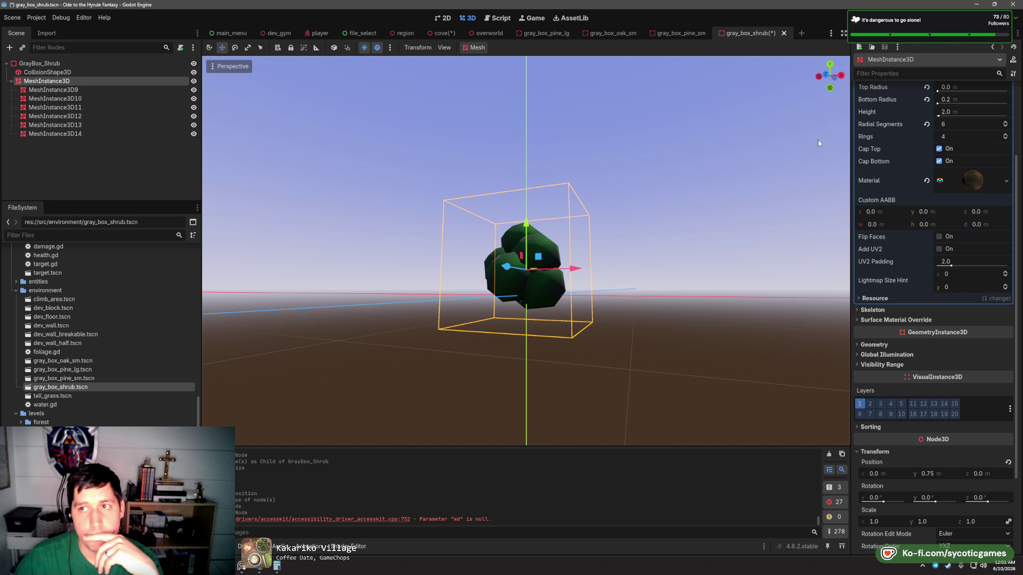
pyautogui.scroll(3)
pyautogui.click(968, 114)
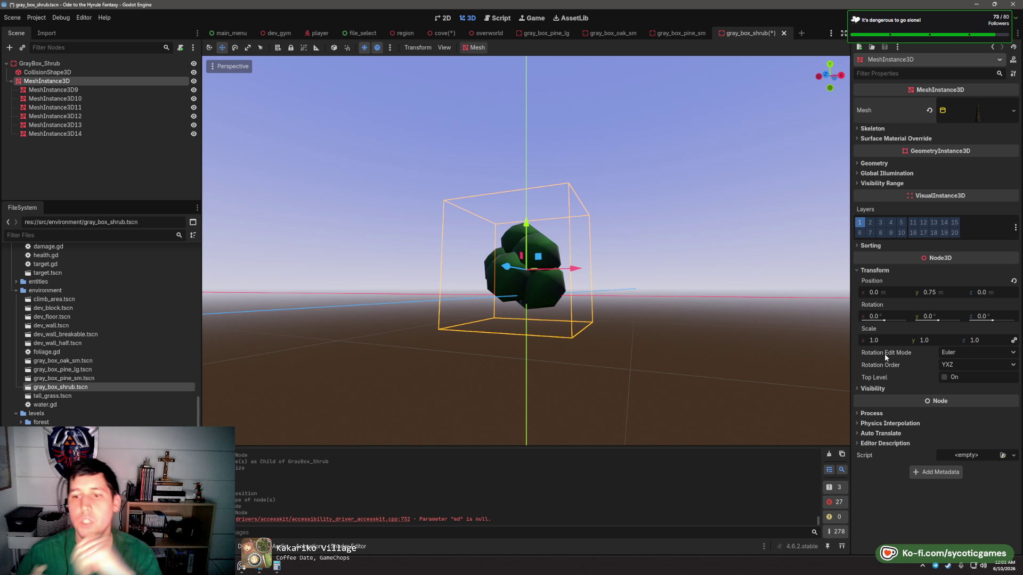
# - Try the Basis and Quaternion rotation edit modes, then return to Euler
pyautogui.moveTo(885, 354)
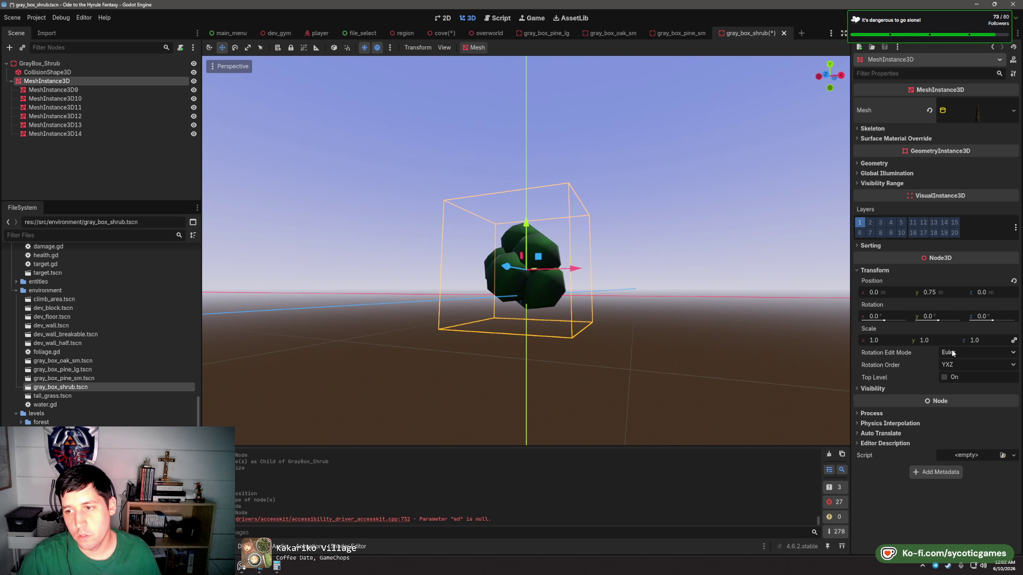
pyautogui.click(950, 353)
pyautogui.click(950, 383)
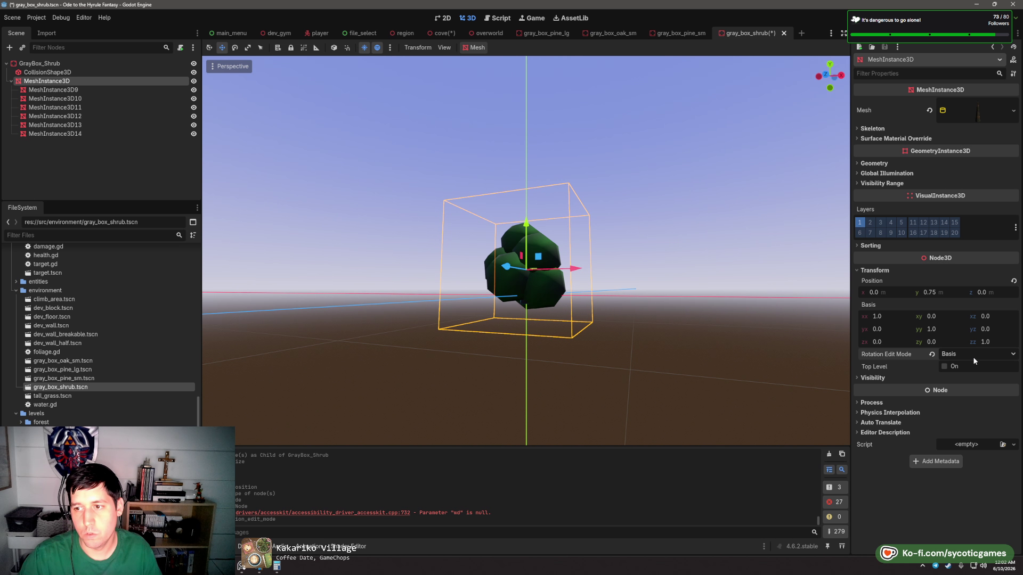
pyautogui.click(959, 354)
pyautogui.click(956, 376)
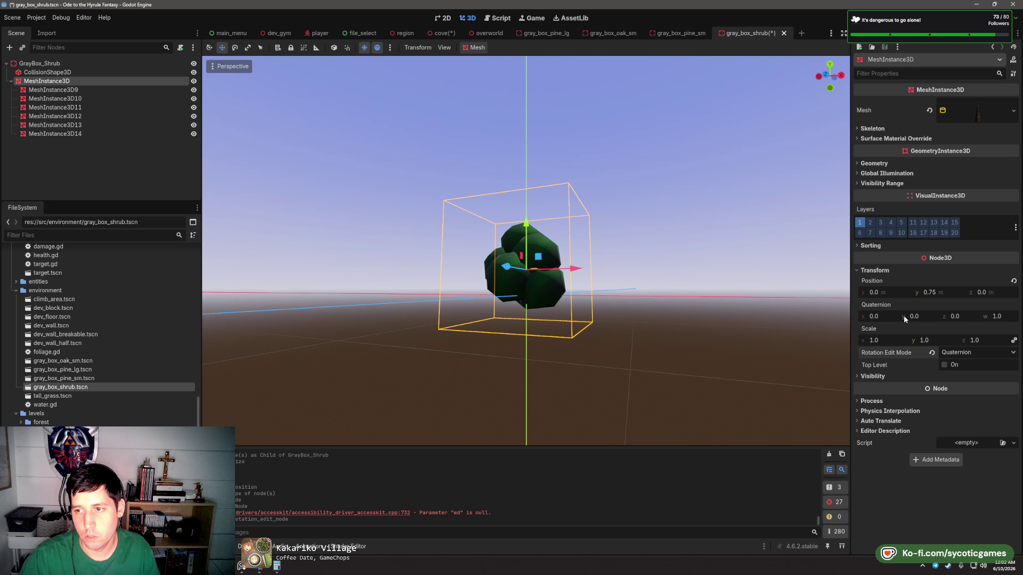
pyautogui.click(970, 352)
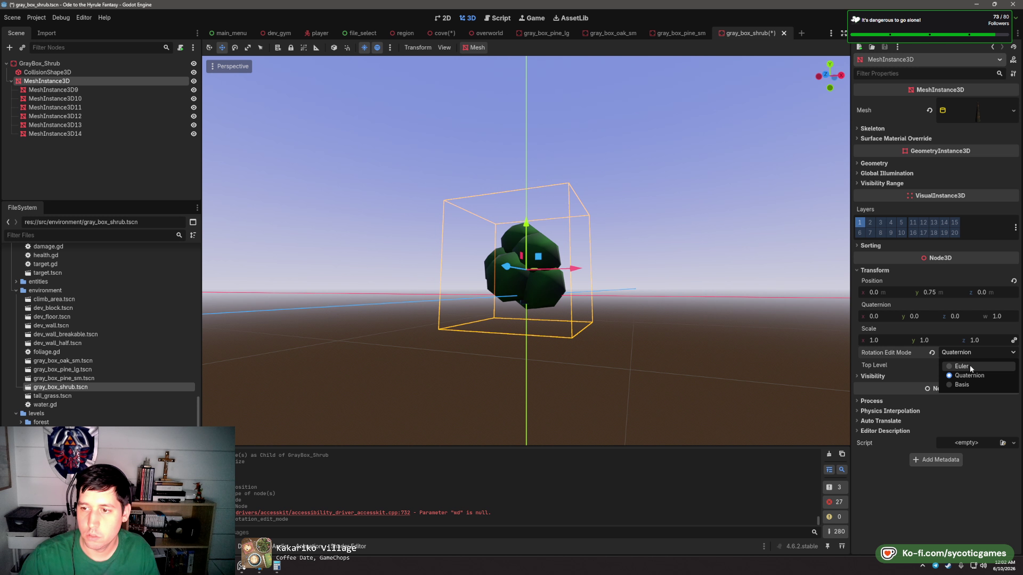
pyautogui.click(969, 365)
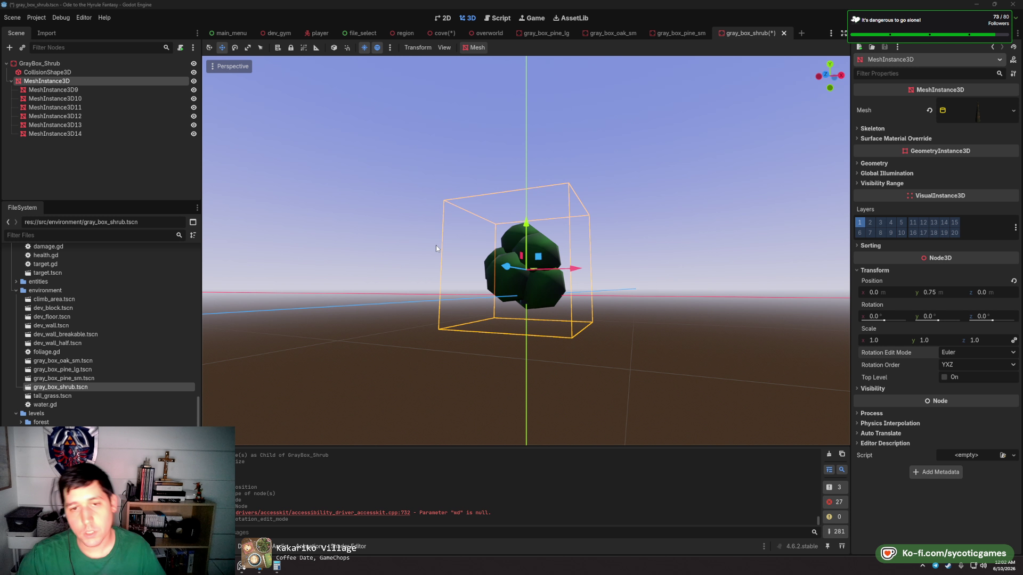
# - Save the shrub scene and collapse its mesh pieces in the Scene hierarchy
pyautogui.moveTo(438, 231); pyautogui.dragTo(360, 271)
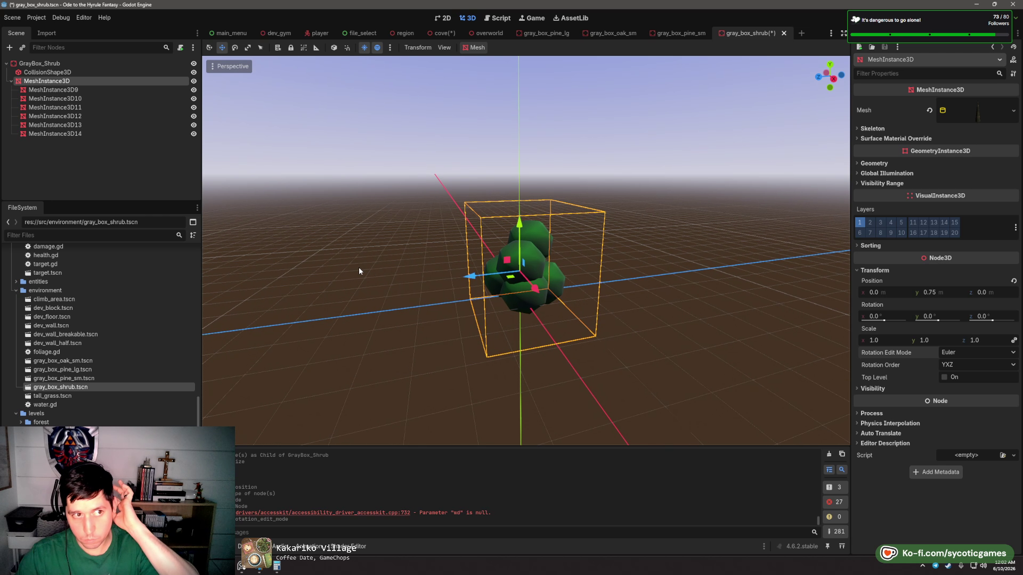
pyautogui.hotkey('ctrl', 's')
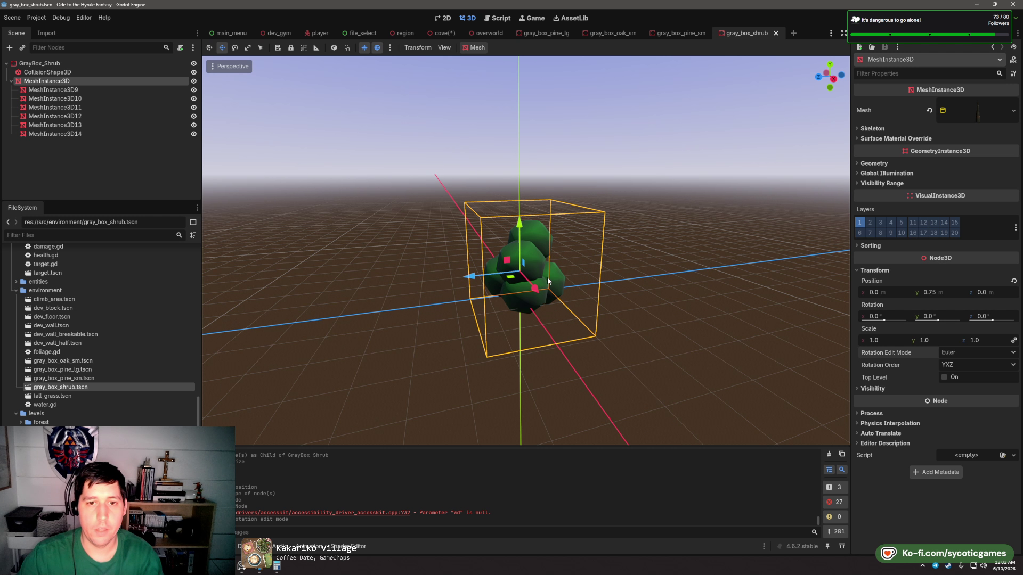
pyautogui.moveTo(547, 277); pyautogui.dragTo(583, 262)
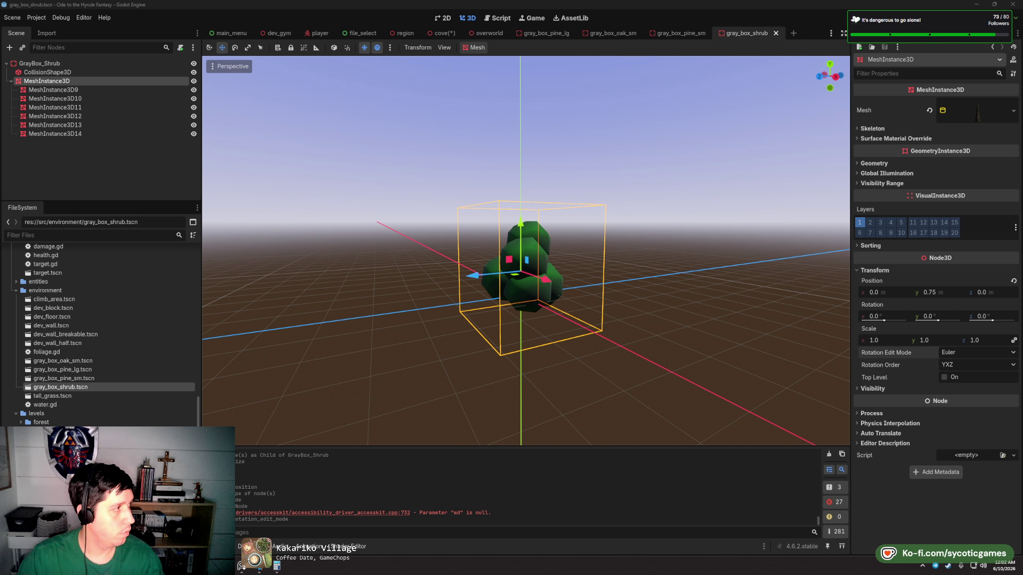
pyautogui.moveTo(400, 248); pyautogui.dragTo(435, 278)
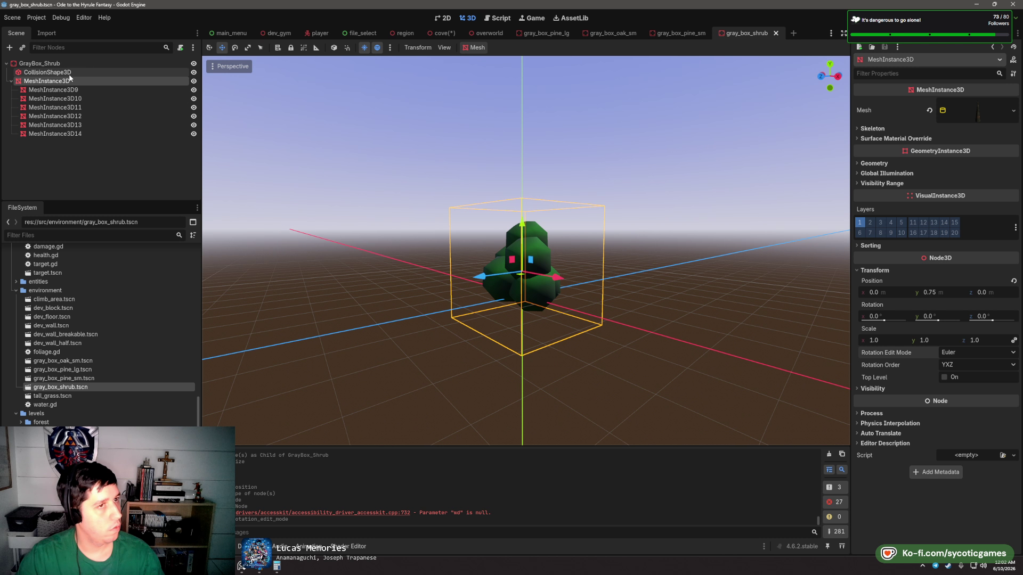
pyautogui.press('Left')
pyautogui.press('Up')
pyautogui.click(40, 81)
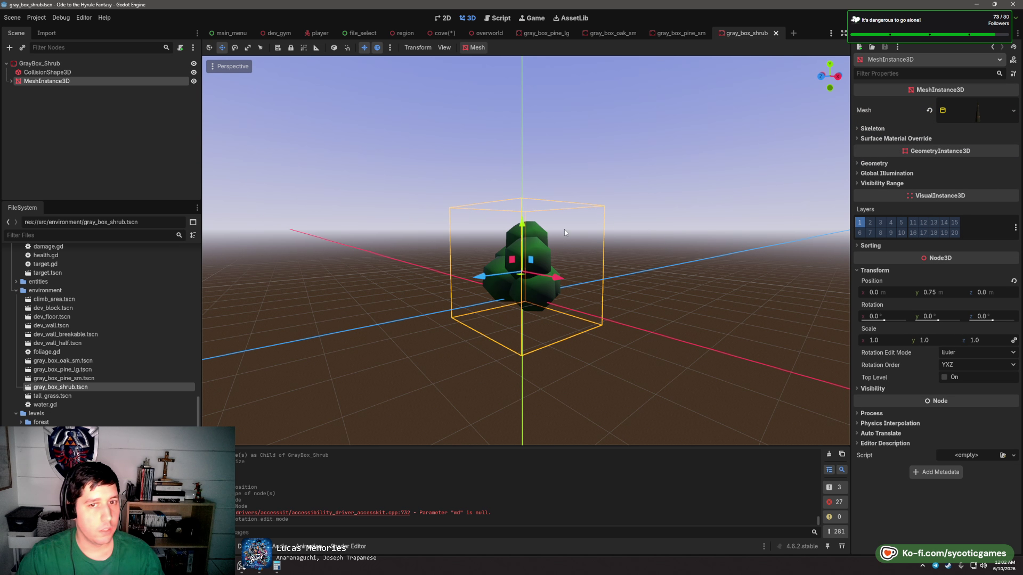
pyautogui.moveTo(627, 277); pyautogui.dragTo(683, 258)
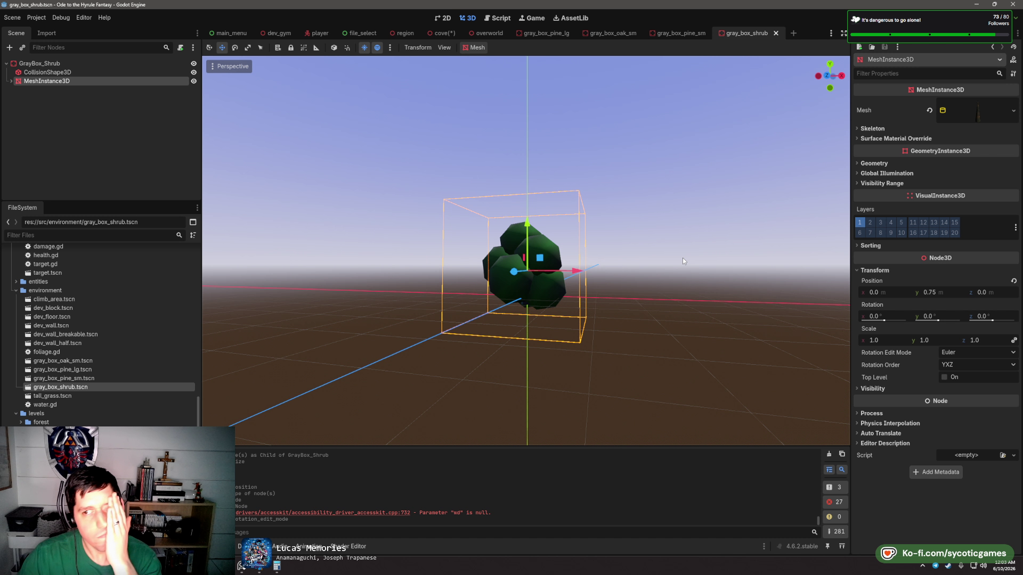
pyautogui.click(887, 165)
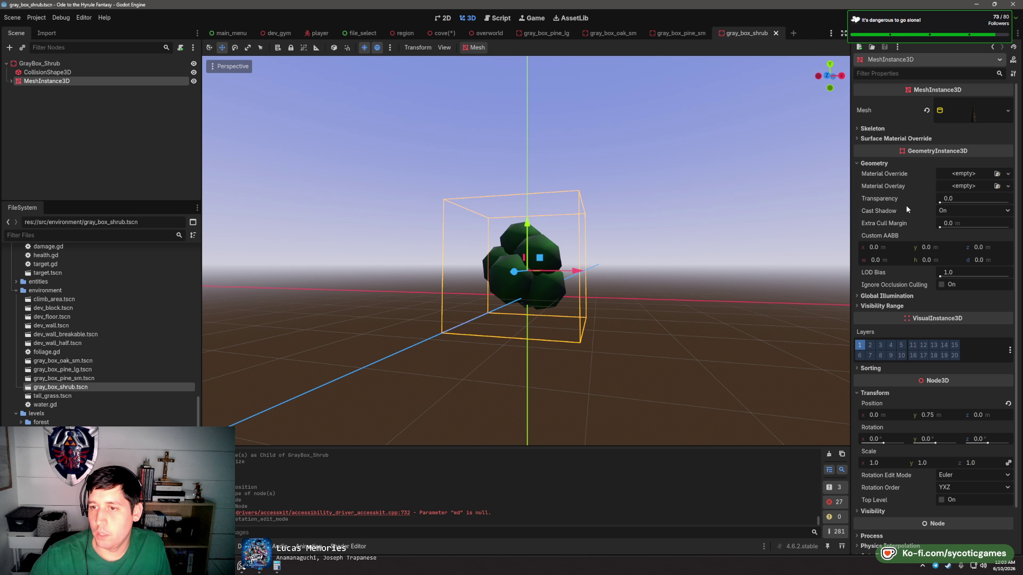
pyautogui.moveTo(911, 288)
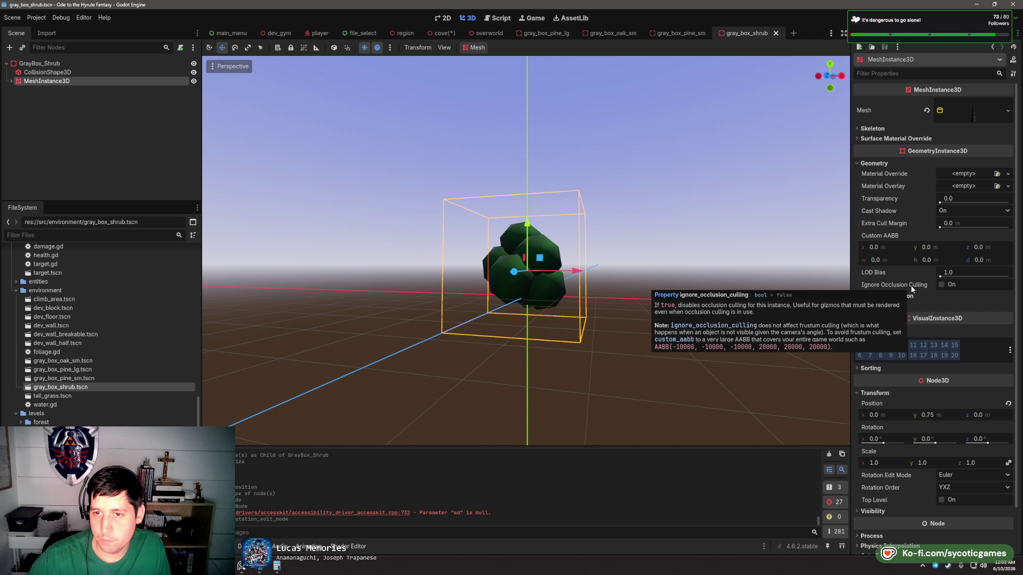
pyautogui.moveTo(896, 224)
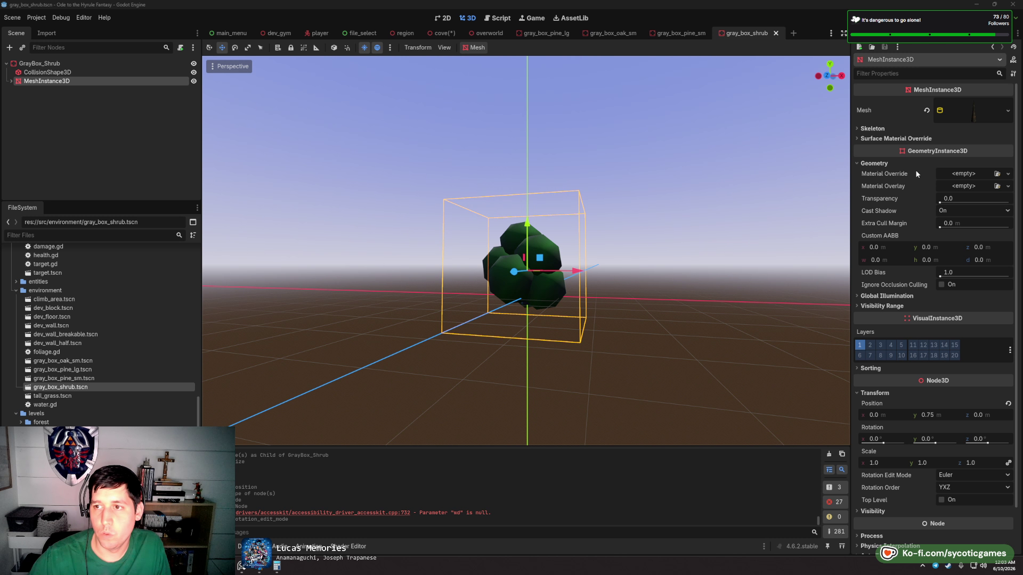
pyautogui.moveTo(916, 181)
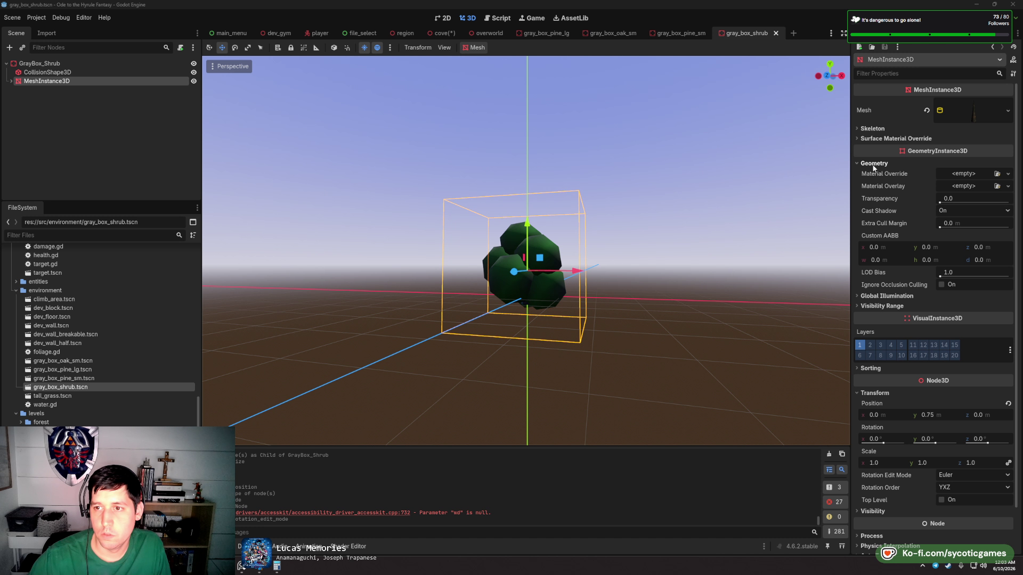
pyautogui.scroll(-3)
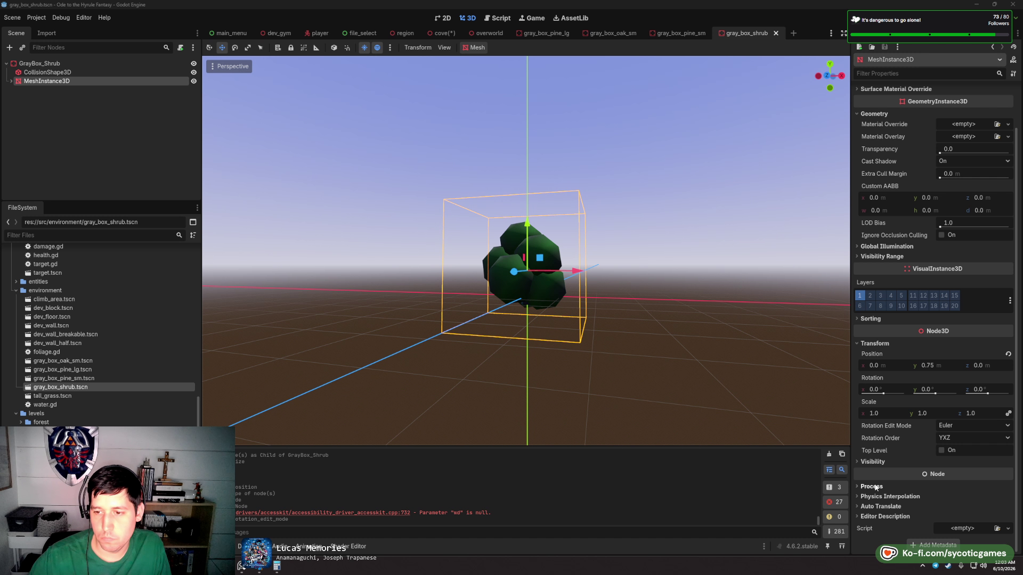
pyautogui.click(889, 508)
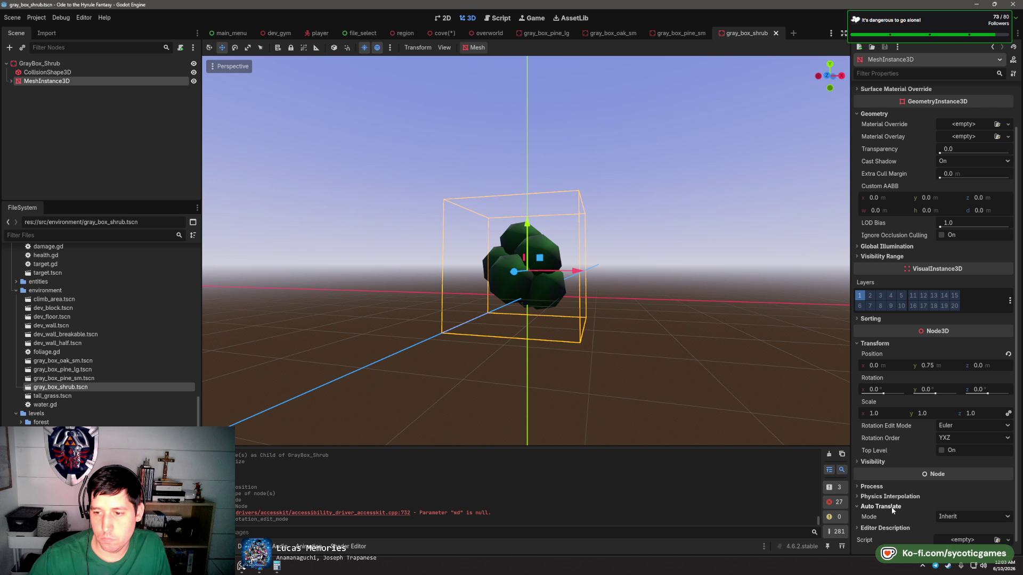
pyautogui.moveTo(875, 517)
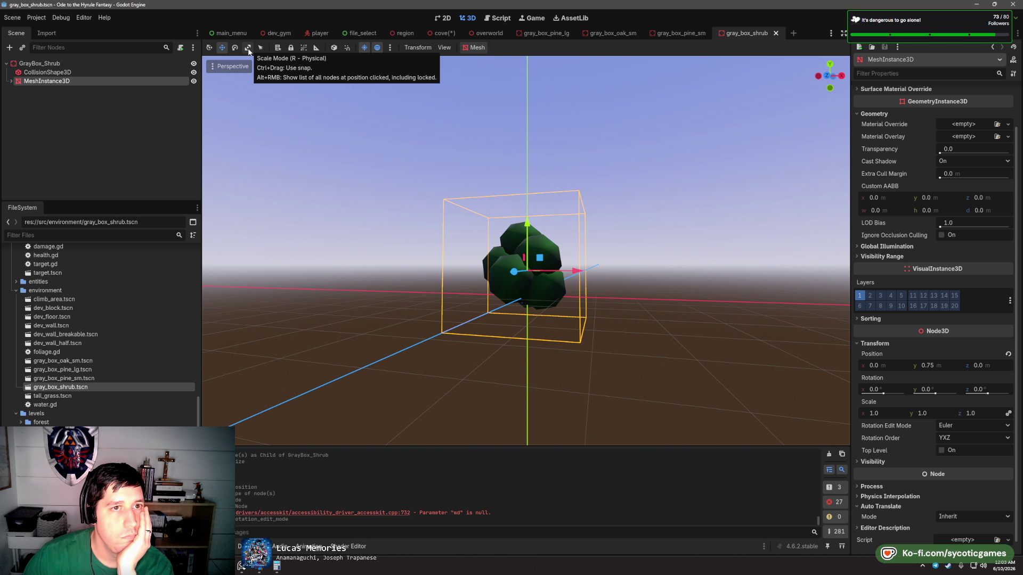
pyautogui.click(109, 64)
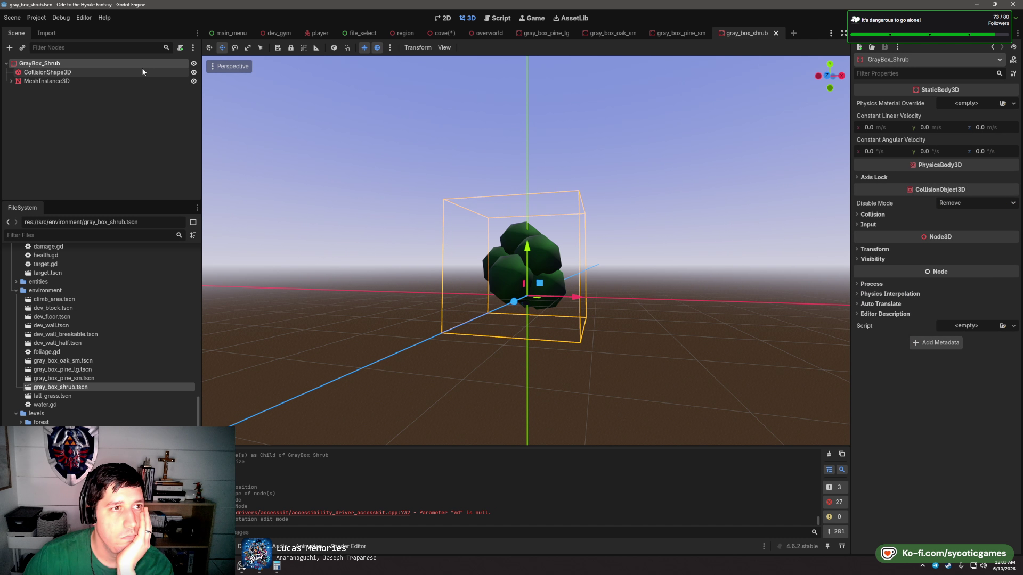
pyautogui.moveTo(782, 304); pyautogui.dragTo(527, 299)
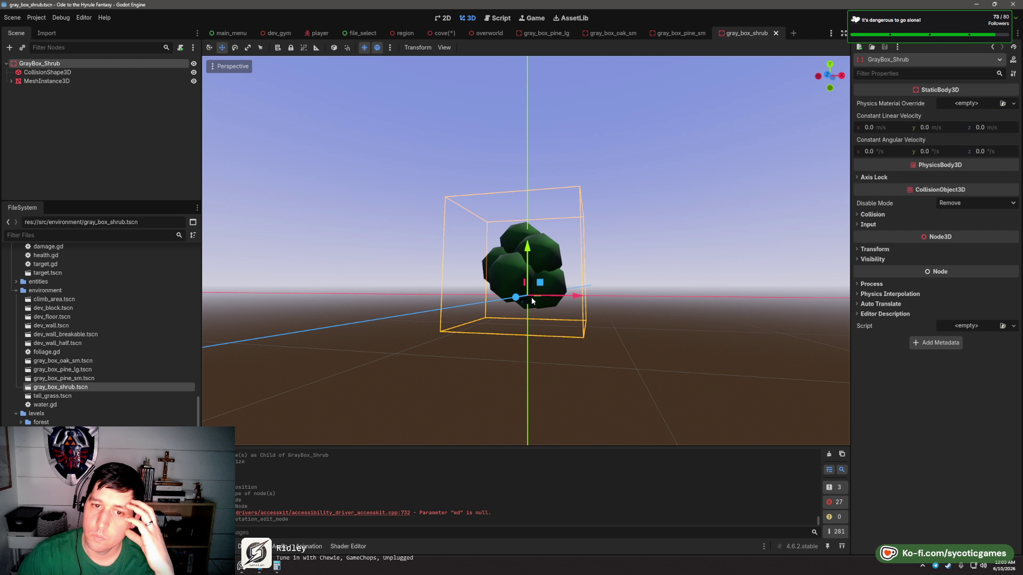
# - Lower the placed GrayBox_Shrub down onto the cove floor
pyautogui.click(442, 34)
pyautogui.press('f')
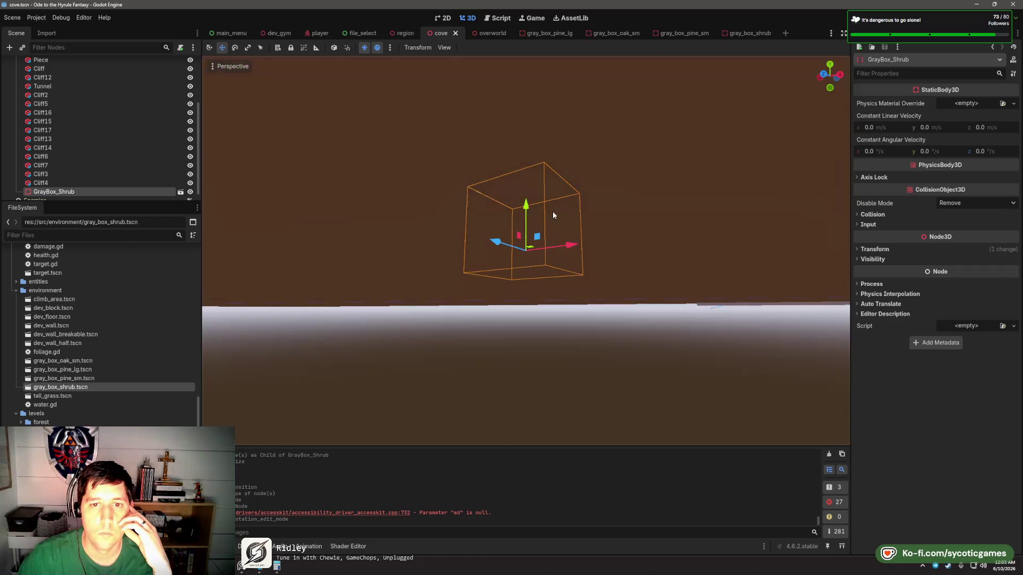
pyautogui.scroll(3)
pyautogui.moveTo(529, 198); pyautogui.dragTo(583, 250)
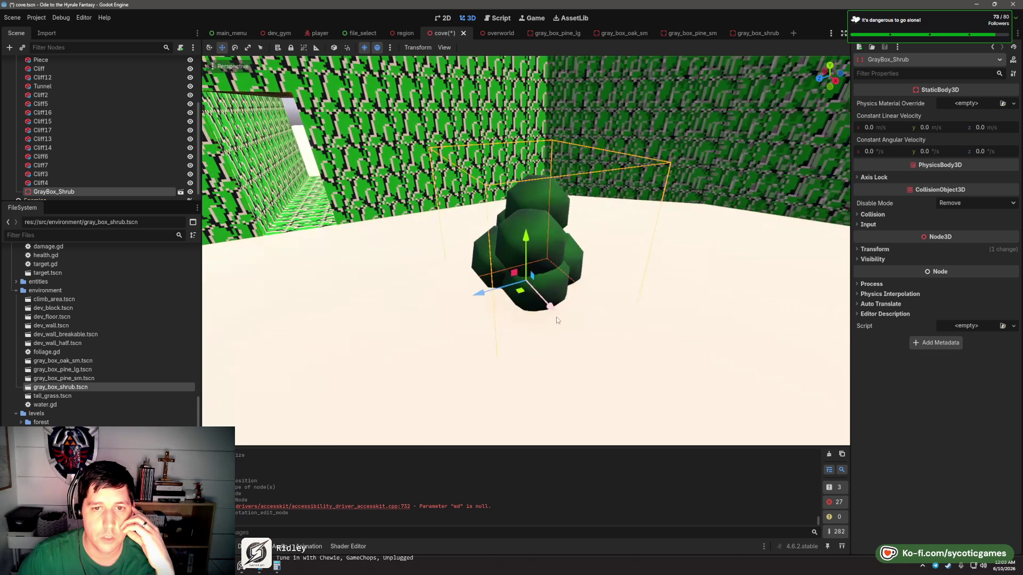
pyautogui.scroll(-3)
pyautogui.moveTo(599, 285); pyautogui.dragTo(597, 290)
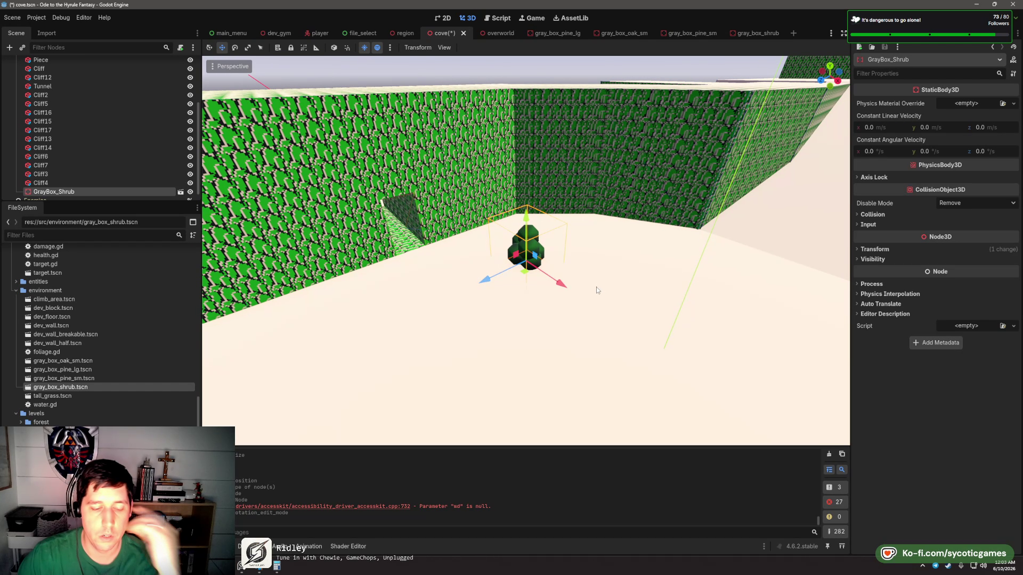
# - Duplicate the shrub and set the copy beside the original
pyautogui.hotkey('ctrl', 'd')
pyautogui.press('g')
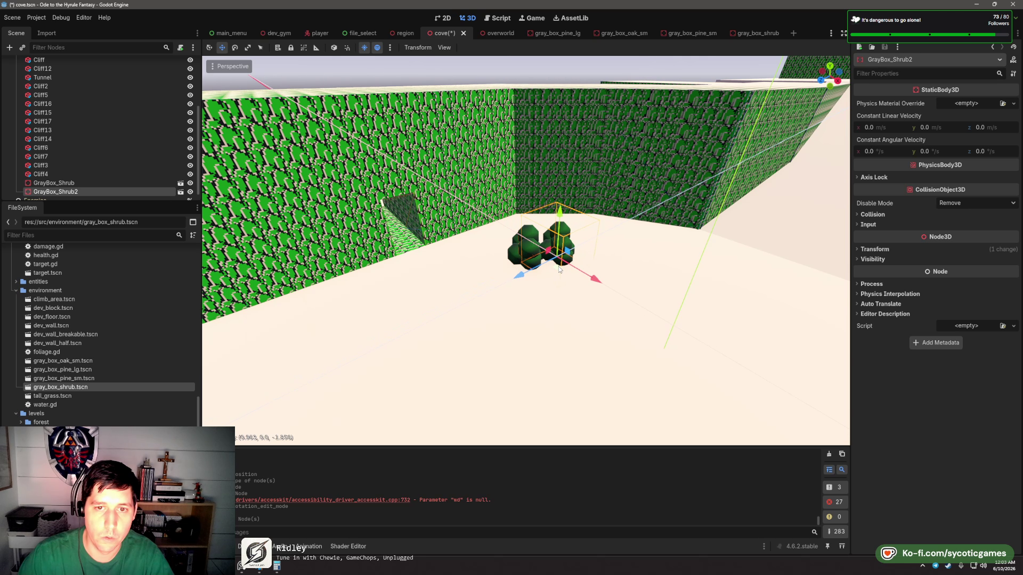
pyautogui.click(654, 267)
# - Move GrayBox_Shrub3 up onto the far ramp, undoing an extra dropped-in shrub
pyautogui.moveTo(654, 268); pyautogui.dragTo(489, 271)
pyautogui.moveTo(426, 277); pyautogui.dragTo(686, 248)
pyautogui.moveTo(689, 190); pyautogui.dragTo(699, 167)
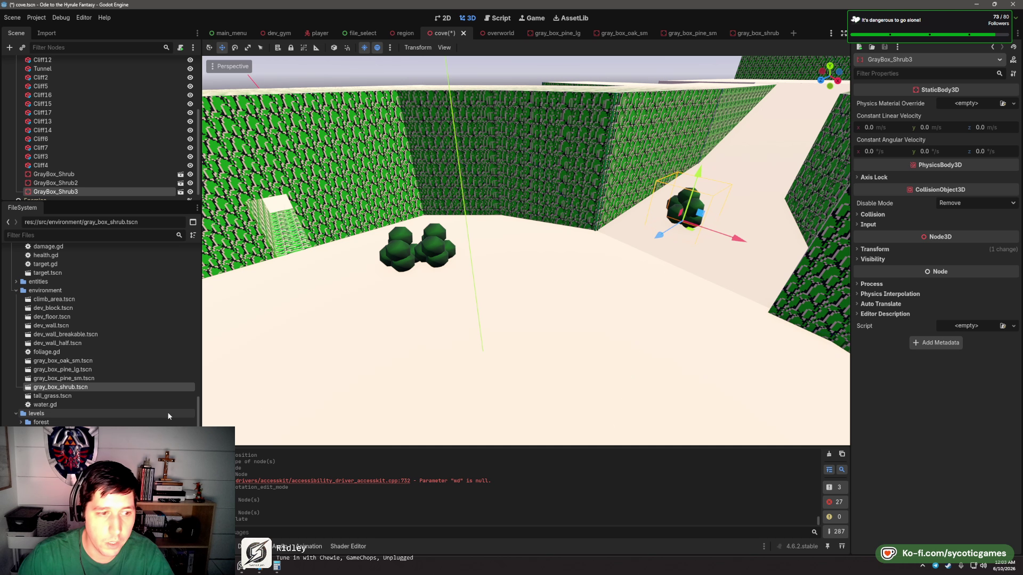
pyautogui.moveTo(50, 388); pyautogui.dragTo(660, 249)
pyautogui.hotkey('ctrl', 'z')
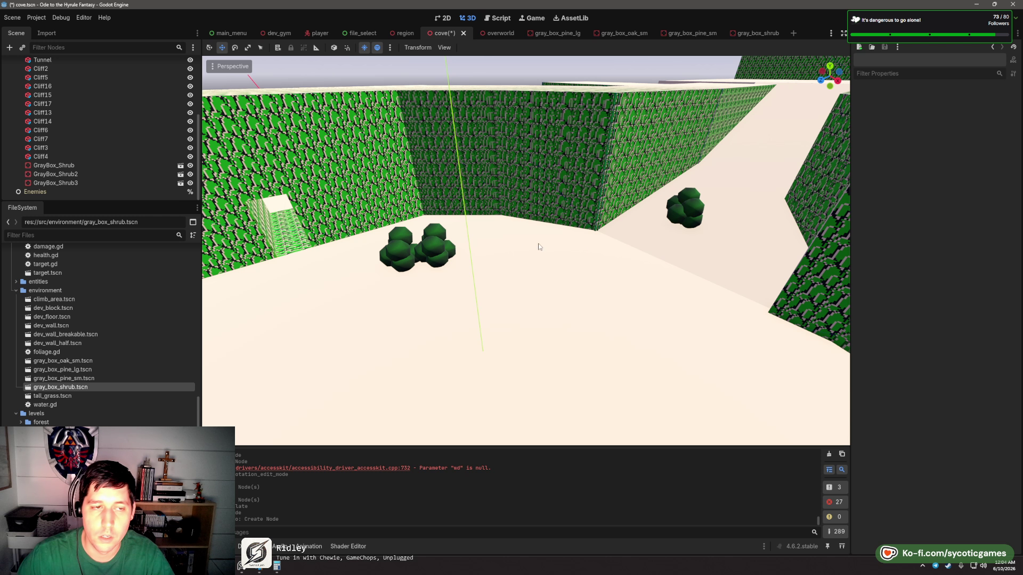
pyautogui.click(678, 212)
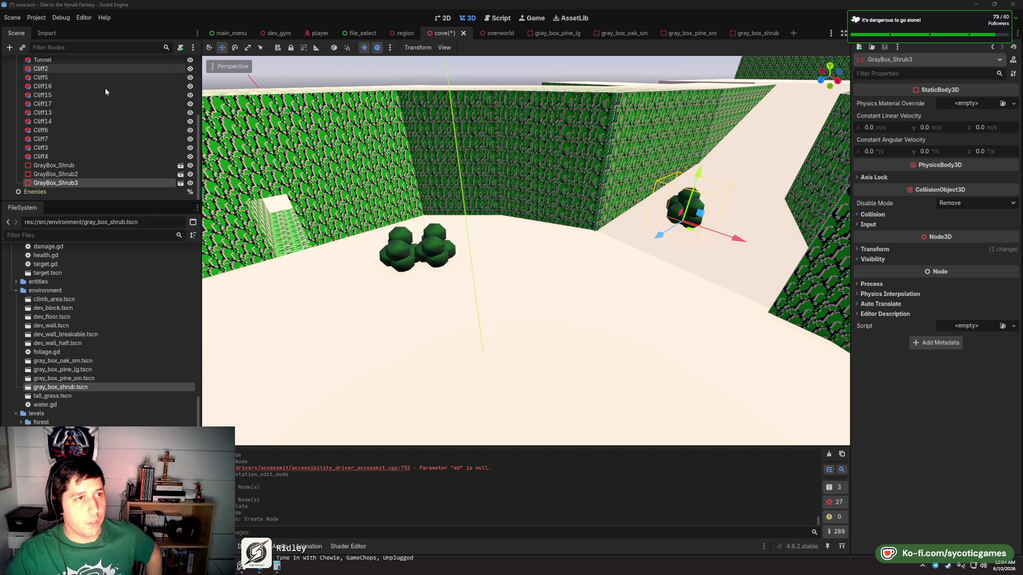
# - Open the large pine, small oak, small pine and gray-box shrub scenes
pyautogui.scroll(3)
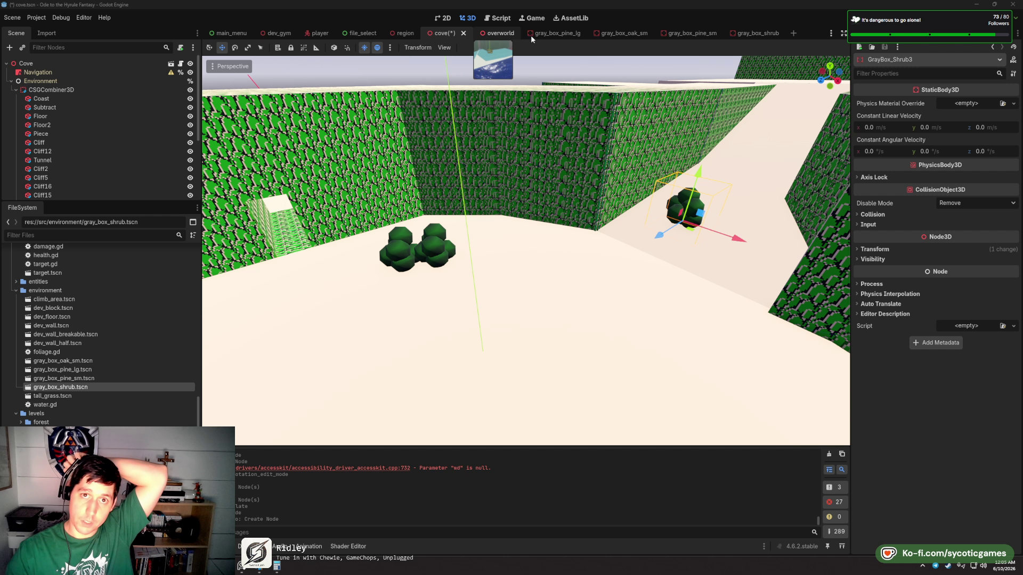
pyautogui.click(559, 34)
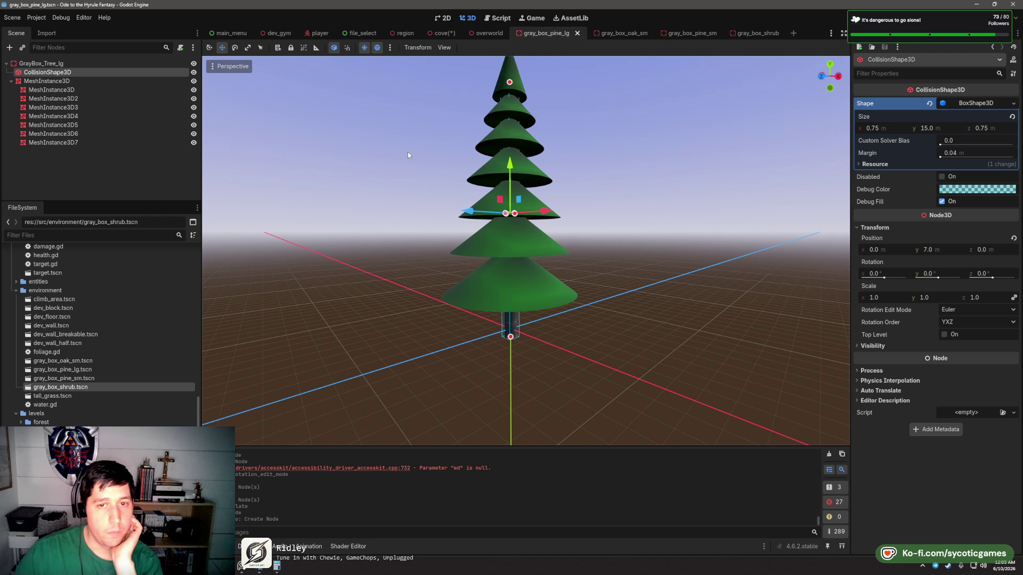
pyautogui.click(646, 34)
pyautogui.click(673, 34)
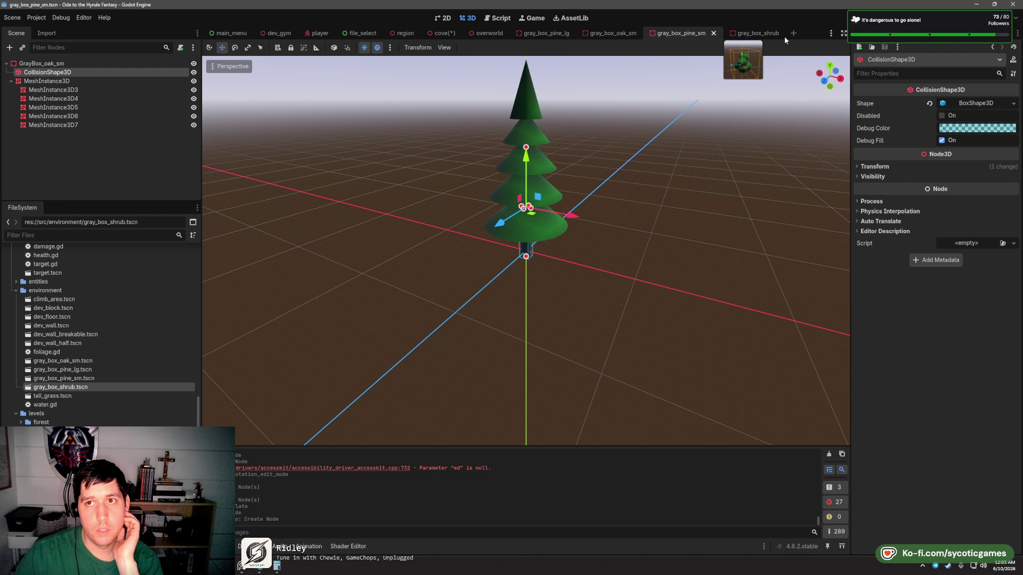
pyautogui.click(784, 36)
pyautogui.scroll(3)
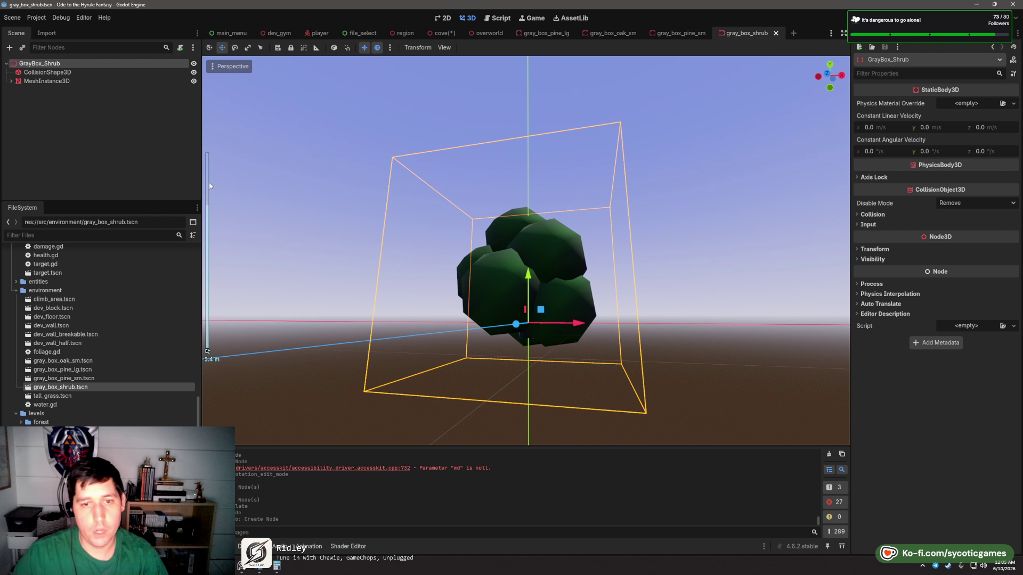
# - Reset the rotation of shrub pieces MeshInstance3D9 through MeshInstance3D14 to zero
pyautogui.click(37, 72)
pyautogui.click(29, 80)
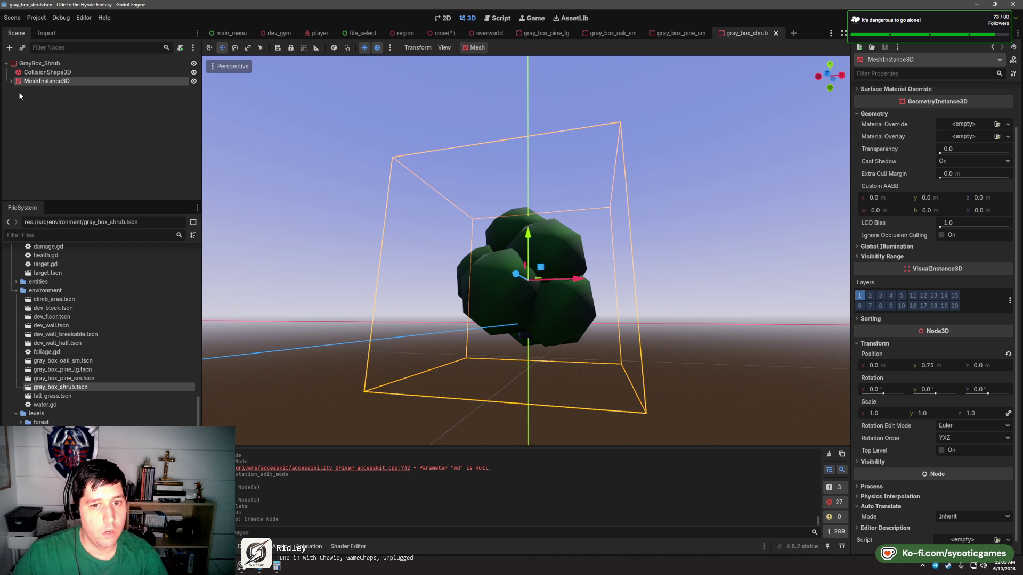
pyautogui.click(12, 81)
pyautogui.click(53, 89)
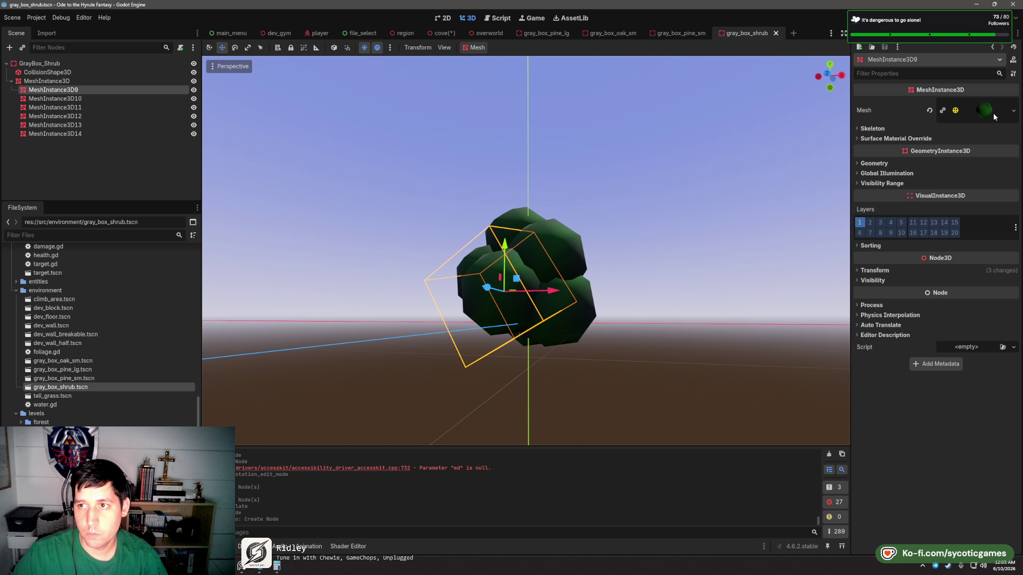
pyautogui.click(909, 270)
pyautogui.click(1014, 305)
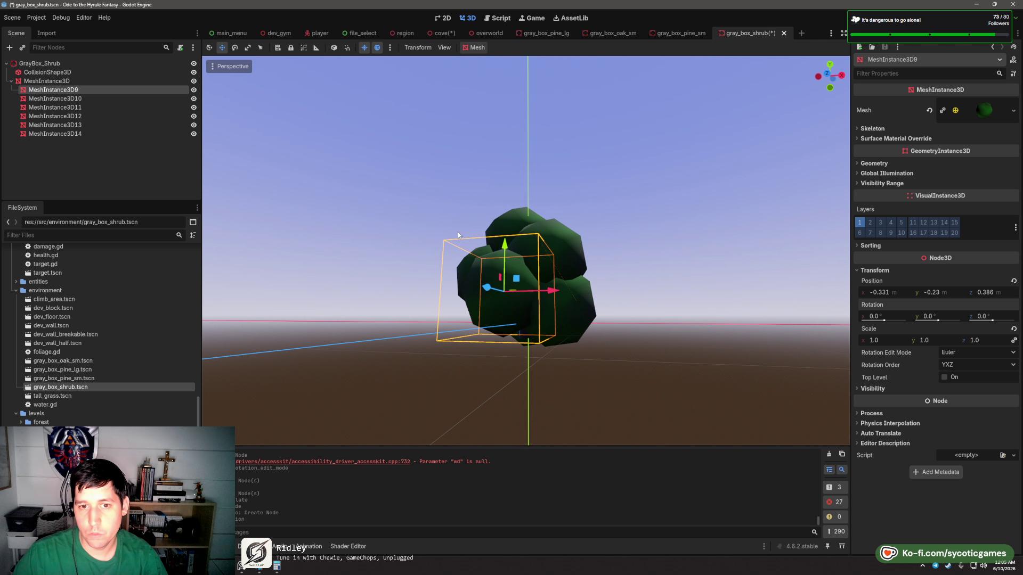
pyautogui.click(96, 99)
pyautogui.click(104, 133)
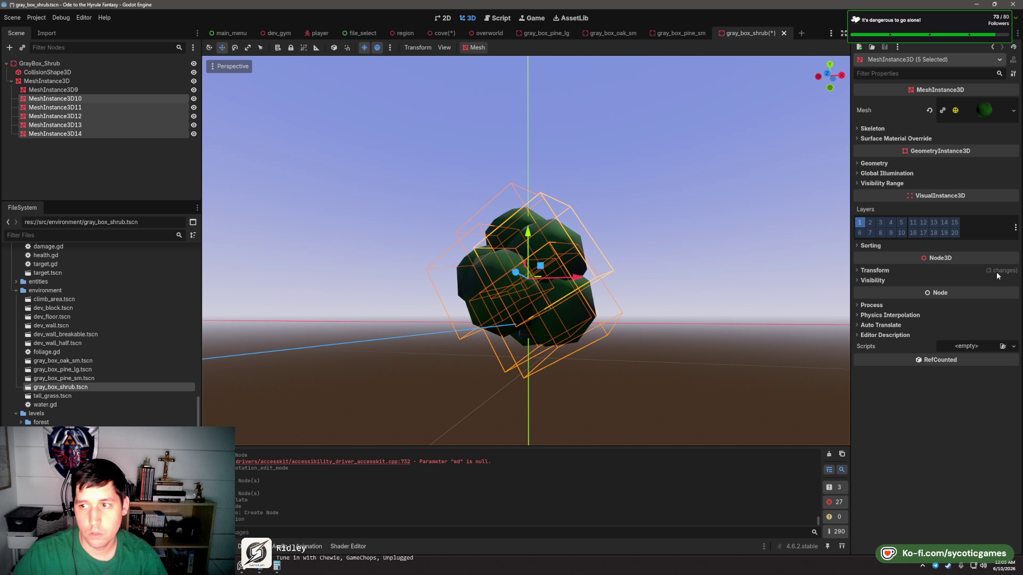
pyautogui.click(990, 271)
pyautogui.click(1014, 304)
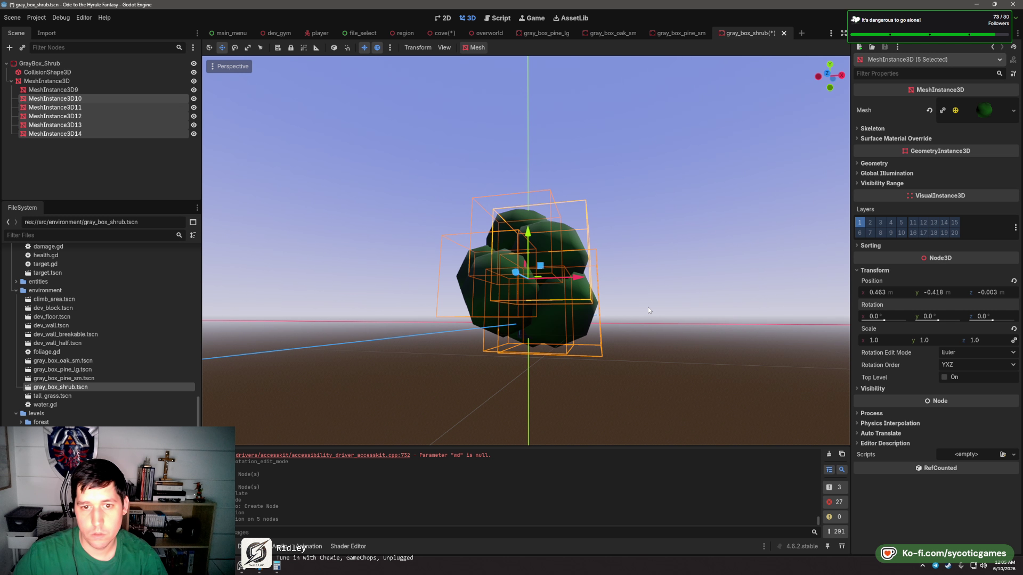
# - Raise MeshInstance3D10 and 11 about 0.4 m and lift MeshInstance3D9 slightly
pyautogui.click(648, 306)
pyautogui.click(533, 330)
pyautogui.click(555, 329)
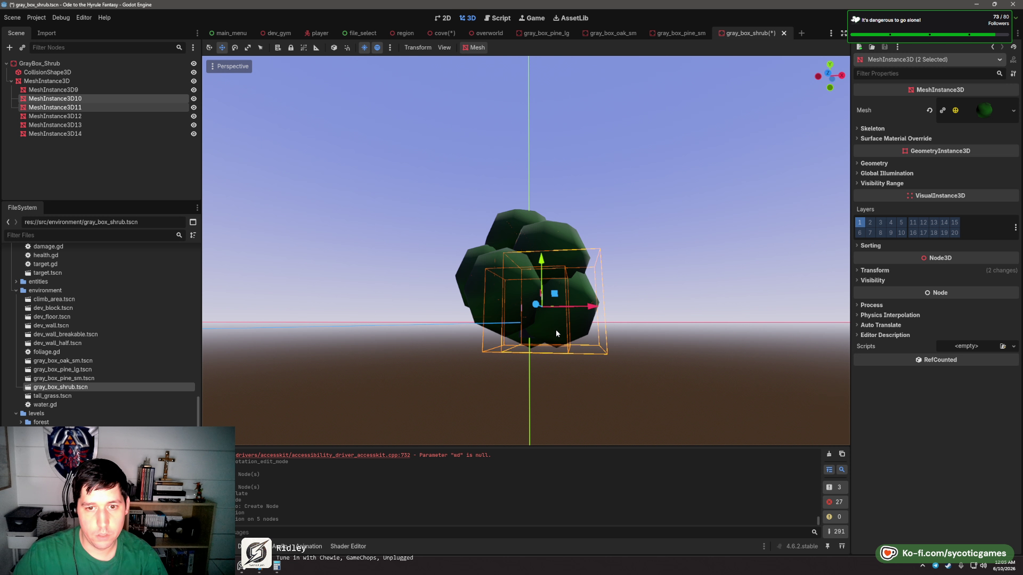
pyautogui.moveTo(542, 259); pyautogui.dragTo(545, 238)
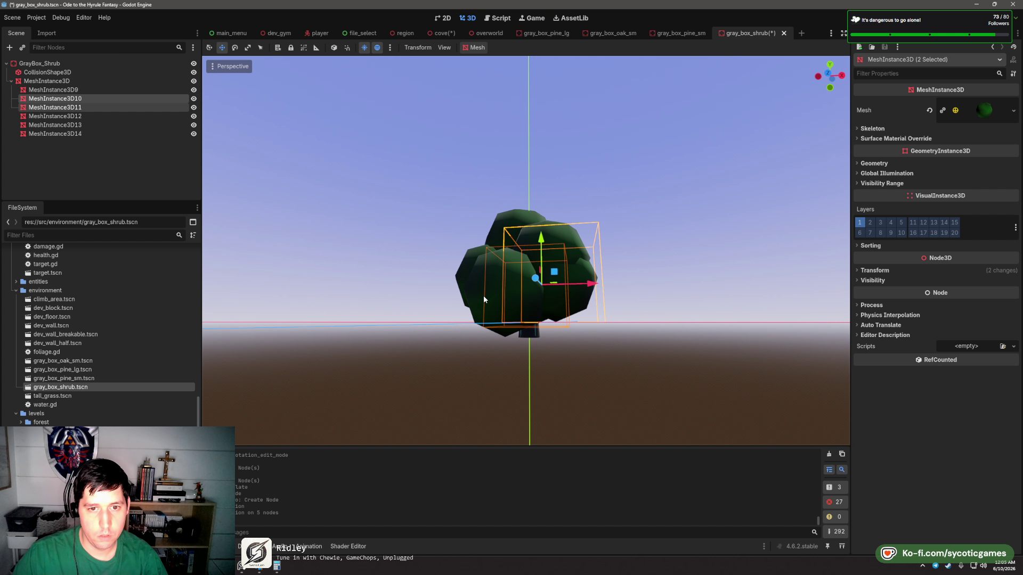
pyautogui.click(484, 295)
pyautogui.moveTo(499, 279); pyautogui.dragTo(499, 263)
# - Slide MeshInstance3D11 along its axis and shift MeshInstance3D13 sideways along X
pyautogui.moveTo(555, 247); pyautogui.dragTo(532, 285)
pyautogui.click(476, 261)
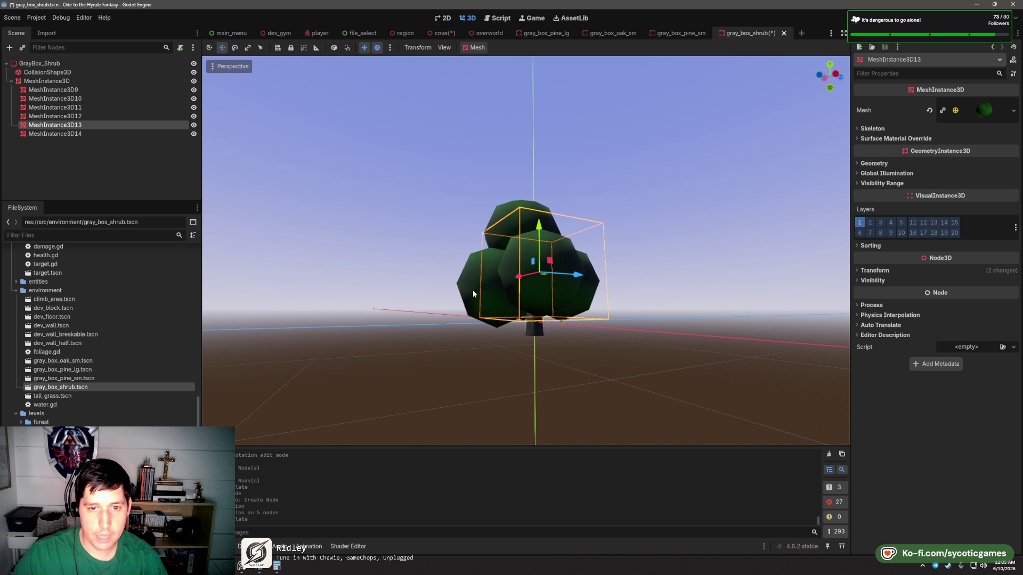
pyautogui.click(471, 290)
pyautogui.moveTo(500, 250); pyautogui.dragTo(629, 171)
pyautogui.click(655, 262)
pyautogui.click(569, 266)
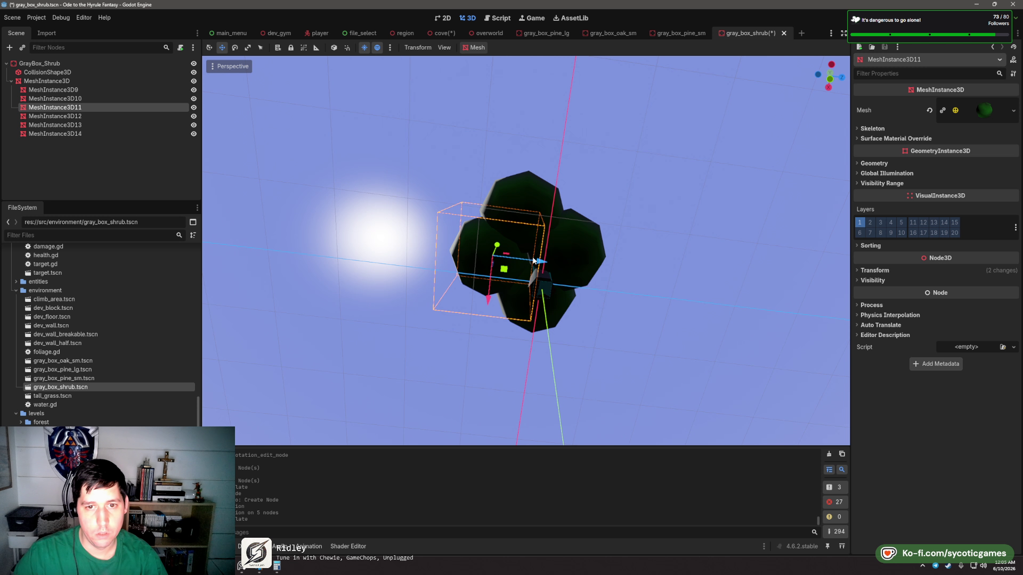
pyautogui.moveTo(569, 266); pyautogui.dragTo(528, 263)
pyautogui.click(556, 204)
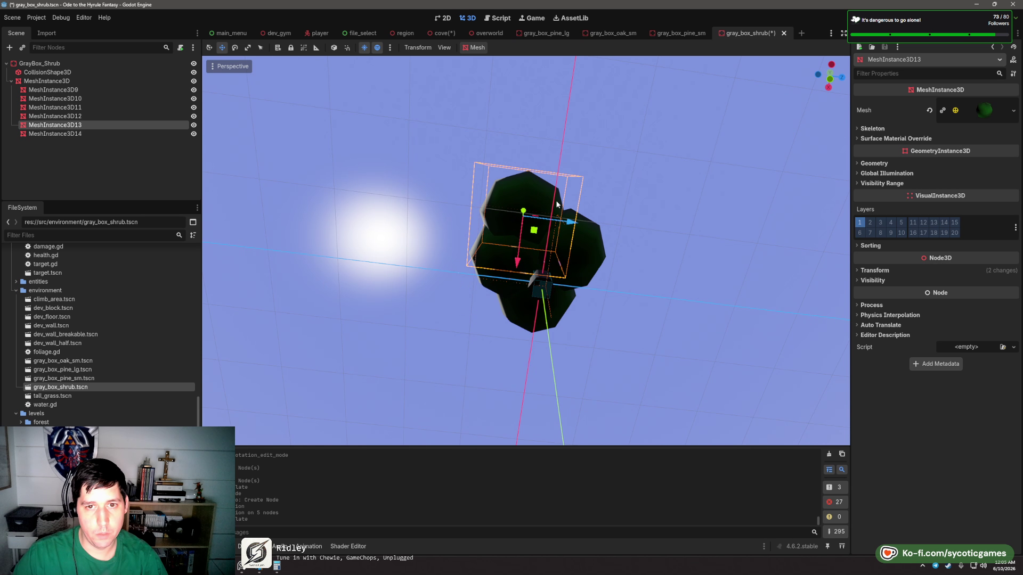
pyautogui.moveTo(572, 223); pyautogui.dragTo(596, 225)
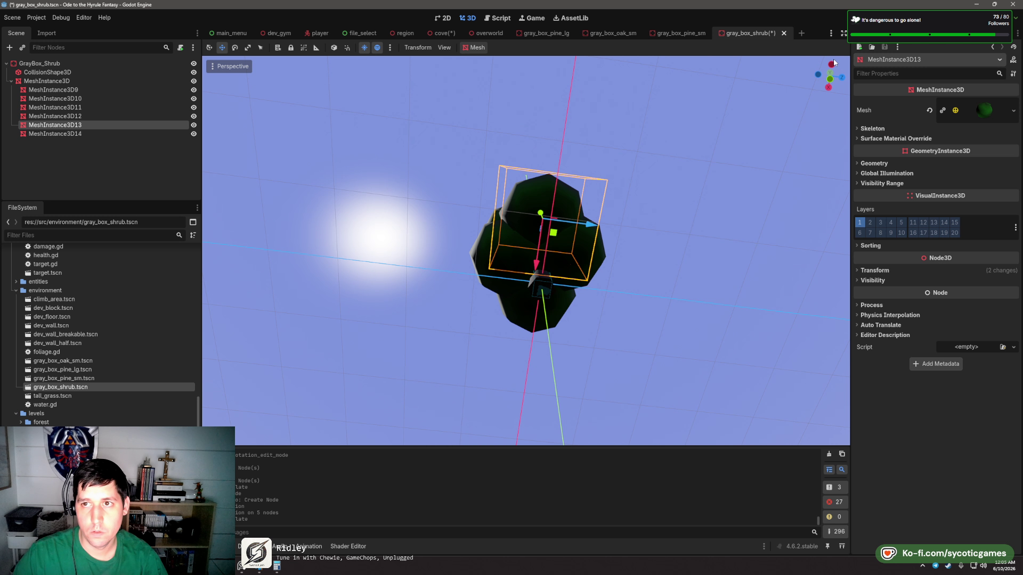
# - In top view, move MeshInstance3D11 along Z and MeshInstance3D9 toward the shrub's centre
pyautogui.click(830, 73)
pyautogui.click(531, 231)
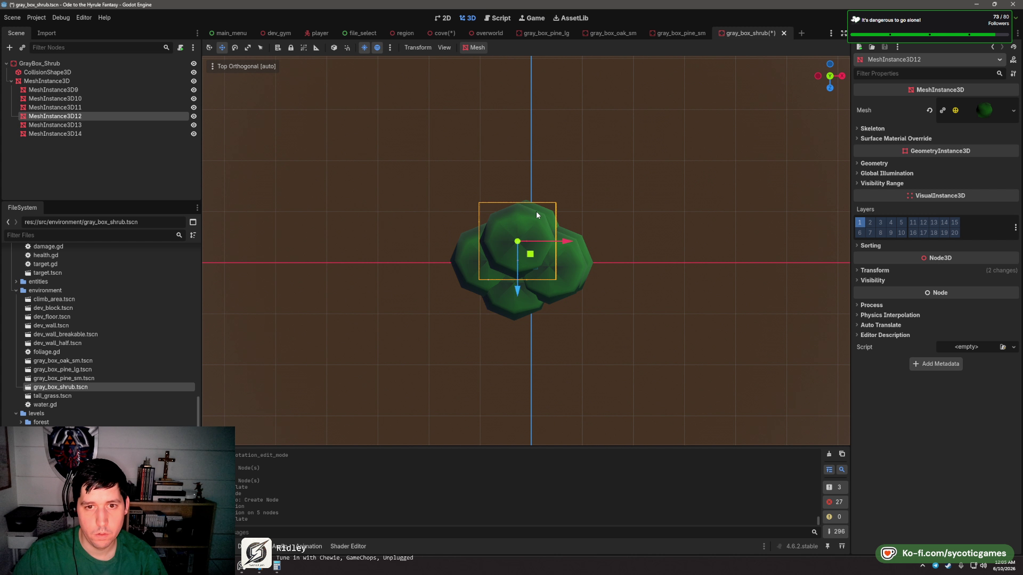
pyautogui.click(536, 211)
pyautogui.moveTo(525, 287); pyautogui.dragTo(525, 274)
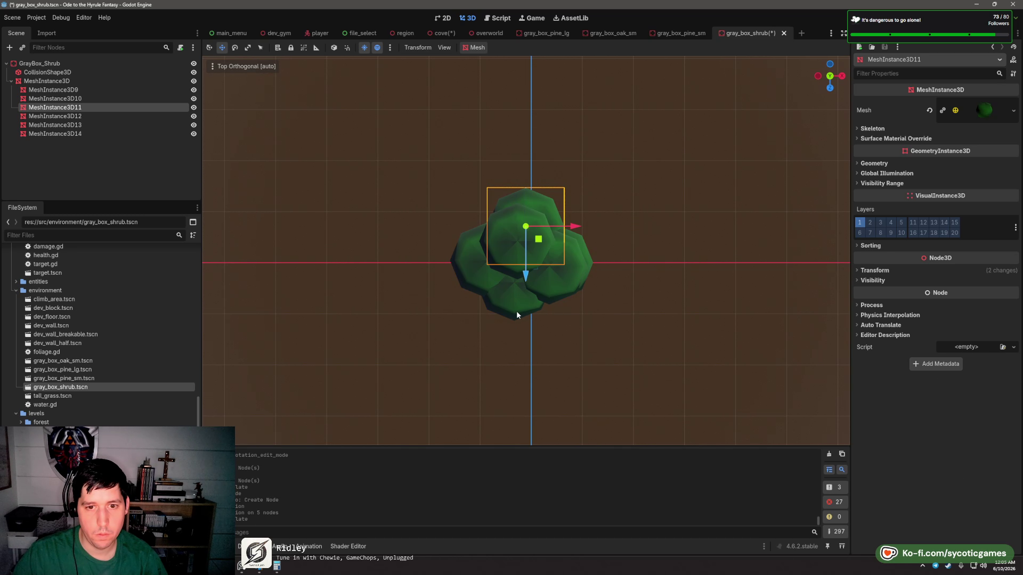
pyautogui.click(516, 311)
pyautogui.moveTo(526, 321); pyautogui.dragTo(527, 305)
# - Nudge MeshInstance3D14 along X in perspective view, then save the shrub scene
pyautogui.click(528, 252)
pyautogui.moveTo(529, 252); pyautogui.dragTo(525, 173)
pyautogui.click(520, 261)
pyautogui.moveTo(536, 264); pyautogui.dragTo(607, 266)
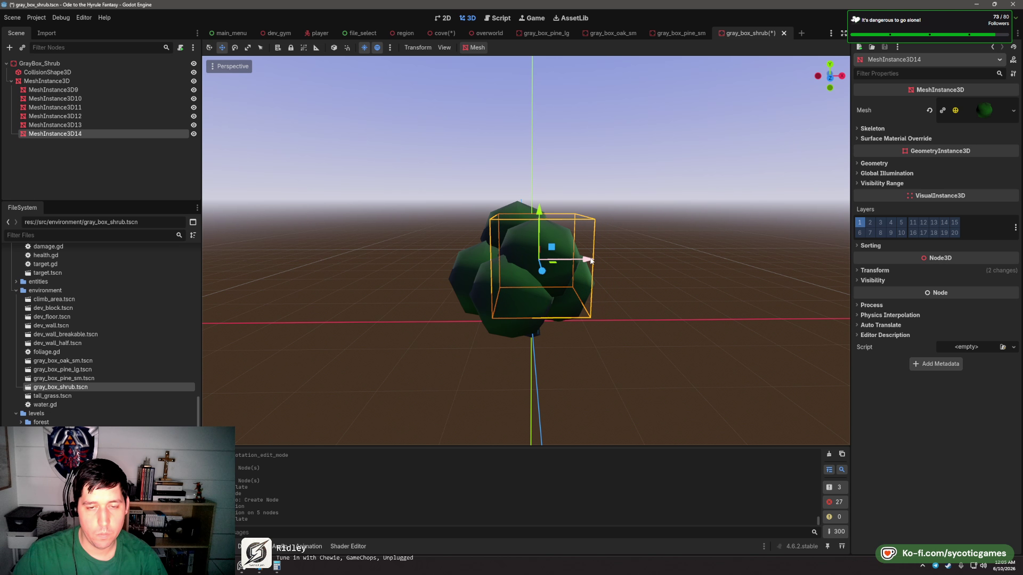
pyautogui.click(631, 306)
pyautogui.moveTo(631, 306); pyautogui.dragTo(714, 198)
pyautogui.hotkey('ctrl', 's')
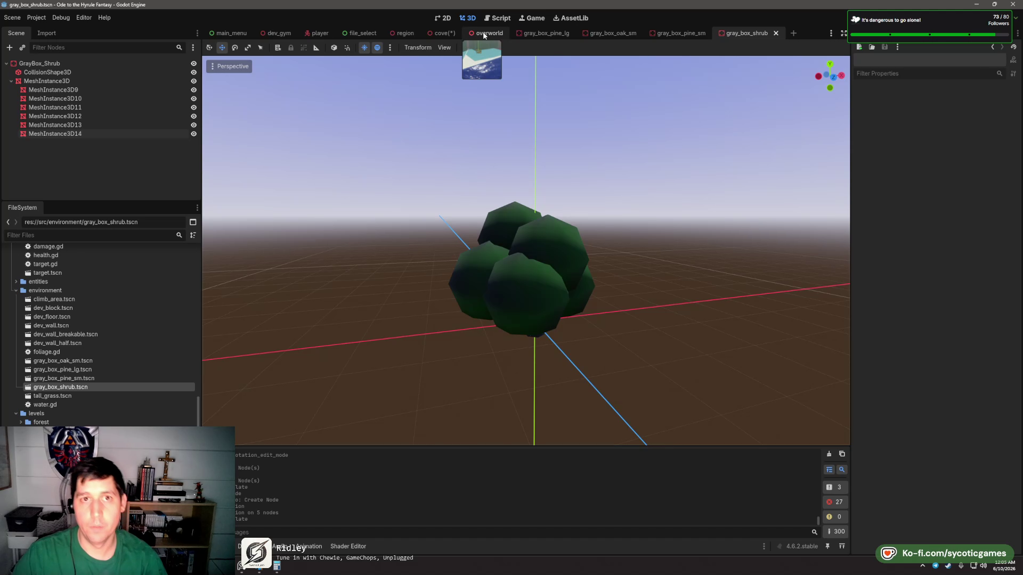
# - In the cove level, delete the three old GrayBox_Shrub nodes
pyautogui.click(439, 33)
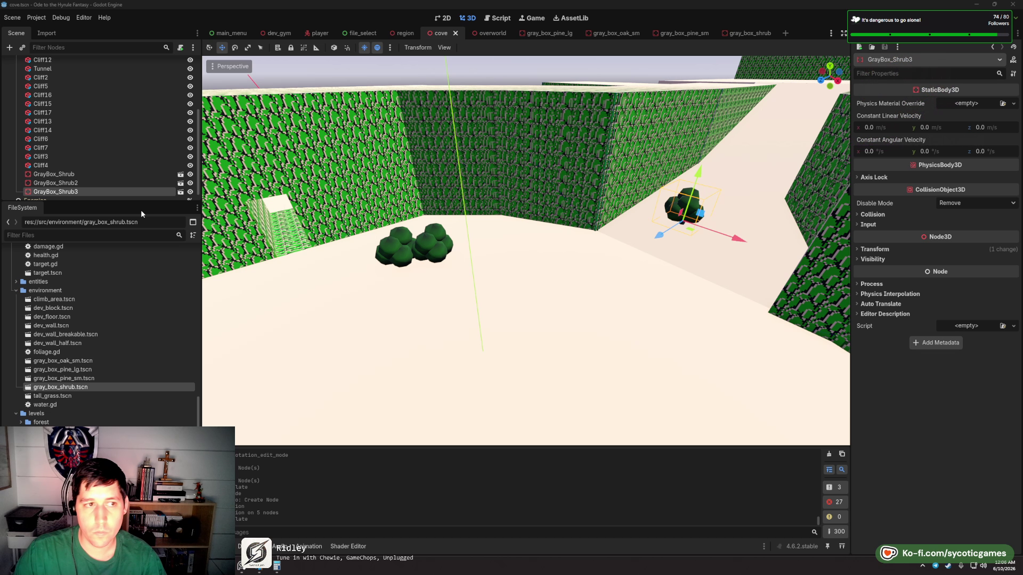
pyautogui.click(53, 174)
pyautogui.click(63, 193)
pyautogui.press('Delete')
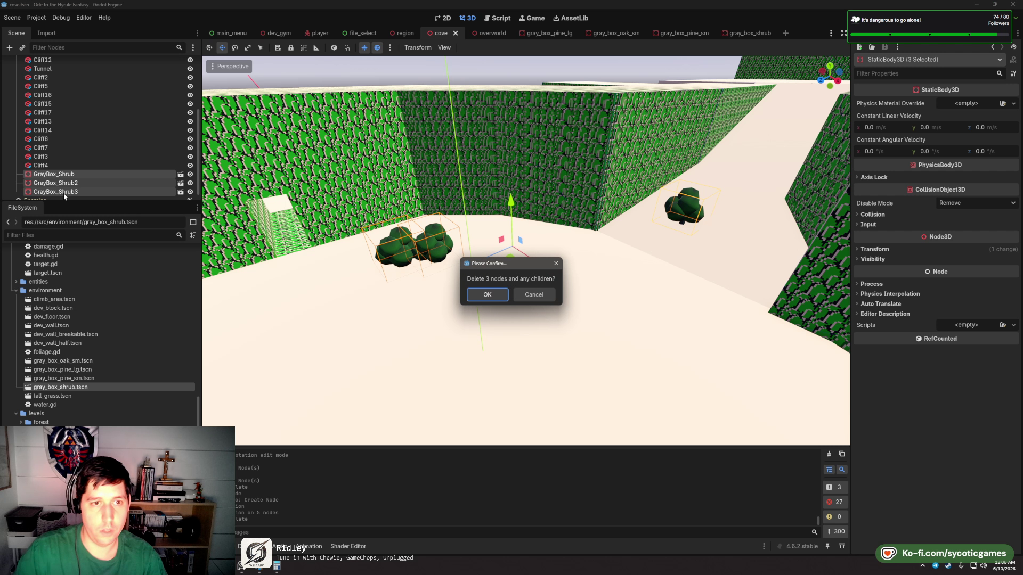
pyautogui.click(502, 297)
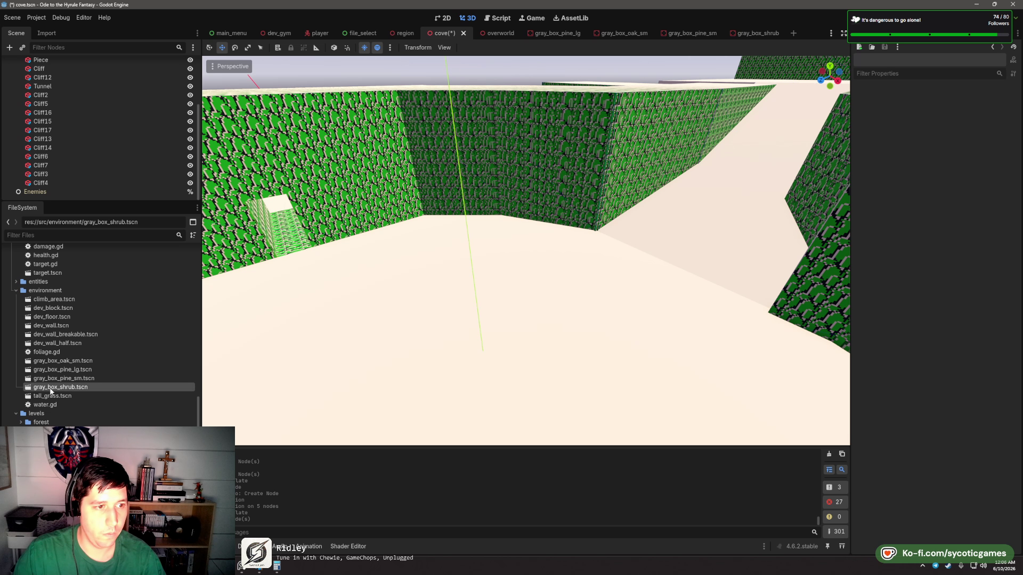
# - Drop a fresh gray_box_shrub.tscn instance onto the cove floor
pyautogui.moveTo(51, 392); pyautogui.dragTo(493, 250)
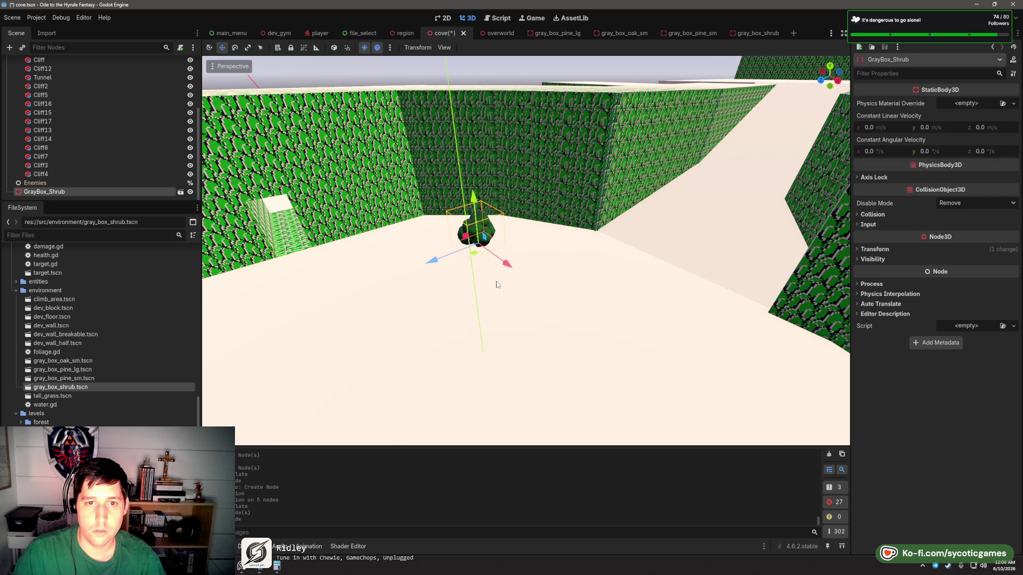
pyautogui.scroll(3)
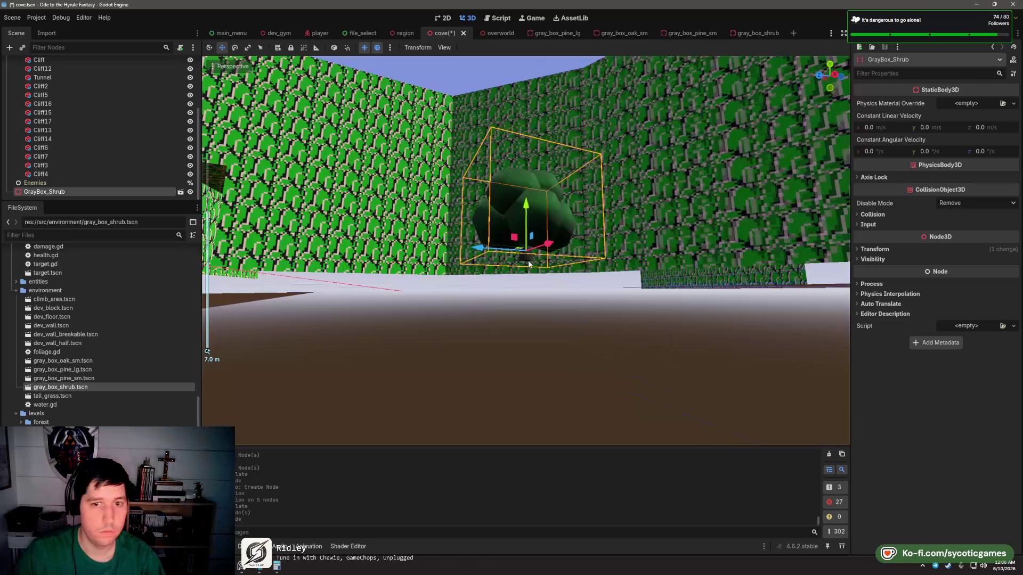
pyautogui.scroll(3)
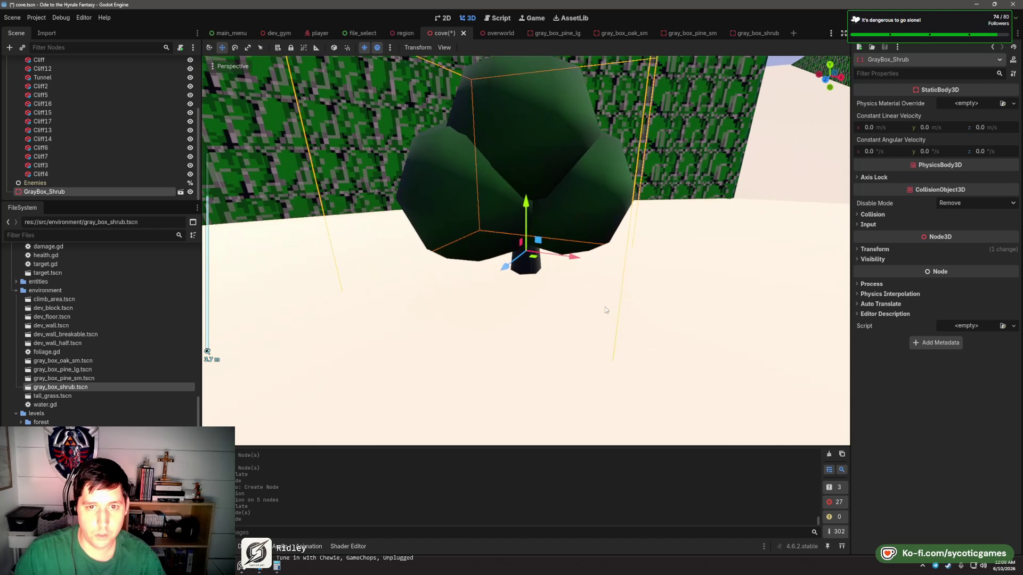
pyautogui.scroll(-3)
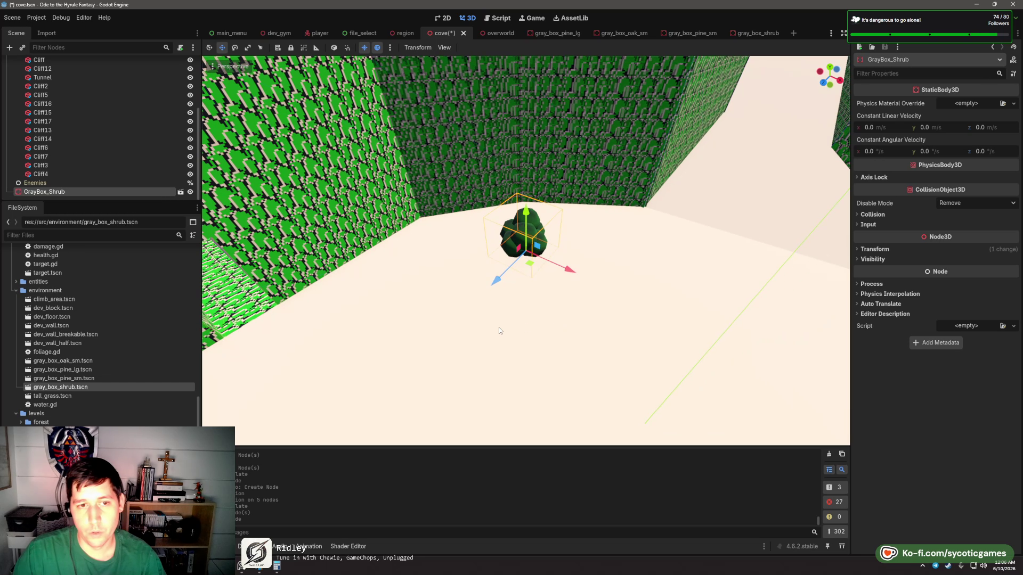
# - Place a large pine tree in the cove and move it onto the upper wall top
pyautogui.scroll(-3)
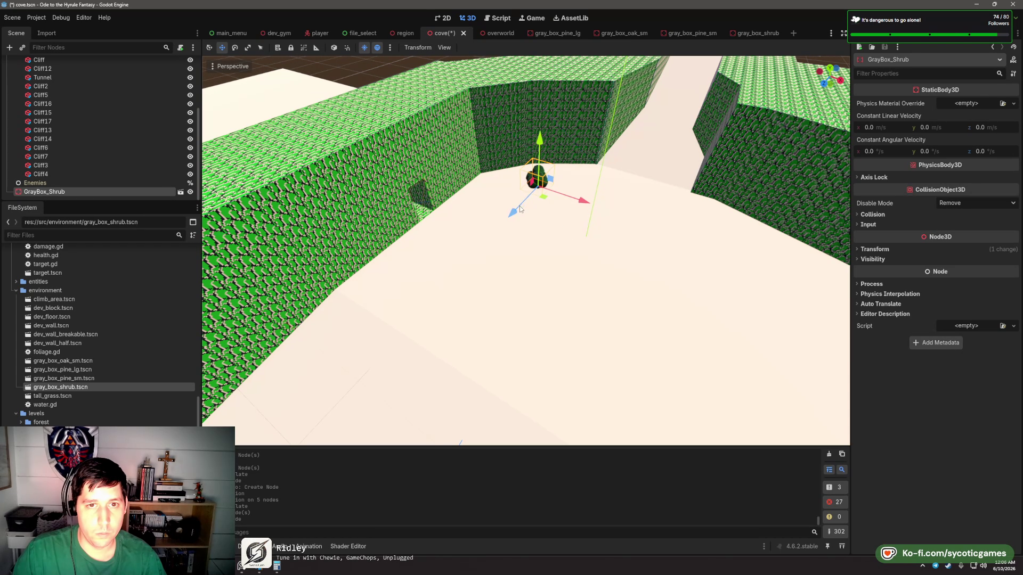
pyautogui.scroll(-3)
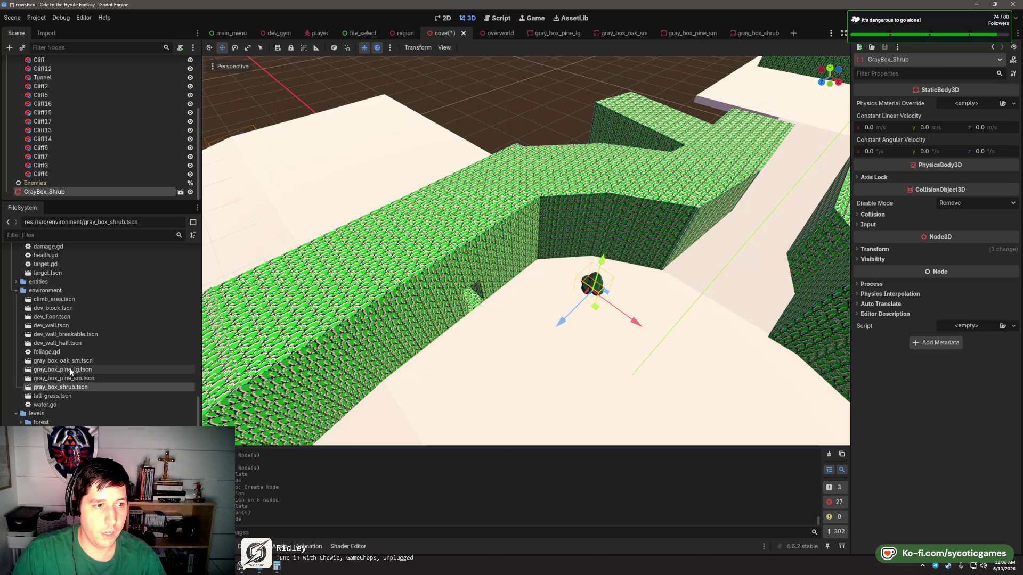
pyautogui.moveTo(71, 372); pyautogui.dragTo(486, 183)
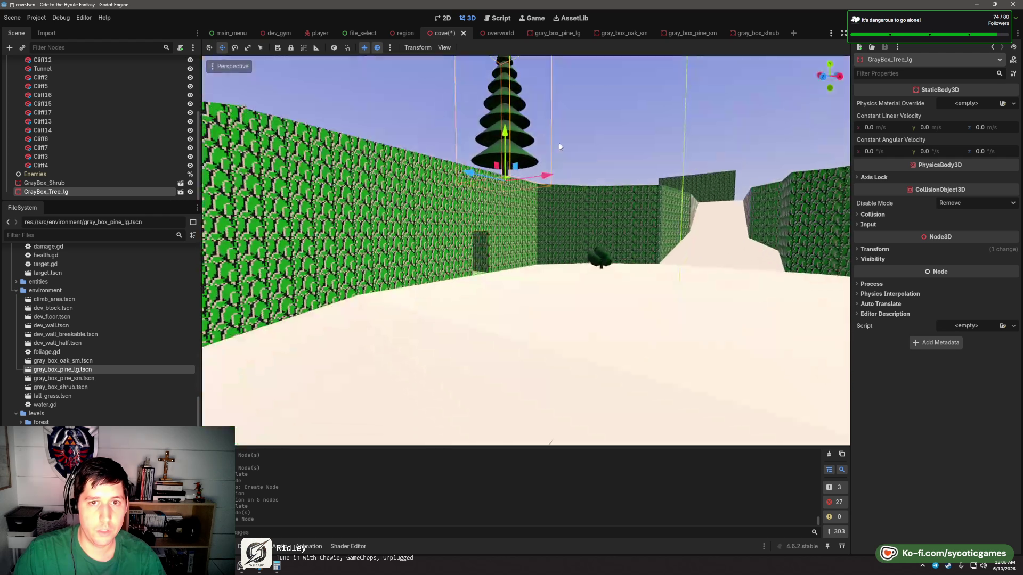
pyautogui.moveTo(558, 143); pyautogui.dragTo(529, 332)
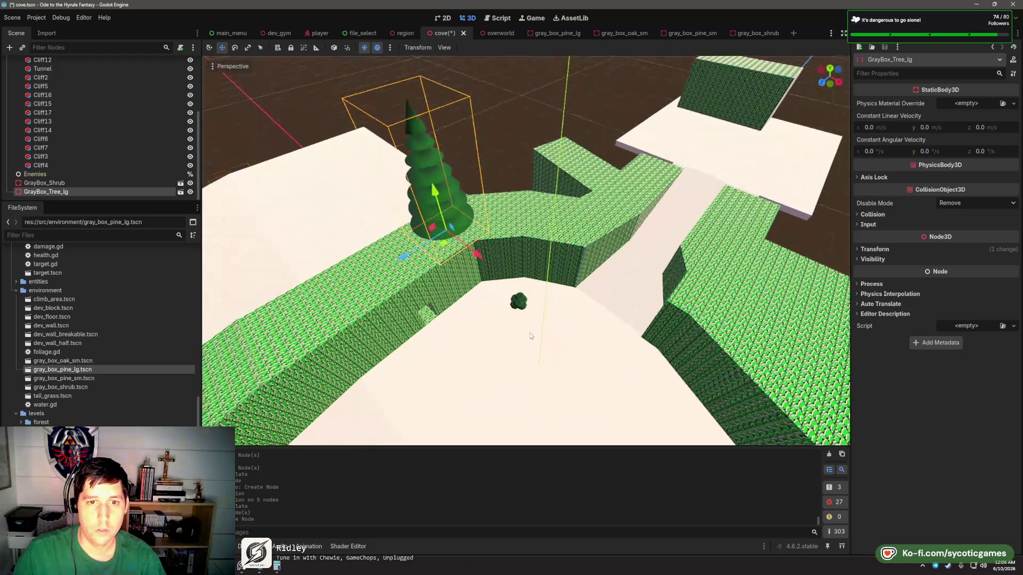
pyautogui.moveTo(441, 246); pyautogui.dragTo(580, 225)
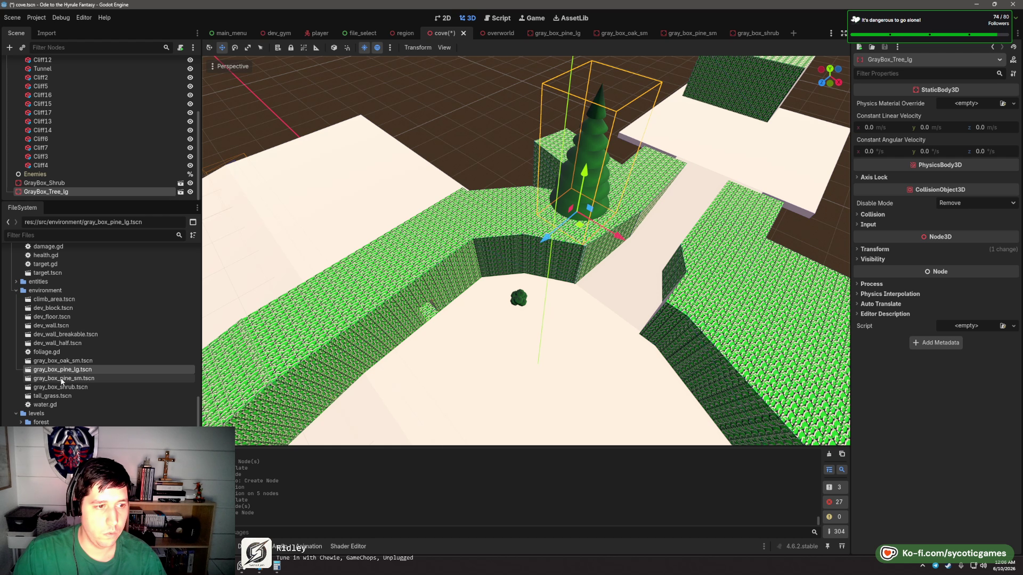
# - Add a small pine and a small oak on the block top, keeping the oak's original scale
pyautogui.moveTo(64, 378); pyautogui.dragTo(548, 236)
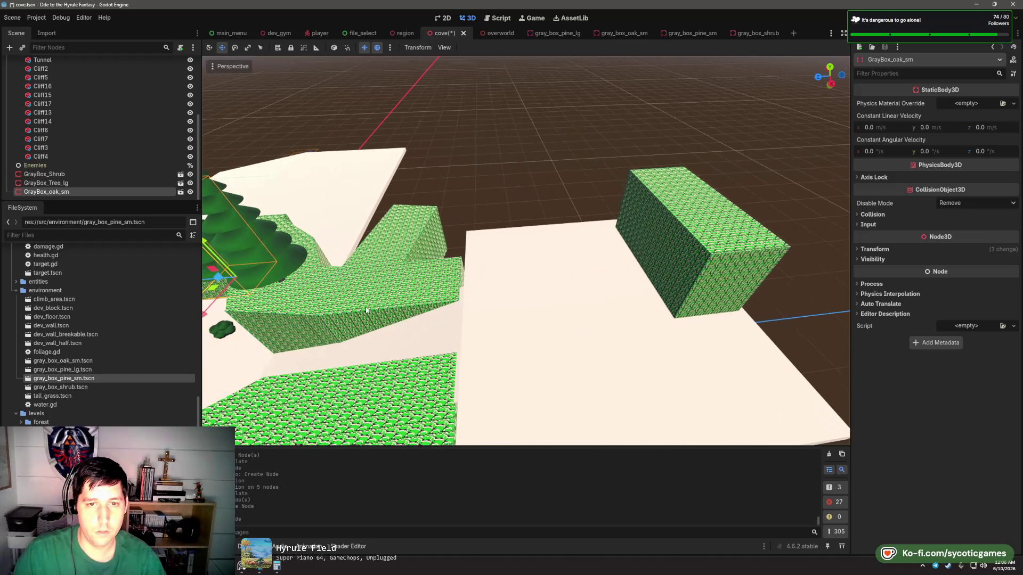
pyautogui.moveTo(62, 361); pyautogui.dragTo(553, 226)
pyautogui.scroll(3)
pyautogui.press('r')
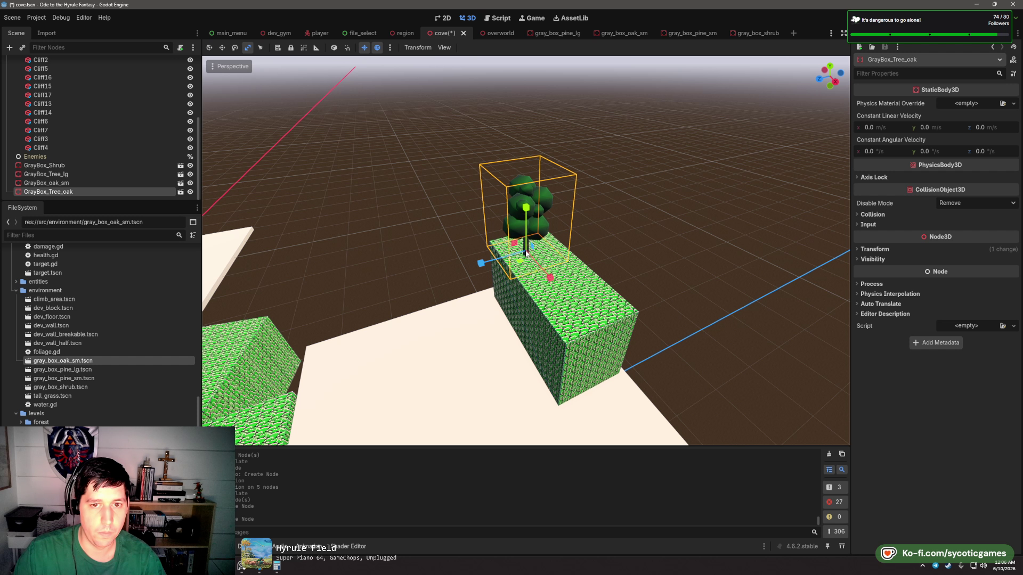
pyautogui.moveTo(526, 254); pyautogui.dragTo(560, 304)
pyautogui.hotkey('ctrl', 'z')
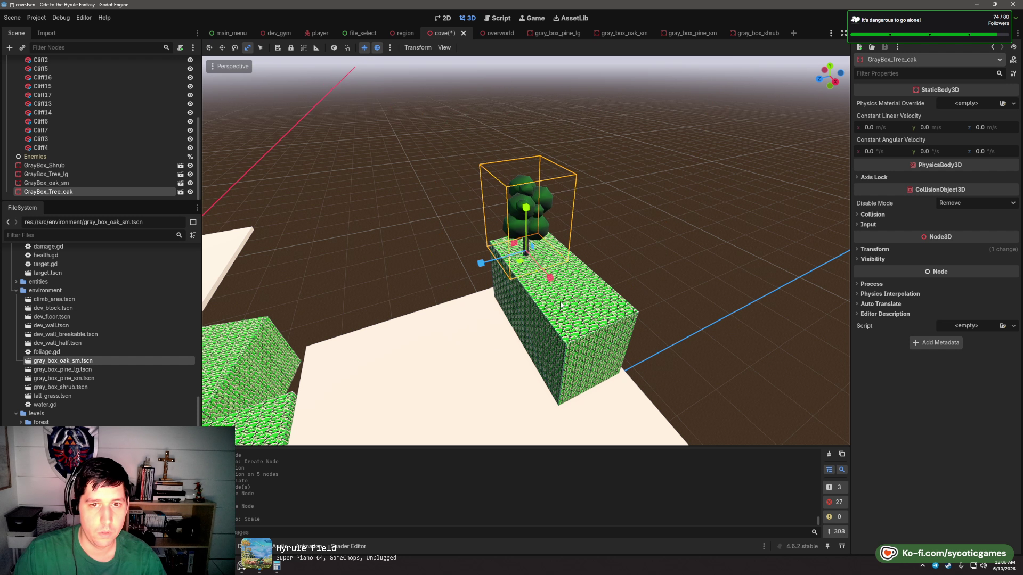
pyautogui.scroll(-3)
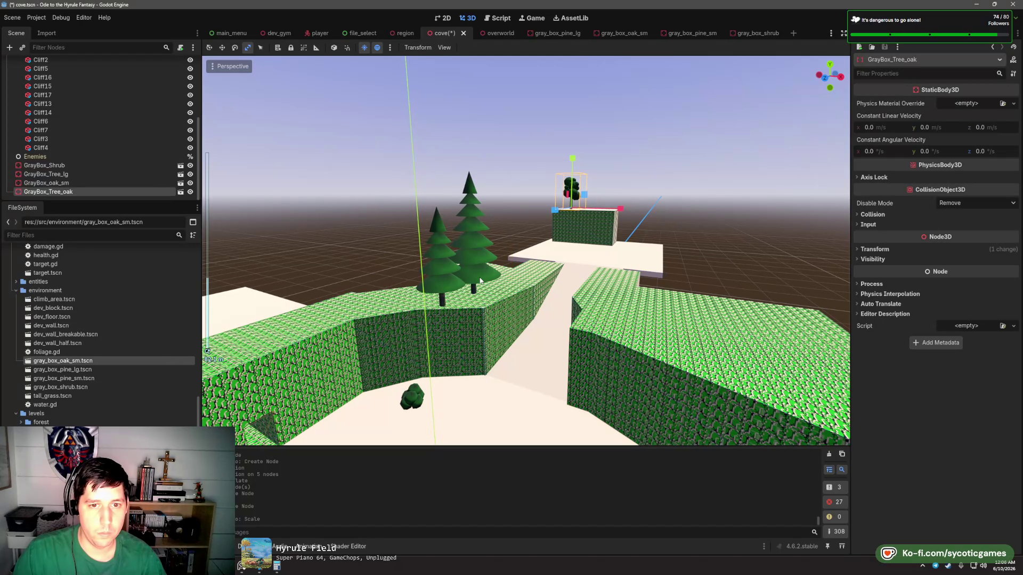
# - Duplicate the large pine twice, moving the first copy to the left
pyautogui.click(480, 281)
pyautogui.press('w')
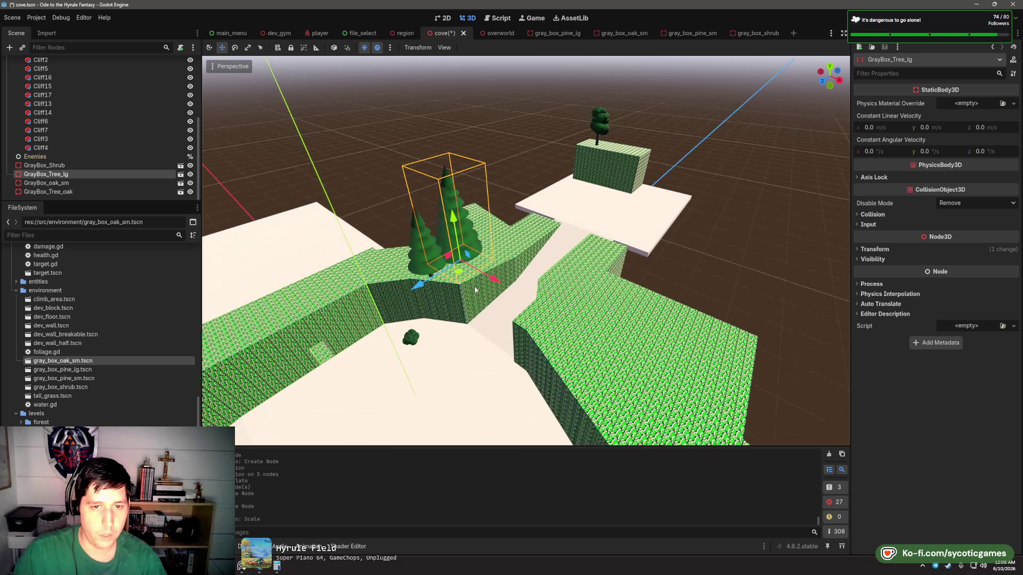
pyautogui.hotkey('ctrl', 'd')
pyautogui.moveTo(474, 286); pyautogui.dragTo(613, 416)
pyautogui.hotkey('ctrl', 'd')
pyautogui.hotkey('ctrl', 'd')
pyautogui.hotkey('ctrl', 'd')
pyautogui.hotkey('ctrl', 'd')
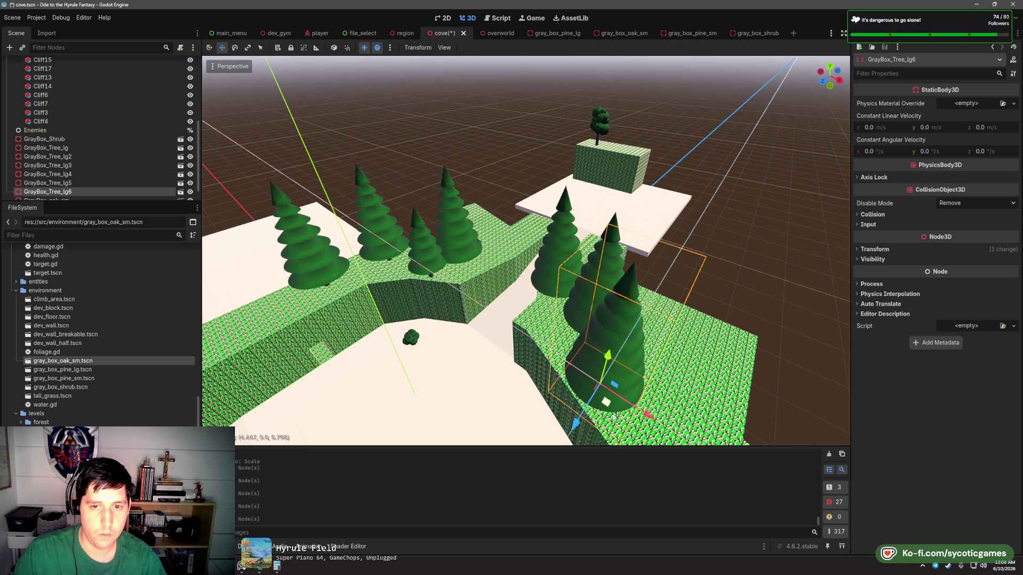
pyautogui.scroll(-3)
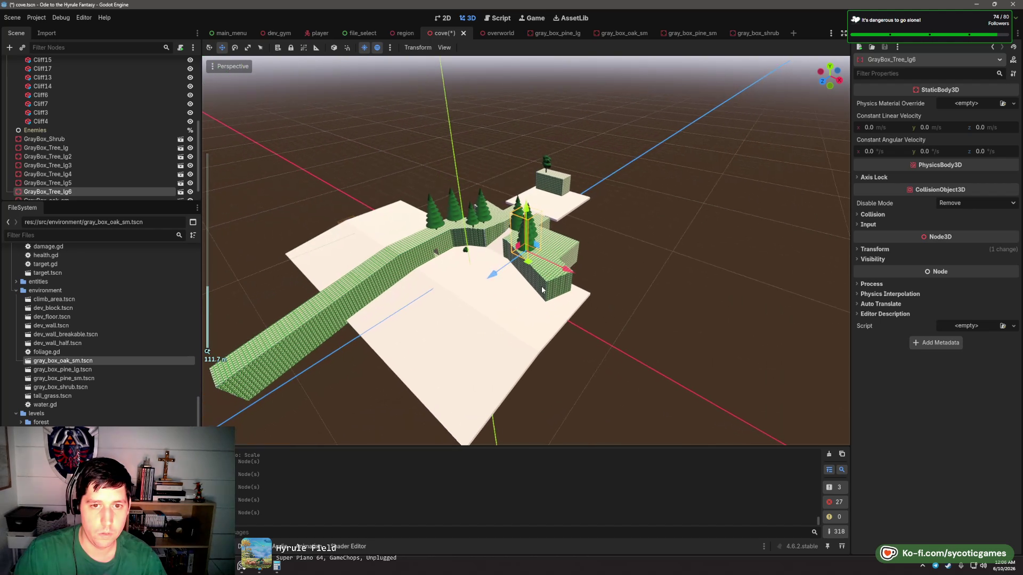
pyautogui.scroll(3)
# - Duplicate GrayBox_Tree_lg7 onto the cliff, then copy another large pine up onto the upper cliff
pyautogui.hotkey('ctrl', 'd')
pyautogui.moveTo(535, 243); pyautogui.dragTo(572, 246)
pyautogui.moveTo(558, 283); pyautogui.dragTo(531, 266)
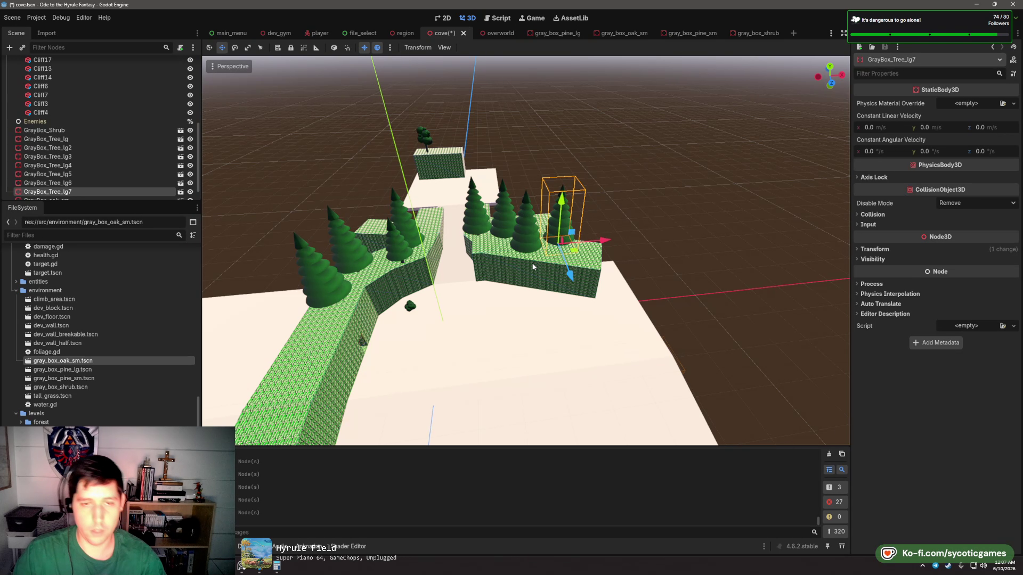
pyautogui.click(393, 249)
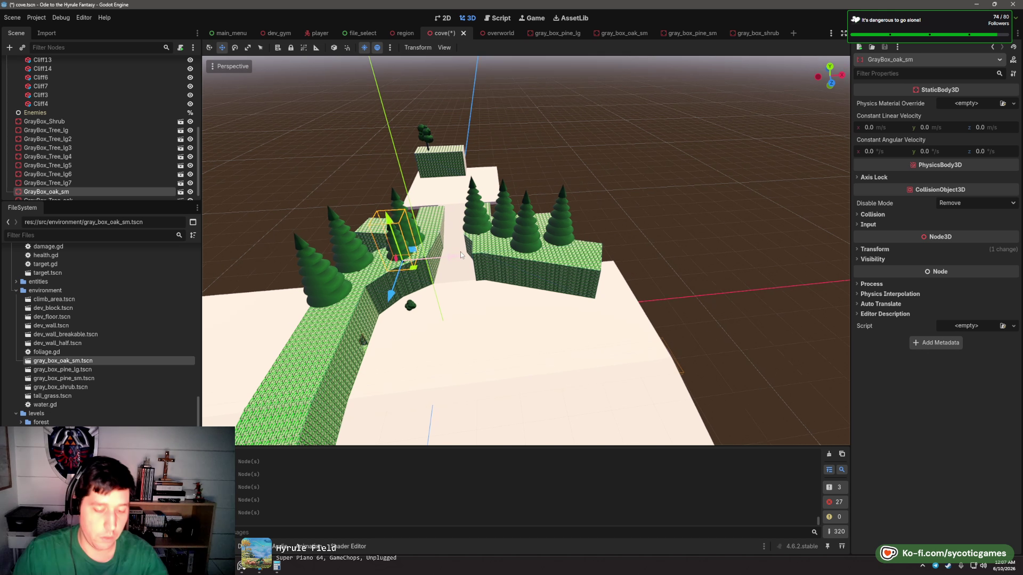
pyautogui.scroll(3)
pyautogui.click(476, 250)
pyautogui.hotkey('ctrl', 'd')
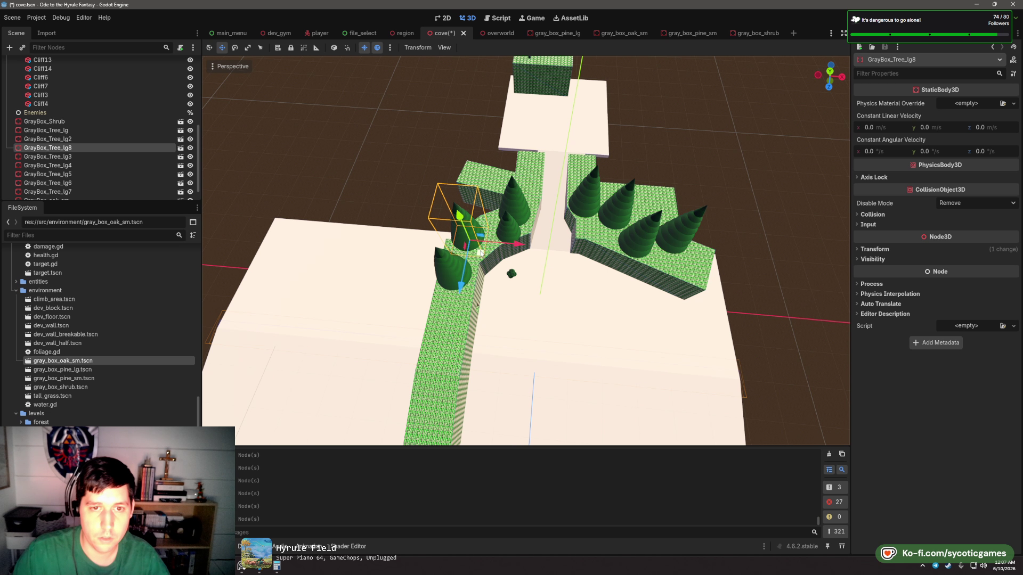
pyautogui.moveTo(479, 253); pyautogui.dragTo(613, 259)
pyautogui.click(501, 181)
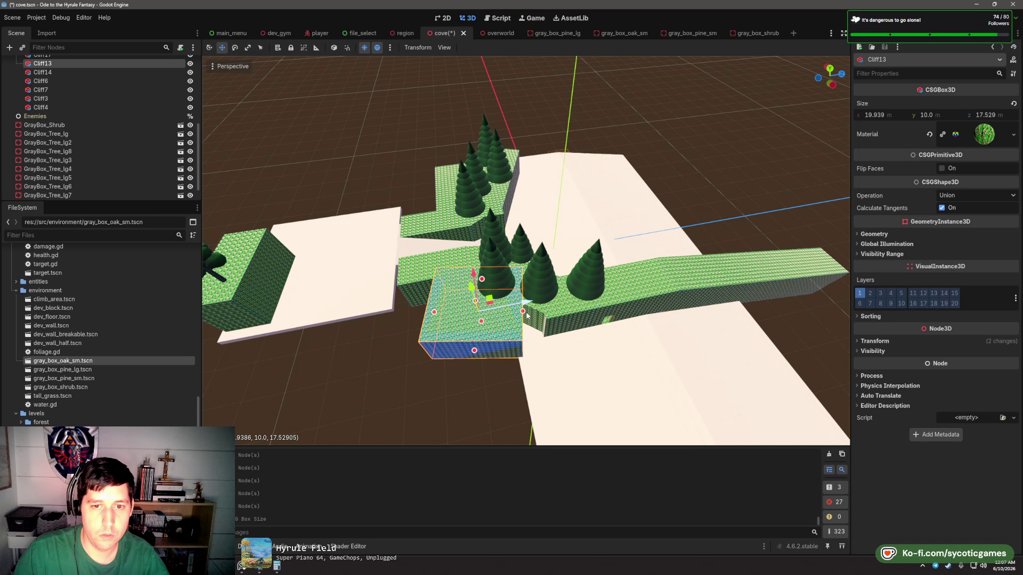
# - Stretch Cliff3 wider along its x size
pyautogui.click(534, 320)
pyautogui.click(535, 314)
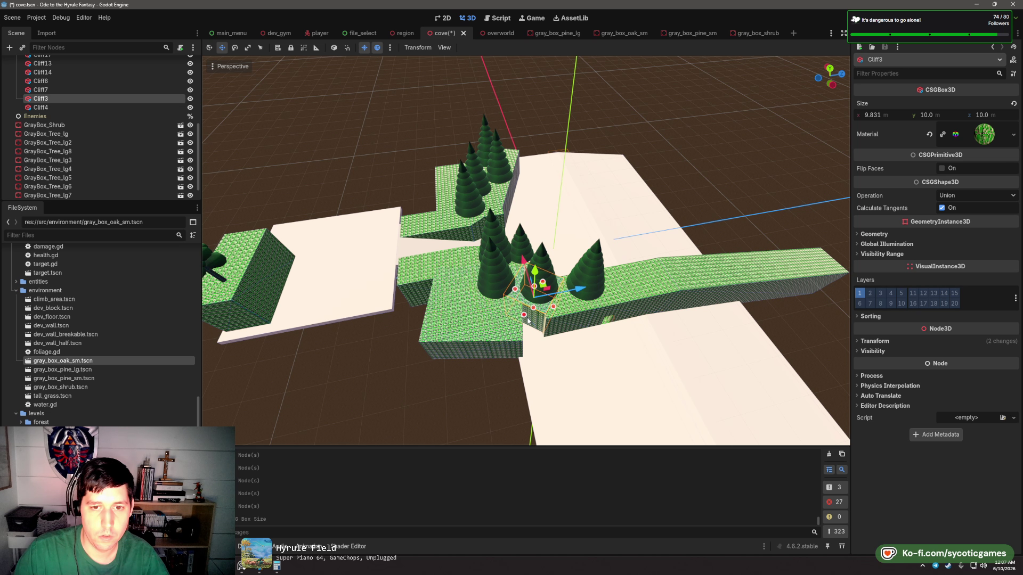
pyautogui.moveTo(515, 317); pyautogui.dragTo(86, 168)
pyautogui.scroll(3)
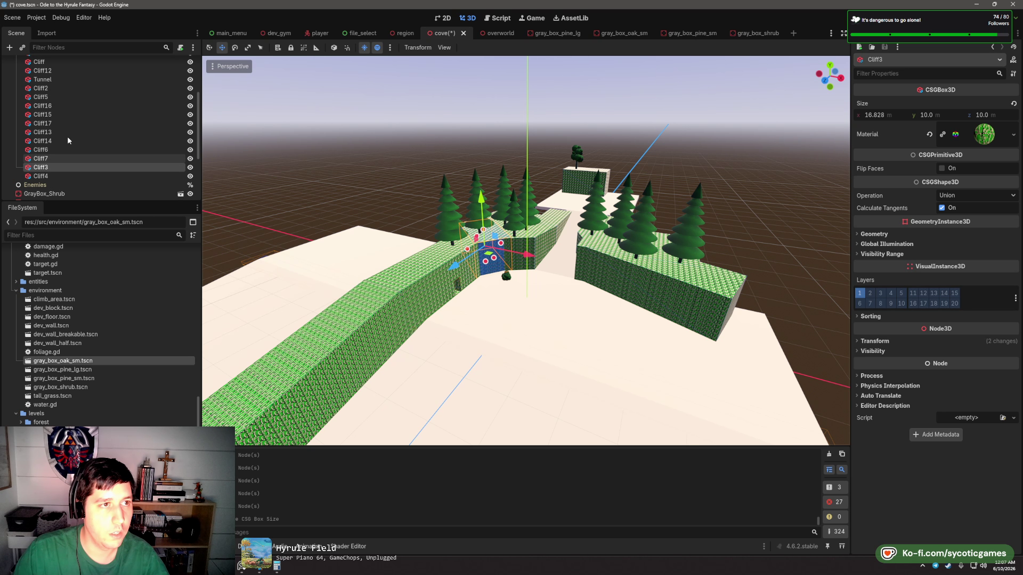
# - Duplicate the Tunnel cutter as Tunnel2, move it toward the back wall, and place it below Cliff4
pyautogui.click(49, 160)
pyautogui.scroll(3)
pyautogui.scroll(3)
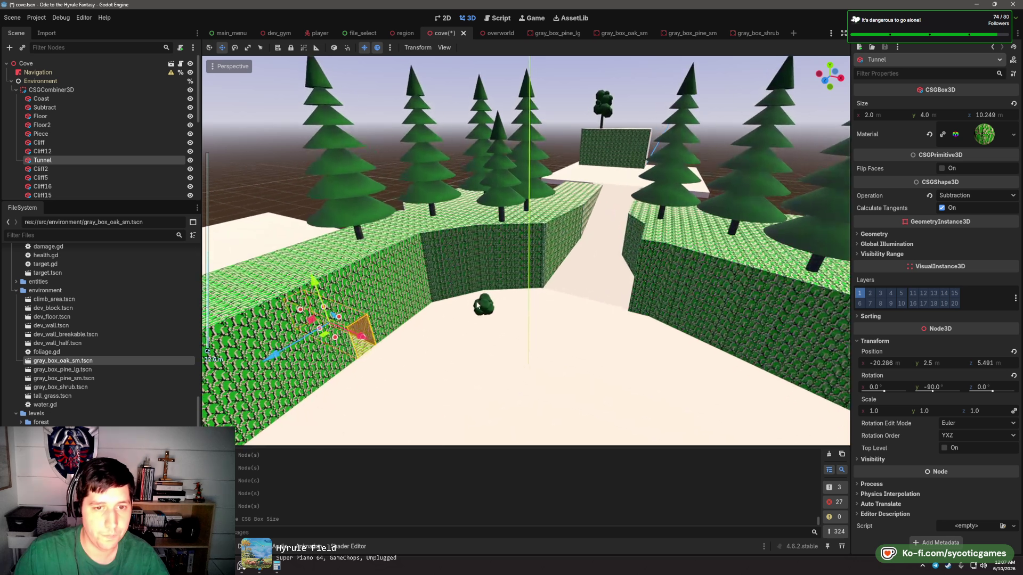
pyautogui.hotkey('ctrl', 'd')
pyautogui.moveTo(473, 273); pyautogui.dragTo(491, 223)
pyautogui.scroll(3)
pyautogui.scroll(-3)
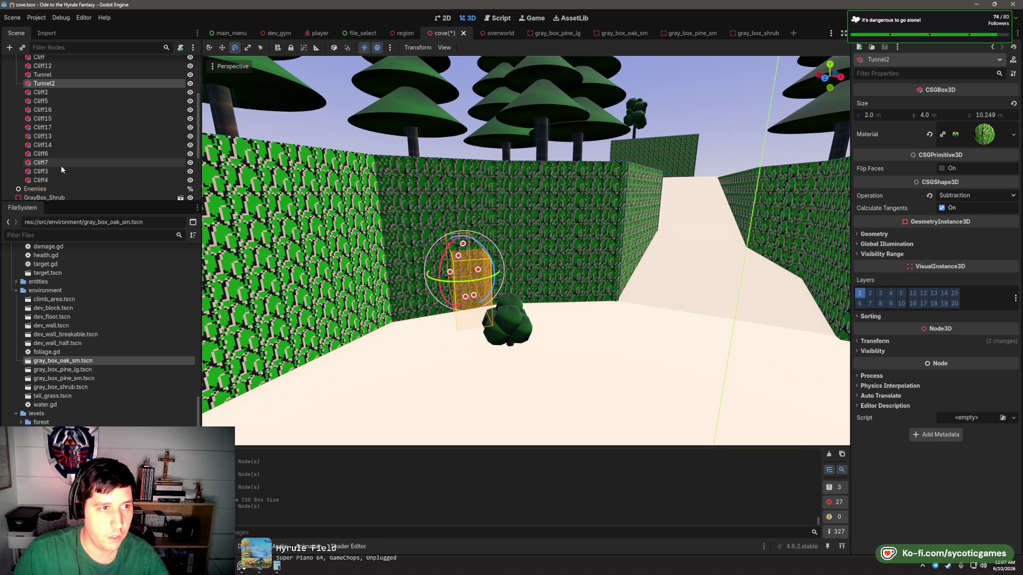
pyautogui.moveTo(55, 187); pyautogui.dragTo(55, 184)
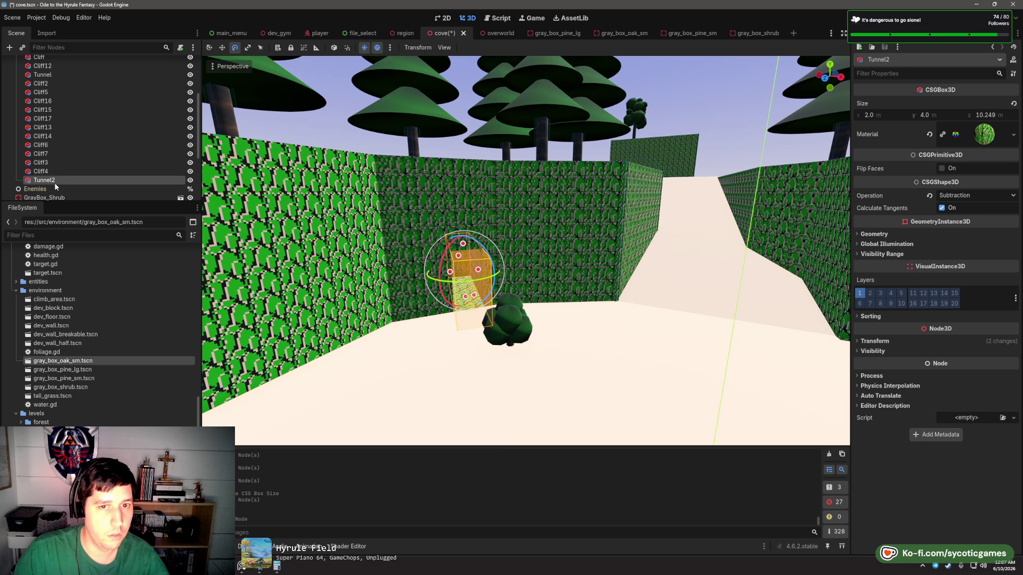
# - Rotate Tunnel2 to cut into the back wall and check the opening
pyautogui.moveTo(468, 298); pyautogui.dragTo(466, 274)
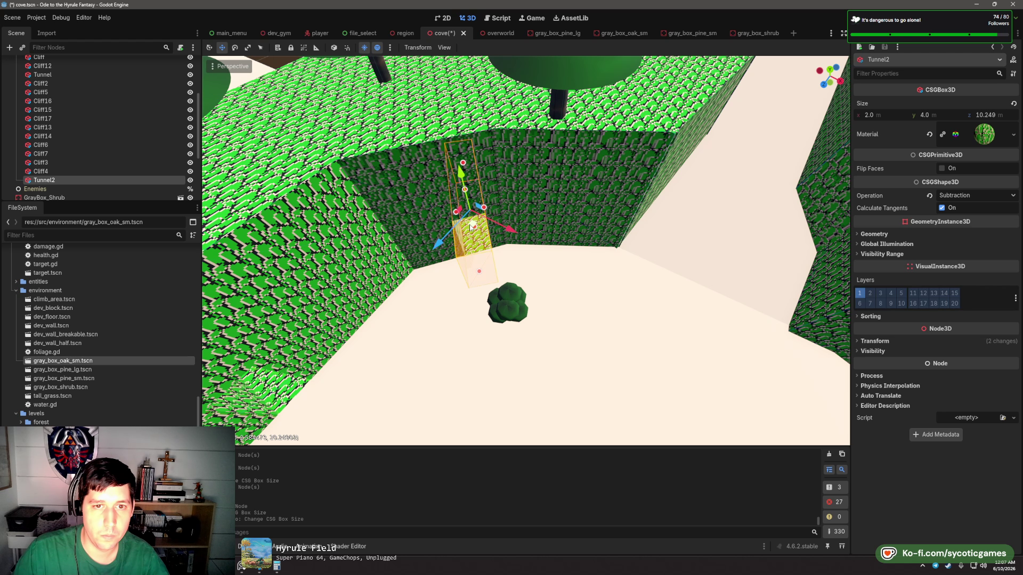
pyautogui.press('e')
pyautogui.moveTo(472, 226); pyautogui.dragTo(510, 198)
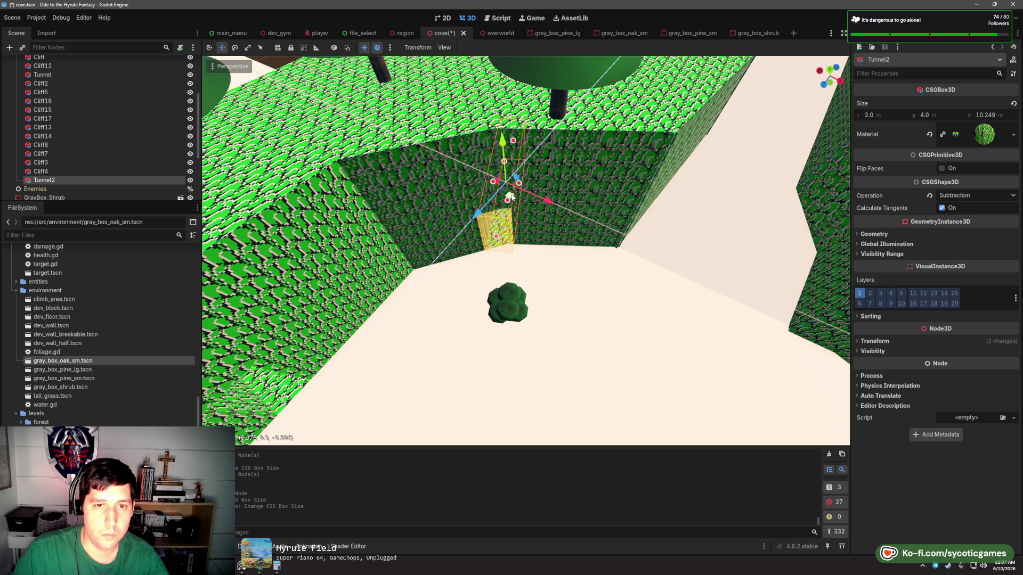
pyautogui.scroll(-3)
pyautogui.moveTo(499, 245); pyautogui.dragTo(510, 246)
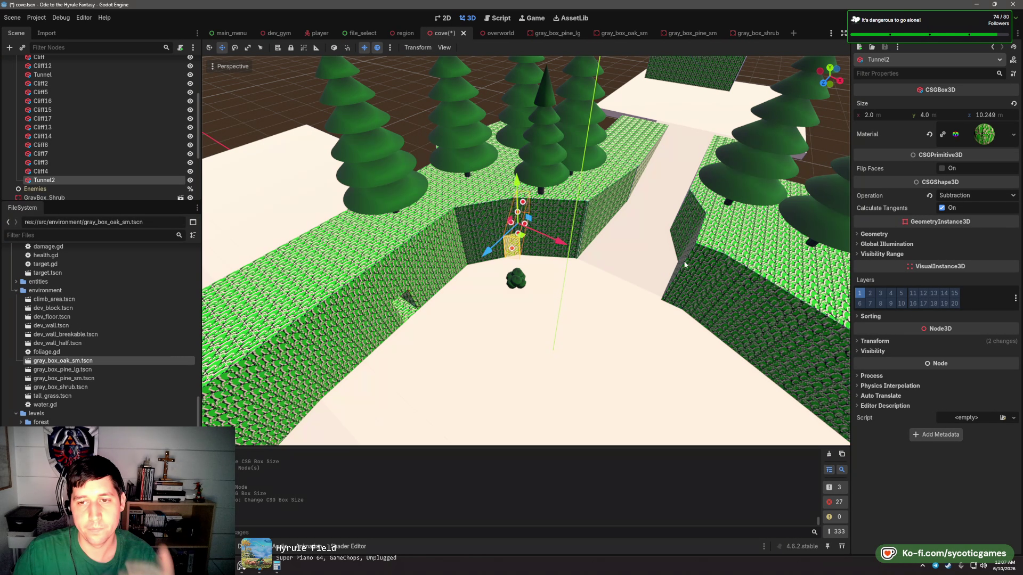
pyautogui.moveTo(684, 265); pyautogui.dragTo(546, 265)
pyautogui.scroll(-3)
pyautogui.scroll(3)
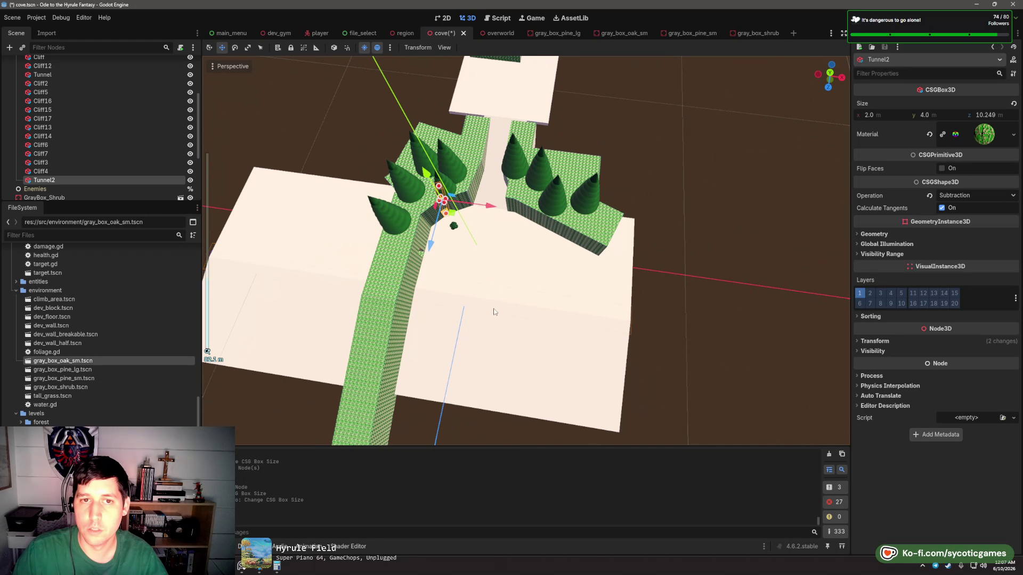
pyautogui.click(489, 157)
pyautogui.scroll(3)
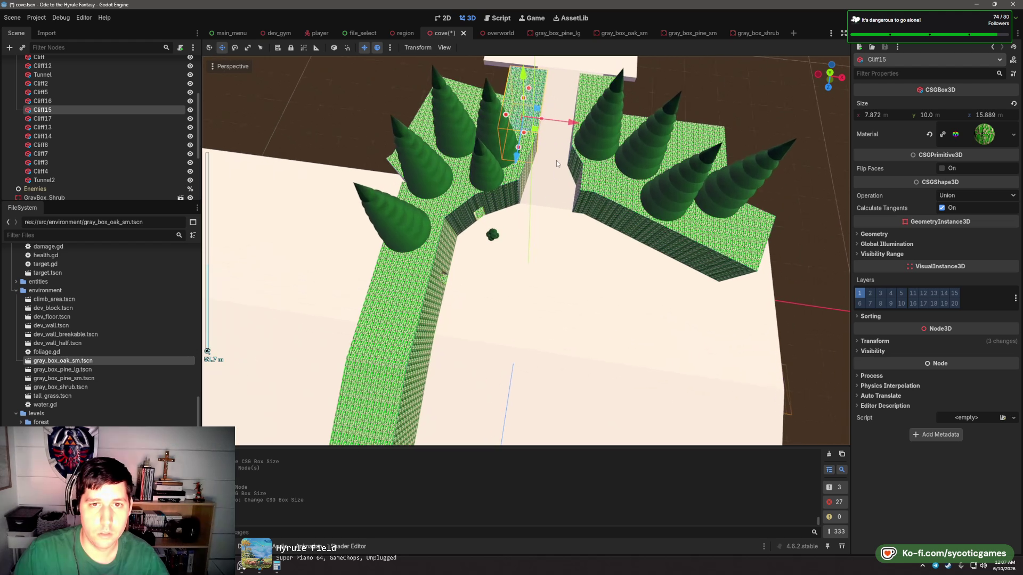
pyautogui.hotkey('ctrl', 'd')
pyautogui.moveTo(534, 129); pyautogui.dragTo(501, 214)
pyautogui.press('e')
pyautogui.scroll(3)
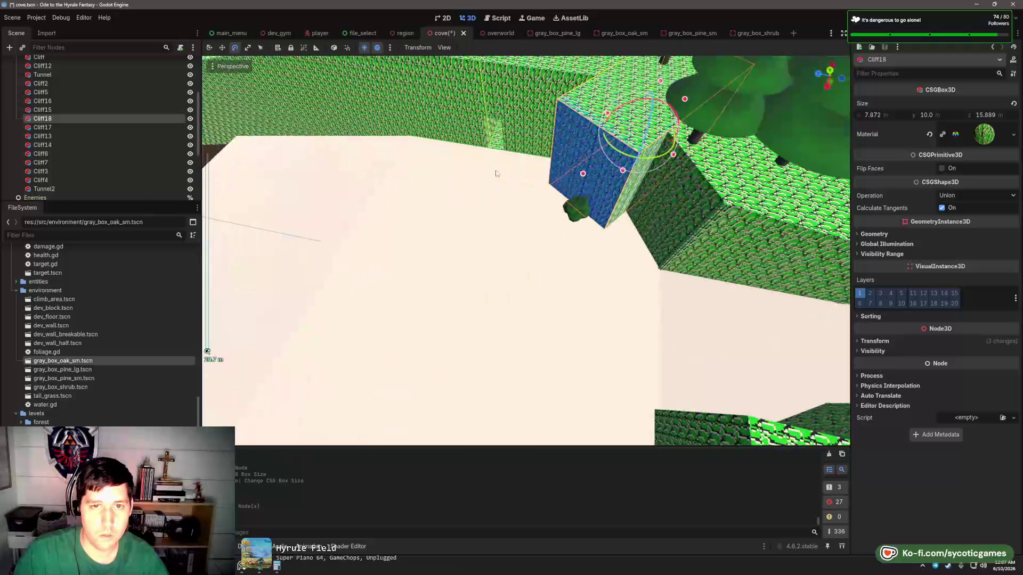
pyautogui.press('w')
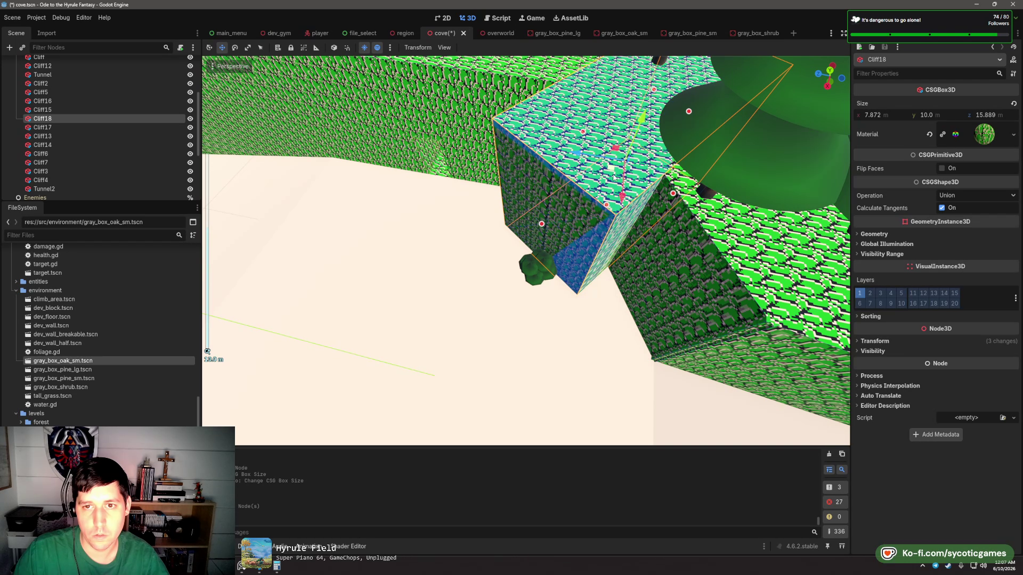
pyautogui.moveTo(613, 176); pyautogui.dragTo(556, 198)
pyautogui.moveTo(519, 162); pyautogui.dragTo(456, 166)
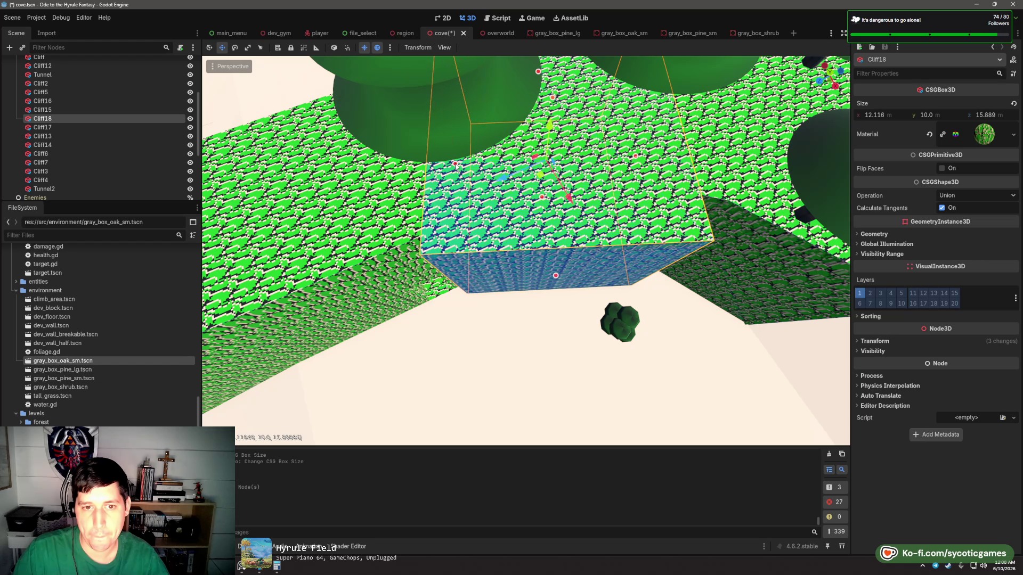
pyautogui.moveTo(551, 195); pyautogui.dragTo(545, 199)
pyautogui.press('w')
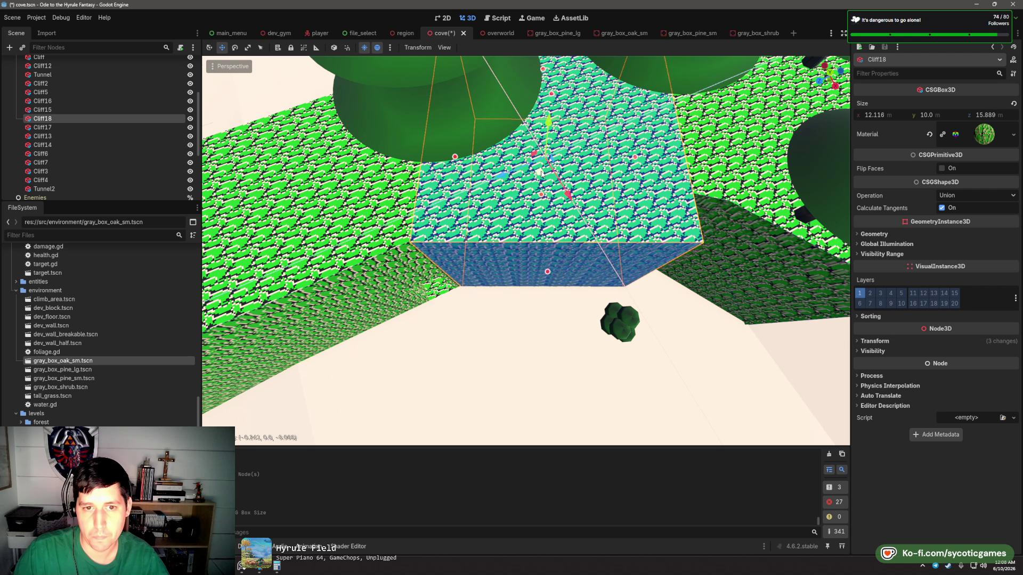
pyautogui.moveTo(543, 179); pyautogui.dragTo(541, 264)
pyautogui.press('Delete')
pyautogui.press('Return')
pyautogui.scroll(3)
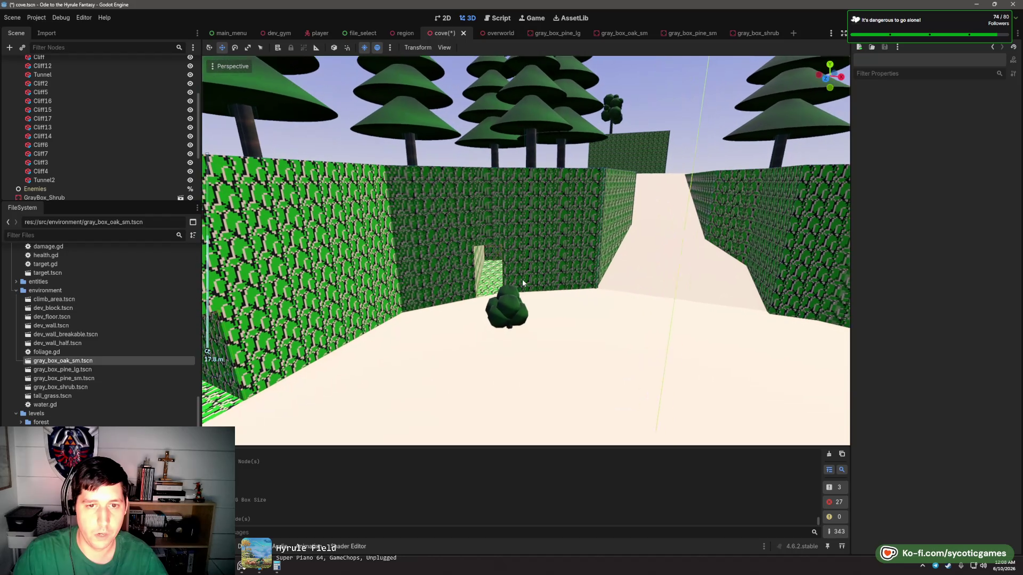
# - Duplicate Tunnel2 as Tunnel3, move it up-left, widen it to about 9.2 m, and save
pyautogui.click(73, 180)
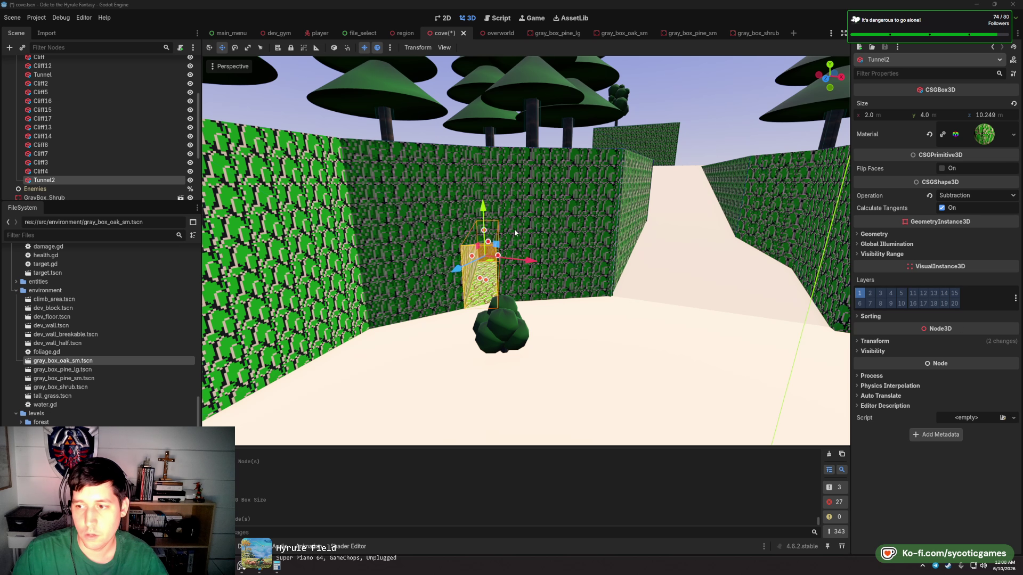
pyautogui.moveTo(532, 238); pyautogui.dragTo(483, 295)
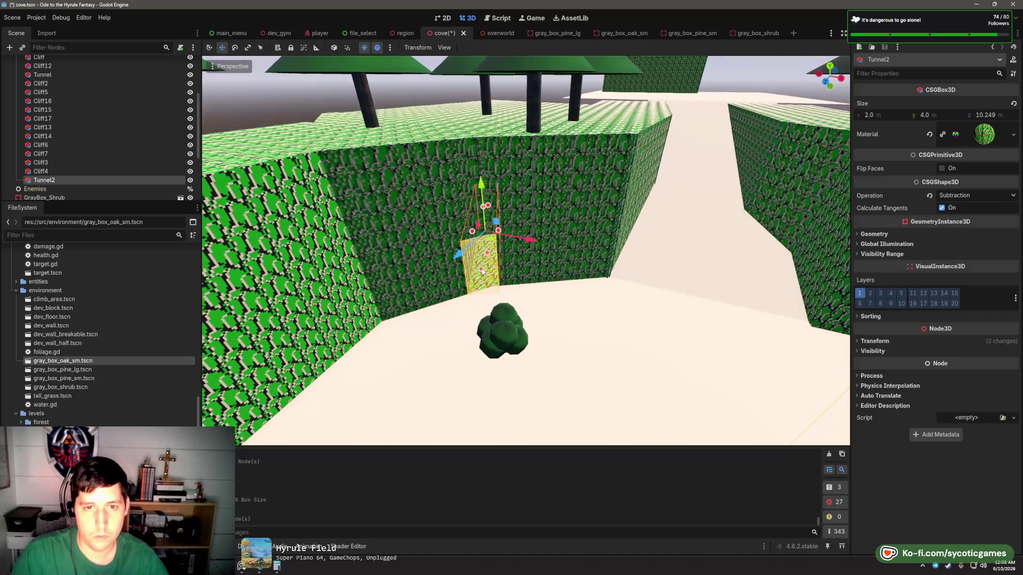
pyautogui.scroll(3)
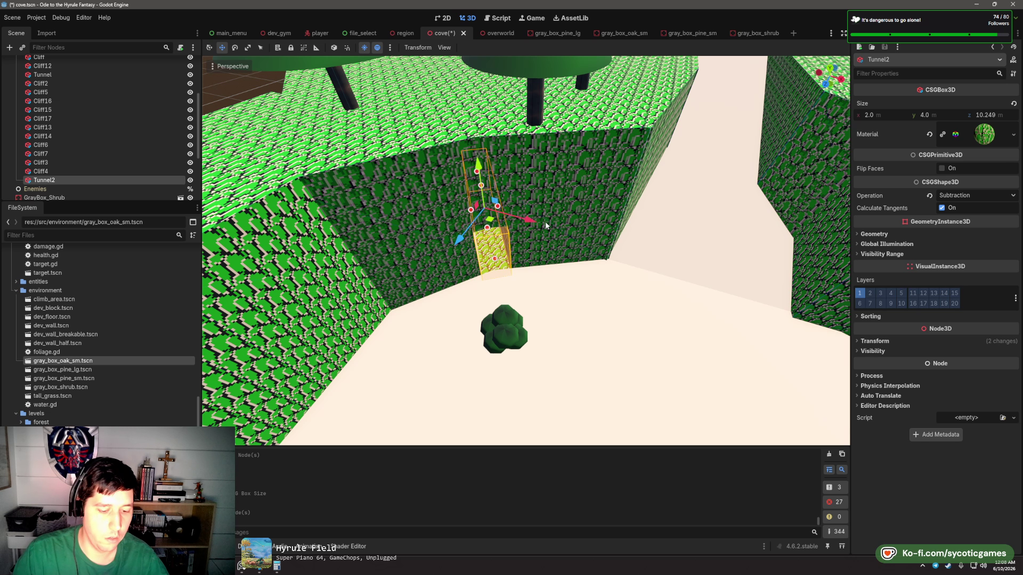
pyautogui.hotkey('ctrl', 'd')
pyautogui.moveTo(492, 222); pyautogui.dragTo(483, 191)
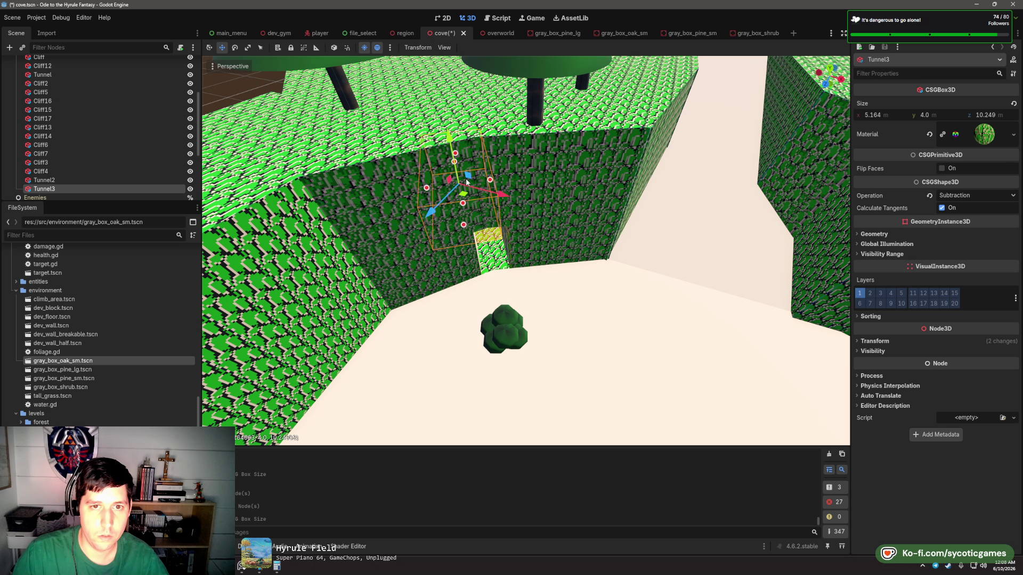
pyautogui.moveTo(540, 180); pyautogui.dragTo(542, 158)
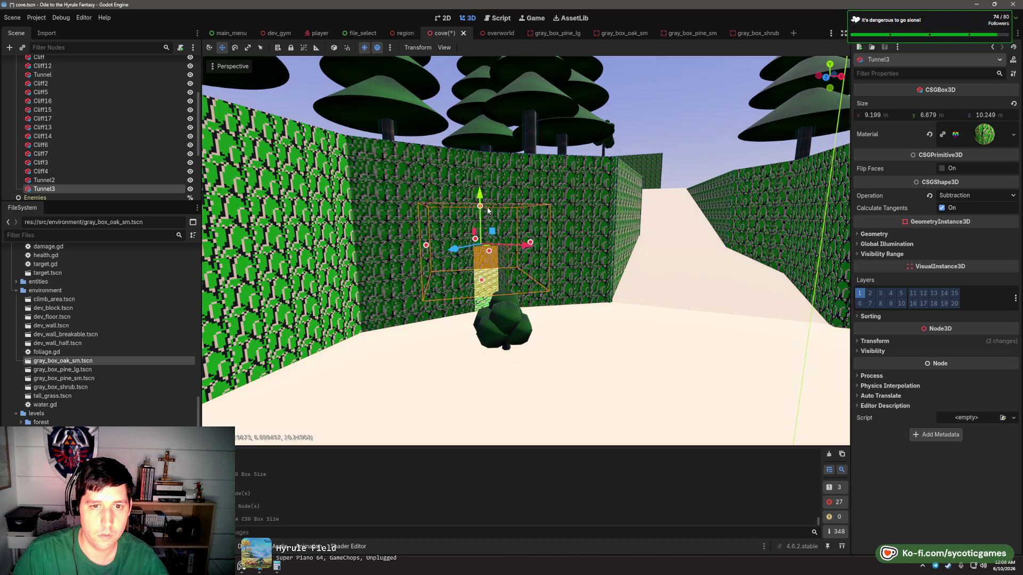
pyautogui.hotkey('ctrl', 's')
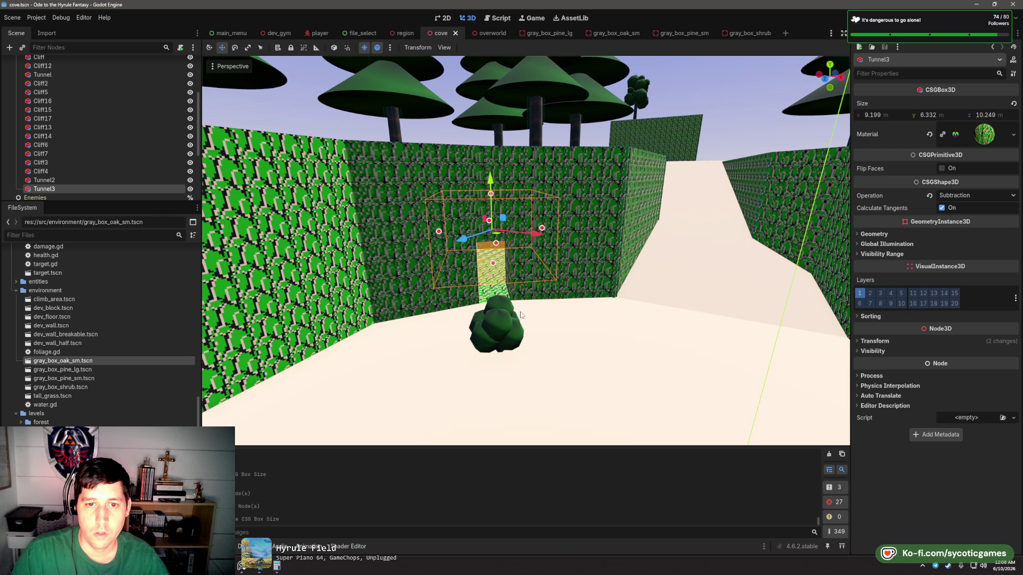
# - Widen Tunnel3 slightly more, to 9.824 m, and inspect the opening
pyautogui.scroll(3)
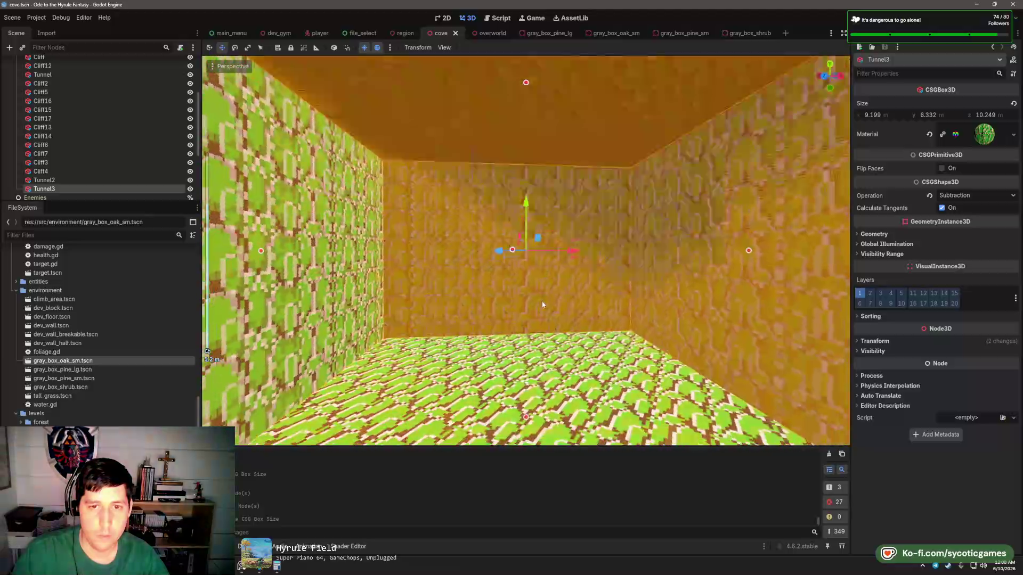
pyautogui.scroll(-3)
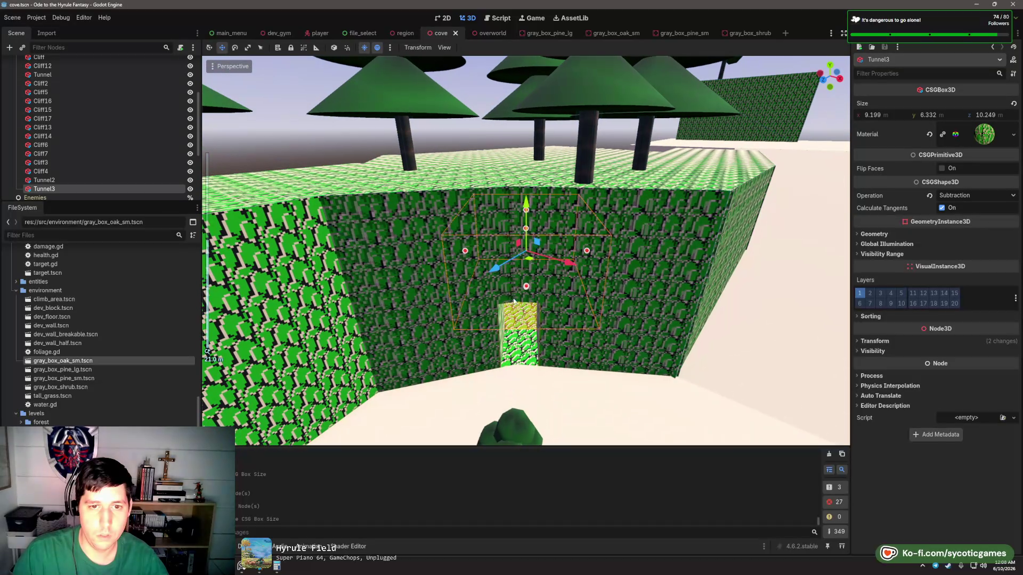
pyautogui.moveTo(465, 251); pyautogui.dragTo(429, 249)
pyautogui.scroll(-3)
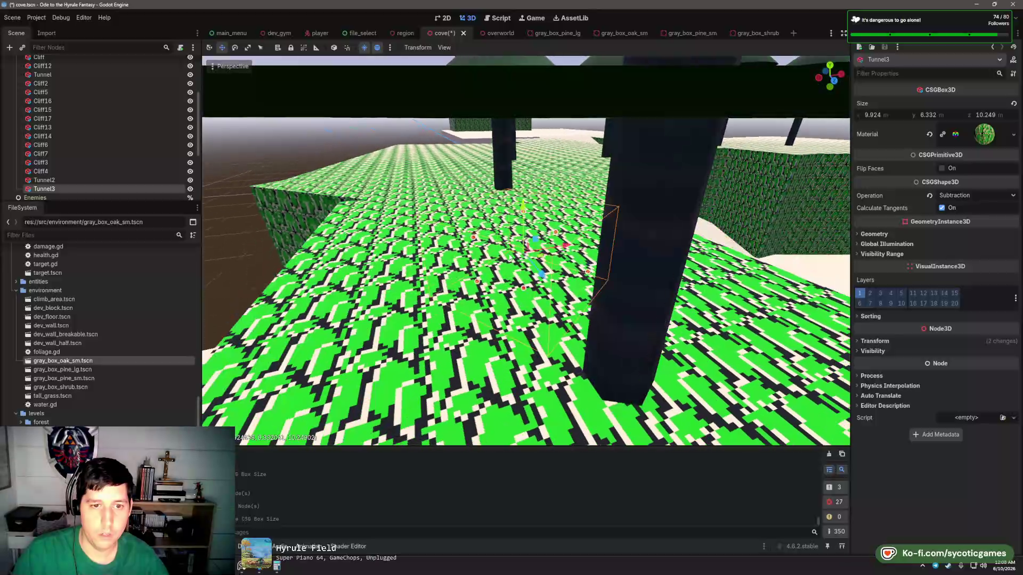
pyautogui.scroll(3)
pyautogui.click(313, 154)
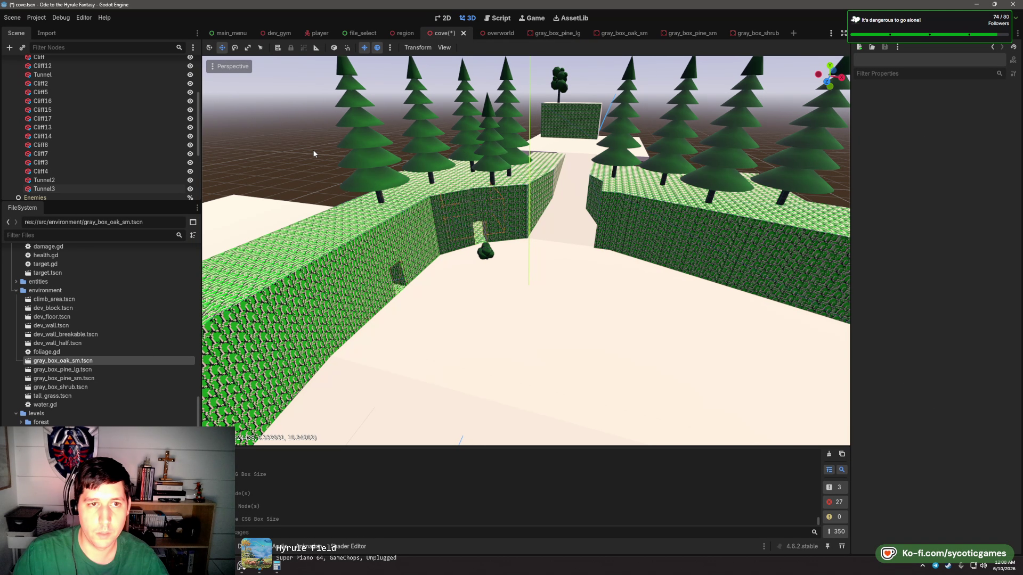
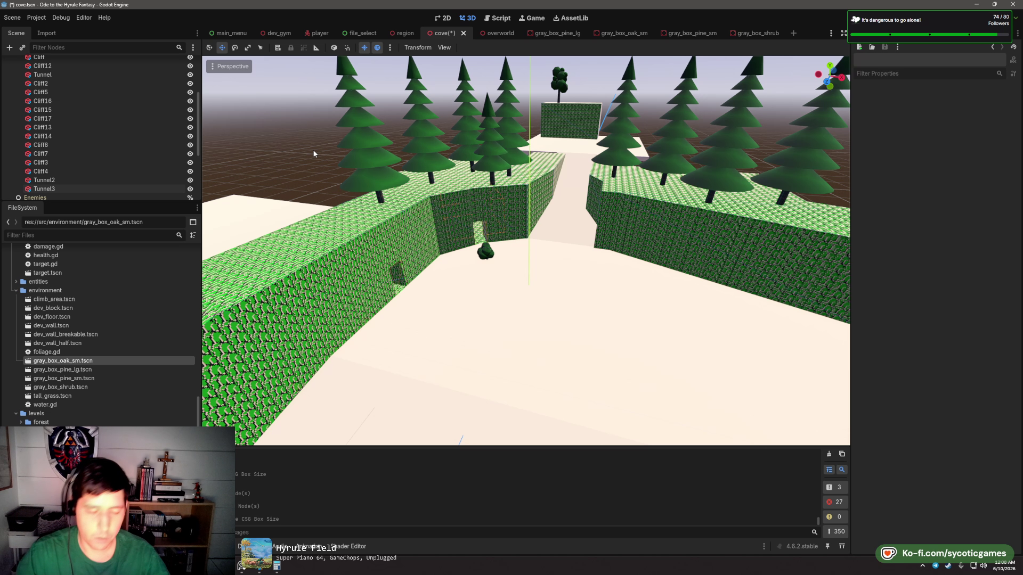
# - Save the cove scene and select the shrub at the hedge opening
pyautogui.hotkey('ctrl', 's')
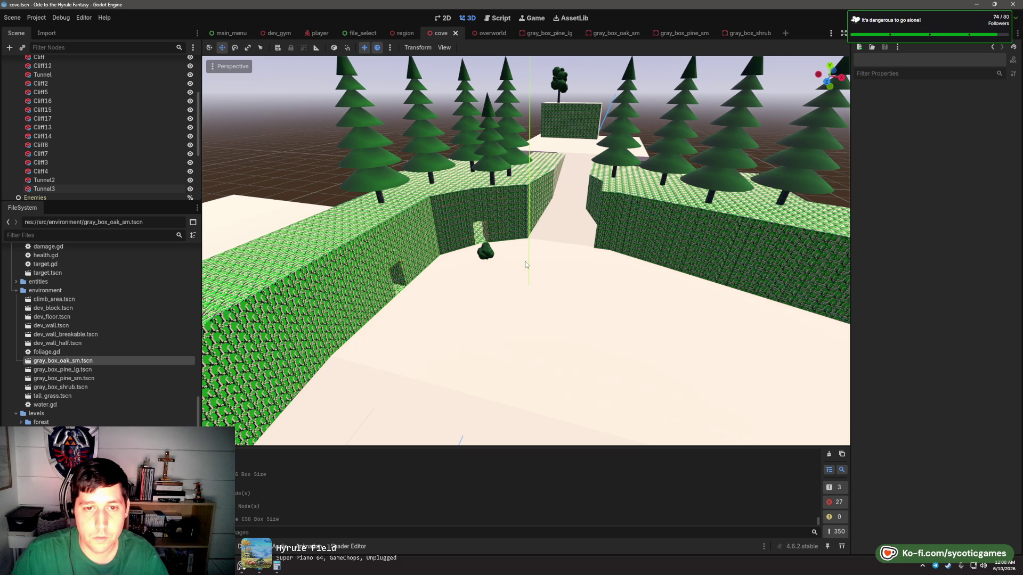
pyautogui.click(482, 259)
pyautogui.scroll(3)
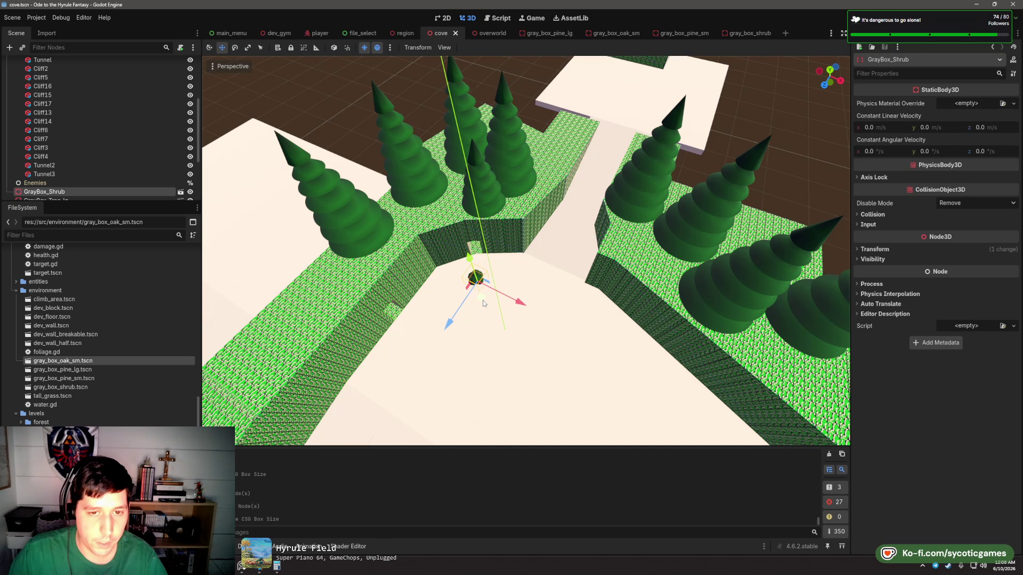
pyautogui.scroll(3)
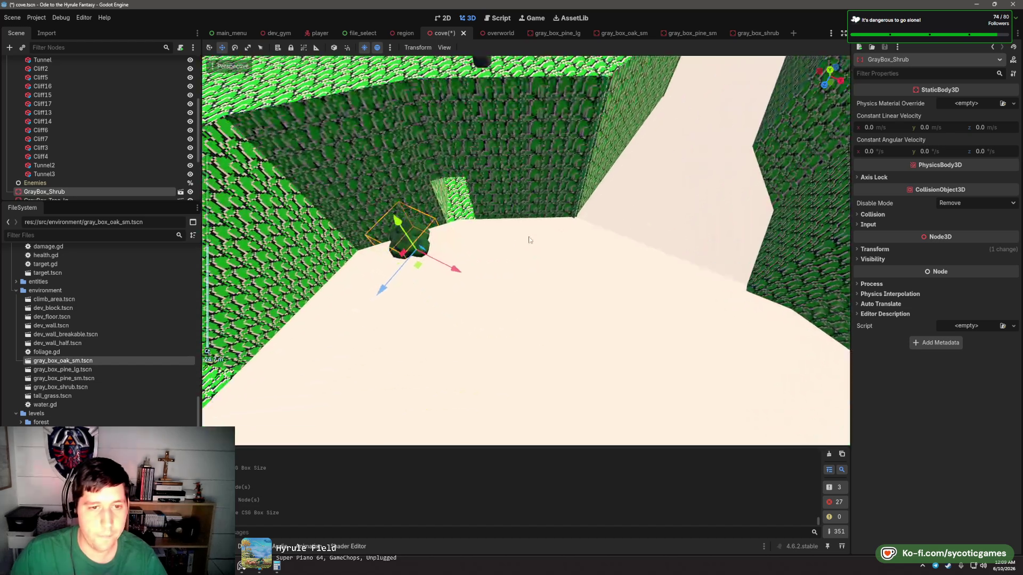
pyautogui.scroll(-3)
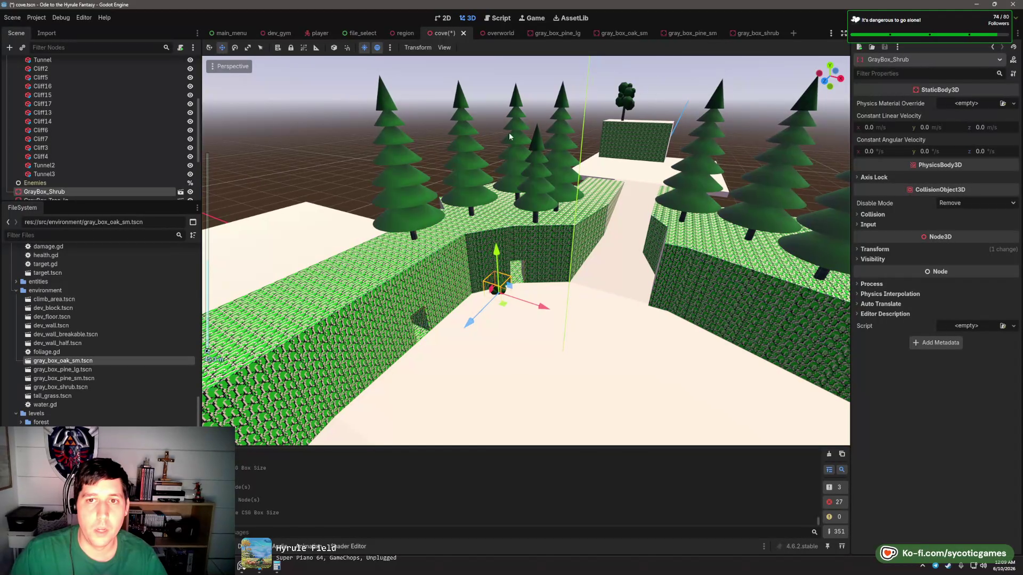
# - Place gray_box_oak_sm.tscn as a small oak beside GrayBox_Shrub at the hedge opening
pyautogui.moveTo(310, 360); pyautogui.dragTo(481, 289)
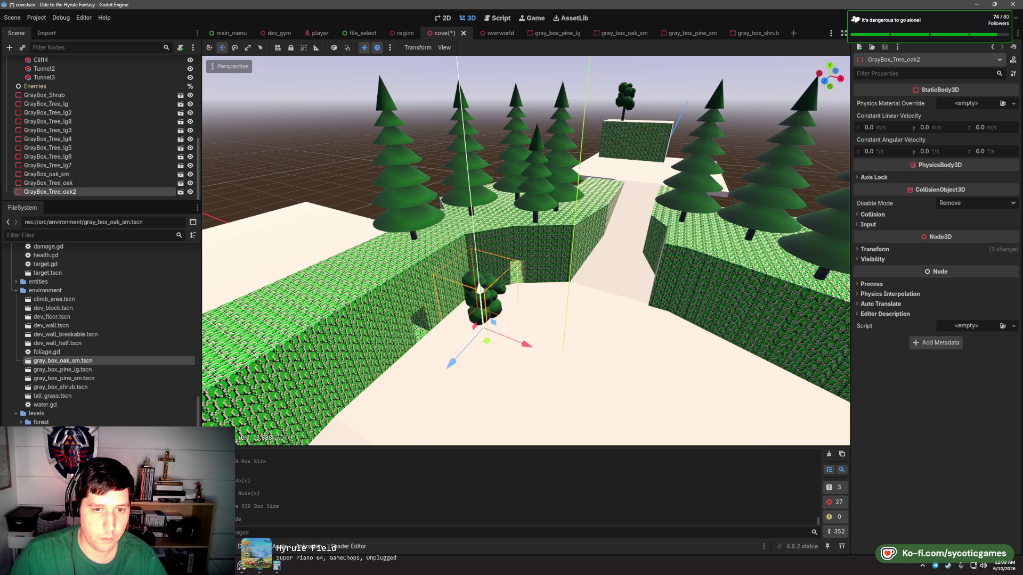
pyautogui.scroll(3)
pyautogui.scroll(-3)
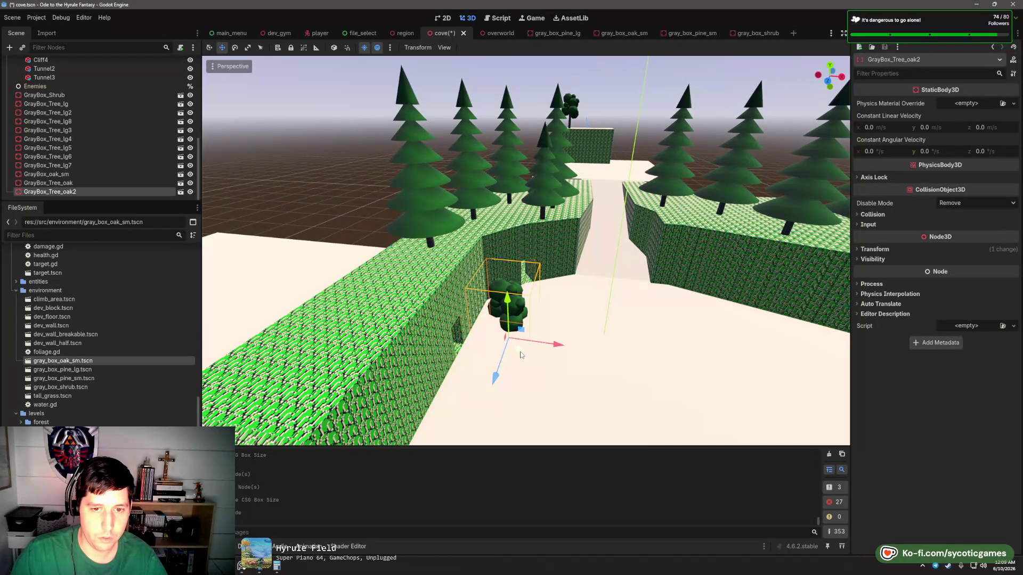
pyautogui.moveTo(521, 355); pyautogui.dragTo(506, 337)
pyautogui.click(495, 287)
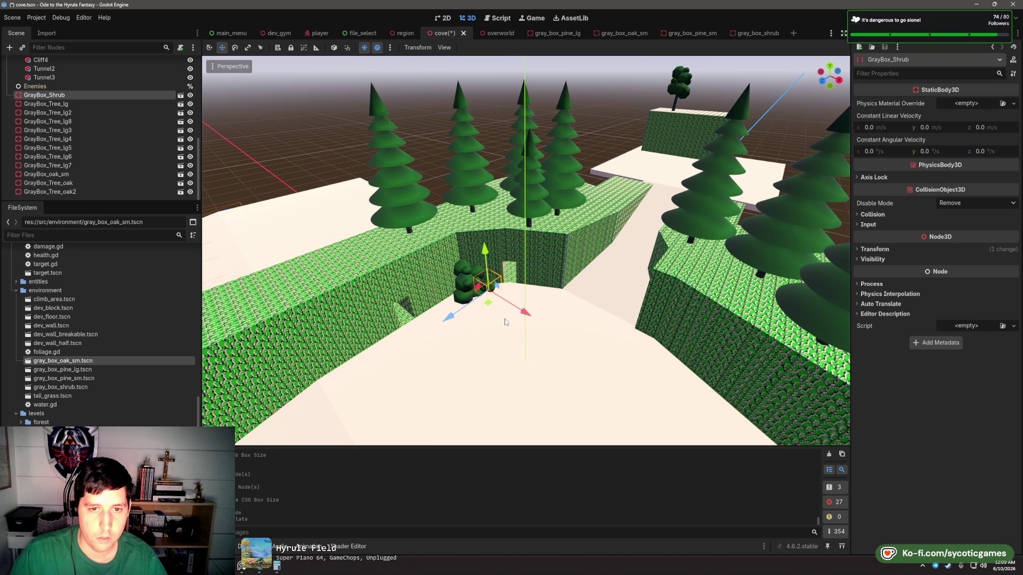
pyautogui.scroll(3)
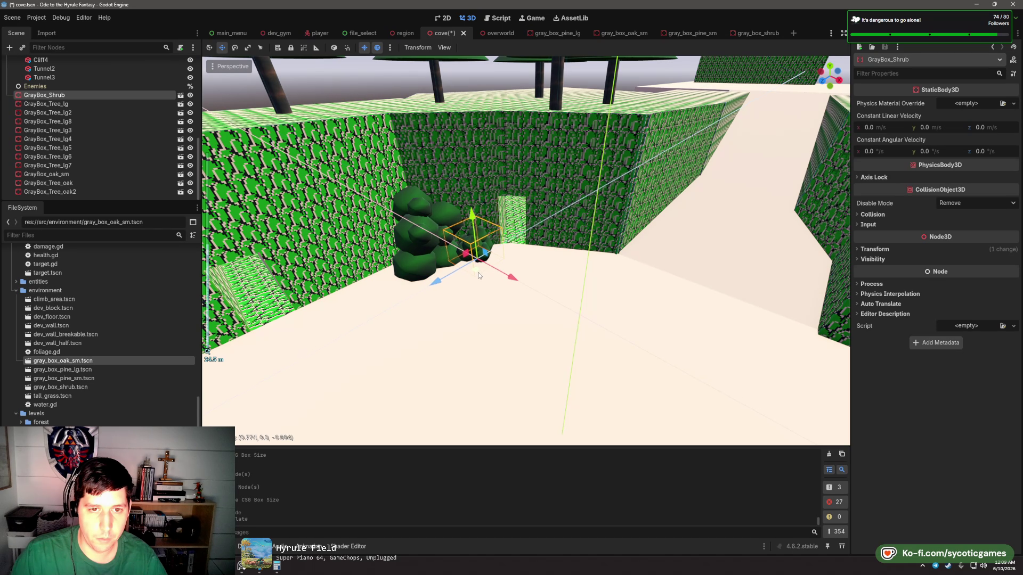
pyautogui.scroll(-3)
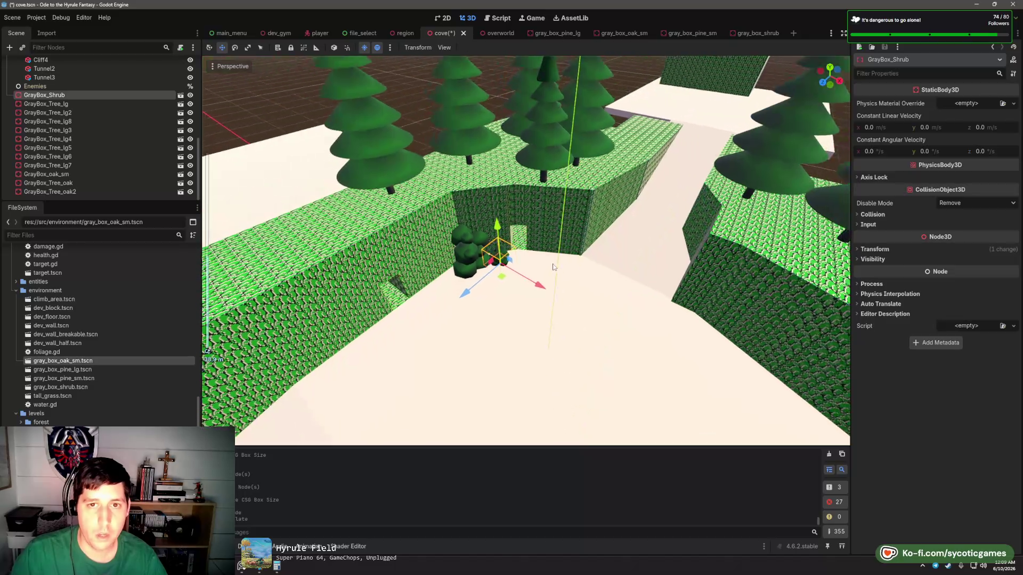
pyautogui.scroll(-3)
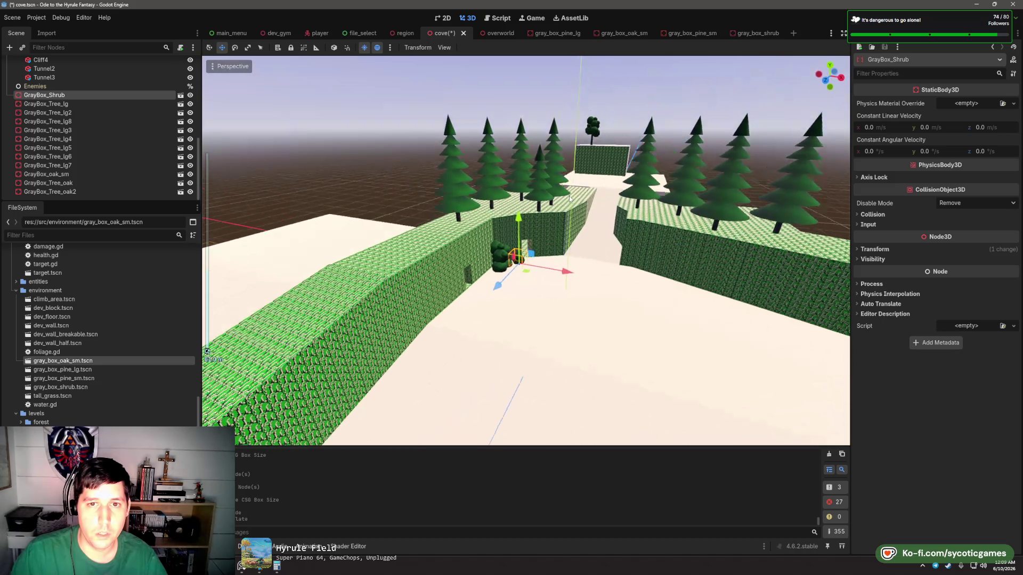
pyautogui.click(47, 173)
# - Duplicate the small oak and spread copies along both hedge tops, up to GrayBox_oak_sm13
pyautogui.hotkey('ctrl', 'd')
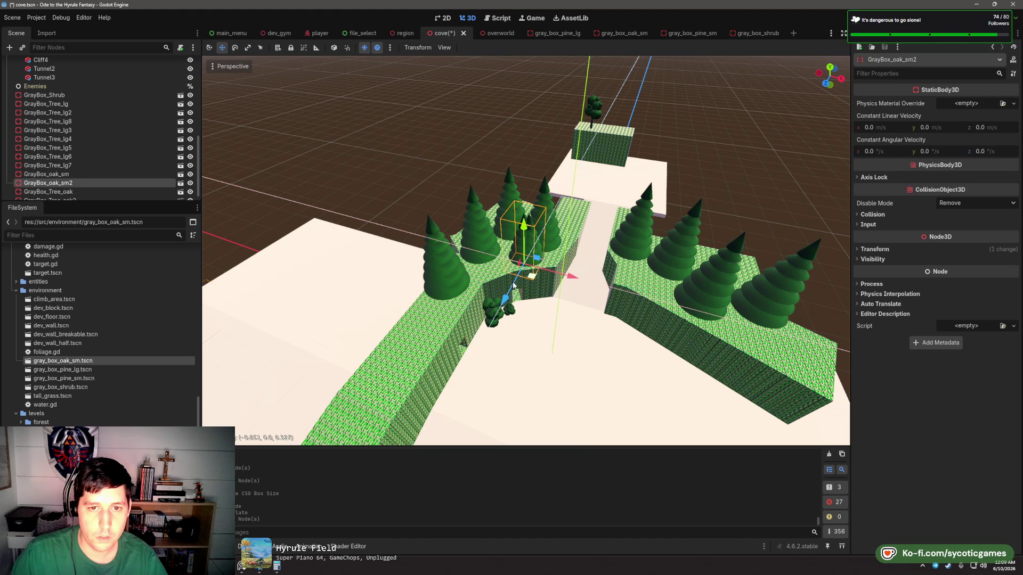
pyautogui.hotkey('ctrl', 'd')
pyautogui.moveTo(514, 286); pyautogui.dragTo(676, 276)
pyautogui.hotkey('ctrl', 'd')
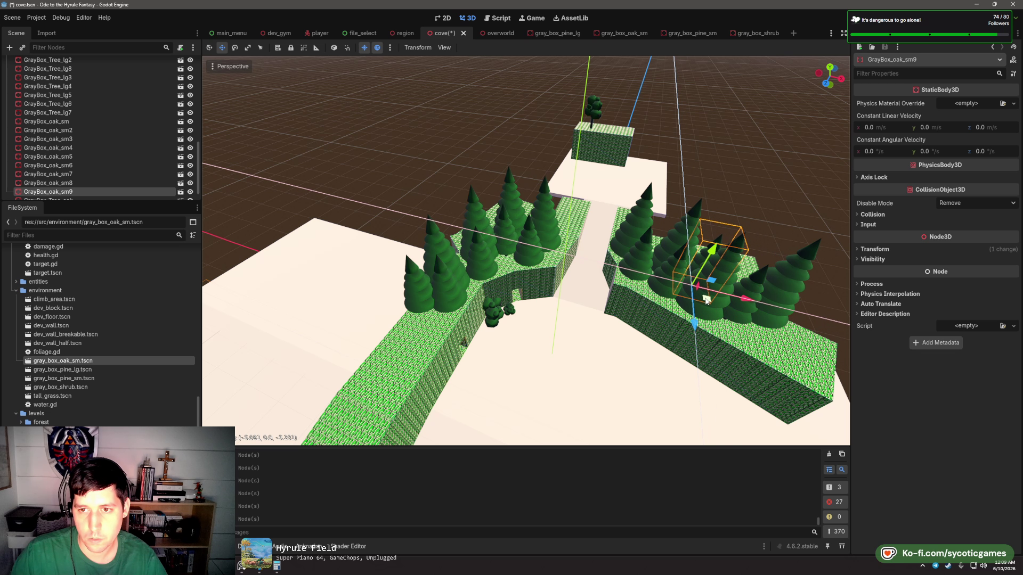
pyautogui.moveTo(688, 285); pyautogui.dragTo(574, 242)
pyautogui.hotkey('ctrl', 'd')
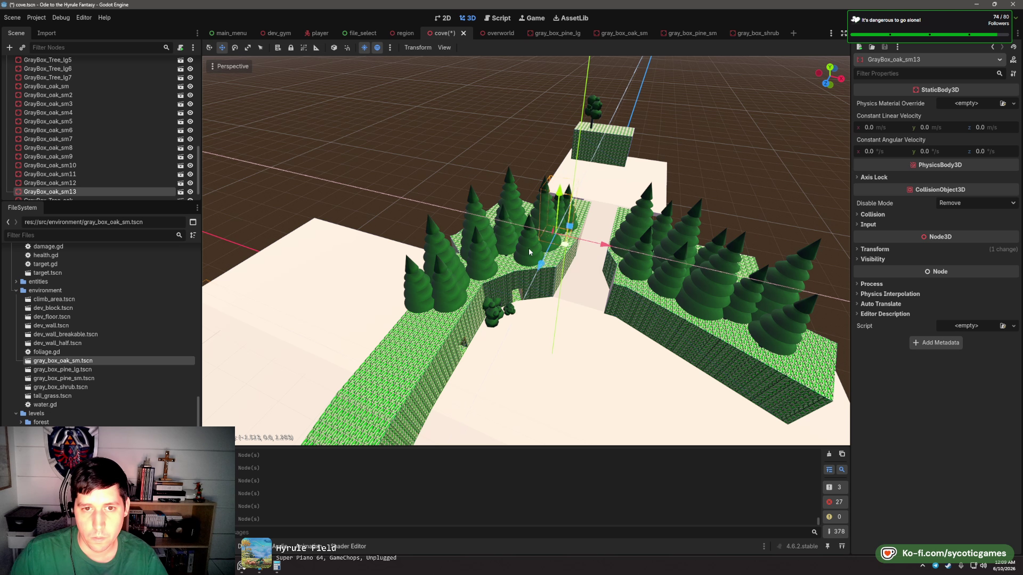
pyautogui.press('KP_1')
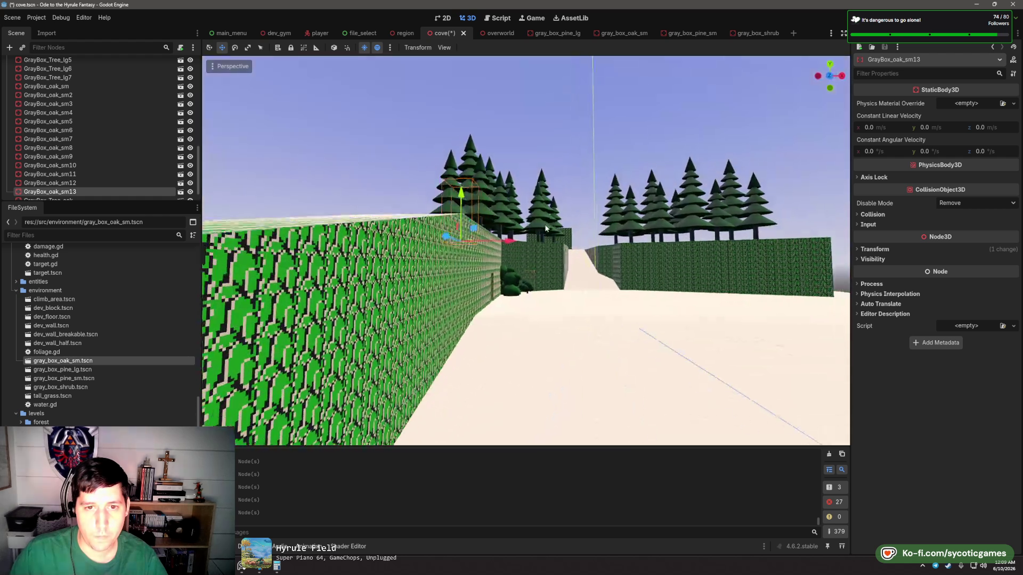
pyautogui.press('w')
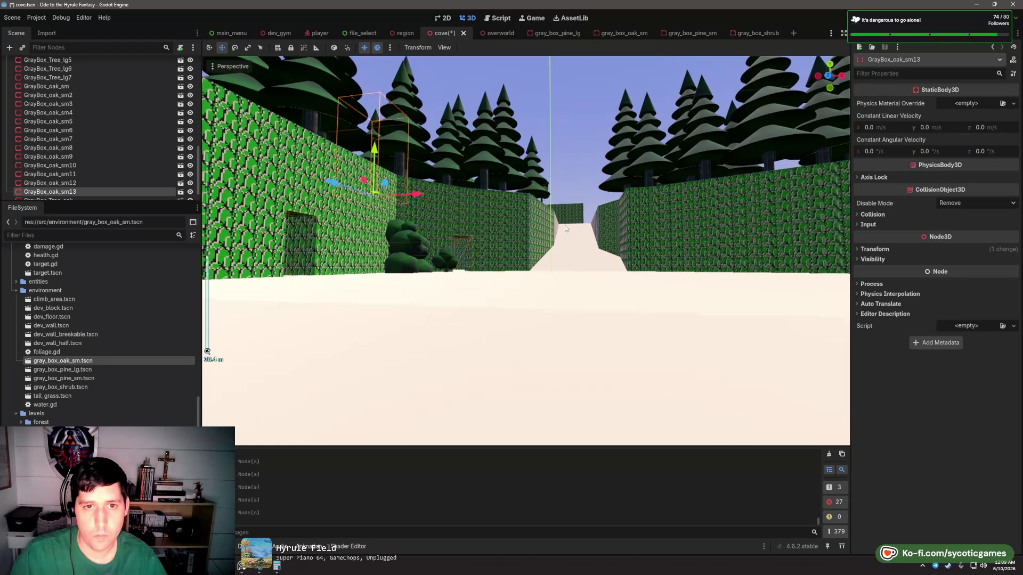
pyautogui.press('e')
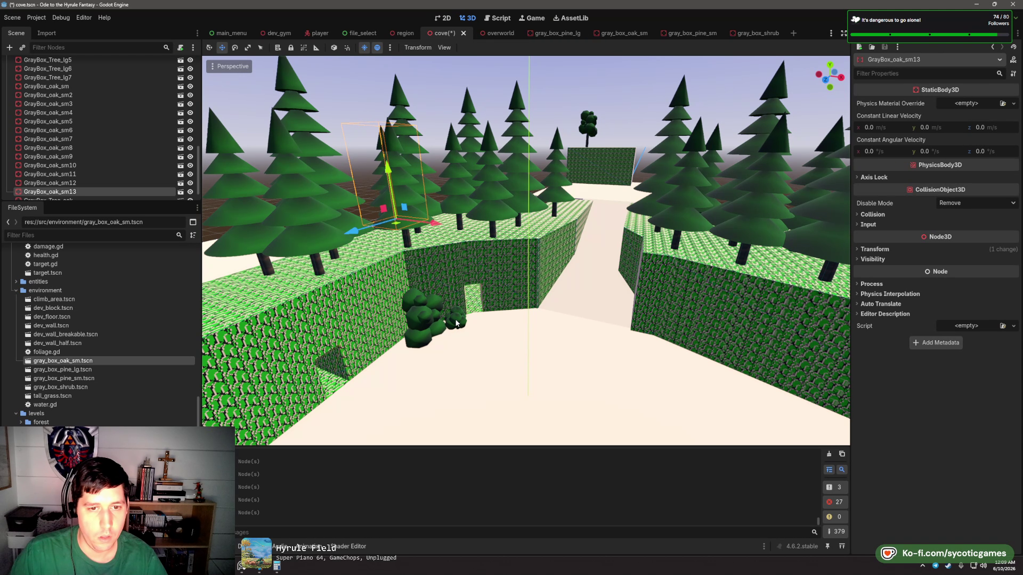
pyautogui.click(456, 322)
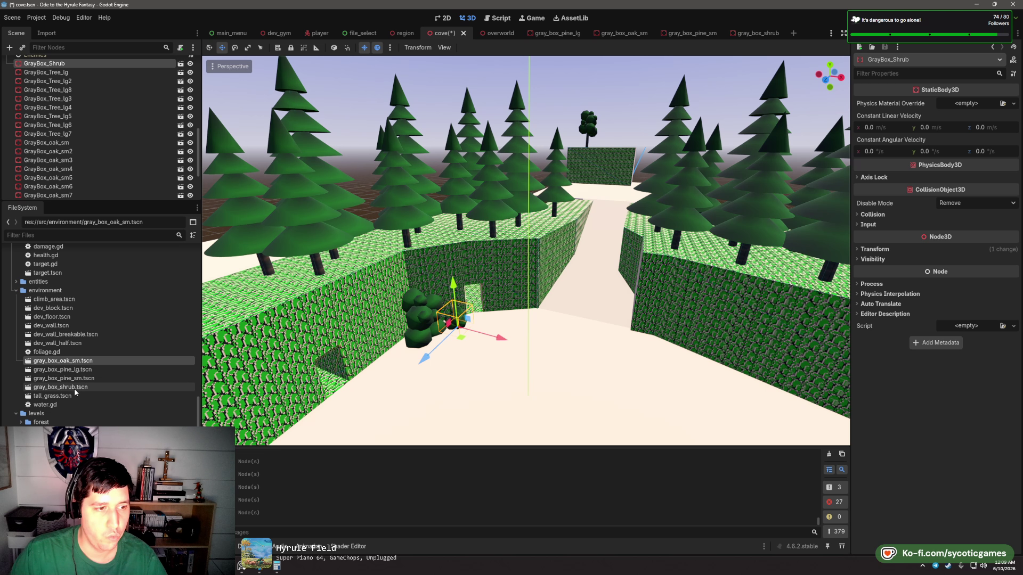
# - Place gray_box_shrub.tscn and duplicate copies along the hedge edges, up to GrayBox_Shrub15
pyautogui.moveTo(74, 392); pyautogui.dragTo(350, 266)
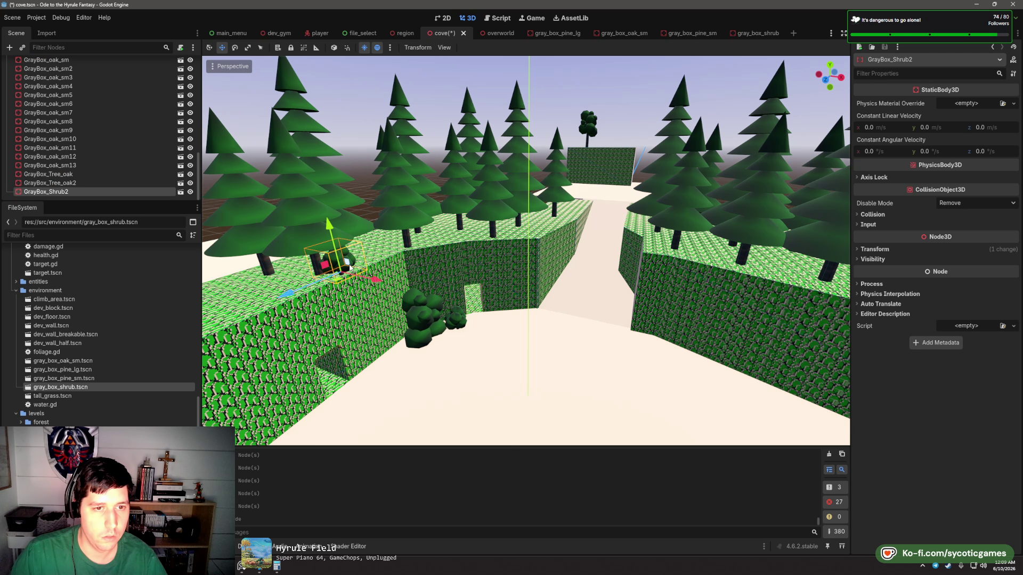
pyautogui.hotkey('ctrl', 'd')
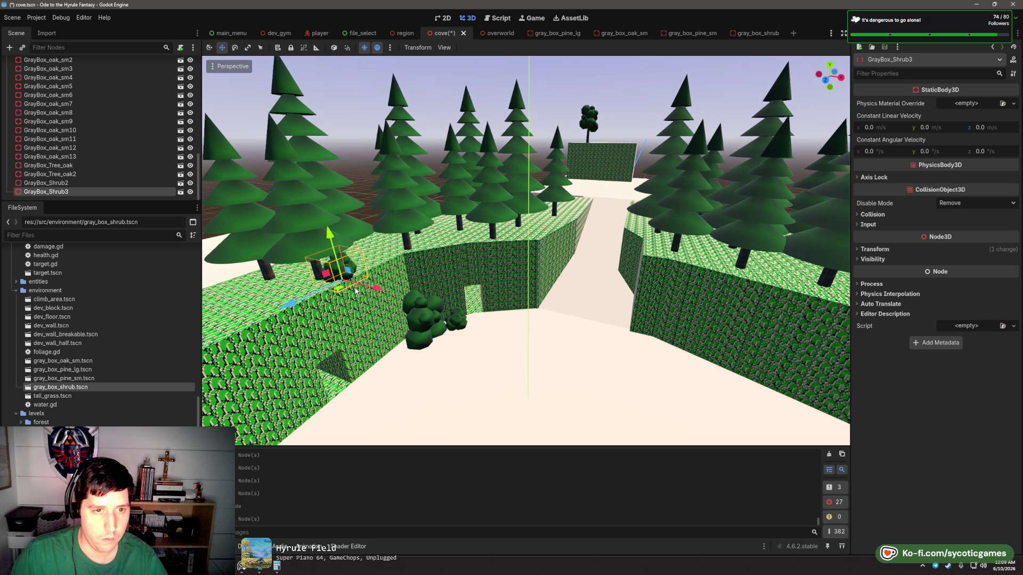
pyautogui.moveTo(361, 317); pyautogui.dragTo(574, 225)
pyautogui.hotkey('ctrl', 'd')
pyautogui.hotkey('ctrl', 'd')
pyautogui.hotkey('ctrl', 'd')
pyautogui.hotkey('ctrl', 'd')
pyautogui.hotkey('ctrl', 'd')
pyautogui.hotkey('ctrl', 'd')
pyautogui.hotkey('ctrl', 'd')
pyautogui.moveTo(603, 261); pyautogui.dragTo(572, 265)
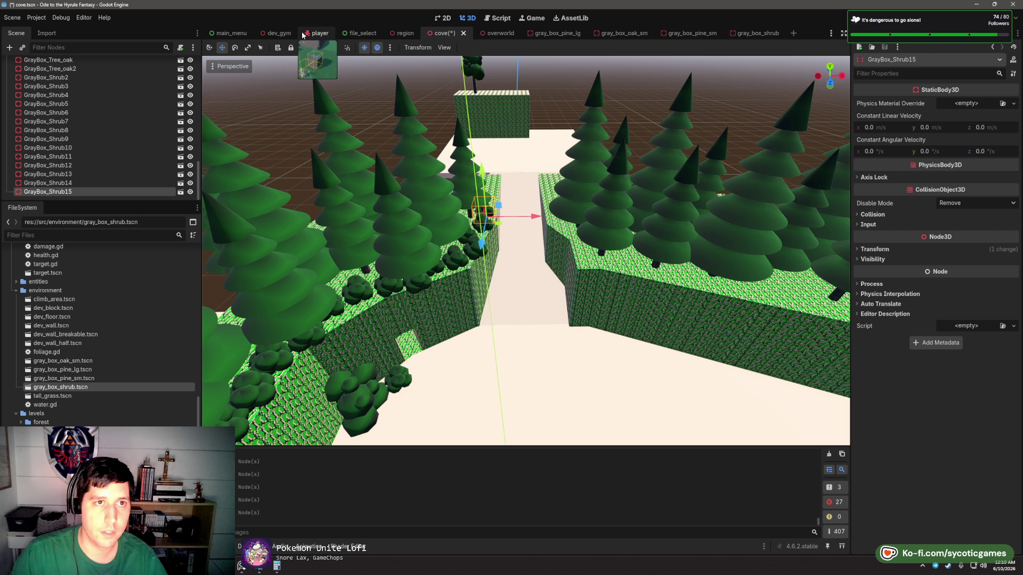
pyautogui.click(276, 33)
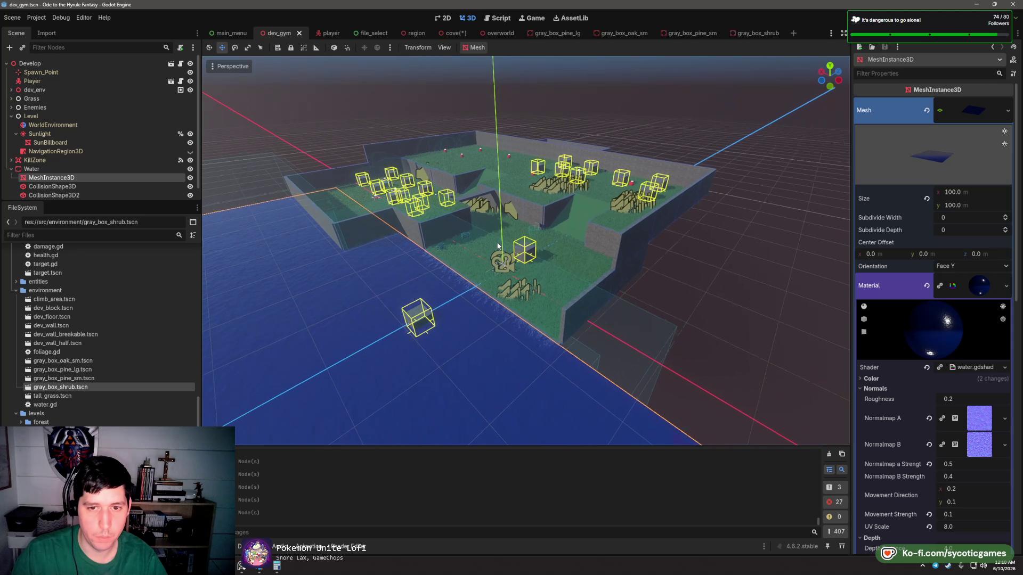
pyautogui.scroll(3)
pyautogui.moveTo(543, 290); pyautogui.dragTo(523, 299)
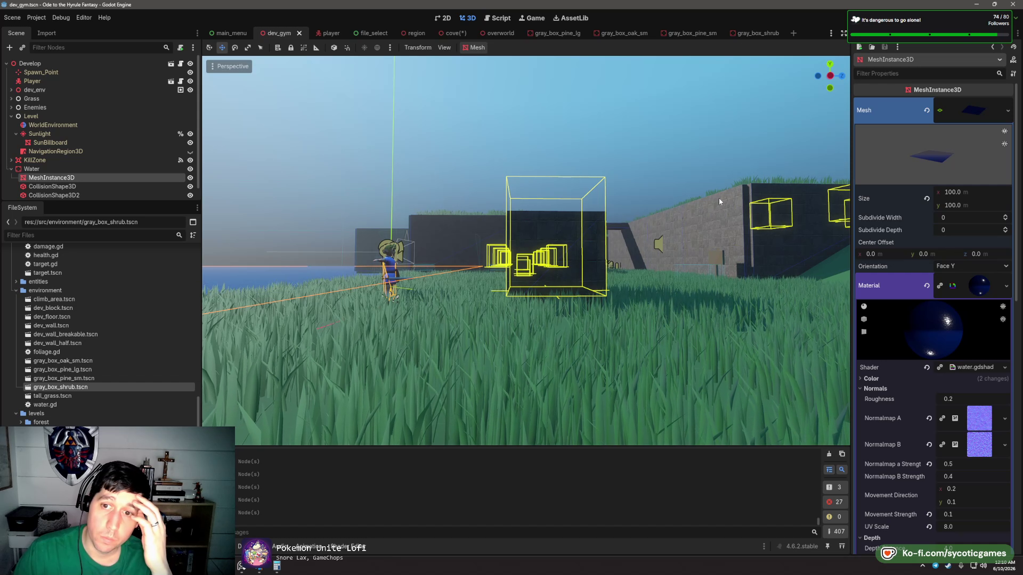
pyautogui.scroll(3)
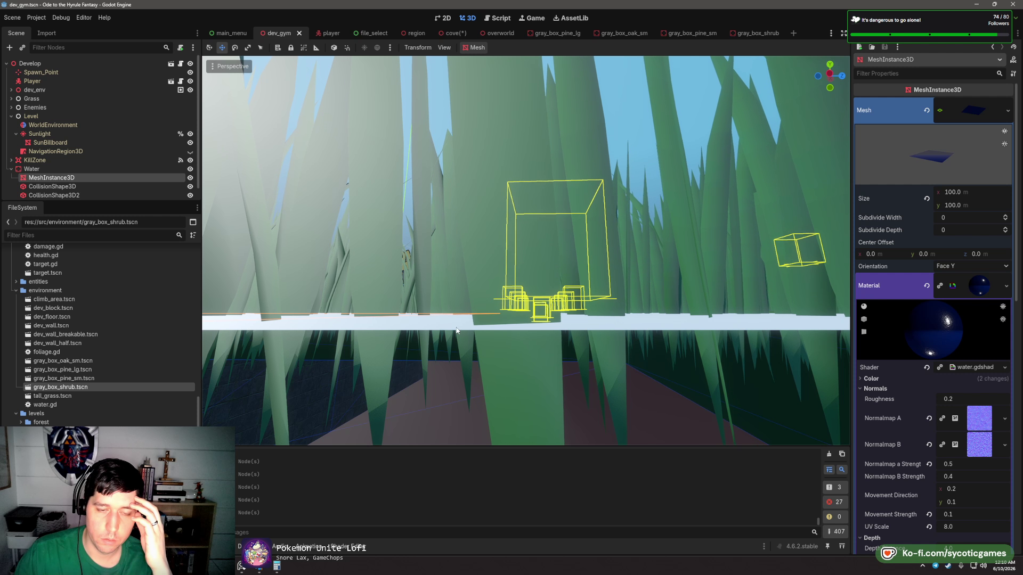
pyautogui.scroll(-3)
pyautogui.moveTo(483, 257); pyautogui.dragTo(530, 270)
pyautogui.scroll(-3)
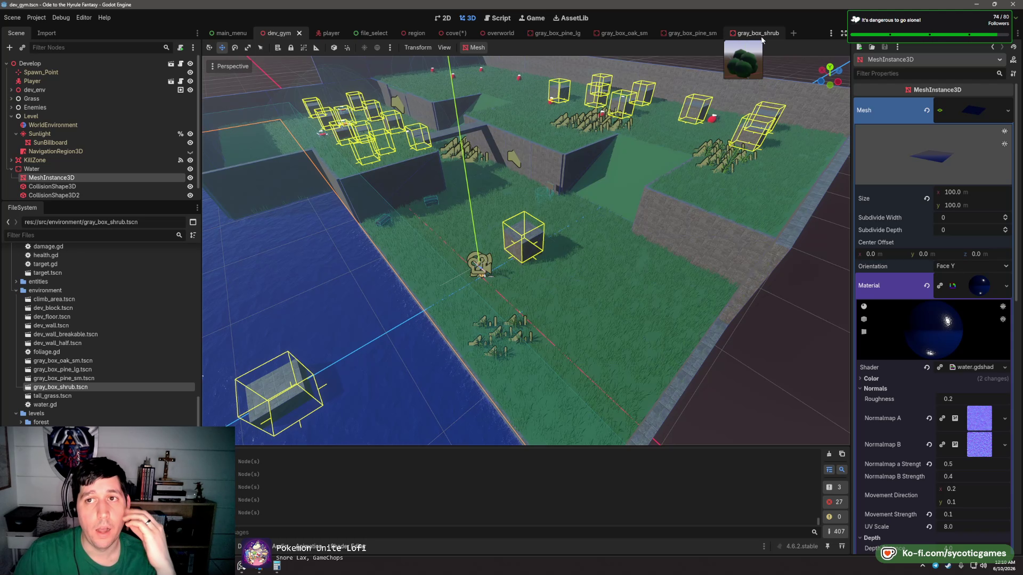
pyautogui.click(759, 34)
pyautogui.click(445, 33)
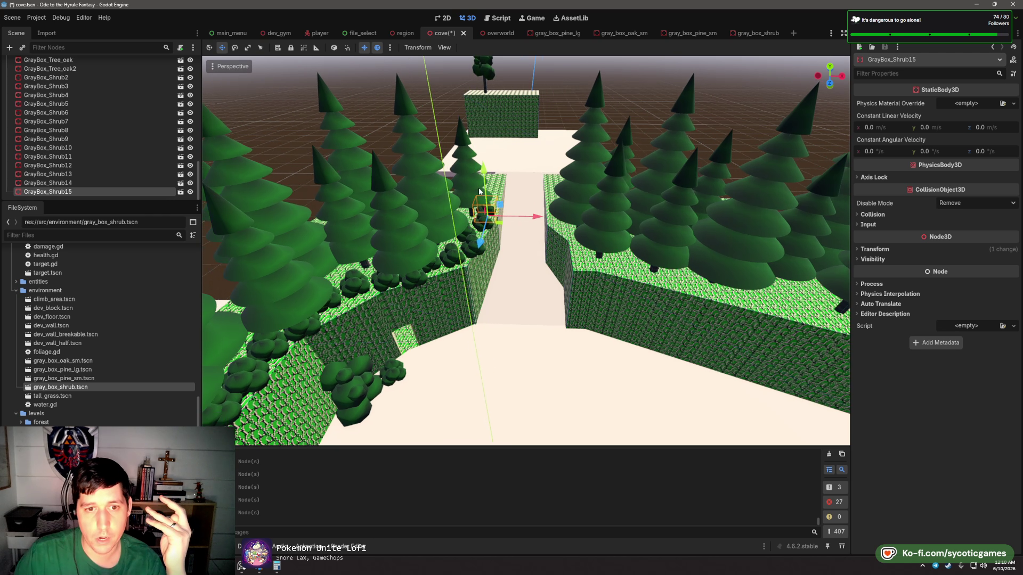
# - Add four shrubs along the hedge top beside the path
pyautogui.moveTo(479, 191); pyautogui.dragTo(507, 241)
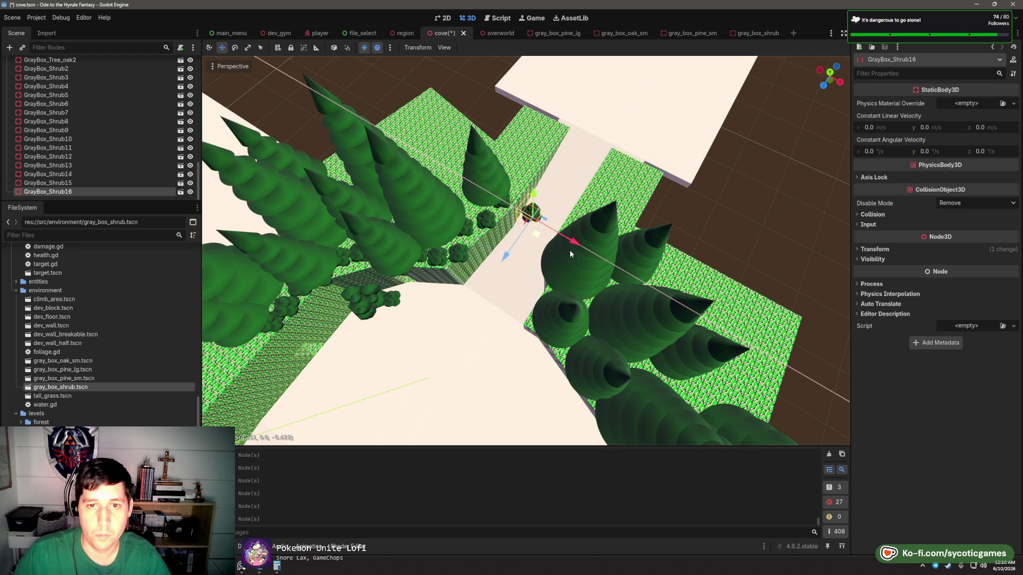
pyautogui.moveTo(570, 253); pyautogui.dragTo(616, 223)
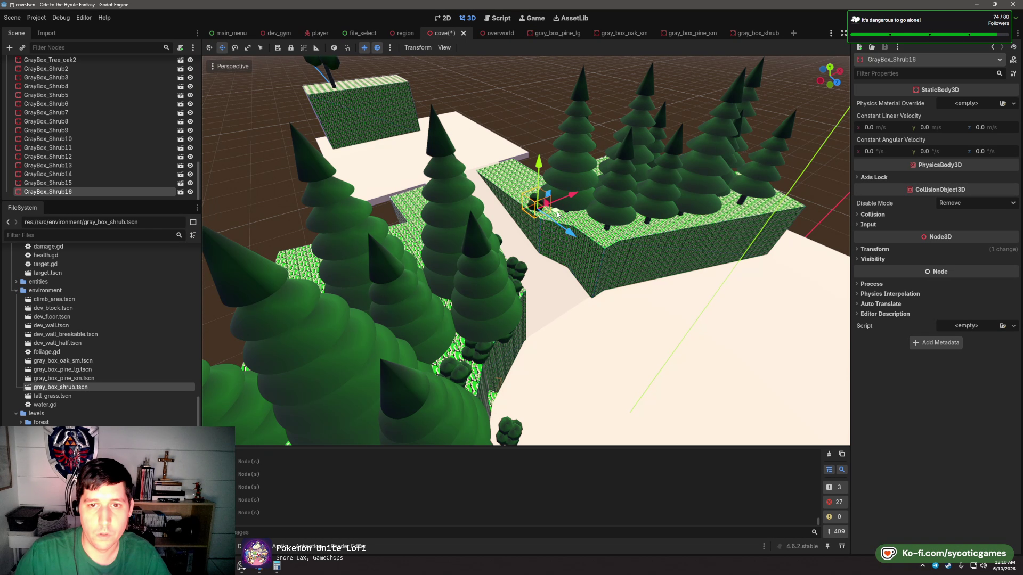
pyautogui.click(575, 225)
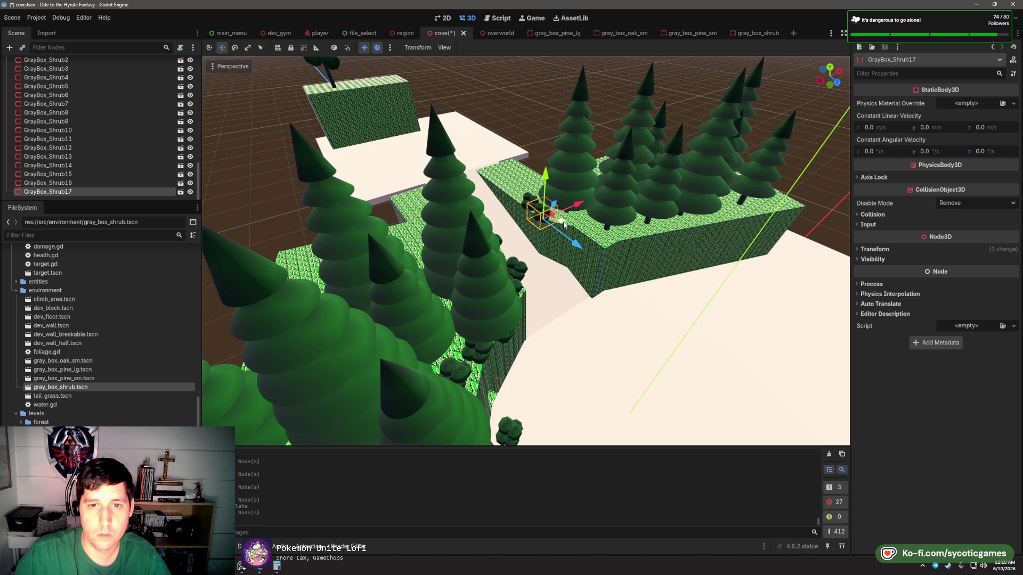
pyautogui.click(585, 225)
pyautogui.click(594, 226)
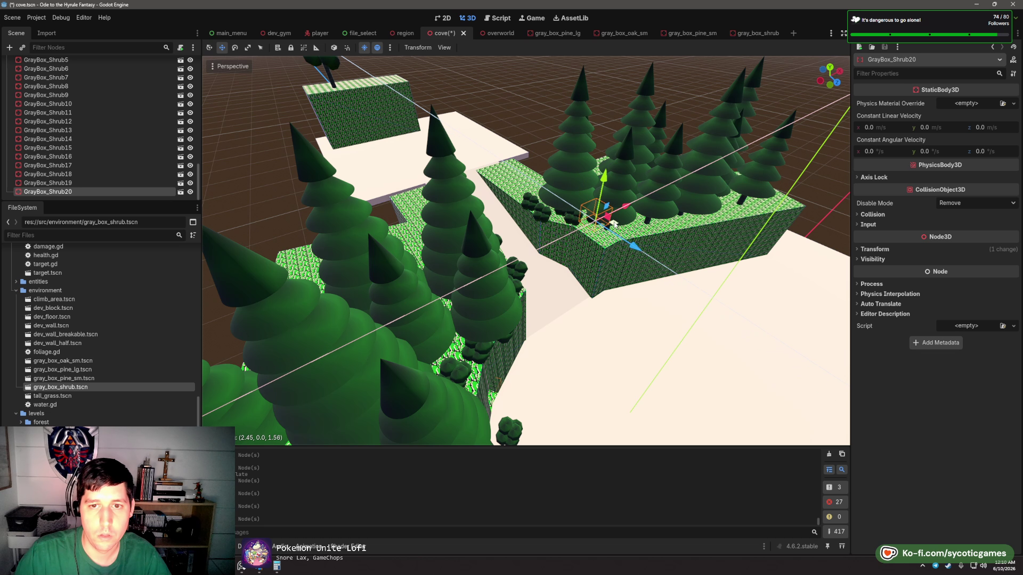
pyautogui.click(605, 242)
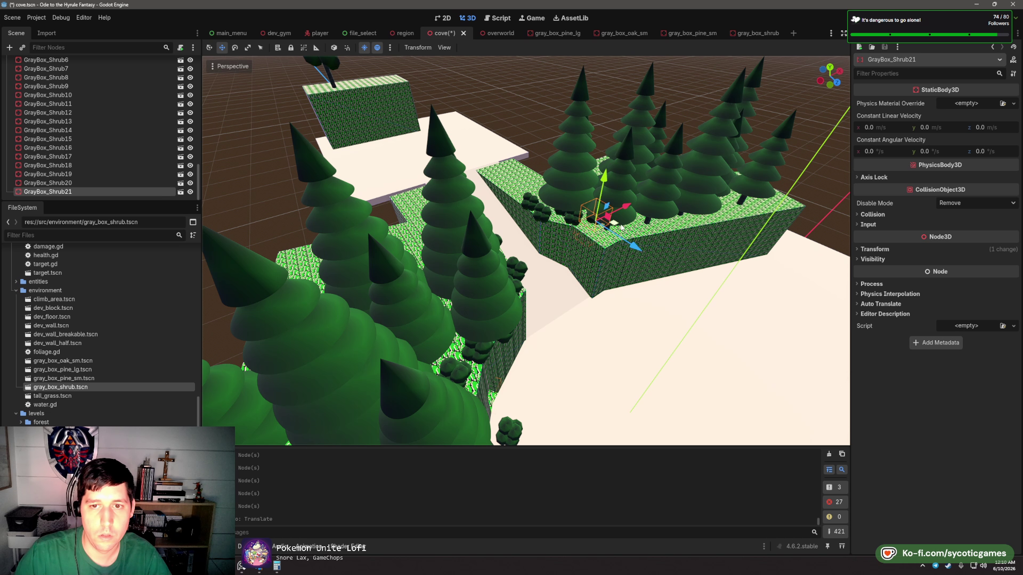
# - Place a row of shrubs along the long cliff top, up to GrayBox_Shrub33
pyautogui.click(619, 237)
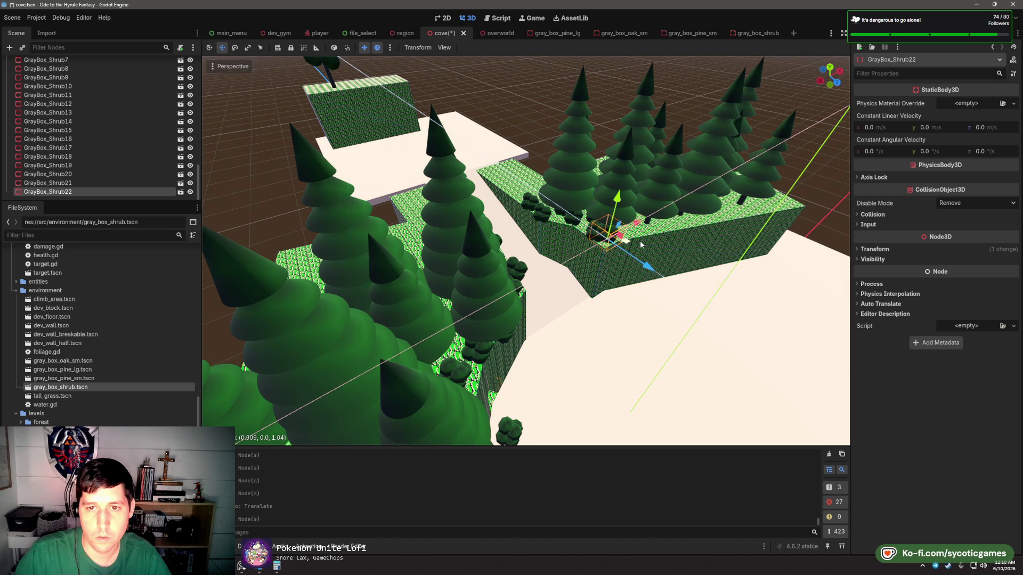
pyautogui.click(429, 230)
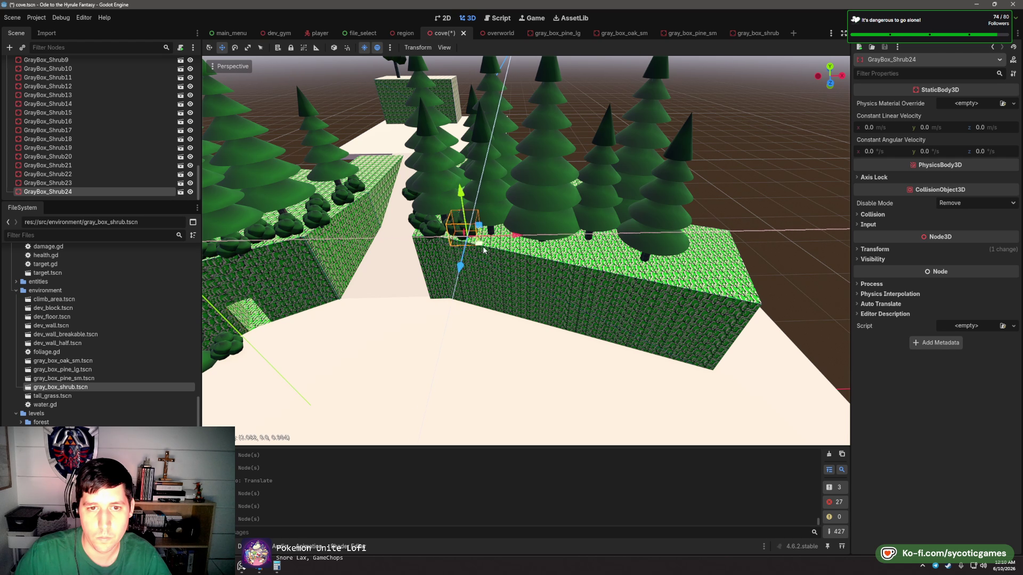
pyautogui.click(479, 242)
pyautogui.click(519, 253)
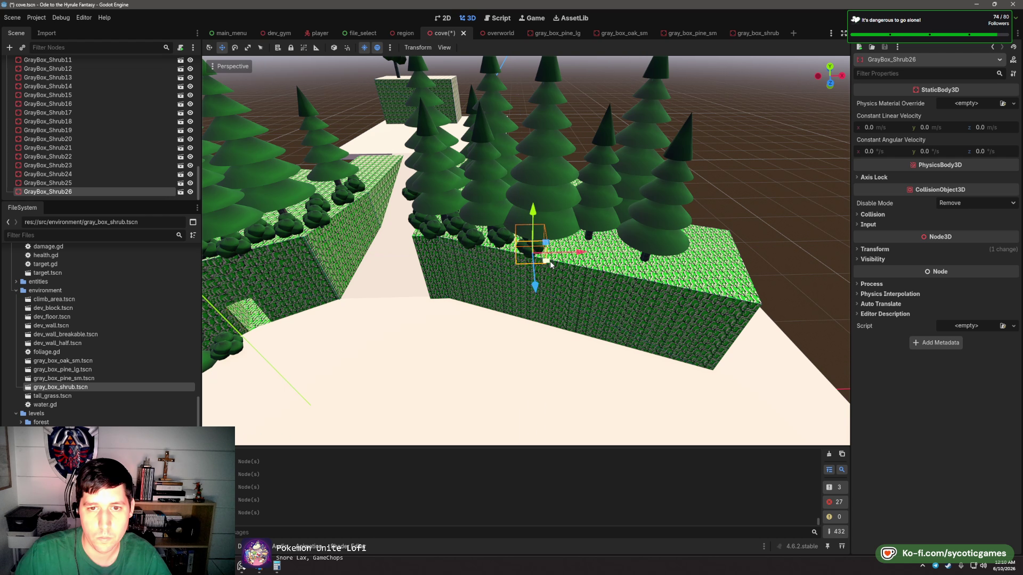
pyautogui.click(570, 267)
pyautogui.click(598, 273)
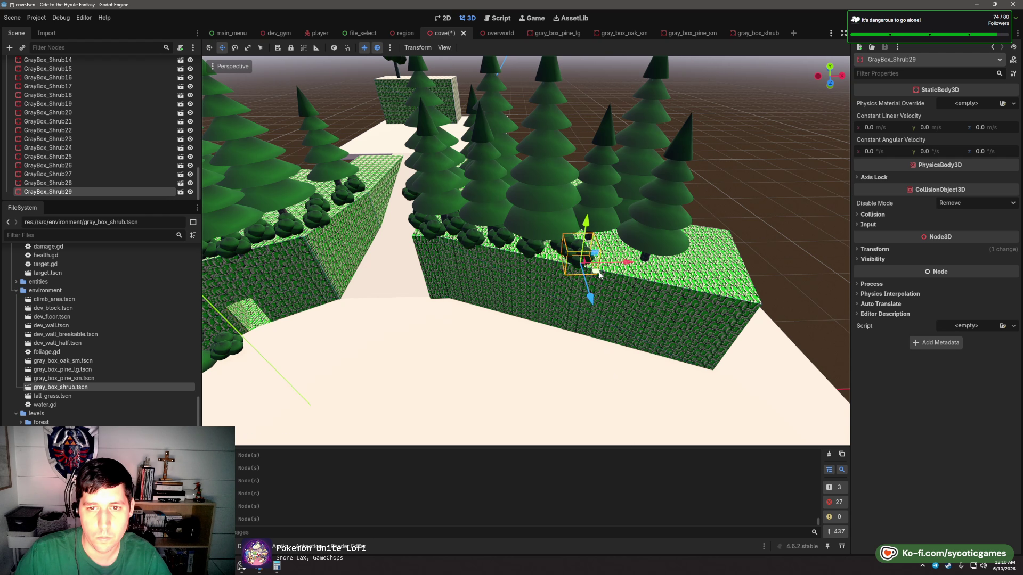
pyautogui.click(621, 276)
pyautogui.click(643, 280)
pyautogui.click(663, 278)
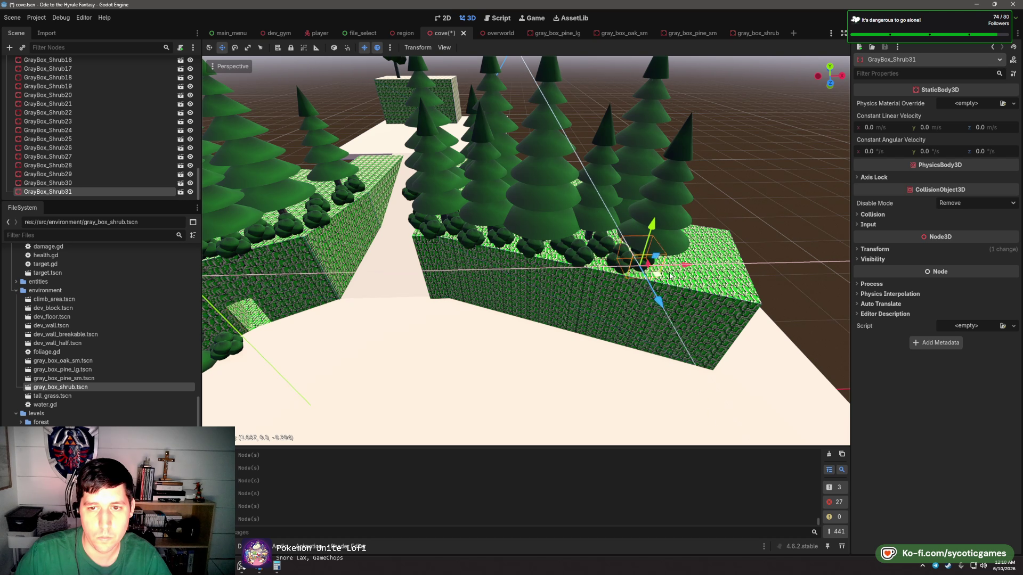
pyautogui.click(680, 282)
pyautogui.click(703, 292)
pyautogui.scroll(-3)
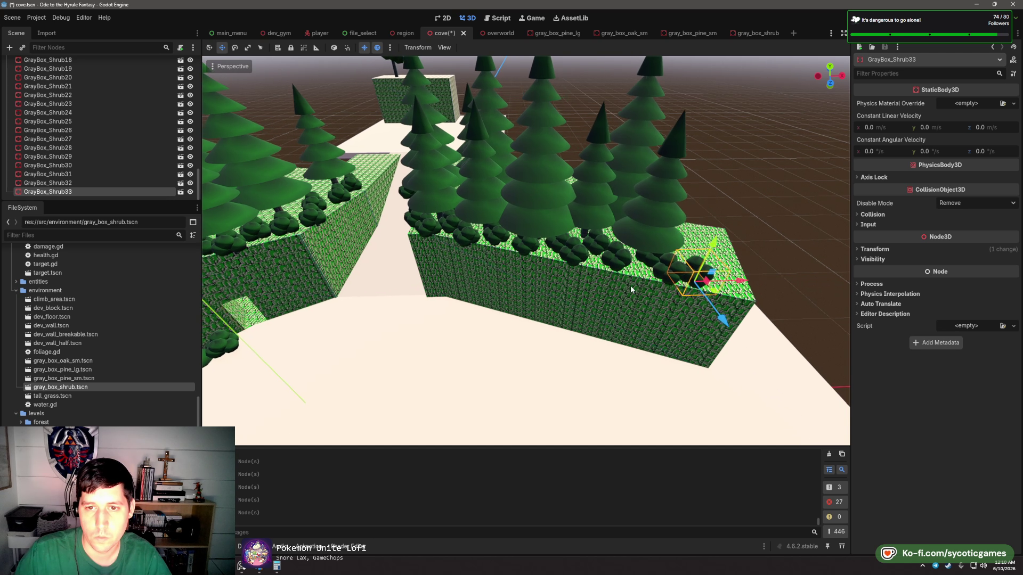
pyautogui.click(441, 246)
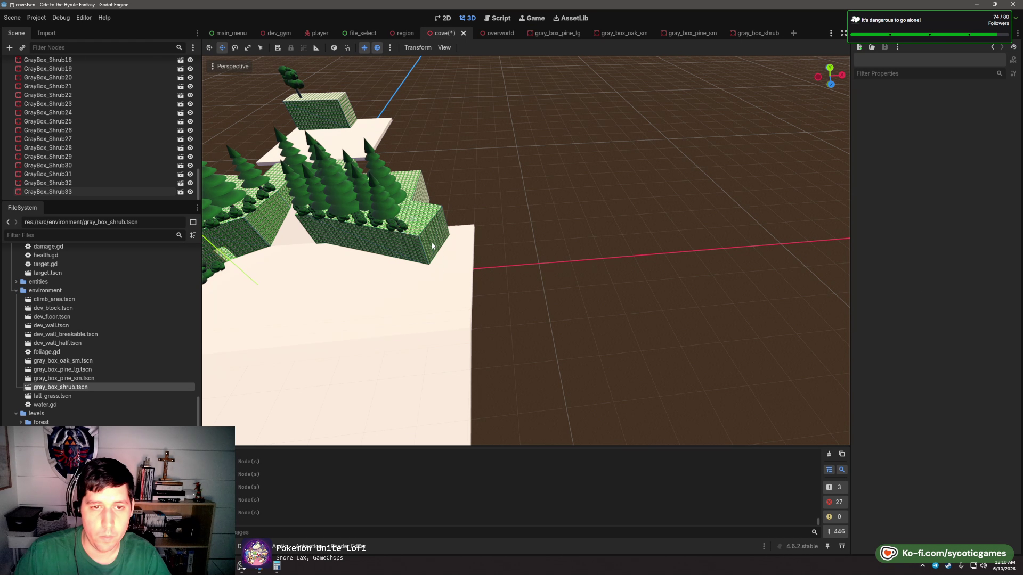
# - Duplicate Cliff7 as Cliff8 turned to extend right, and copy Cliff as Cliff9 far right
pyautogui.hotkey('ctrl', 'd')
pyautogui.press('e')
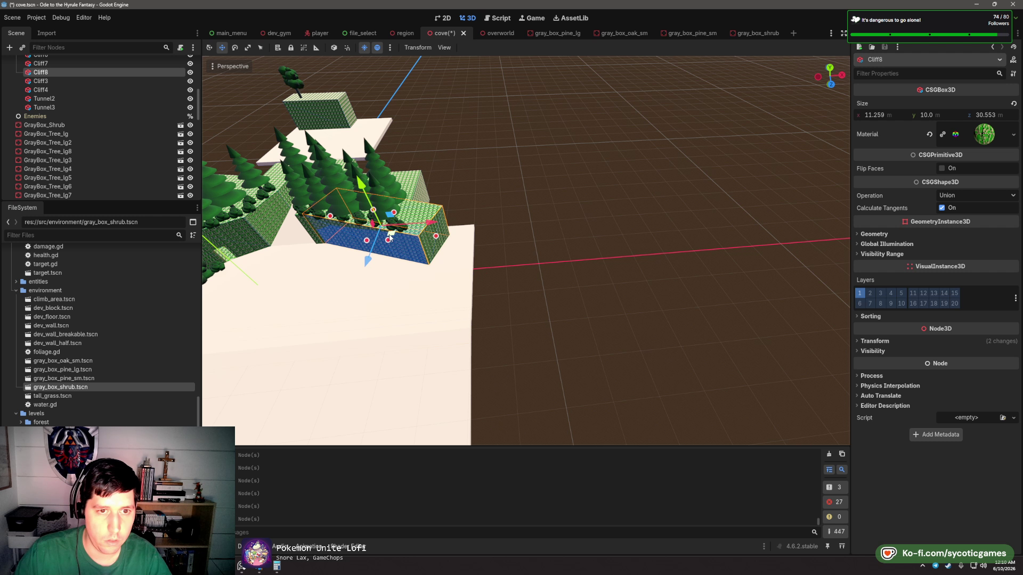
pyautogui.moveTo(441, 251); pyautogui.dragTo(503, 241)
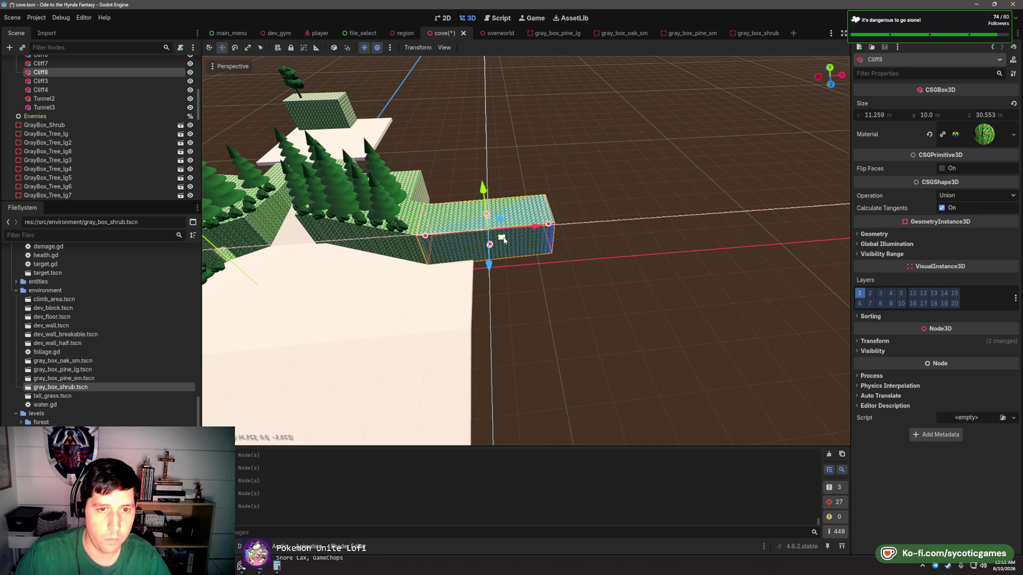
pyautogui.scroll(-3)
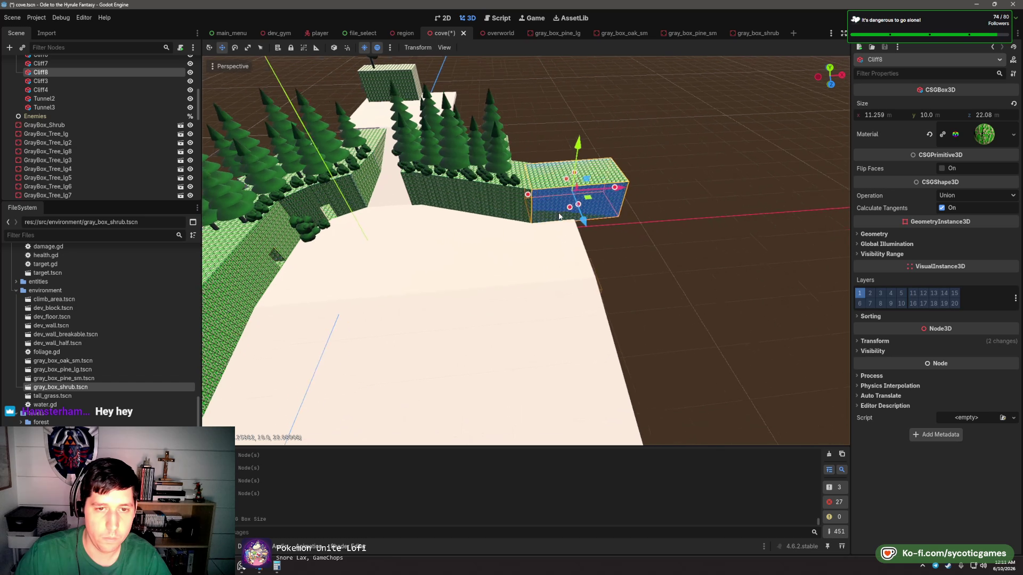
pyautogui.click(361, 266)
pyautogui.hotkey('ctrl', 'd')
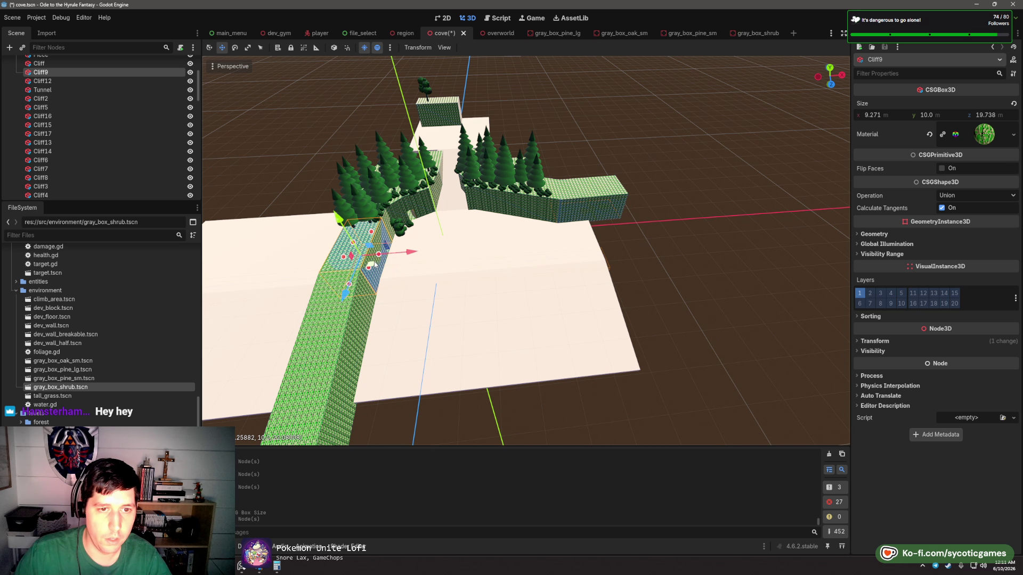
pyautogui.moveTo(379, 263); pyautogui.dragTo(623, 235)
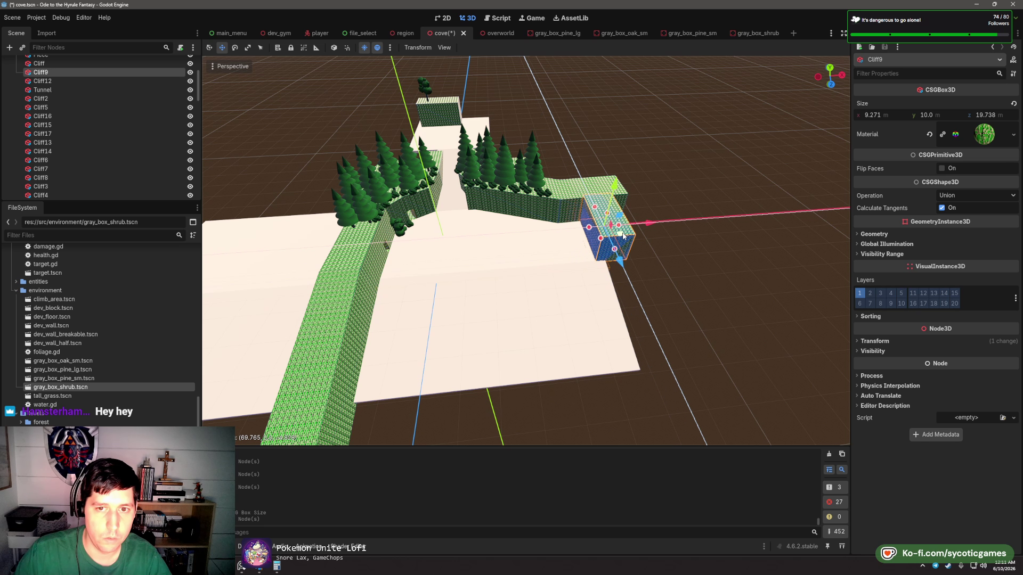
# - Resize Cliff9 to about 51 m long and 15.6 m high
pyautogui.moveTo(567, 266); pyautogui.dragTo(502, 227)
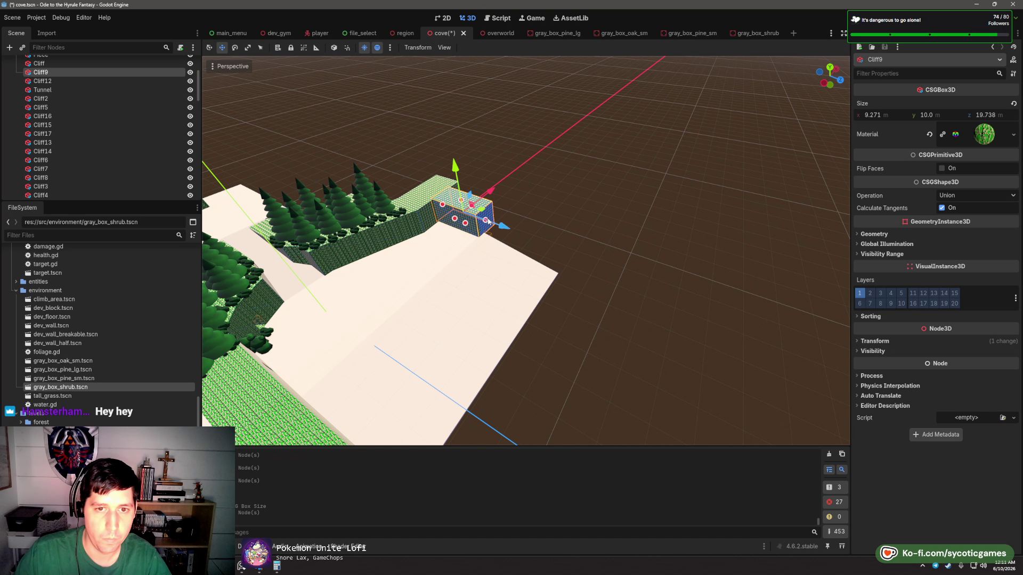
pyautogui.scroll(3)
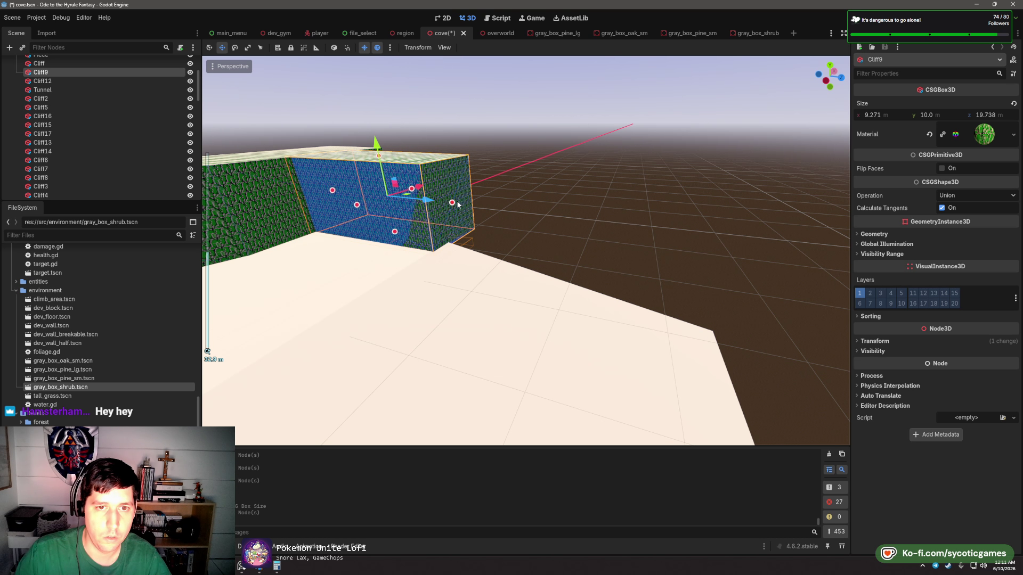
pyautogui.moveTo(458, 204); pyautogui.dragTo(589, 268)
pyautogui.moveTo(499, 250); pyautogui.dragTo(596, 160)
pyautogui.scroll(-3)
pyautogui.click(596, 176)
# - Duplicate Floor2 as Floor3 and move it on top of the new cliff
pyautogui.click(610, 135)
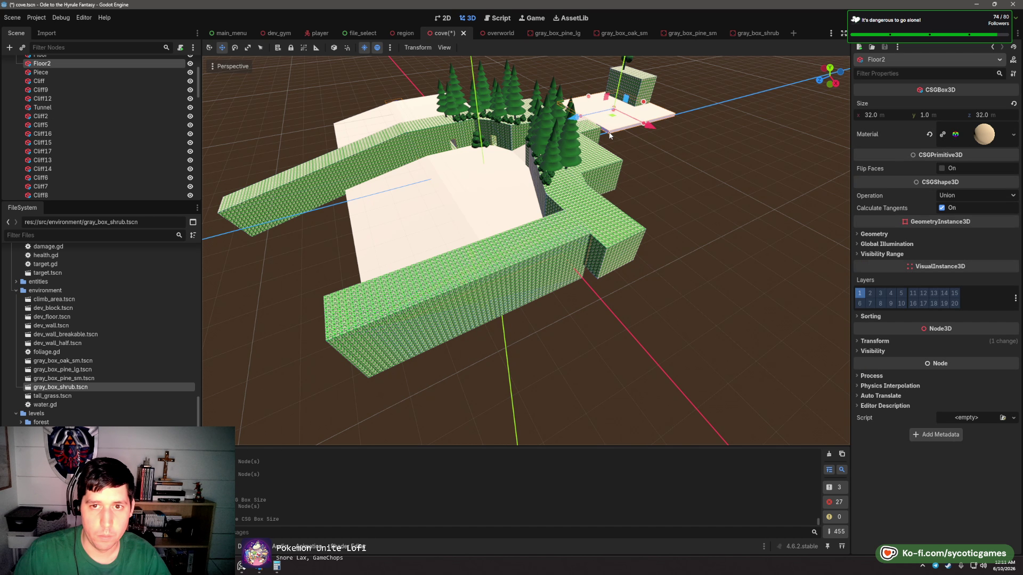
pyautogui.hotkey('ctrl', 'd')
pyautogui.moveTo(612, 117); pyautogui.dragTo(567, 373)
pyautogui.moveTo(474, 347); pyautogui.dragTo(611, 325)
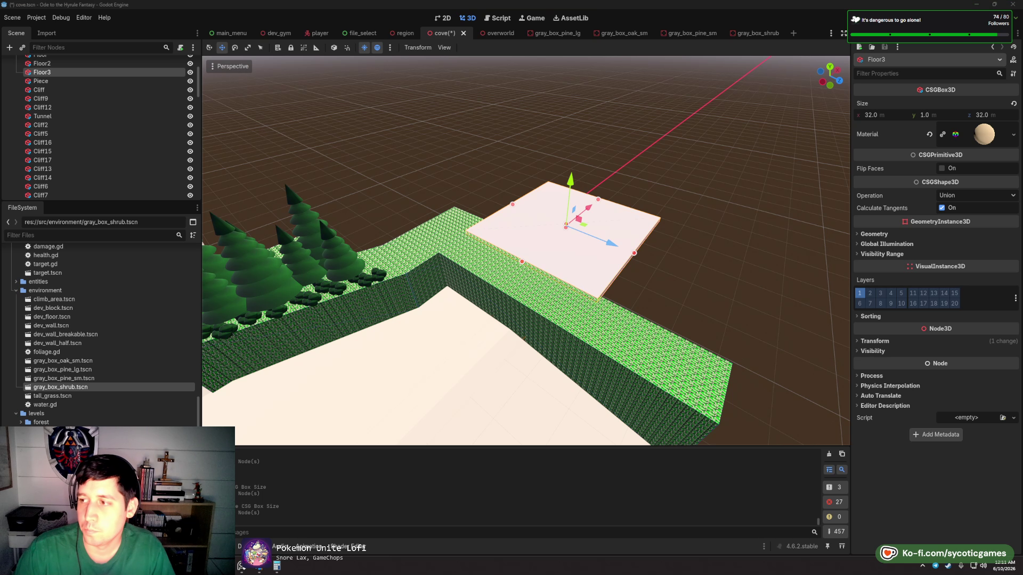
pyautogui.moveTo(569, 253); pyautogui.dragTo(588, 273)
# - Widen Cliff9 to about 45.8 m and check it against the Floor3 slab
pyautogui.click(509, 340)
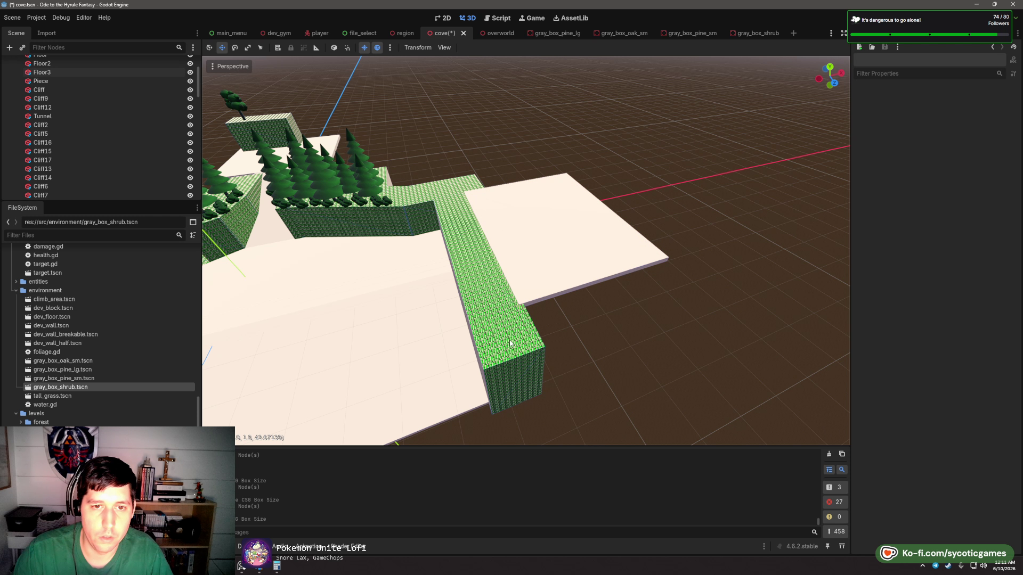
pyautogui.click(533, 359)
pyautogui.press('f')
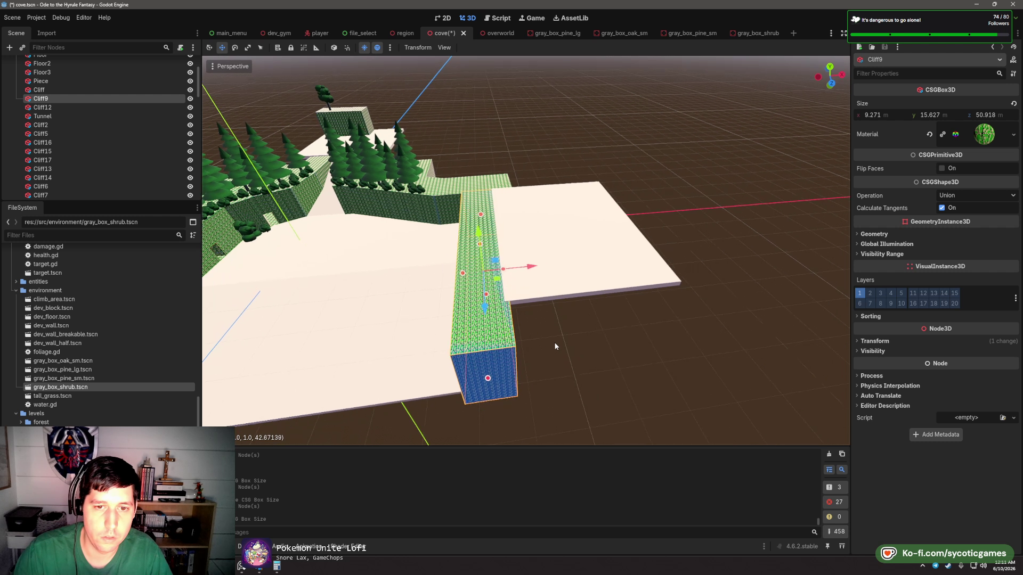
pyautogui.moveTo(557, 274); pyautogui.dragTo(654, 281)
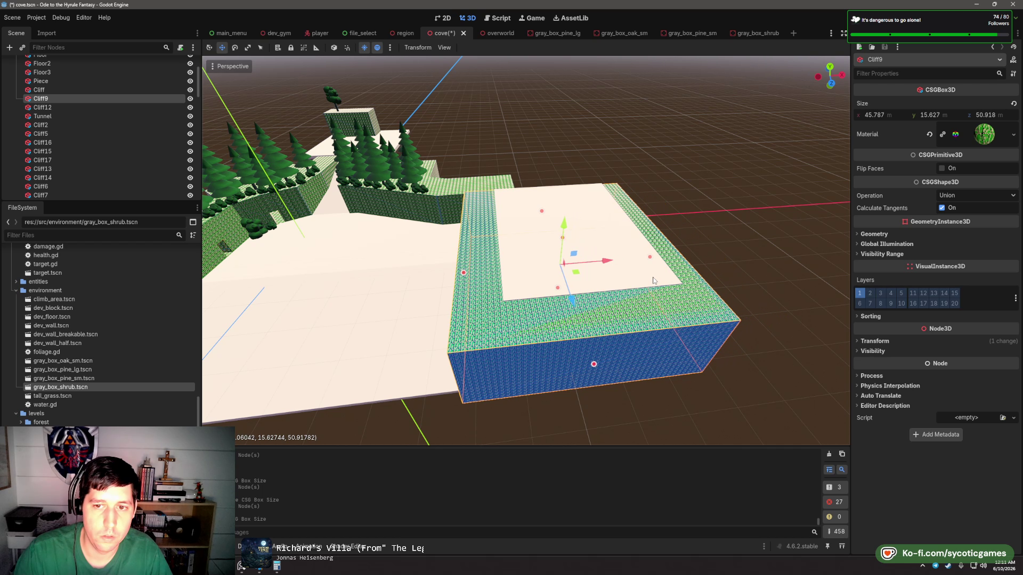
pyautogui.click(621, 284)
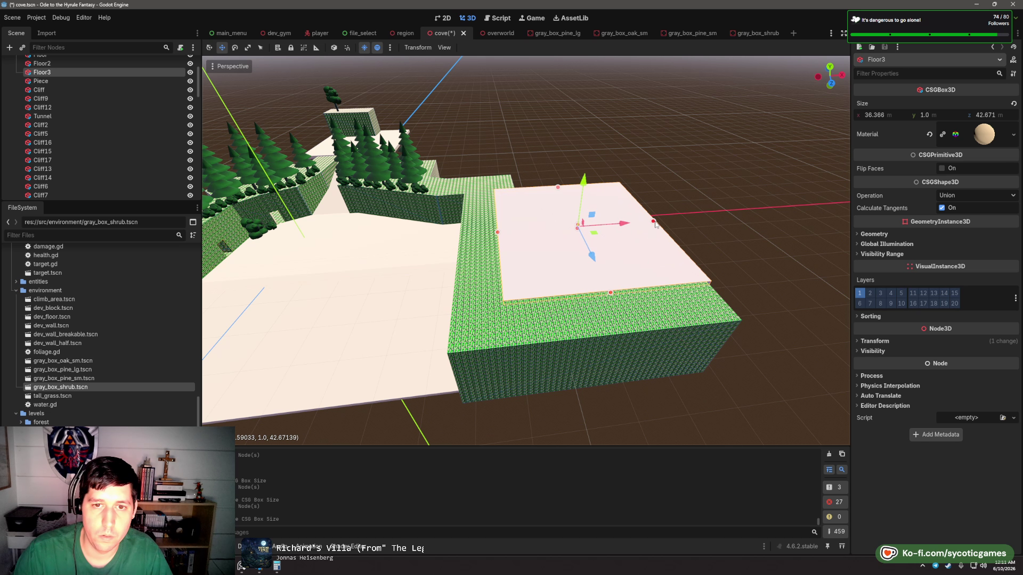
pyautogui.moveTo(490, 284); pyautogui.dragTo(626, 148)
pyautogui.click(468, 160)
# - Duplicate Floor4 as Floor5 and slide it to the left
pyautogui.scroll(-3)
pyautogui.moveTo(529, 195); pyautogui.dragTo(520, 229)
pyautogui.hotkey('ctrl', 'd')
pyautogui.moveTo(681, 213); pyautogui.dragTo(464, 242)
# - Duplicate Floor5 as a rotated Floor6 and fit both slabs into a sloping walkway
pyautogui.hotkey('ctrl', 'd')
pyautogui.press('e')
pyautogui.press('w')
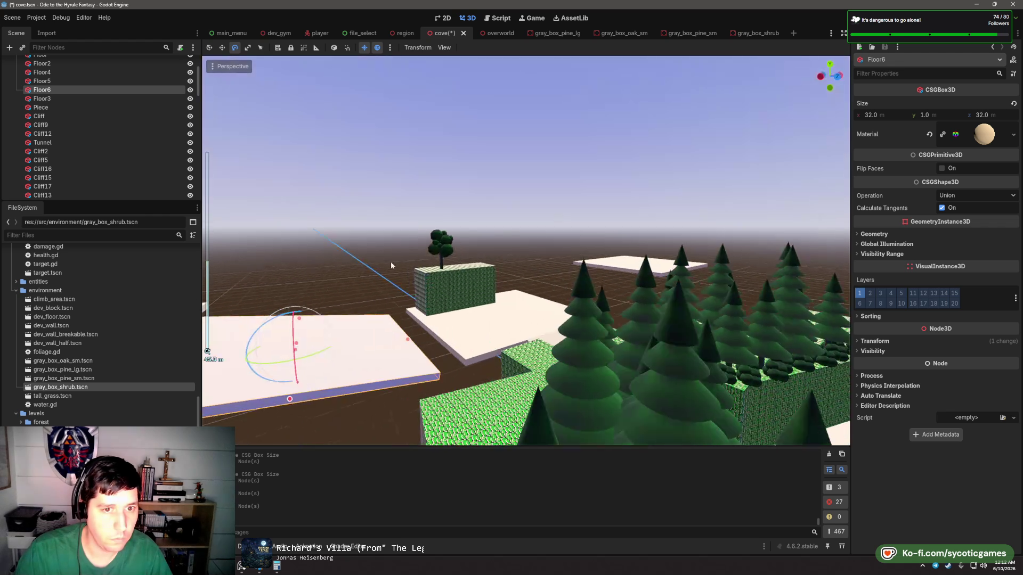
pyautogui.scroll(3)
pyautogui.moveTo(391, 266); pyautogui.dragTo(428, 266)
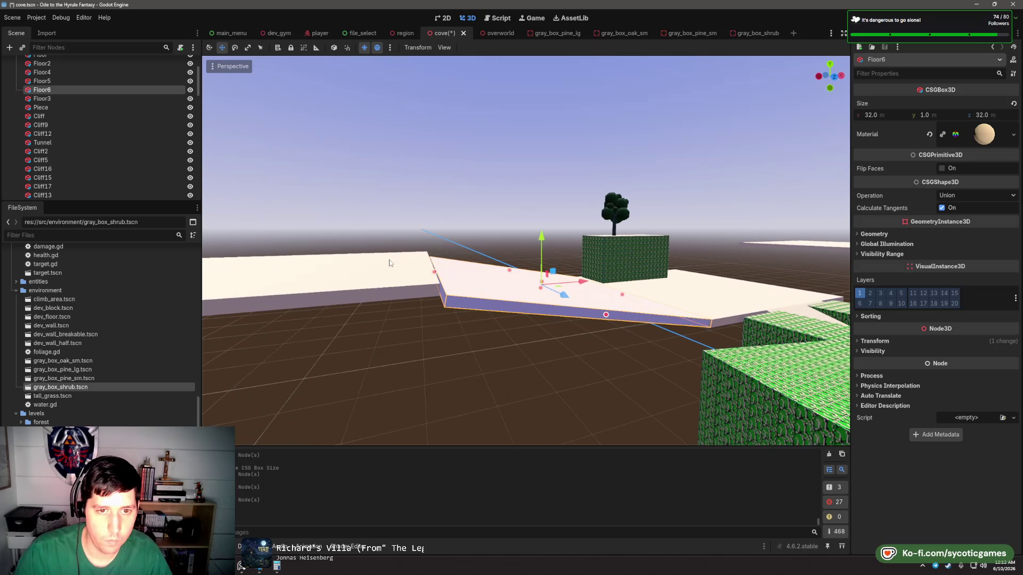
pyautogui.click(400, 286)
pyautogui.moveTo(280, 228); pyautogui.dragTo(285, 238)
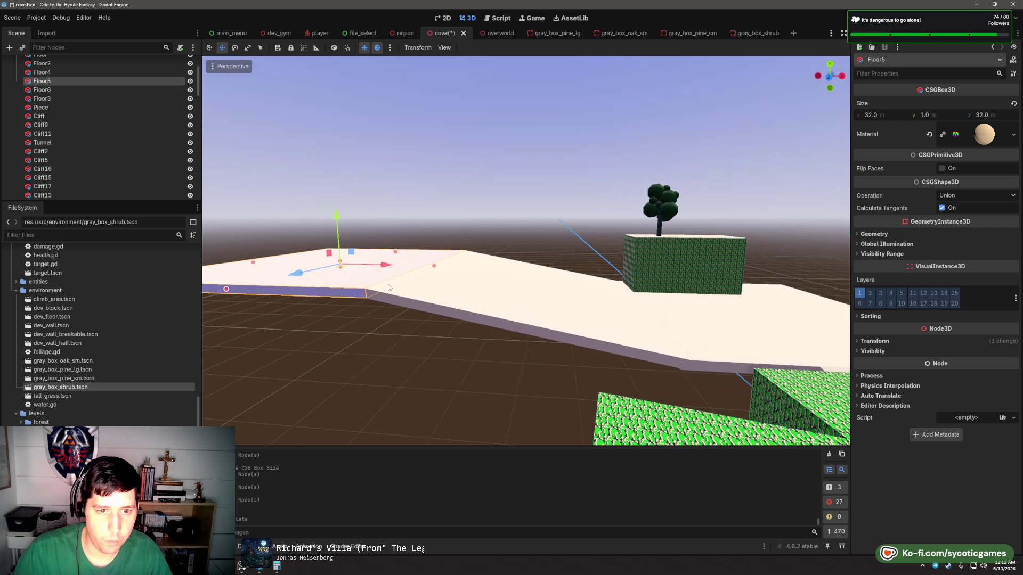
pyautogui.click(634, 275)
pyautogui.moveTo(634, 276); pyautogui.dragTo(585, 241)
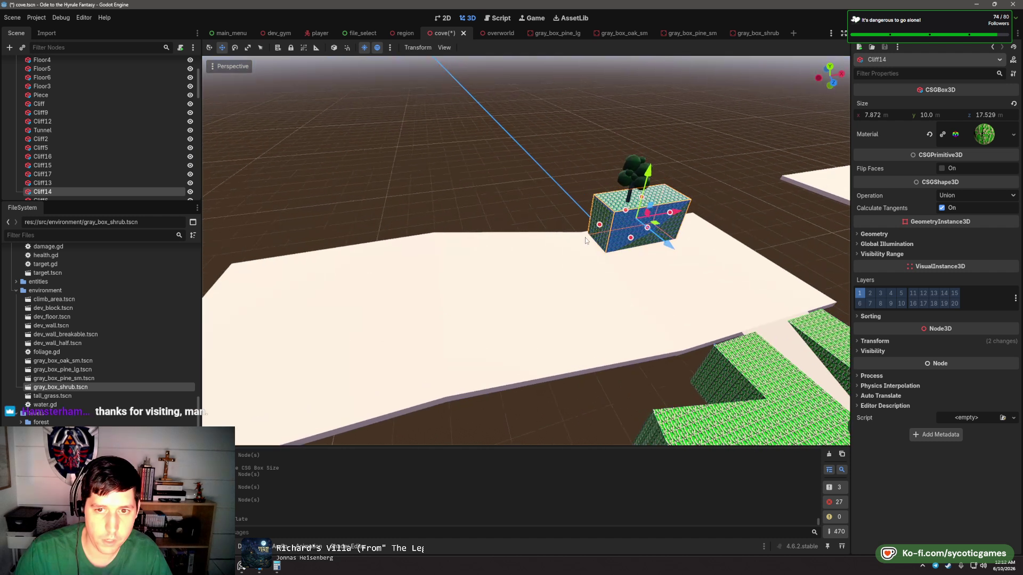
# - Move Cliff14 back, then duplicate it into Cliff19–21, turned and stretched along the walkway edge
pyautogui.moveTo(667, 248); pyautogui.dragTo(504, 262)
pyautogui.press('e')
pyautogui.press('e')
pyautogui.press('w')
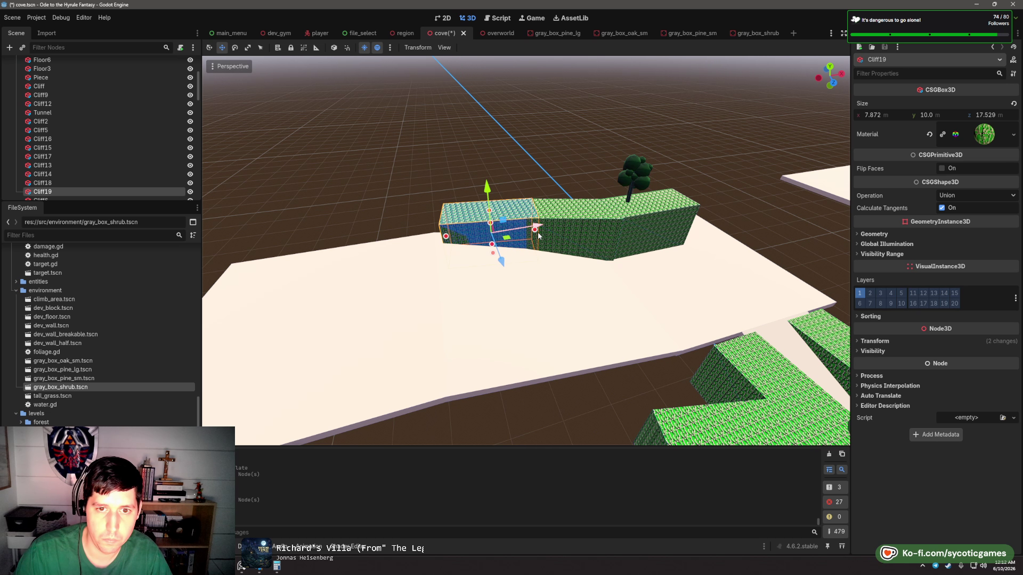
pyautogui.moveTo(447, 237); pyautogui.dragTo(395, 242)
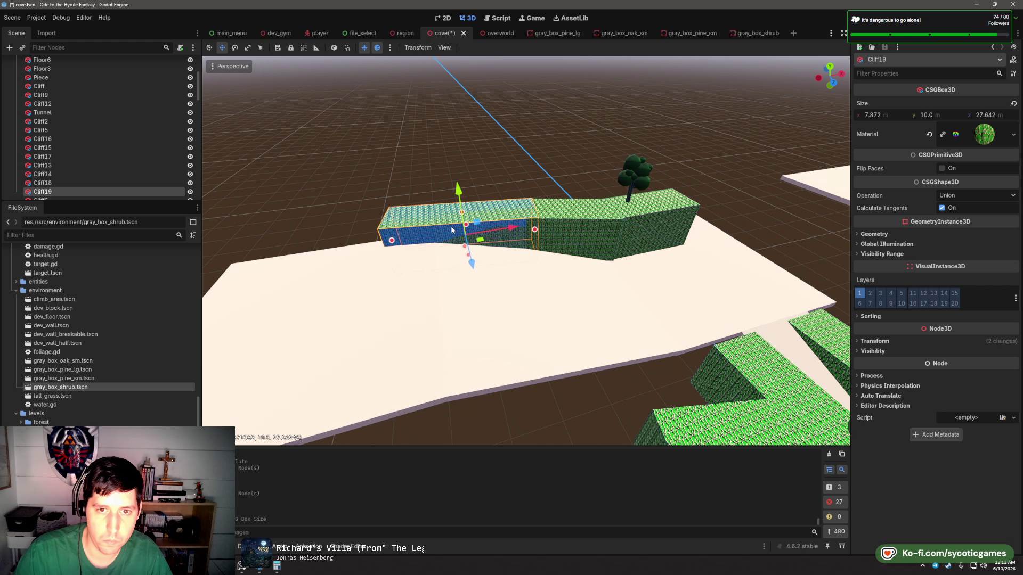
pyautogui.hotkey('ctrl', 'd')
pyautogui.moveTo(469, 250); pyautogui.dragTo(544, 282)
pyautogui.press('w')
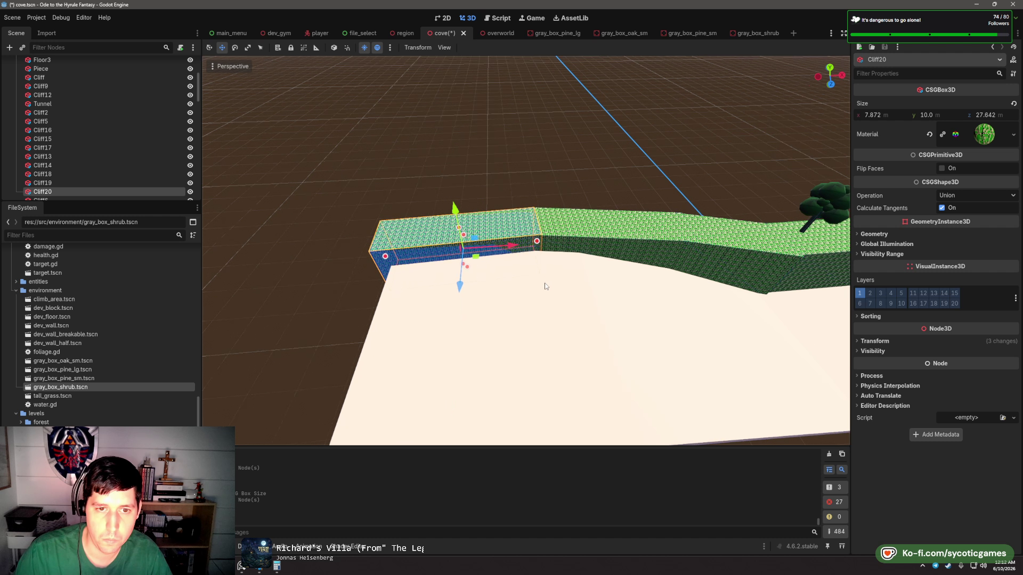
pyautogui.moveTo(538, 237); pyautogui.dragTo(516, 270)
pyautogui.hotkey('ctrl', 'd')
pyautogui.moveTo(361, 250); pyautogui.dragTo(510, 289)
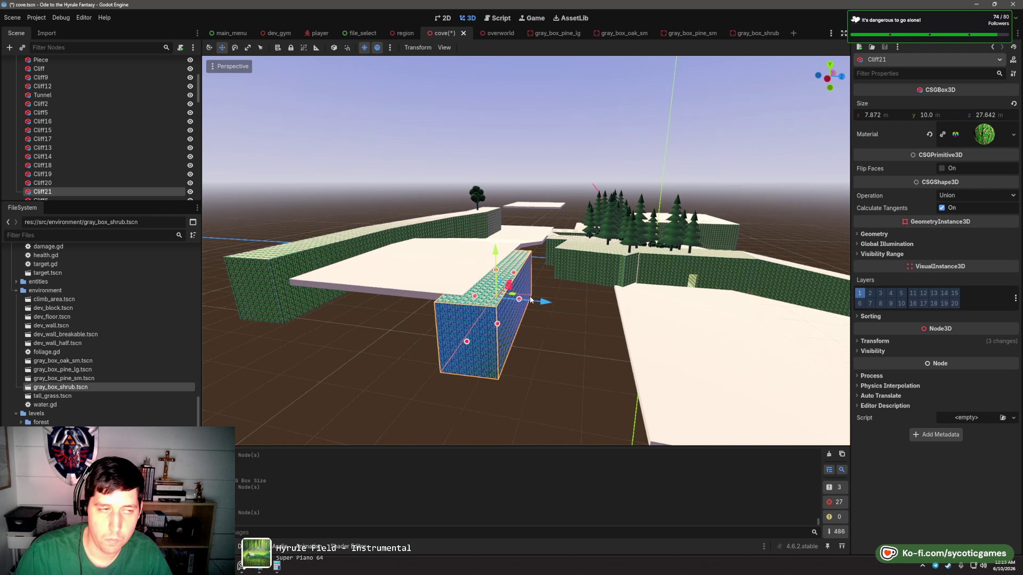
# - Survey the ramp area and pick the cliff block beside the ramp
pyautogui.rightClick(510, 289)
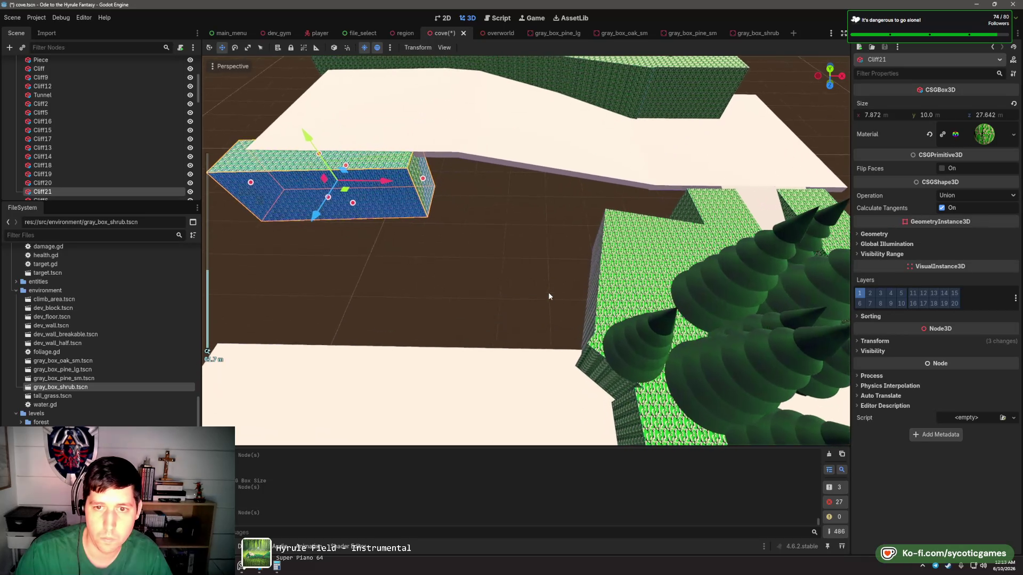
pyautogui.click(563, 215)
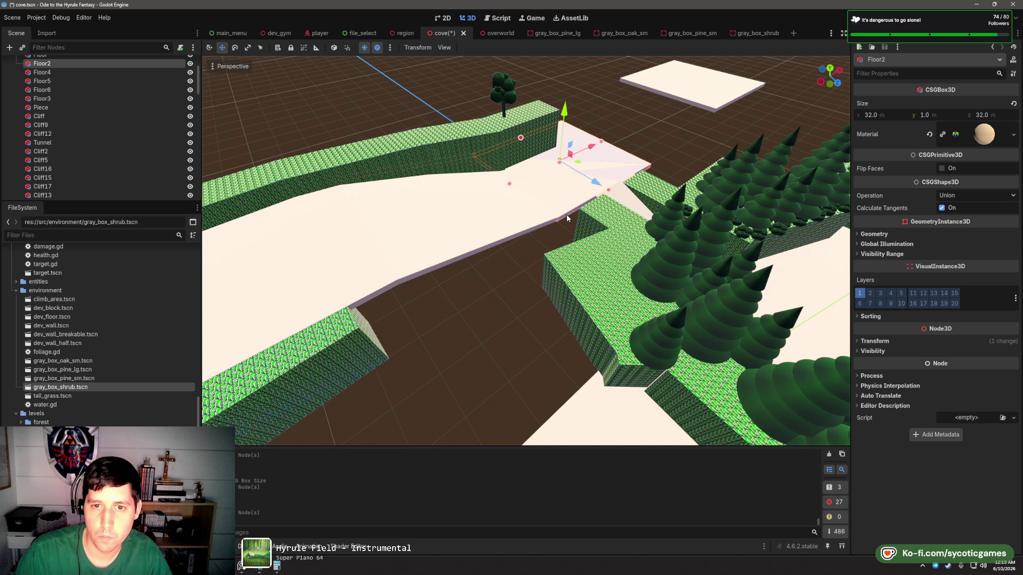
pyautogui.click(551, 235)
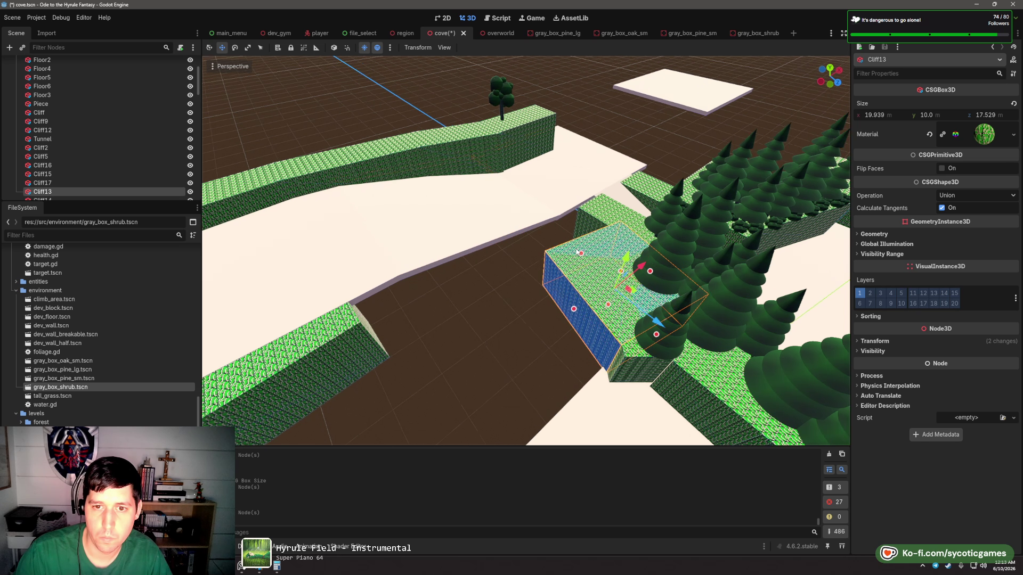
pyautogui.rightClick(515, 224)
pyautogui.click(550, 231)
pyautogui.rightClick(550, 231)
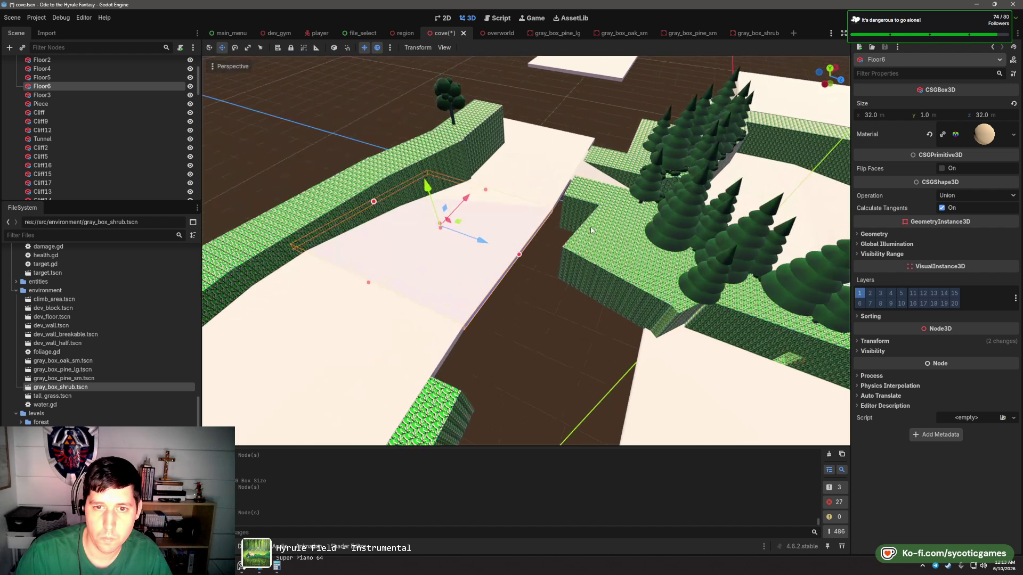
pyautogui.rightClick(448, 260)
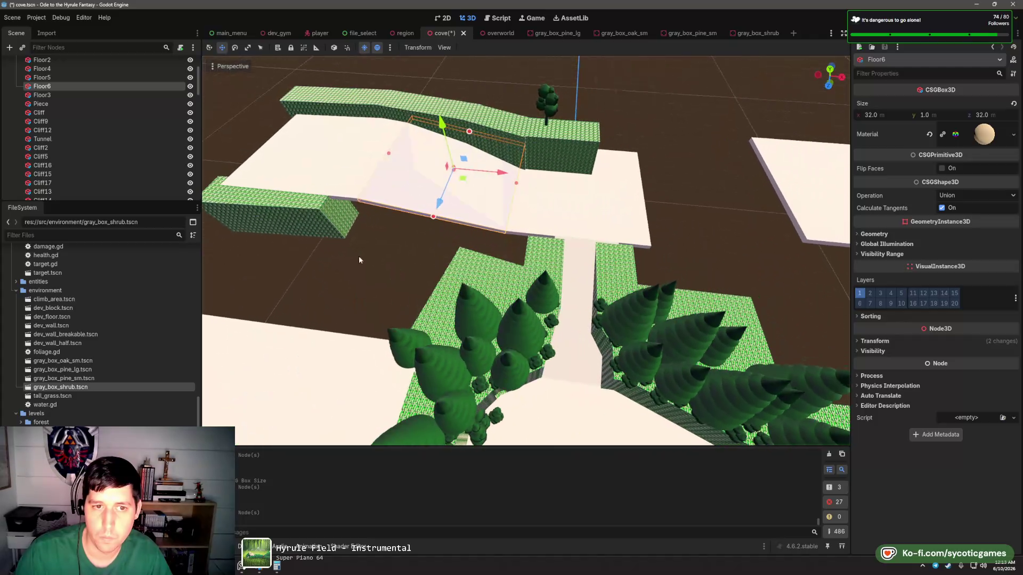
pyautogui.click(359, 255)
pyautogui.click(325, 213)
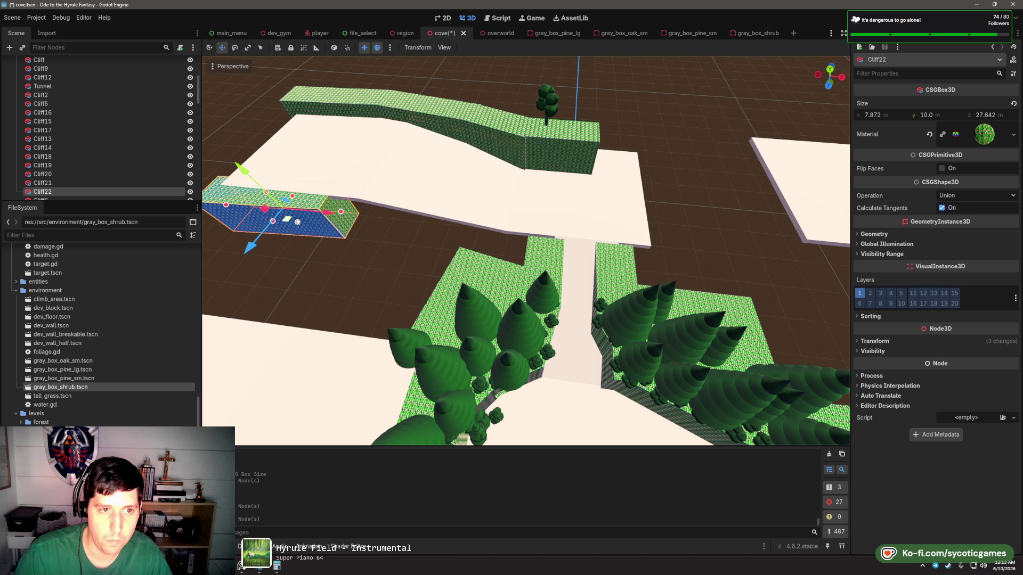
# - Move the copied cliff block beside the ramp and sink it into the ground
pyautogui.moveTo(286, 222); pyautogui.dragTo(509, 262)
pyautogui.rightClick(508, 262)
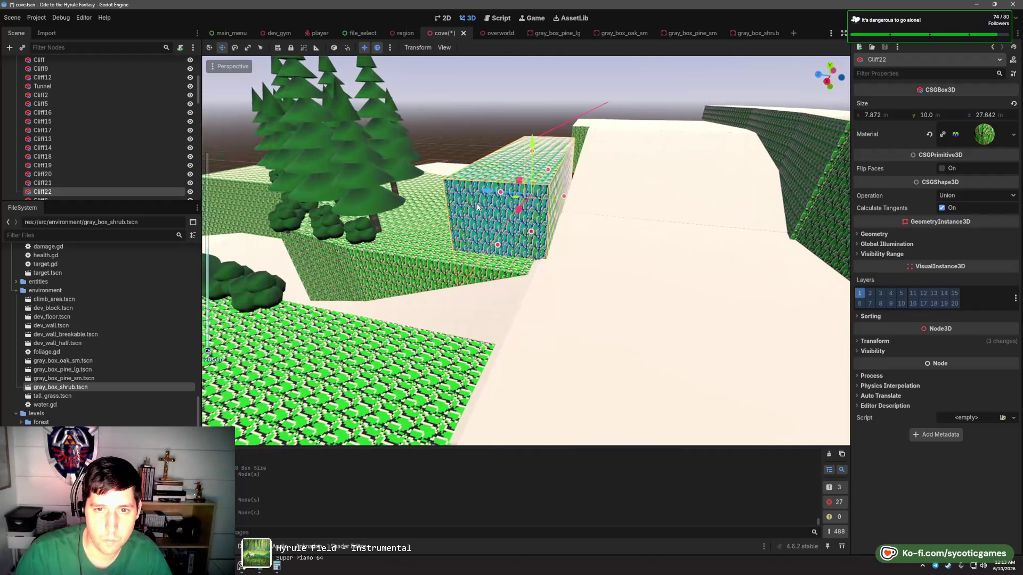
pyautogui.moveTo(550, 161); pyautogui.dragTo(554, 204)
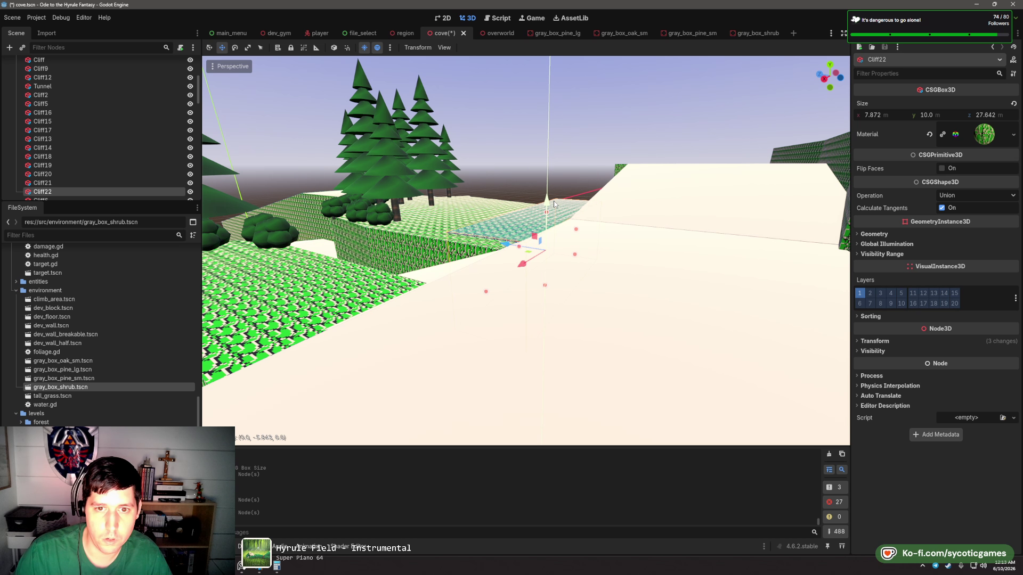
pyautogui.rightClick(555, 203)
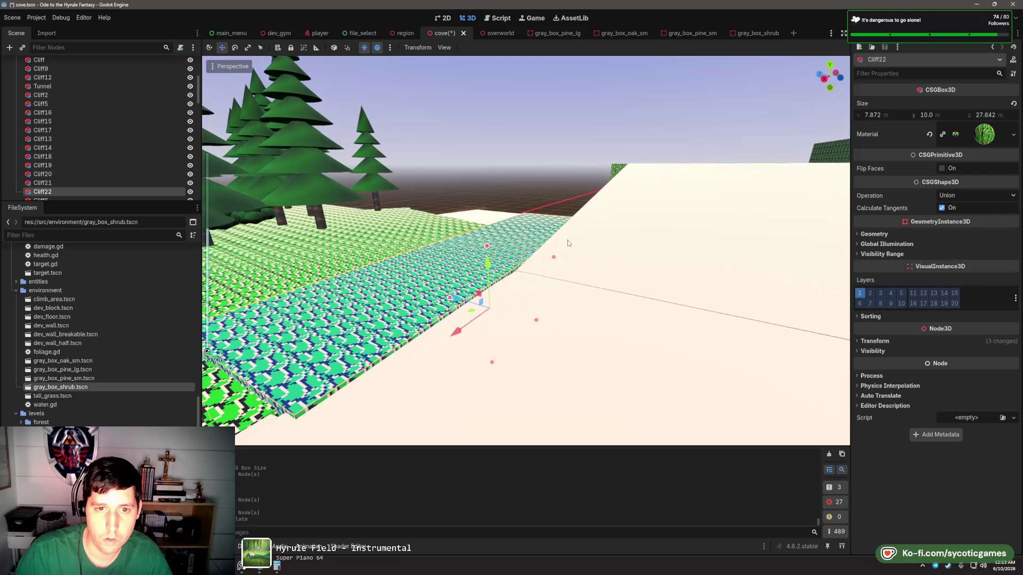
pyautogui.rightClick(559, 243)
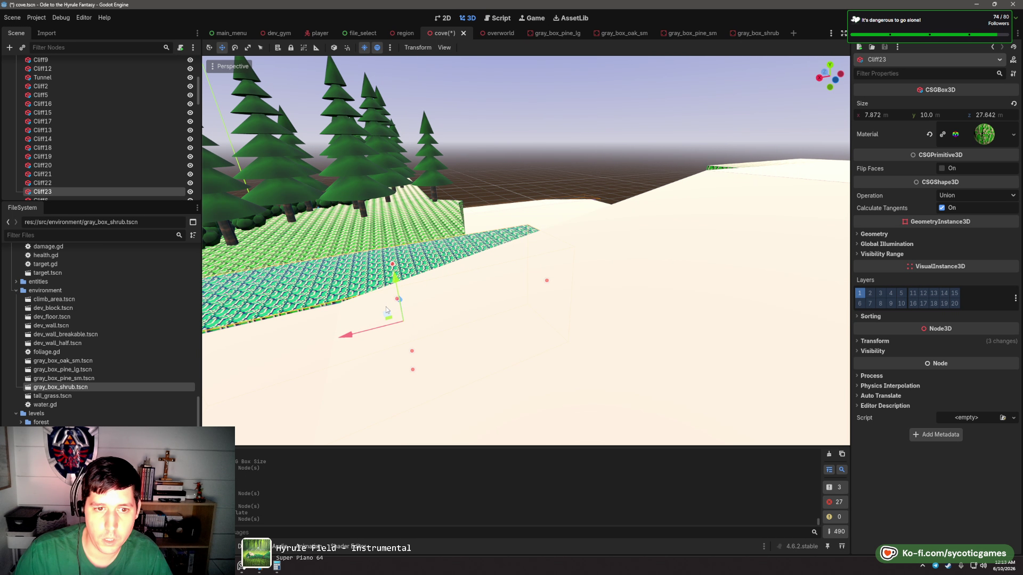
pyautogui.moveTo(388, 310); pyautogui.dragTo(556, 253)
pyautogui.press('e')
pyautogui.press('f')
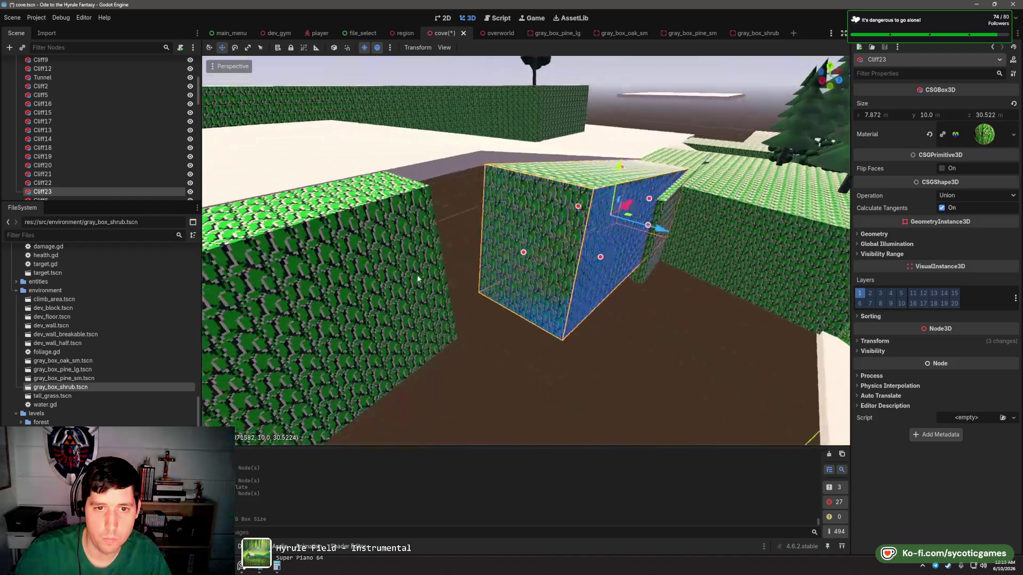
# - Tilt the new cliff block to follow the ramp and shorten its length
pyautogui.moveTo(418, 278); pyautogui.dragTo(558, 219)
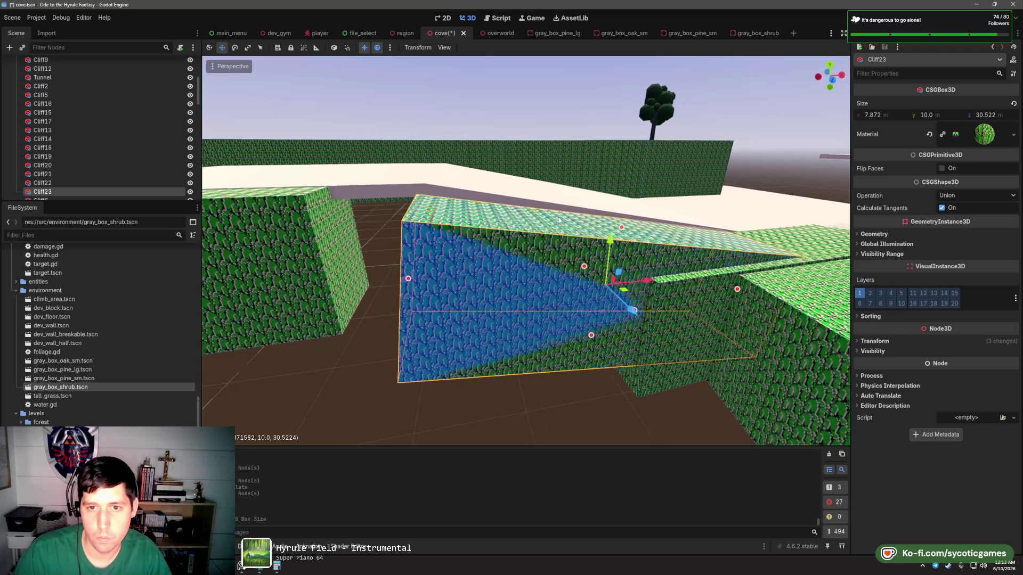
pyautogui.press('e')
pyautogui.moveTo(607, 258); pyautogui.dragTo(489, 259)
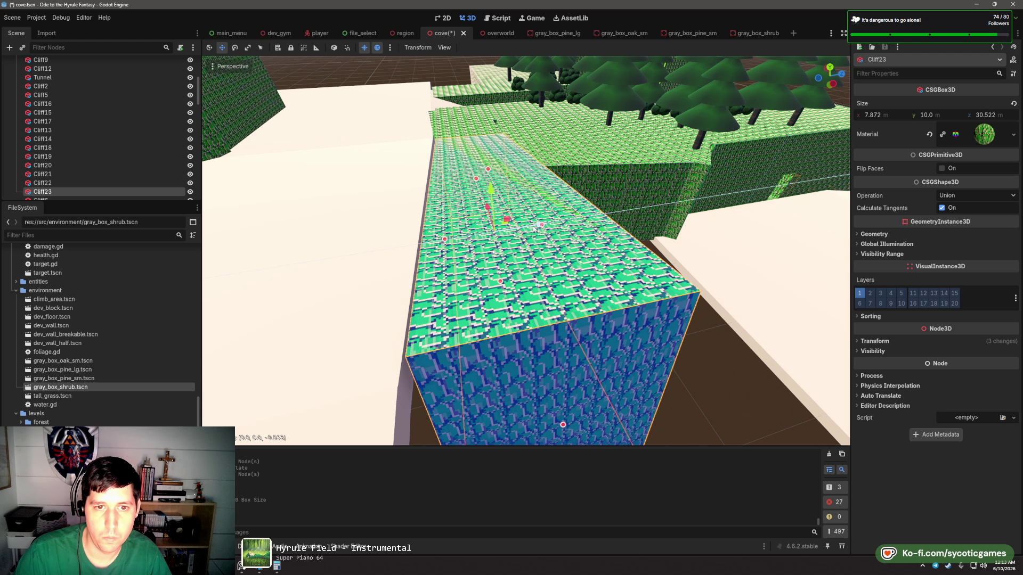
pyautogui.moveTo(538, 228); pyautogui.dragTo(461, 211)
pyautogui.moveTo(418, 196); pyautogui.dragTo(634, 280)
pyautogui.click(536, 260)
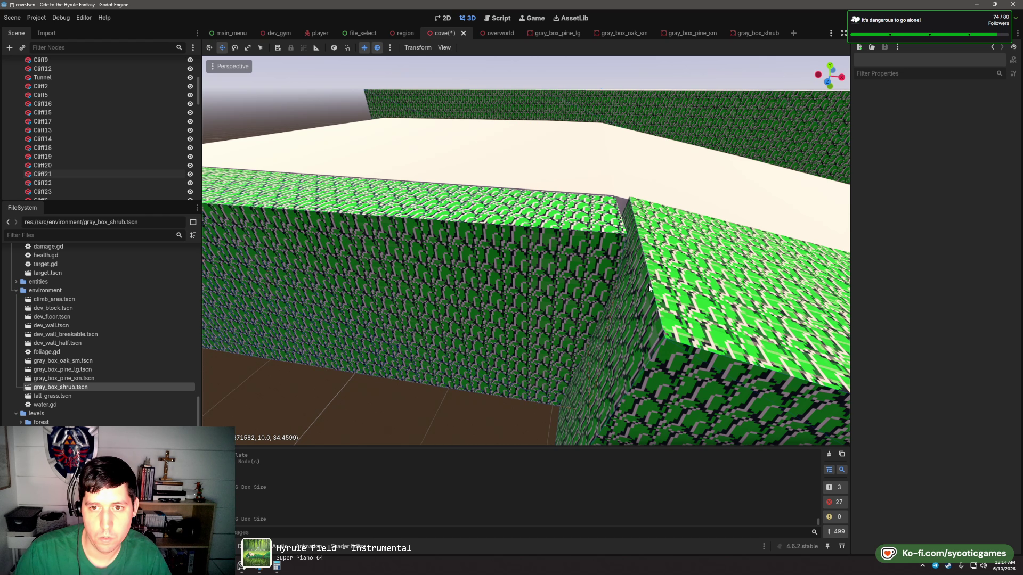
pyautogui.click(648, 288)
pyautogui.moveTo(592, 345); pyautogui.dragTo(738, 285)
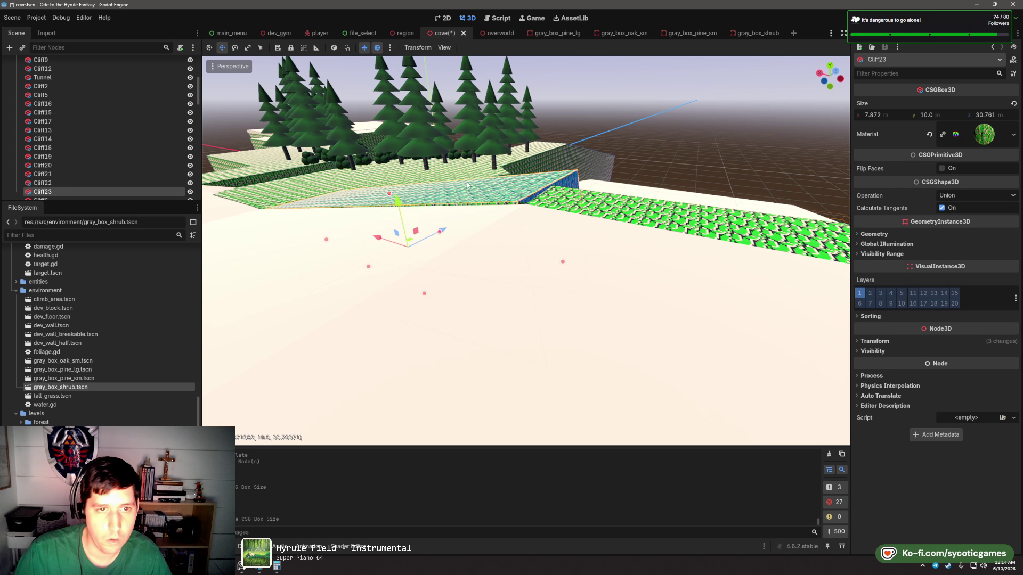
# - Set the cliff block's Rotation x to -10.5 to match Floor6
pyautogui.click(459, 228)
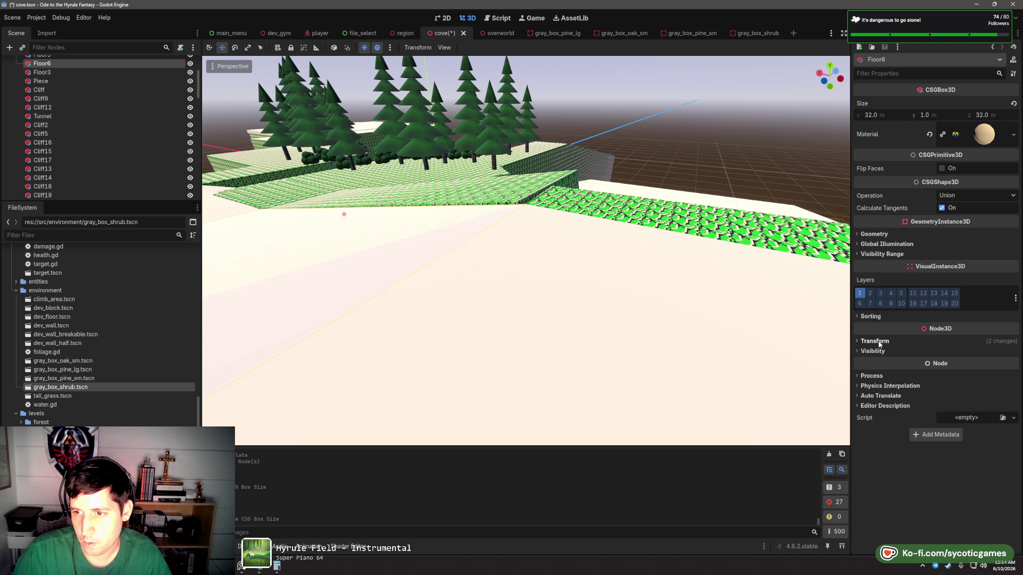
pyautogui.click(875, 341)
pyautogui.click(1000, 386)
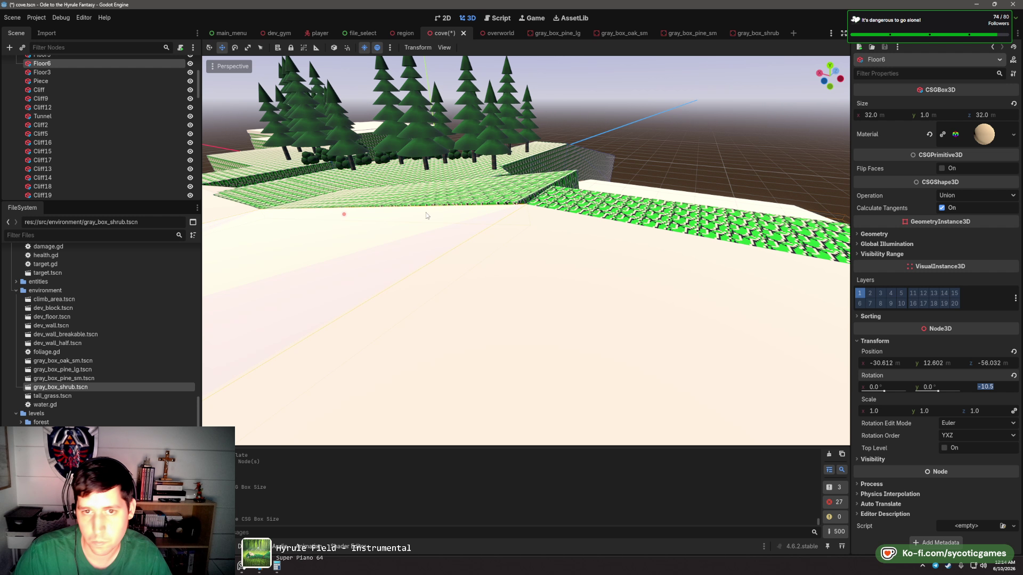
pyautogui.click(499, 198)
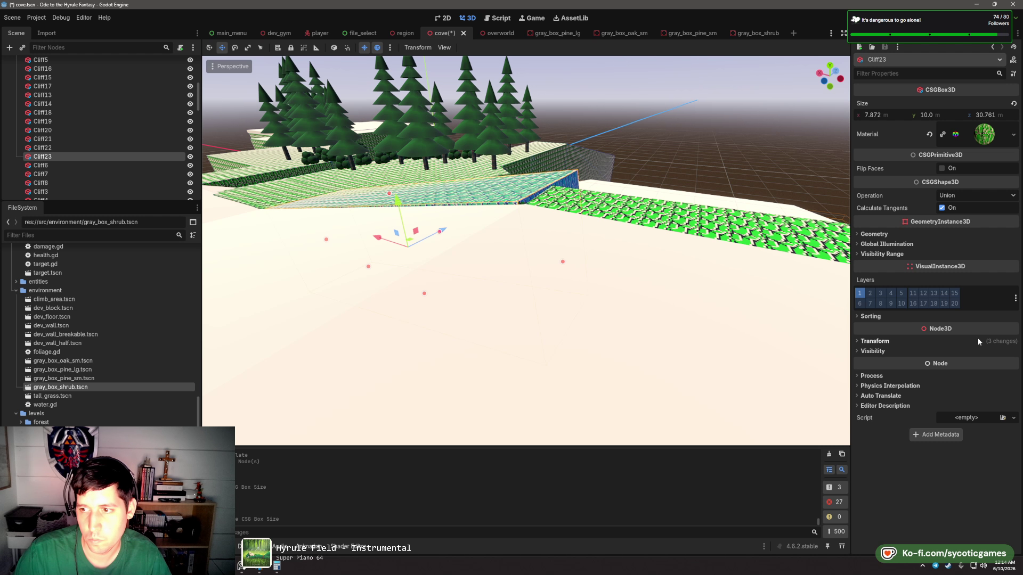
pyautogui.click(979, 342)
pyautogui.click(999, 387)
pyautogui.write('-10.5')
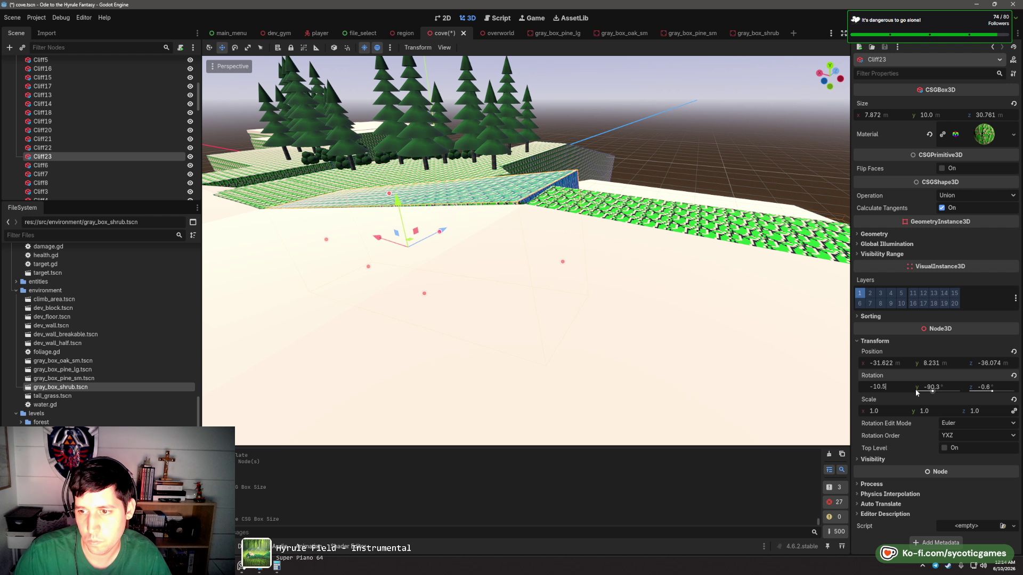
pyautogui.press('Tab')
# - Lower the sloped cliff block slightly and lengthen it a little along the ramp
pyautogui.click(424, 206)
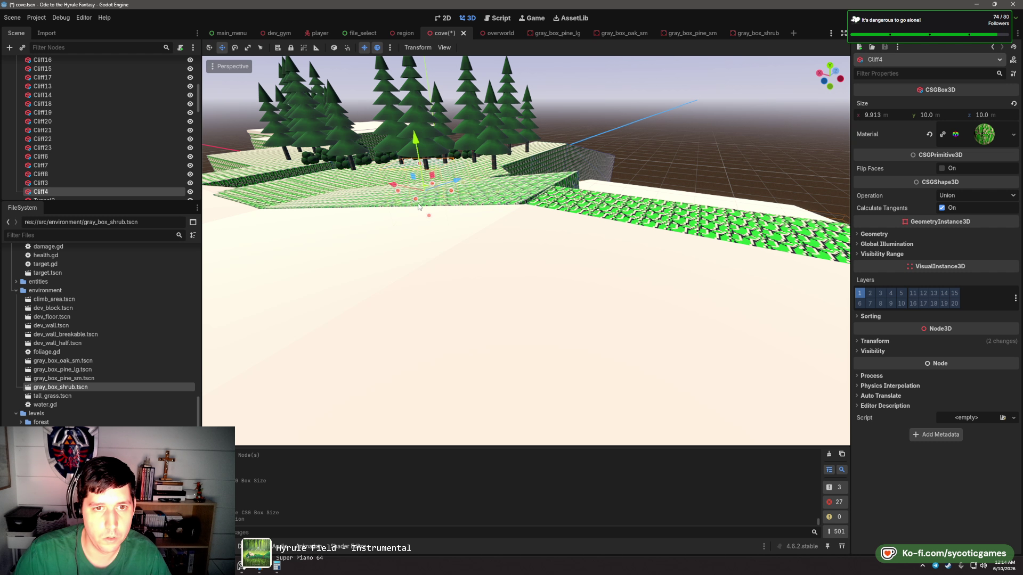
pyautogui.click(412, 206)
pyautogui.press('g')
pyautogui.press('y')
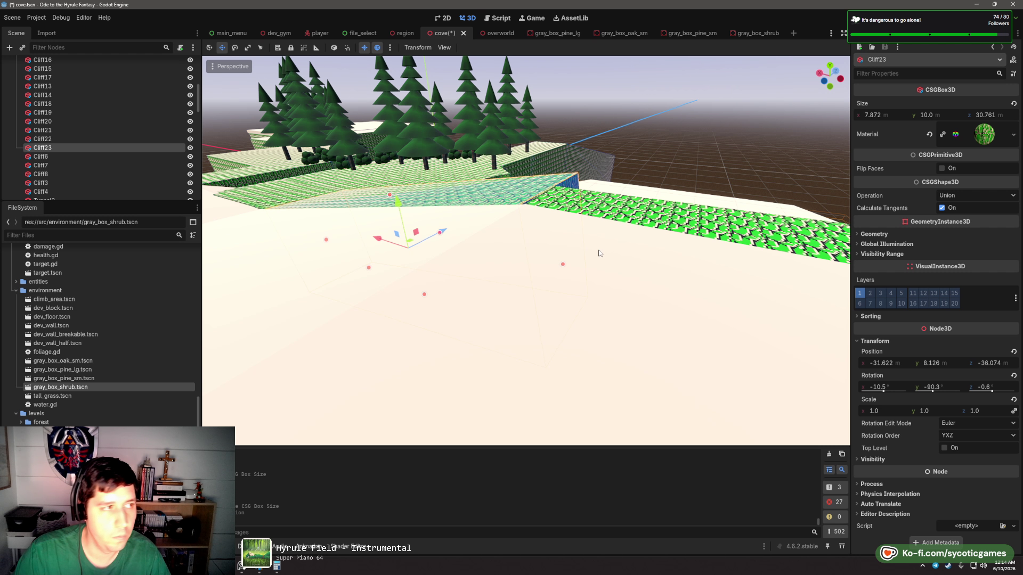
pyautogui.press('f')
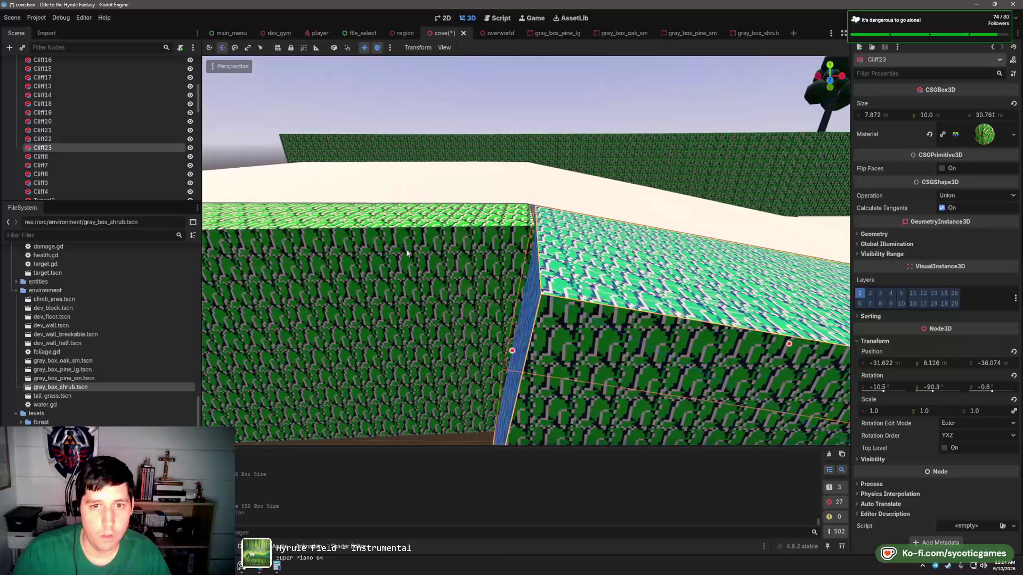
pyautogui.moveTo(513, 350); pyautogui.dragTo(503, 352)
pyautogui.scroll(-3)
pyautogui.click(477, 358)
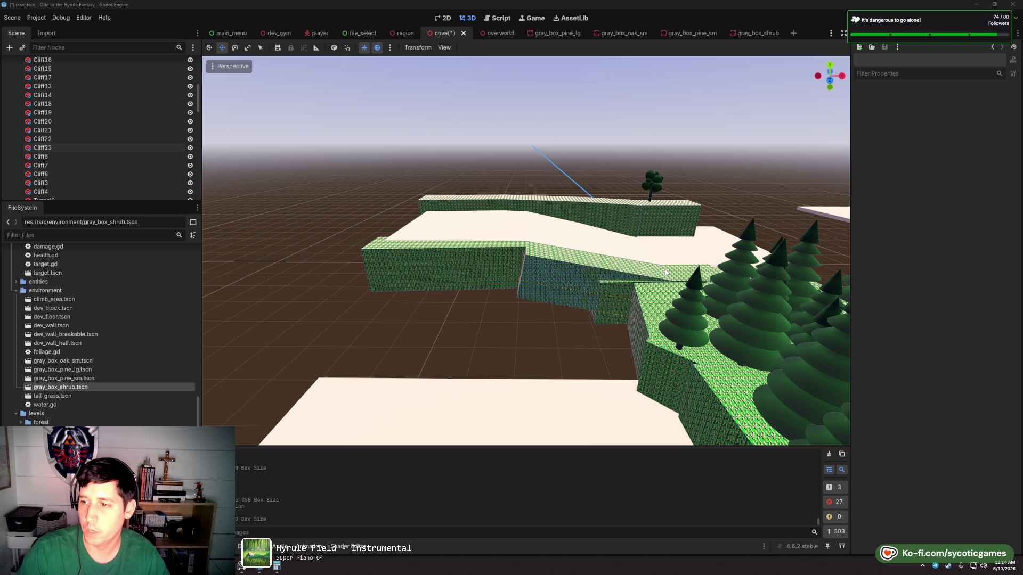
pyautogui.moveTo(569, 282); pyautogui.dragTo(608, 236)
# - Undo the last move of the sloped cliff block
pyautogui.click(554, 197)
pyautogui.hotkey('ctrl', 'z')
pyautogui.scroll(3)
pyautogui.scroll(-3)
pyautogui.moveTo(589, 279); pyautogui.dragTo(507, 267)
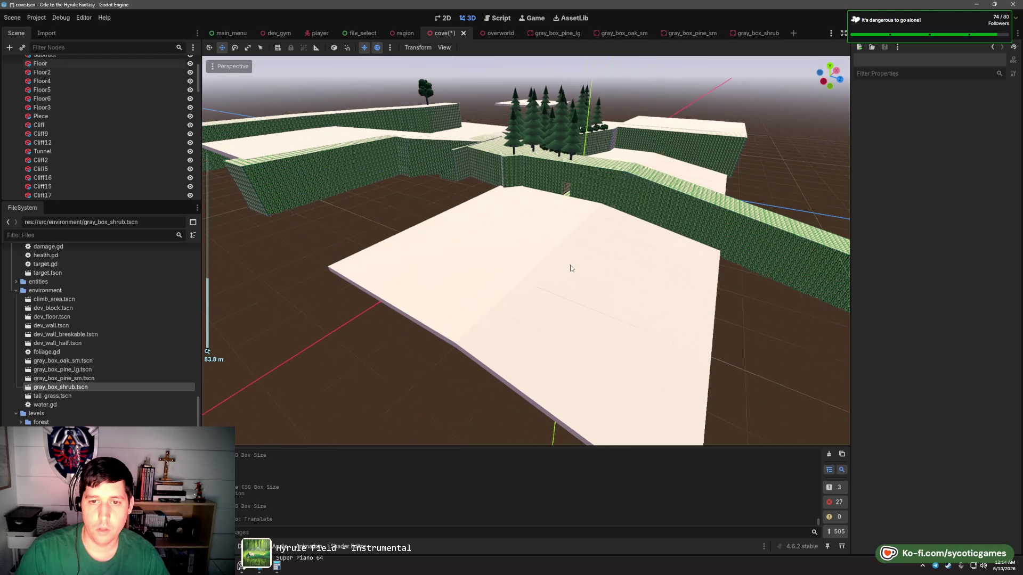
pyautogui.scroll(3)
# - Select the large floor slab
pyautogui.click(453, 232)
pyautogui.click(454, 218)
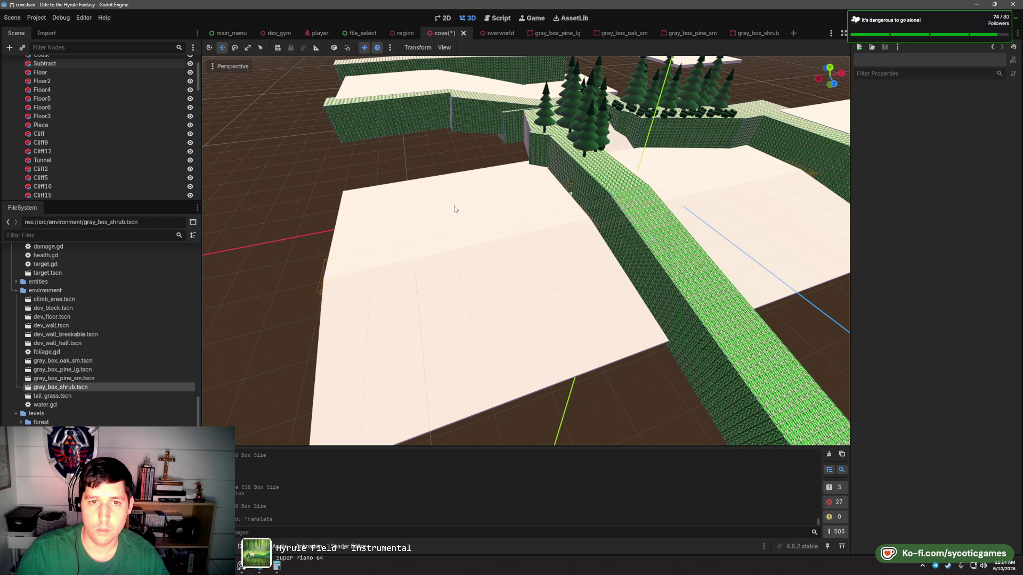
pyautogui.moveTo(454, 206); pyautogui.dragTo(693, 237)
pyautogui.scroll(-3)
pyautogui.click(469, 228)
pyautogui.scroll(3)
pyautogui.scroll(-3)
pyautogui.scroll(3)
# - Duplicate the large floor slab, try moving and rotating the copy, then undo it
pyautogui.hotkey('ctrl', 'd')
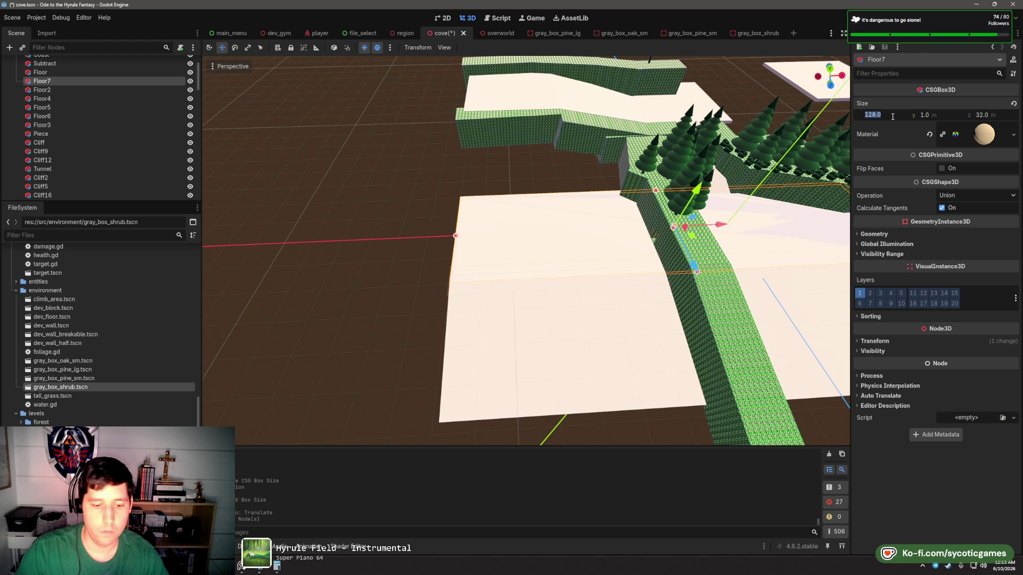
pyautogui.press('Tab')
pyautogui.moveTo(717, 224); pyautogui.dragTo(423, 253)
pyautogui.press('e')
pyautogui.press('w')
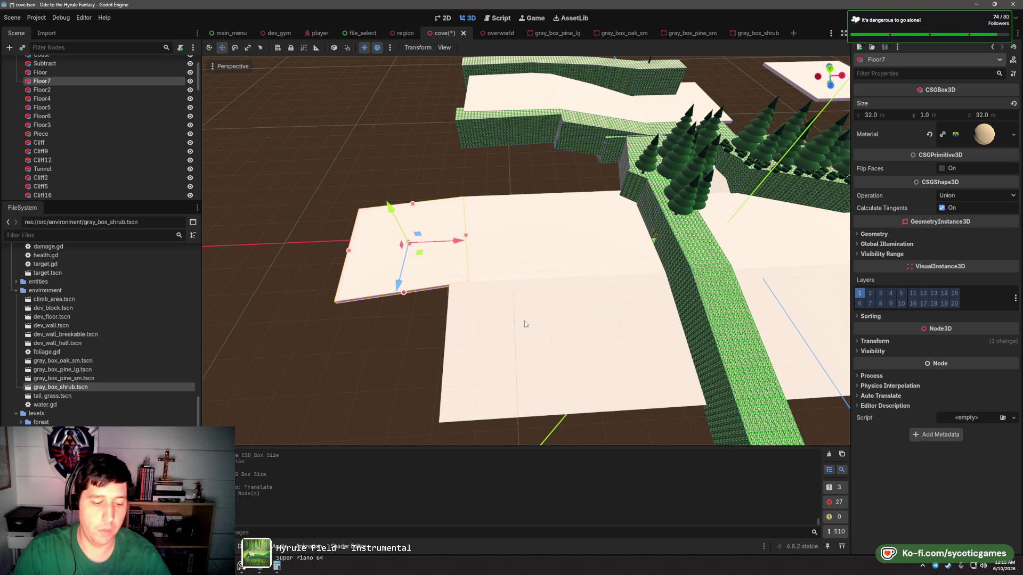
pyautogui.hotkey('ctrl', 'z')
pyautogui.hotkey('ctrl', 'z')
pyautogui.hotkey('ctrl', 'z')
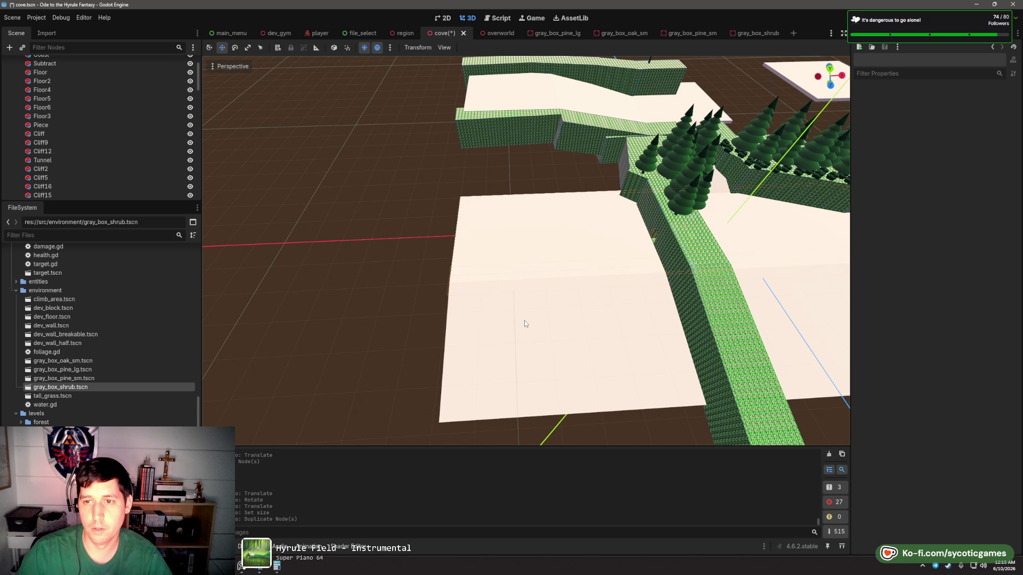
# - Duplicate Floor3 toward the lower left as a small 4 m by 4 m block
pyautogui.scroll(-3)
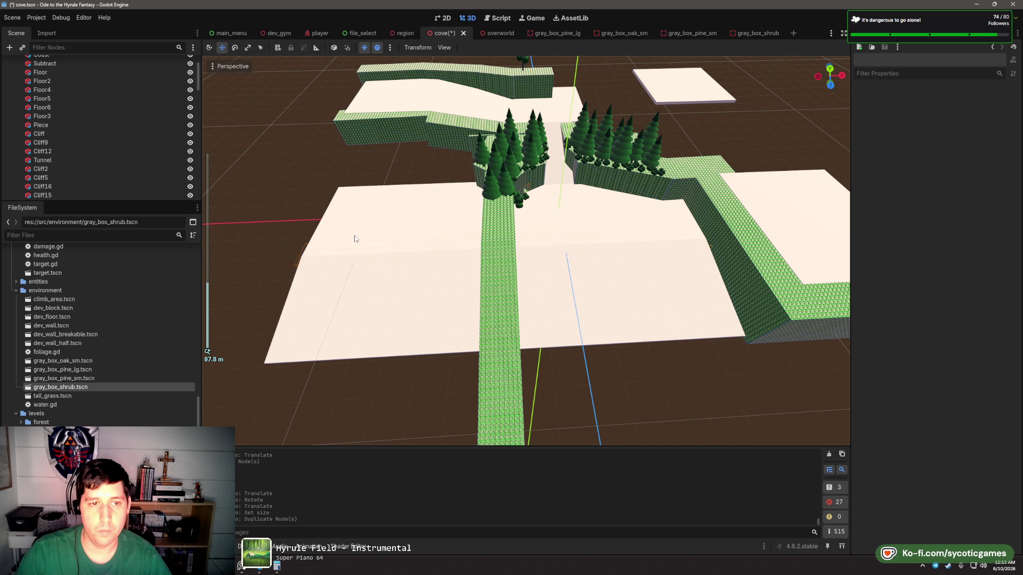
pyautogui.moveTo(598, 240); pyautogui.dragTo(559, 255)
pyautogui.scroll(3)
pyautogui.click(647, 271)
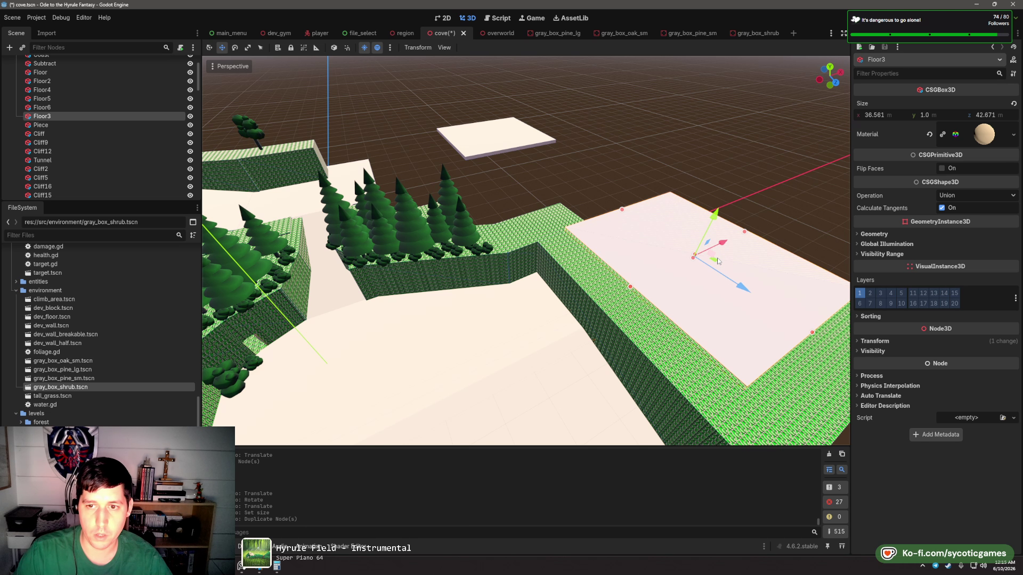
pyautogui.hotkey('ctrl', 'd')
pyautogui.moveTo(709, 245); pyautogui.dragTo(534, 329)
pyautogui.click(893, 115)
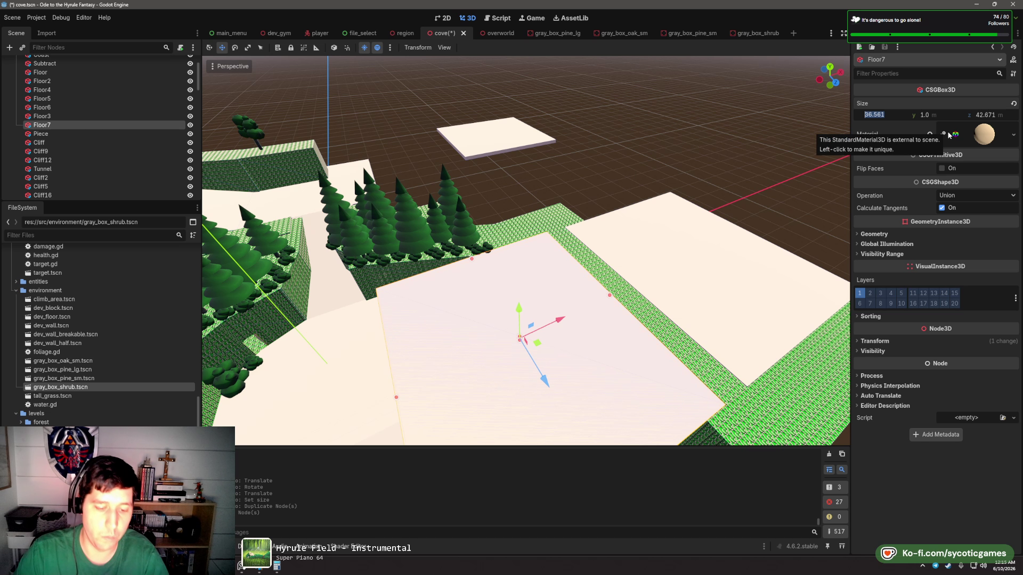
pyautogui.write('4')
pyautogui.press('Tab')
pyautogui.press('Tab')
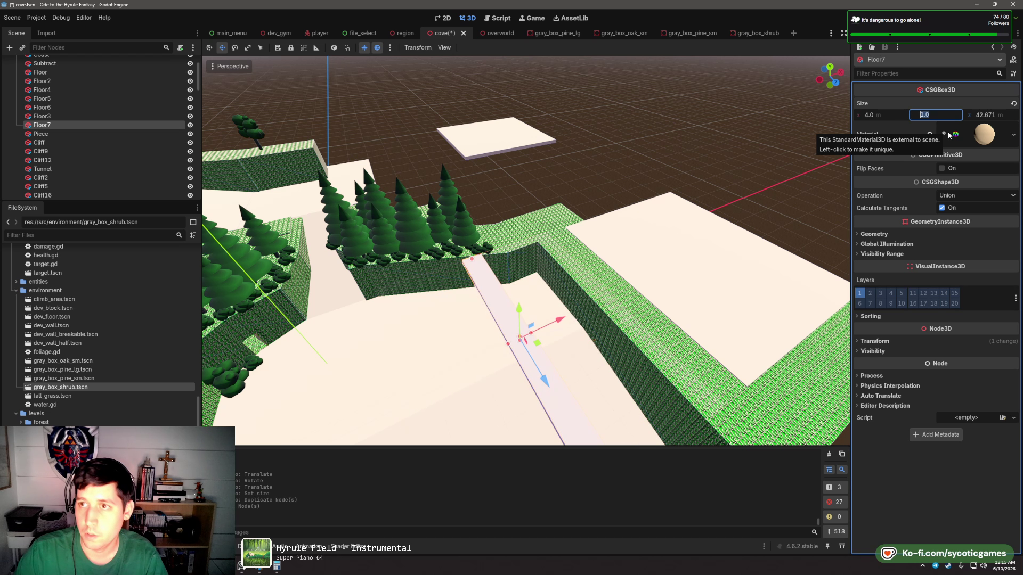
pyautogui.write('4')
pyautogui.press('Return')
# - Shorten the Cliff9 wall's length to 36.826 m
pyautogui.moveTo(630, 318); pyautogui.dragTo(433, 225)
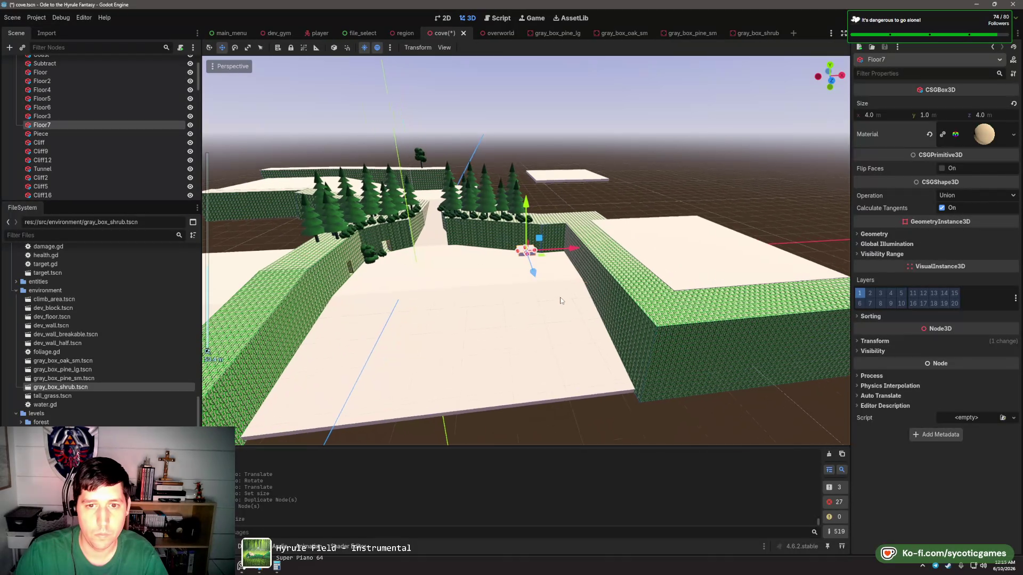
pyautogui.scroll(3)
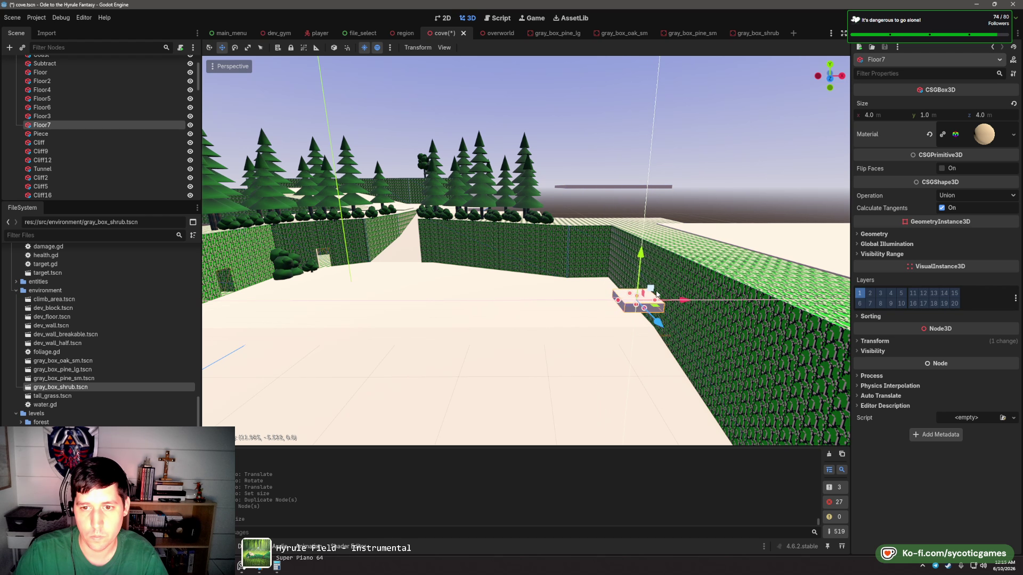
pyautogui.press('f')
pyautogui.moveTo(513, 306); pyautogui.dragTo(598, 326)
pyautogui.scroll(3)
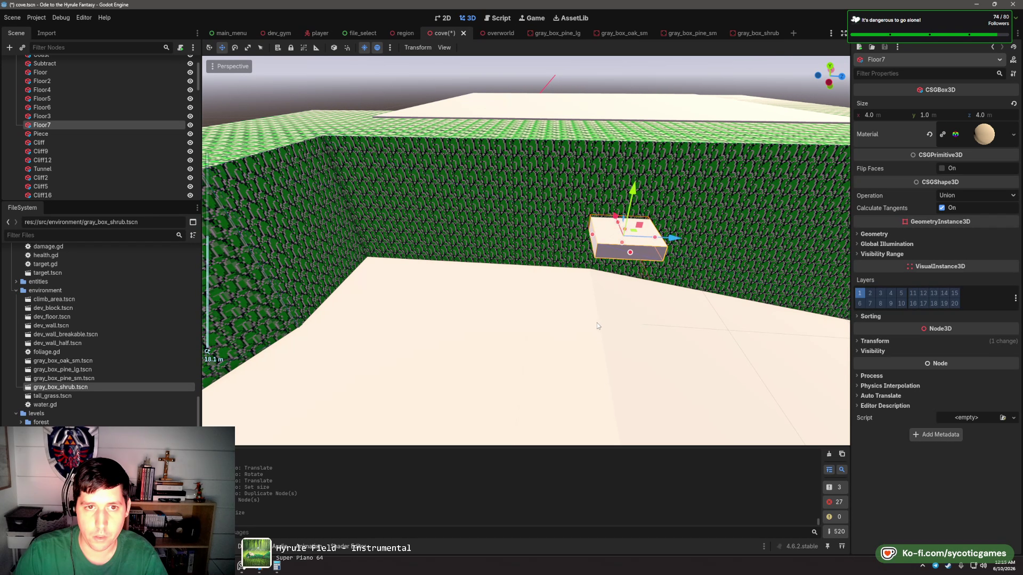
pyautogui.click(485, 141)
pyautogui.moveTo(512, 155); pyautogui.dragTo(427, 177)
pyautogui.scroll(-3)
pyautogui.moveTo(595, 313); pyautogui.dragTo(662, 292)
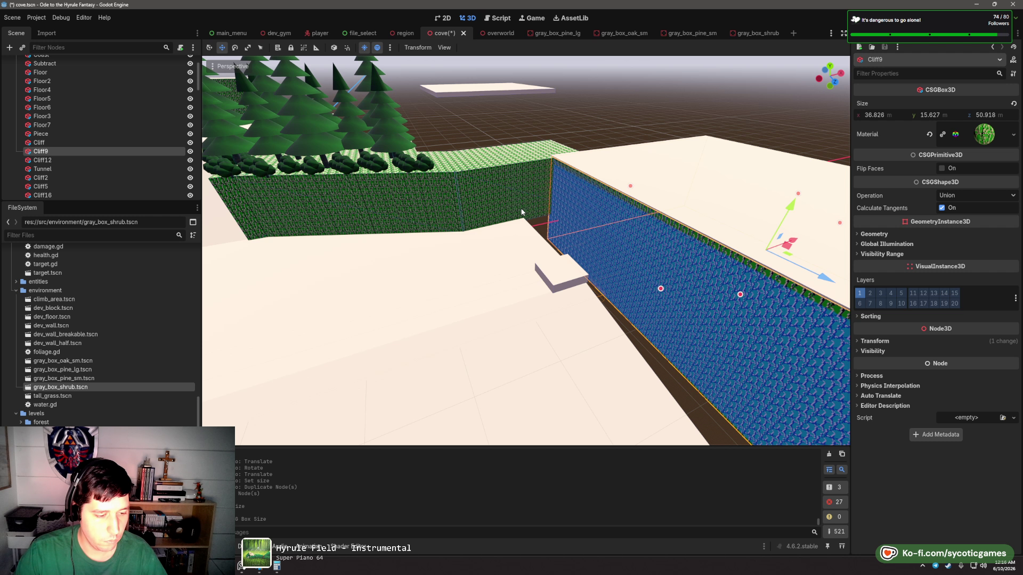
# - Try tilting Floor7, undo it, and duplicate Floor7 as Floor8
pyautogui.moveTo(522, 212); pyautogui.dragTo(565, 314)
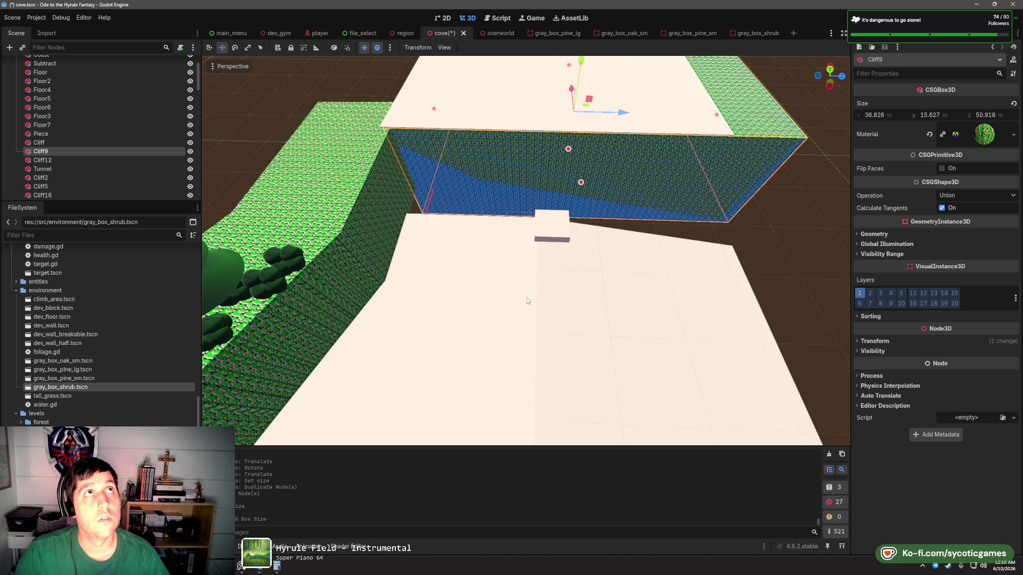
pyautogui.click(592, 234)
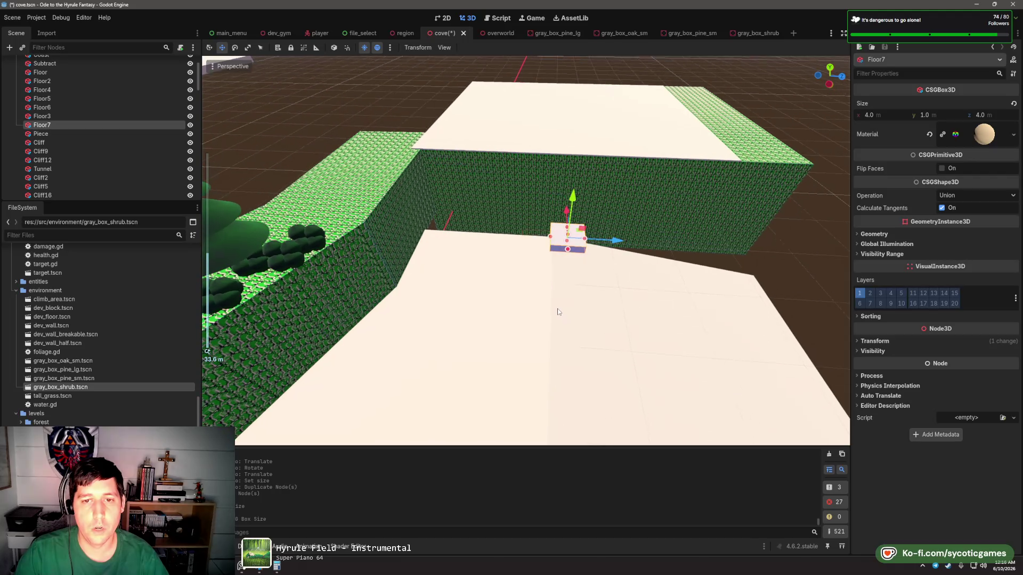
pyautogui.press('e')
pyautogui.moveTo(599, 222); pyautogui.dragTo(586, 319)
pyautogui.press('w')
pyautogui.hotkey('ctrl', 'z')
pyautogui.hotkey('ctrl', 'z')
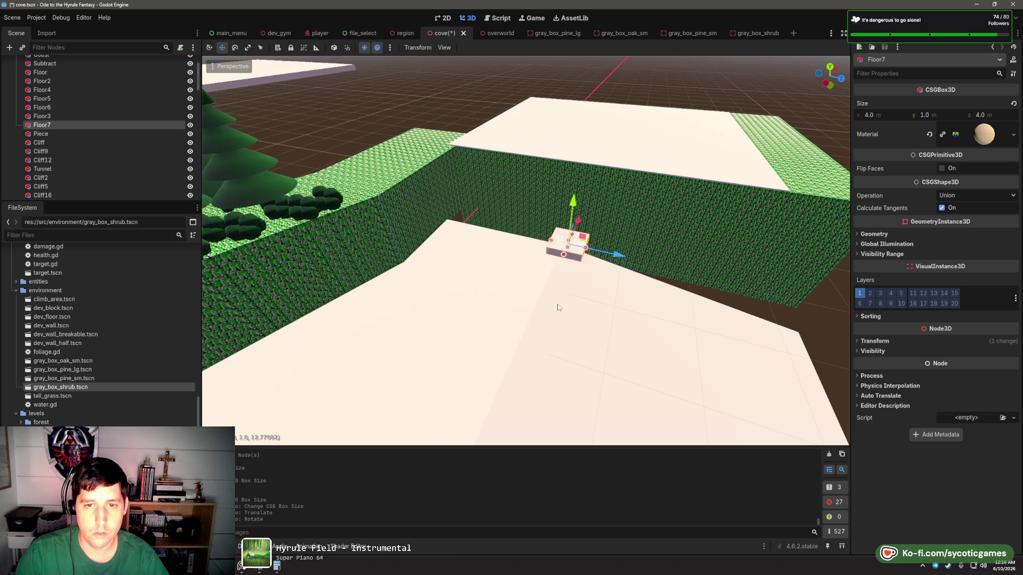
pyautogui.hotkey('ctrl', 'd')
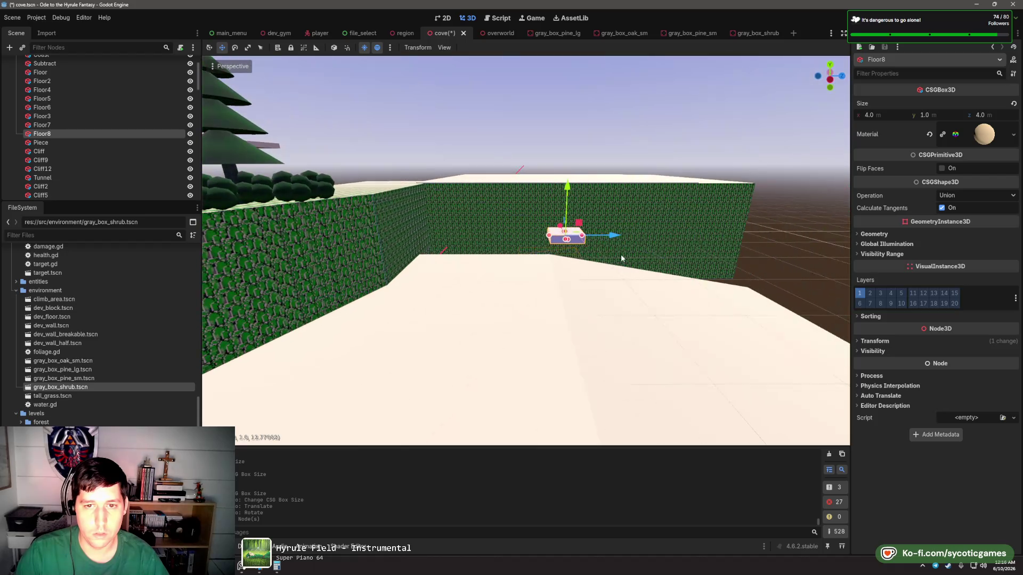
# - Move Floor8 left, tilt it into a slope and lengthen it to a 13.274 m ramp
pyautogui.moveTo(612, 238); pyautogui.dragTo(535, 237)
pyautogui.press('r')
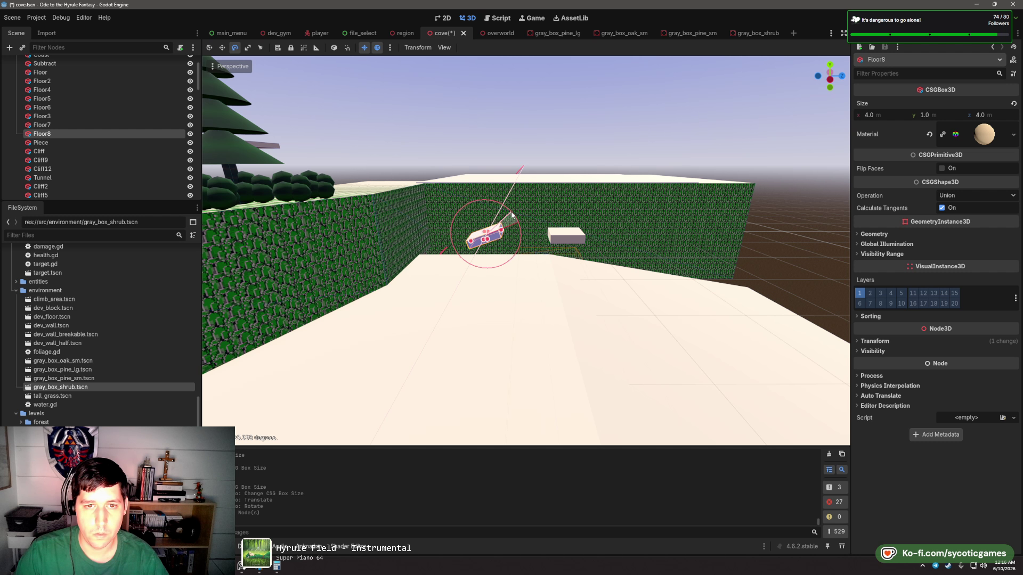
pyautogui.click(486, 218)
pyautogui.moveTo(500, 230); pyautogui.dragTo(550, 238)
pyautogui.scroll(3)
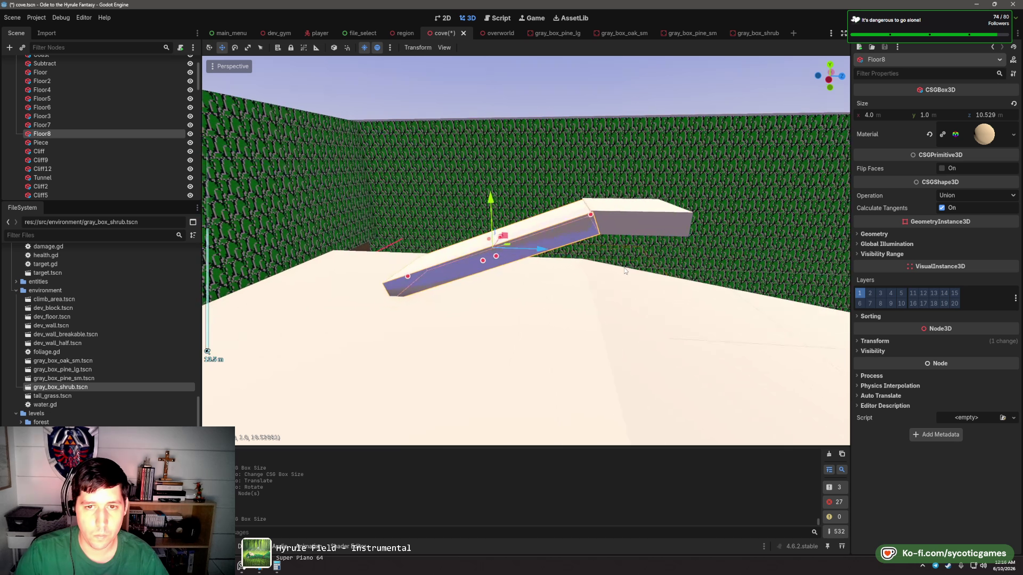
pyautogui.moveTo(501, 201); pyautogui.dragTo(286, 372)
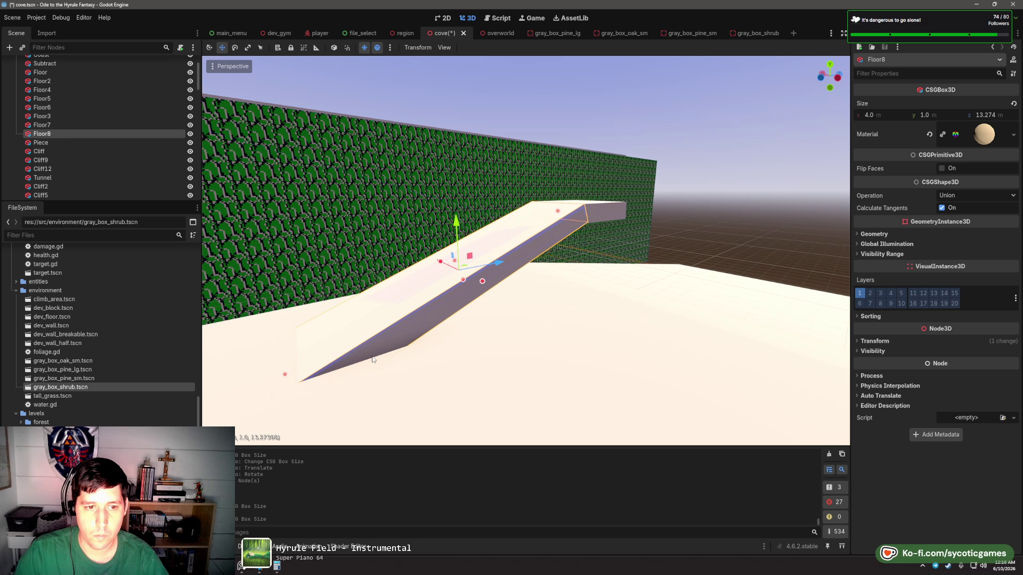
pyautogui.scroll(-3)
pyautogui.moveTo(505, 315); pyautogui.dragTo(533, 277)
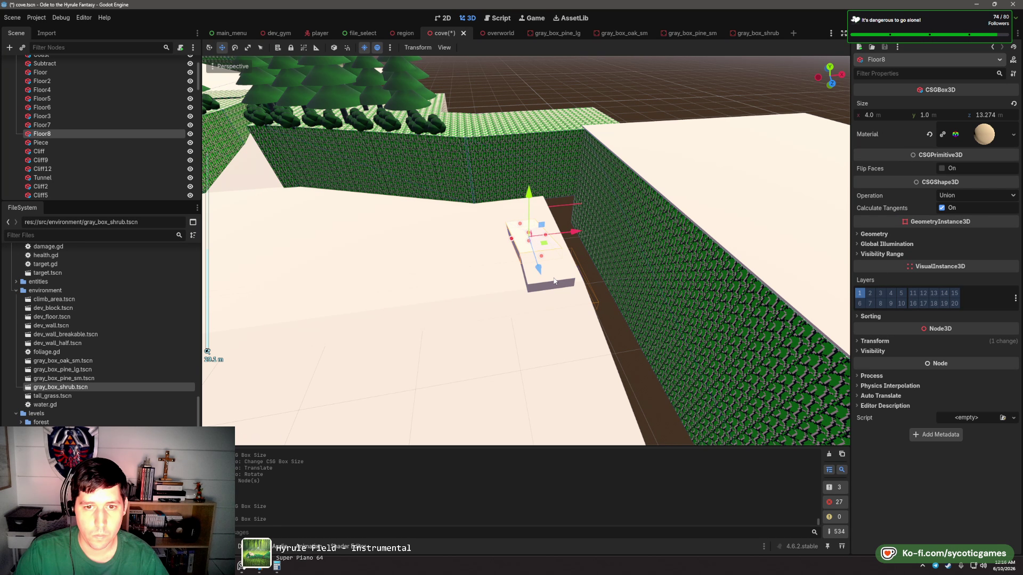
# - Widen the Floor7 landing
pyautogui.click(554, 281)
pyautogui.click(563, 282)
pyautogui.press('f')
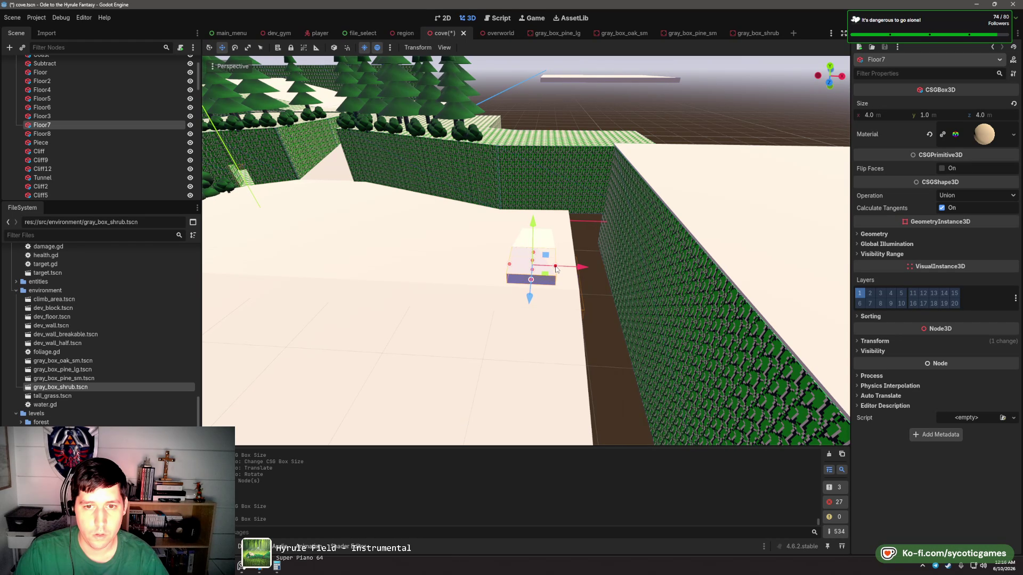
pyautogui.moveTo(577, 267); pyautogui.dragTo(613, 269)
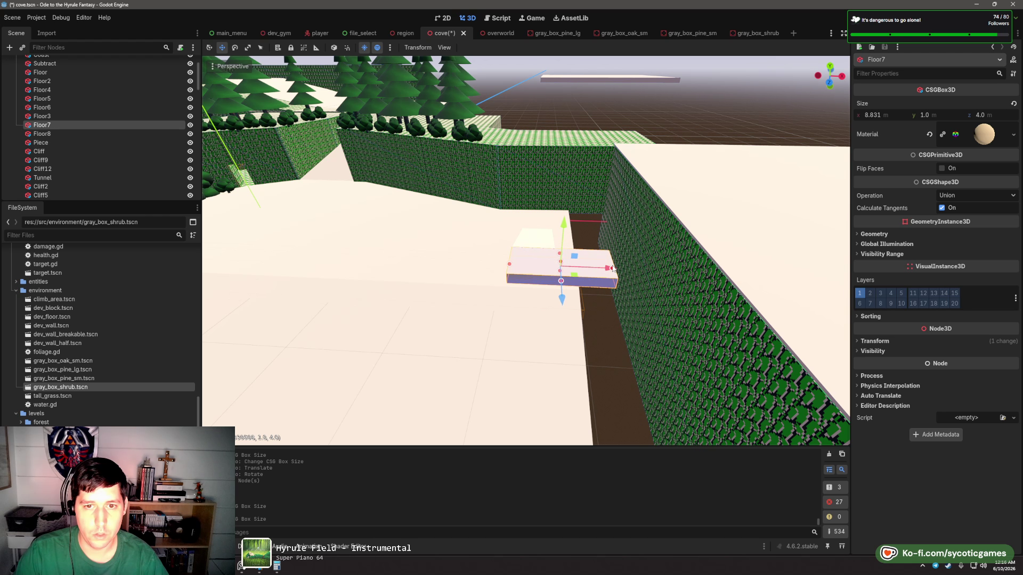
# - Duplicate the Floor8 ramp as Floor9 and turn it to run the other way
pyautogui.click(545, 246)
pyautogui.hotkey('ctrl', 'd')
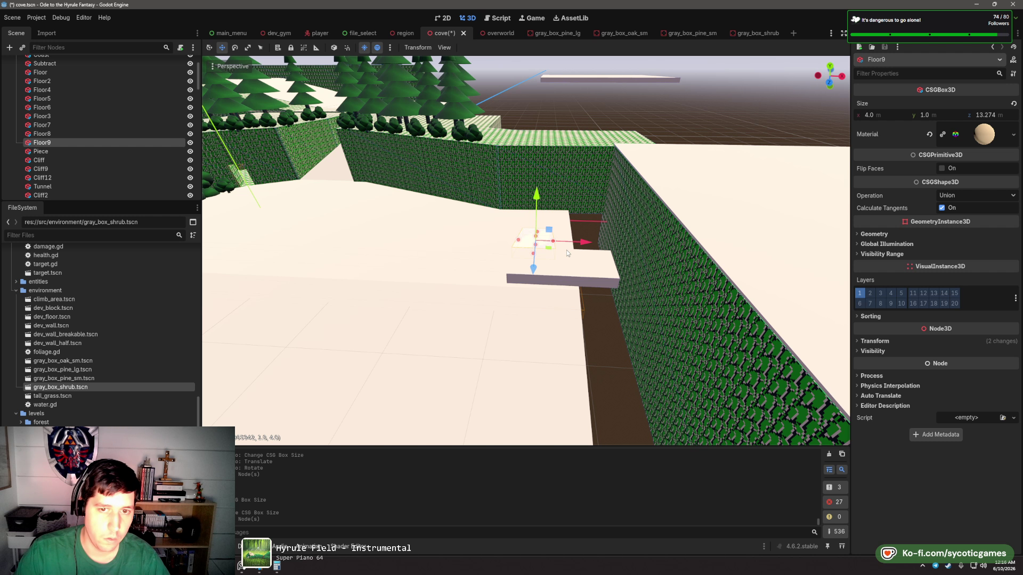
pyautogui.press('e')
pyautogui.moveTo(567, 251); pyautogui.dragTo(559, 260)
pyautogui.moveTo(506, 233); pyautogui.dragTo(508, 234)
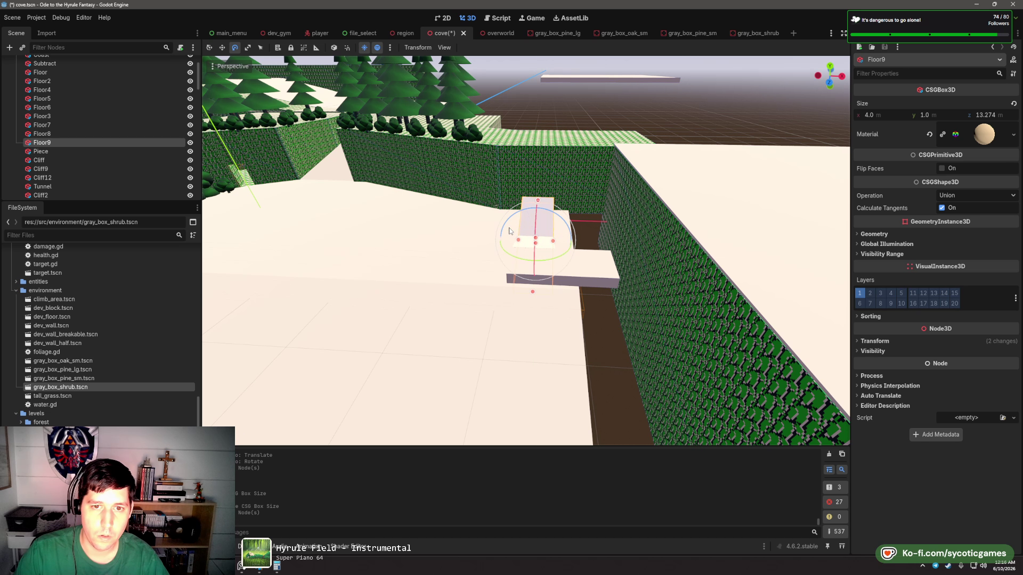
pyautogui.press('w')
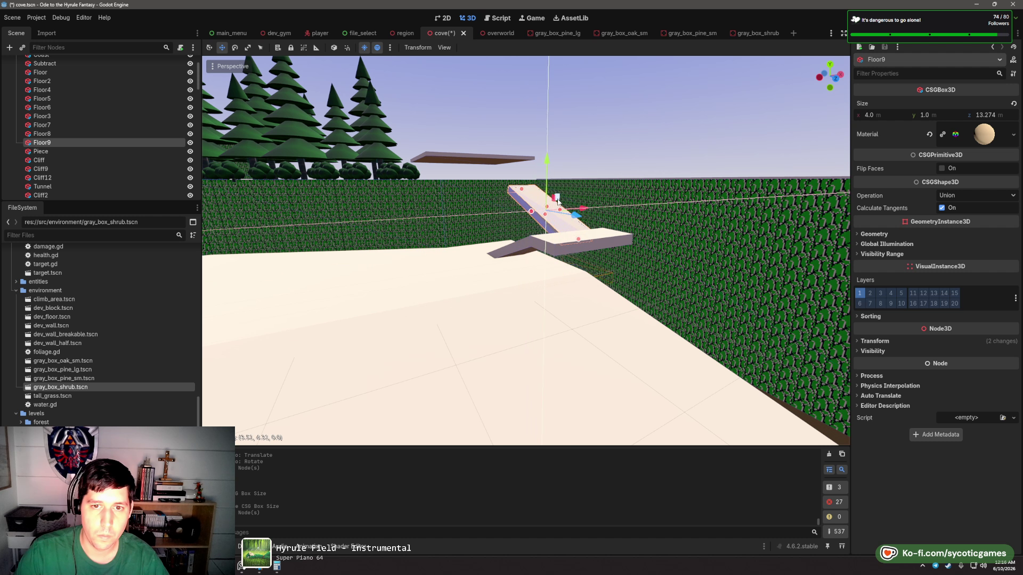
pyautogui.scroll(3)
pyautogui.moveTo(604, 254); pyautogui.dragTo(530, 208)
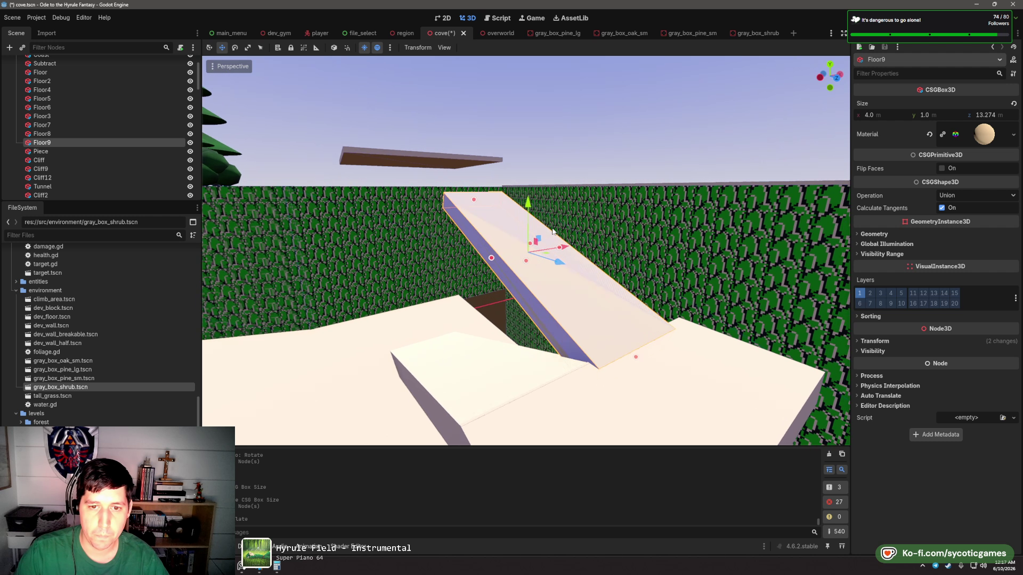
# - Narrow Floor7 to 7.89 m wide and duplicate it as Floor10
pyautogui.click(687, 299)
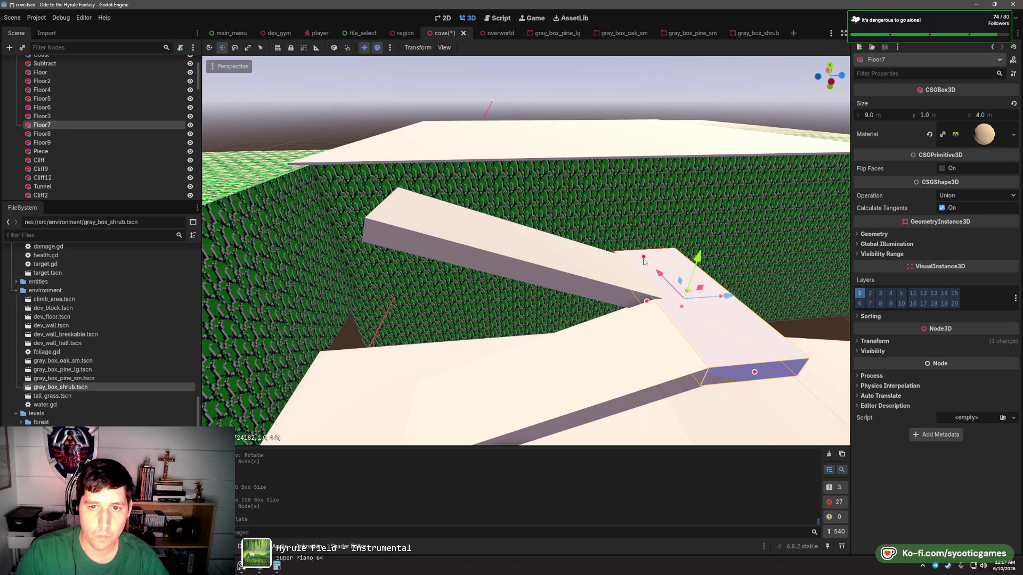
pyautogui.moveTo(644, 261); pyautogui.dragTo(629, 272)
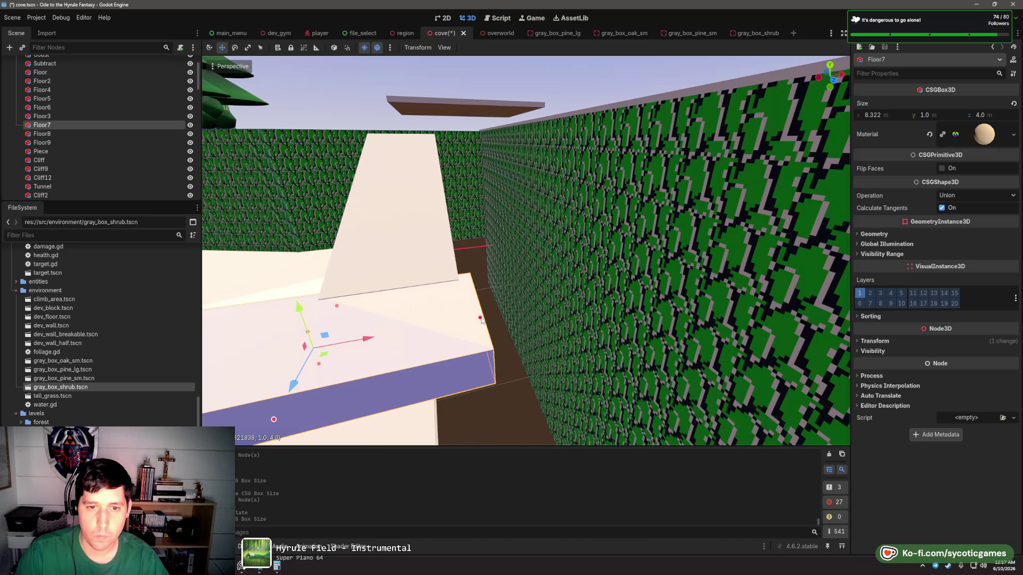
pyautogui.moveTo(479, 322); pyautogui.dragTo(467, 321)
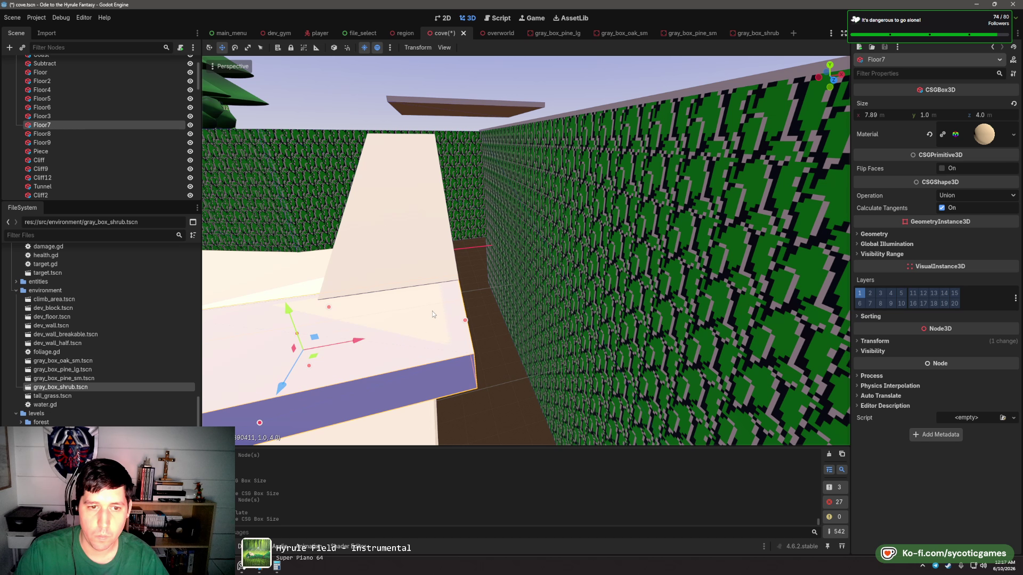
pyautogui.scroll(-3)
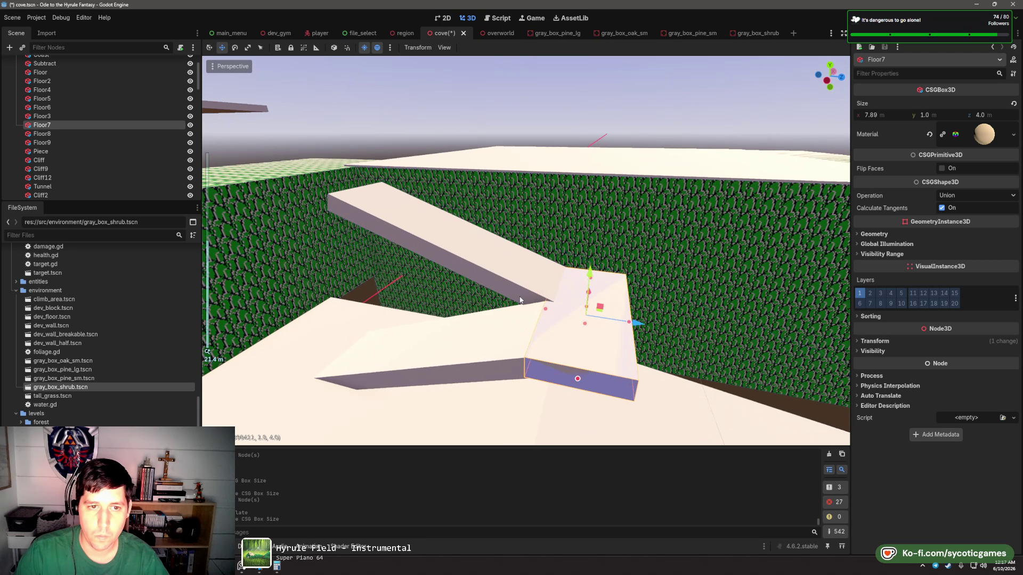
pyautogui.scroll(3)
pyautogui.hotkey('ctrl', 'd')
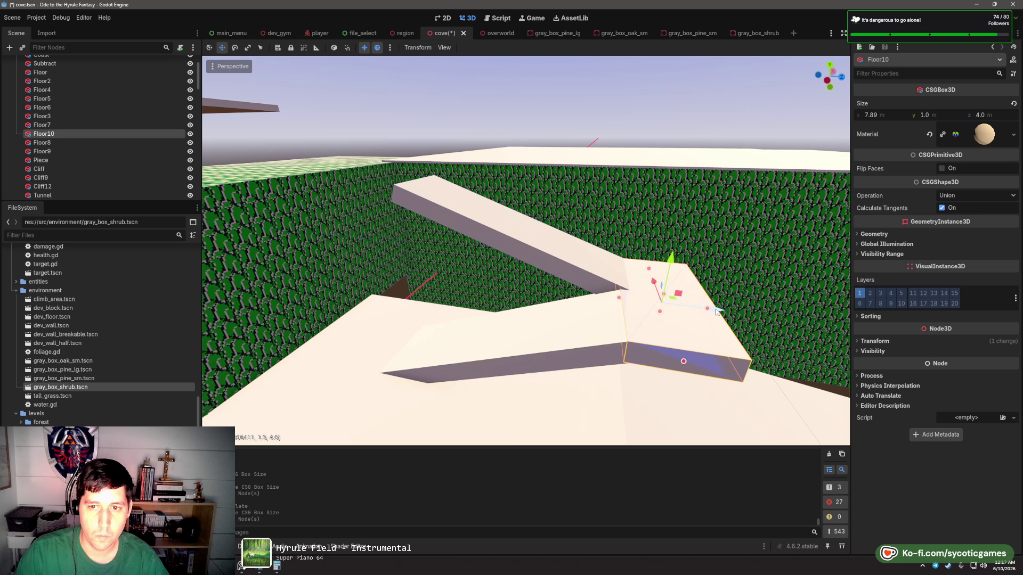
# - Raise Floor10 upward and nudge it along its depth axis
pyautogui.moveTo(717, 311); pyautogui.dragTo(359, 132)
pyautogui.press('f')
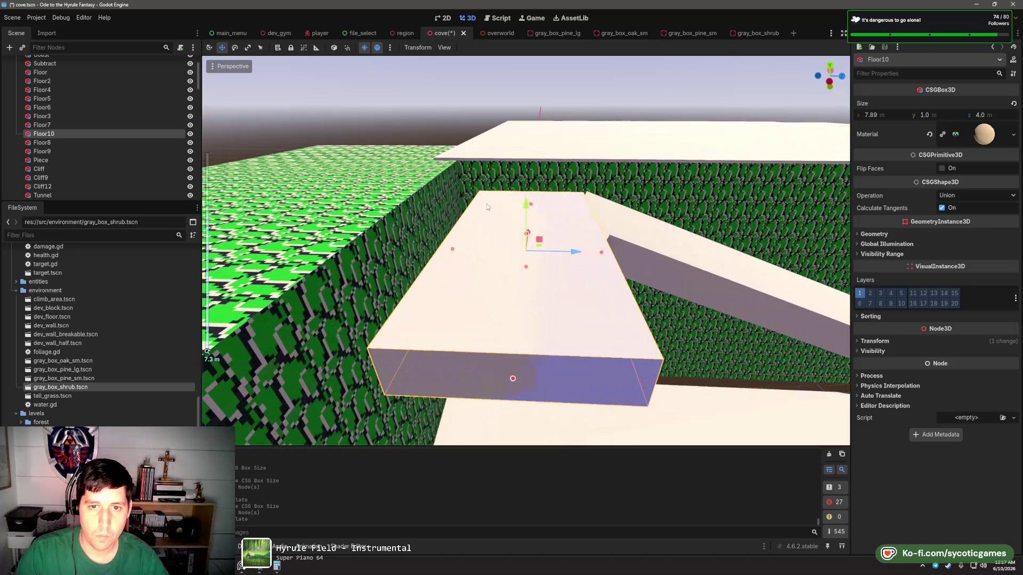
pyautogui.moveTo(487, 203); pyautogui.dragTo(553, 246)
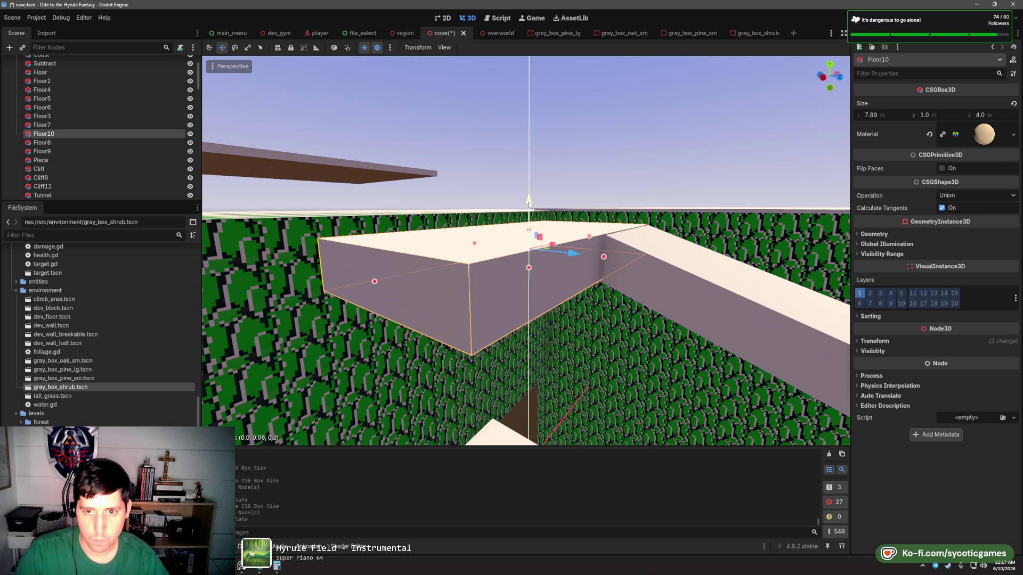
pyautogui.moveTo(576, 257); pyautogui.dragTo(695, 240)
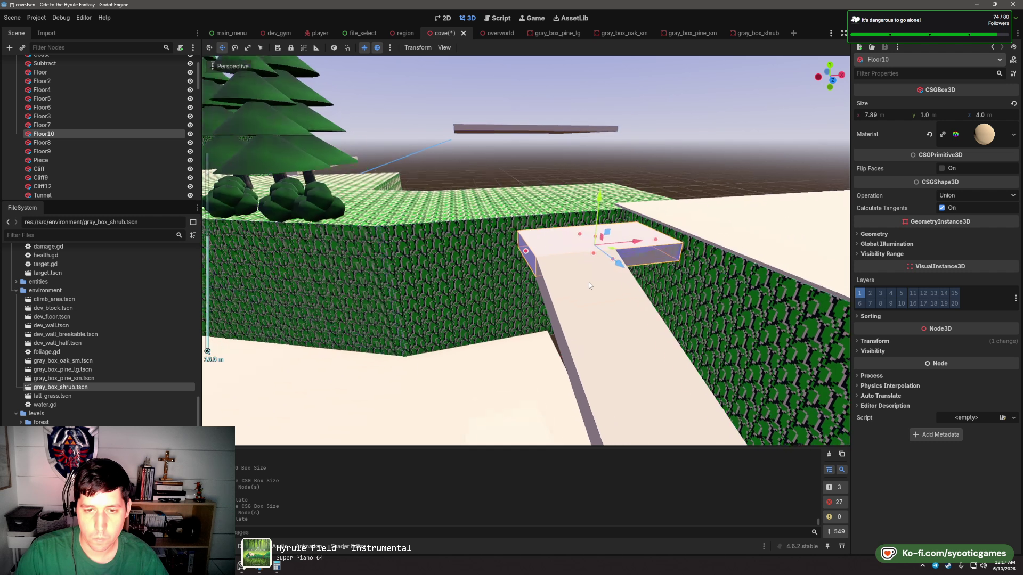
pyautogui.scroll(-3)
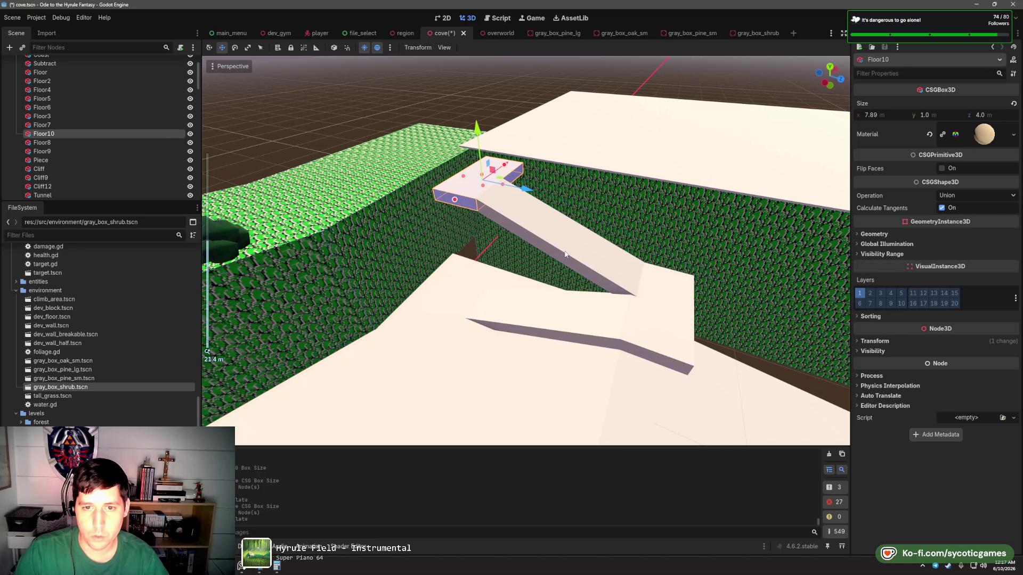
# - Select Floor7 through Floor10 together and shift them 2.456 along X
pyautogui.click(613, 250)
pyautogui.click(644, 286)
pyautogui.click(599, 339)
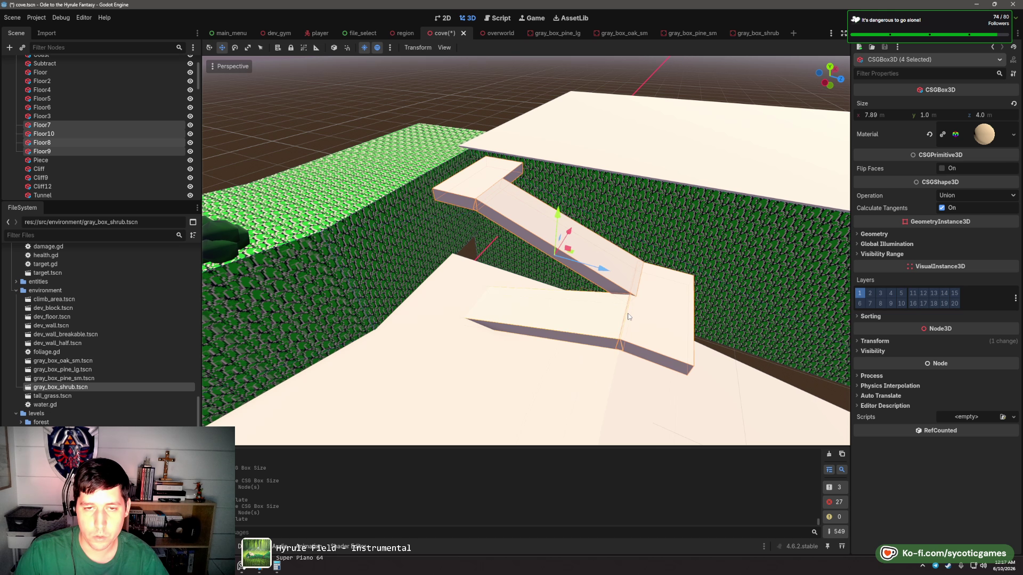
pyautogui.moveTo(599, 339); pyautogui.dragTo(525, 224)
pyautogui.moveTo(547, 264); pyautogui.dragTo(575, 265)
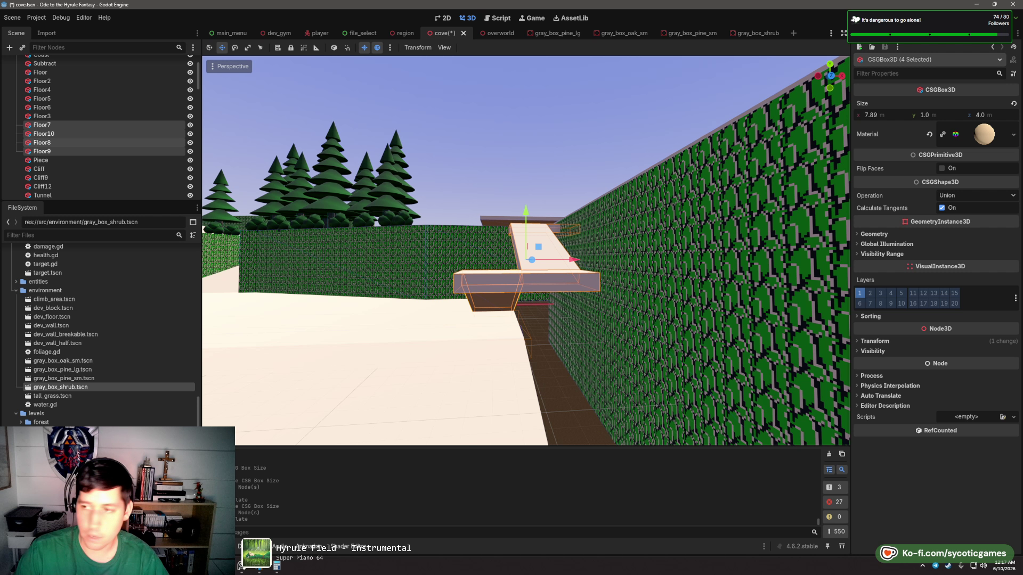
pyautogui.moveTo(574, 254); pyautogui.dragTo(584, 271)
pyautogui.scroll(3)
pyautogui.press('Escape')
# - Select Floor10, then try rotating the Floor9 ramp and undo it
pyautogui.click(525, 263)
pyautogui.scroll(-3)
pyautogui.click(581, 311)
pyautogui.press('e')
pyautogui.hotkey('ctrl', 'z')
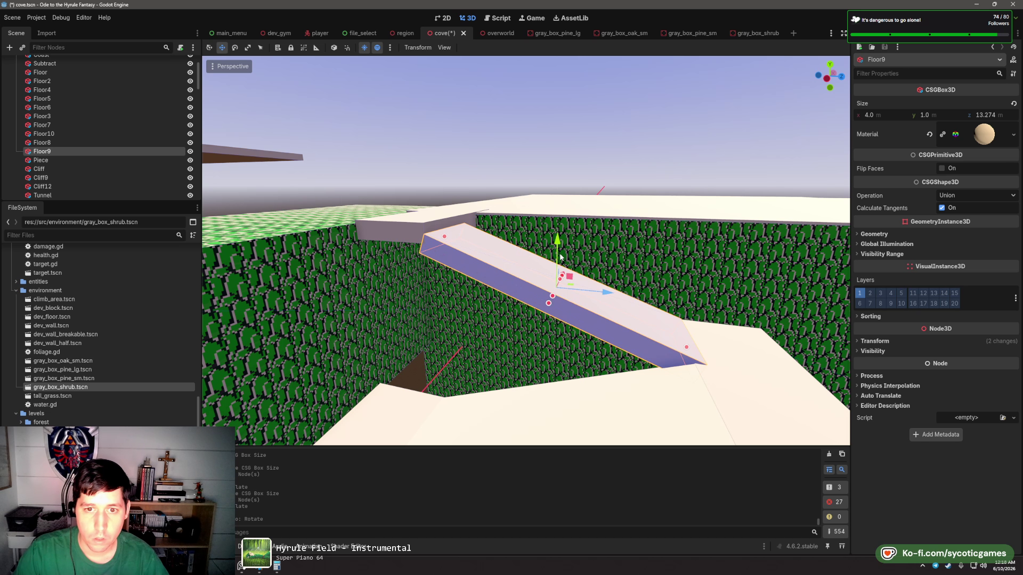
# - Raise the Floor9 ramp slightly and undo an accidental Floor7 resize
pyautogui.moveTo(560, 257); pyautogui.dragTo(554, 236)
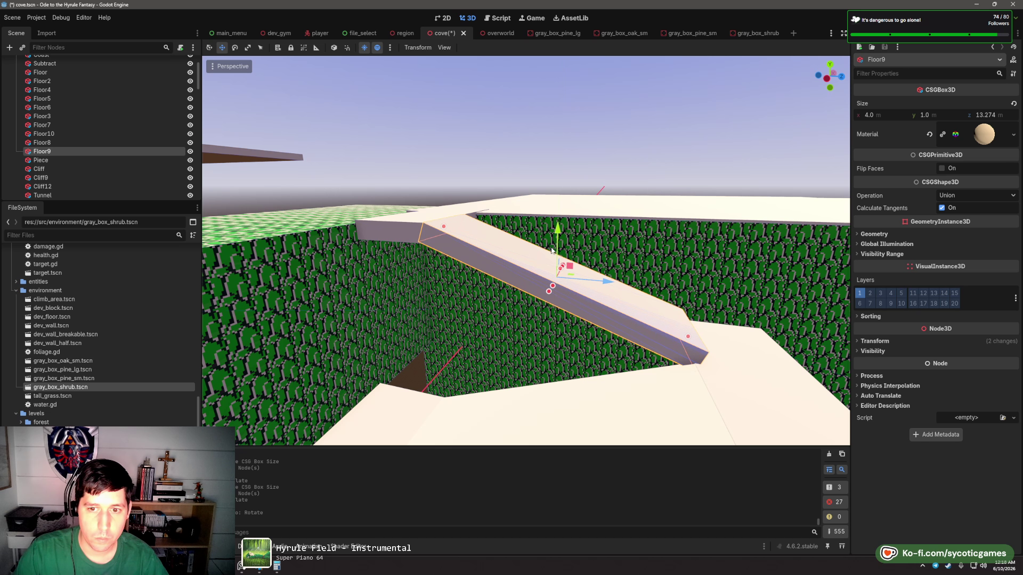
pyautogui.scroll(-3)
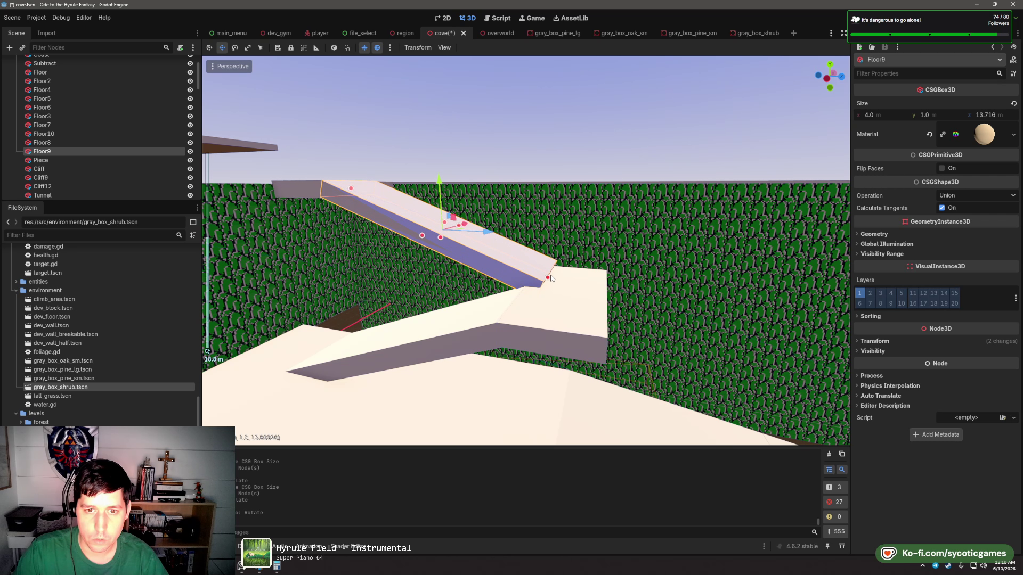
pyautogui.click(541, 315)
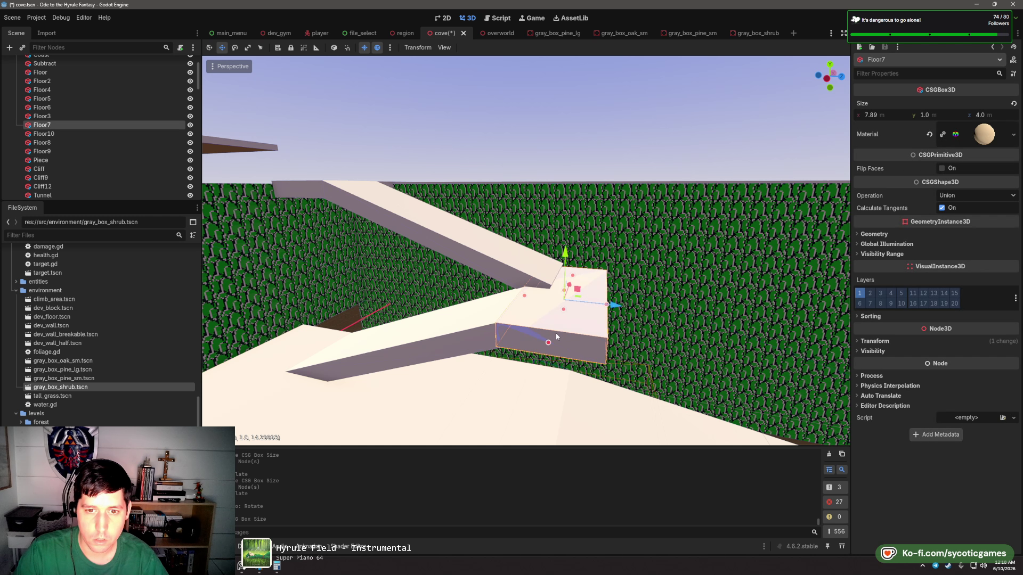
pyautogui.moveTo(605, 307); pyautogui.dragTo(644, 307)
pyautogui.hotkey('ctrl', 'z')
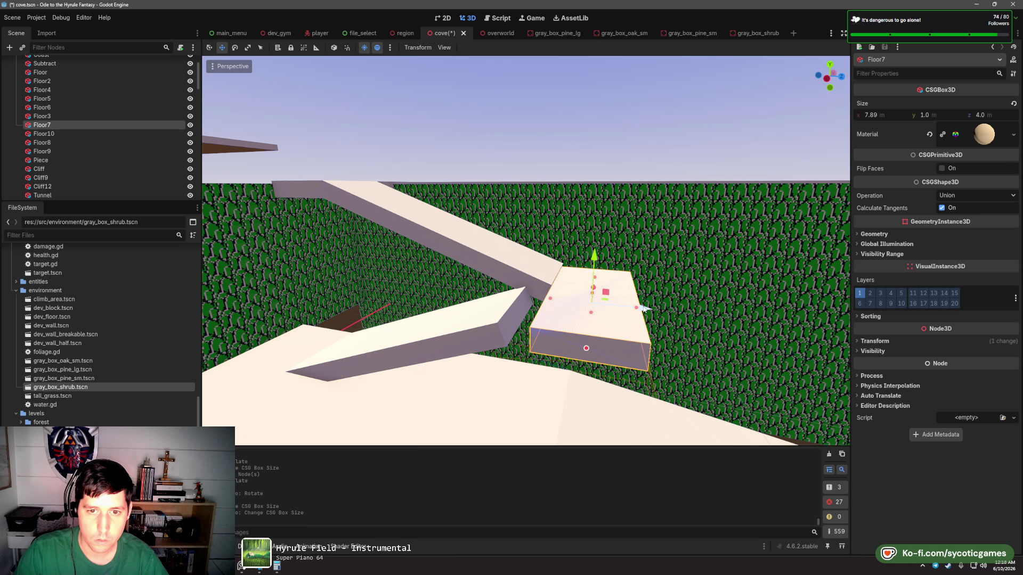
# - Lengthen Floor8 slightly and raise Floor7 to sit flush with the ramp ends
pyautogui.click(491, 273)
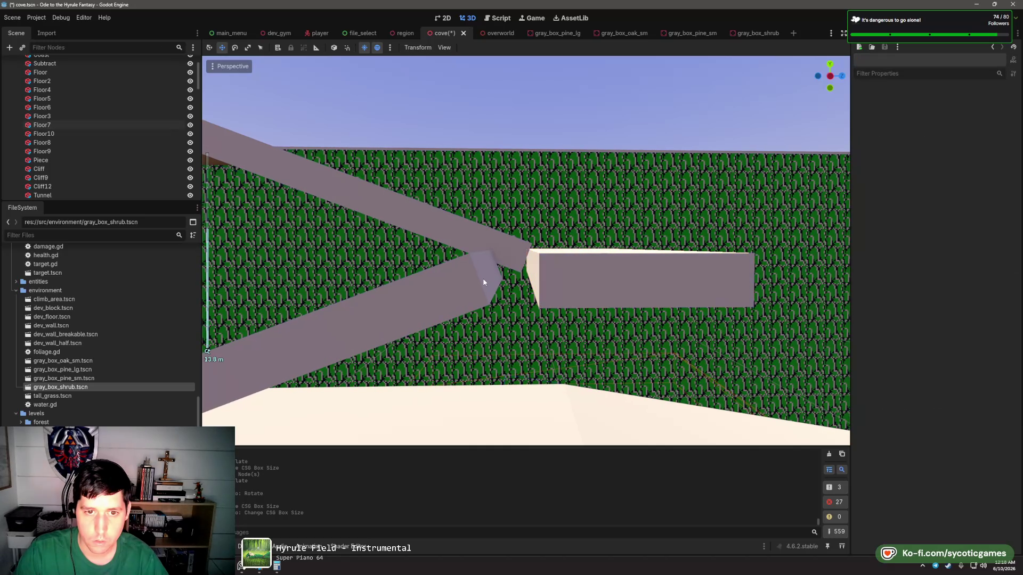
pyautogui.moveTo(490, 273); pyautogui.dragTo(531, 267)
pyautogui.click(551, 296)
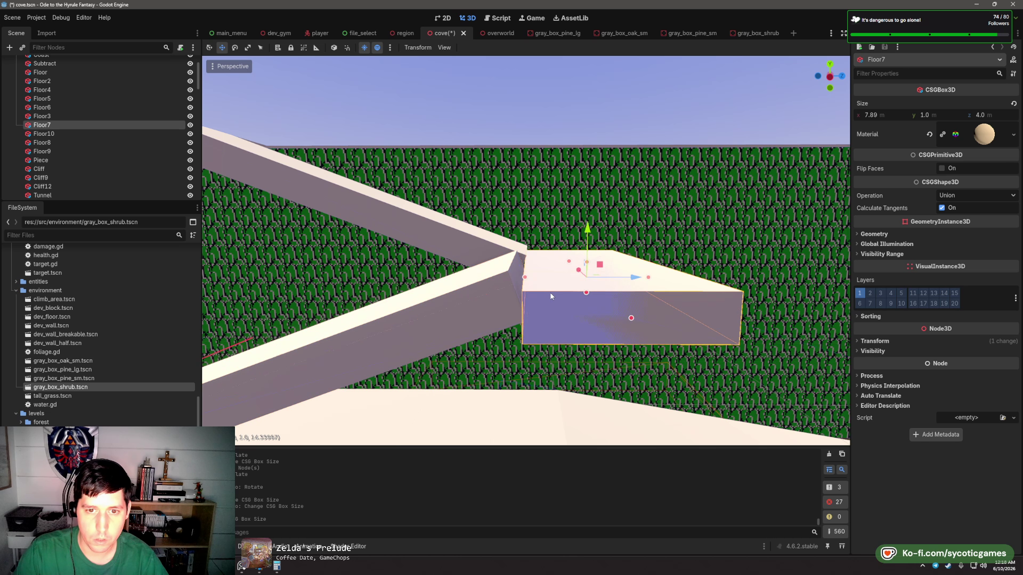
pyautogui.moveTo(596, 240); pyautogui.dragTo(617, 267)
pyautogui.moveTo(579, 223); pyautogui.dragTo(580, 220)
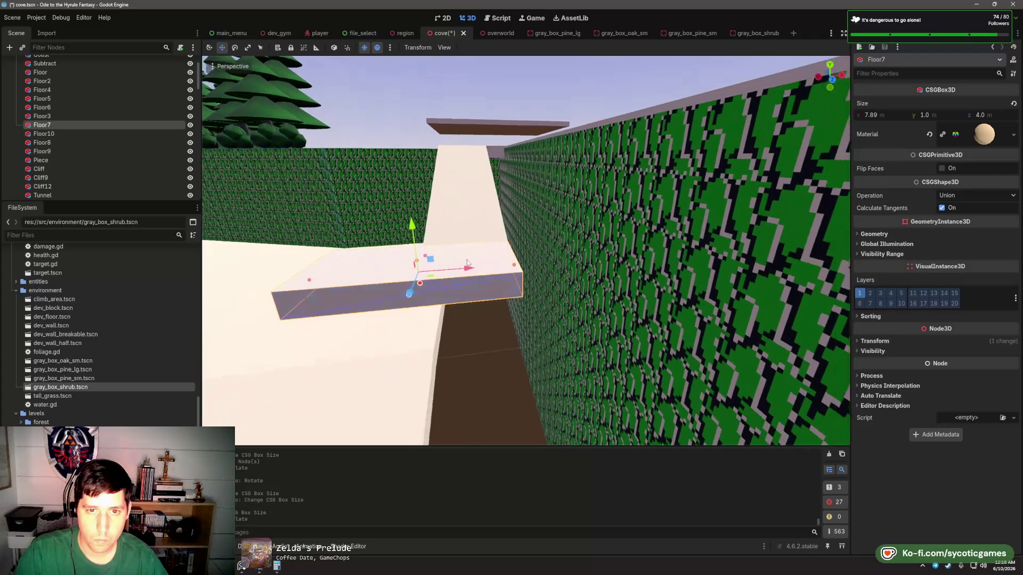
pyautogui.click(573, 288)
pyautogui.scroll(-3)
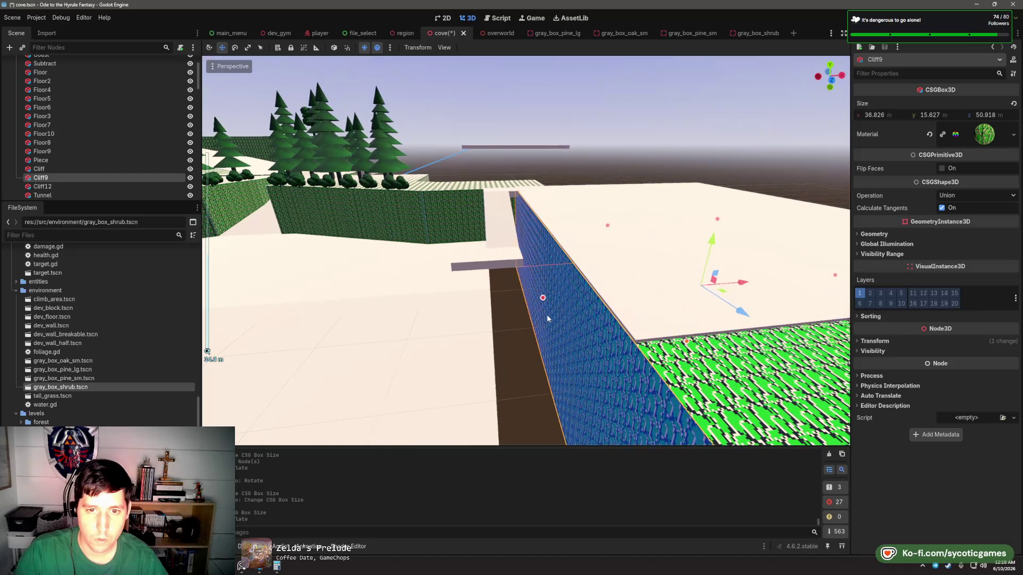
# - Widen Cliff9, then turn Cliff10 90° and shorten it to about 6.5 m deep
pyautogui.moveTo(542, 299); pyautogui.dragTo(600, 320)
pyautogui.scroll(-3)
pyautogui.click(384, 245)
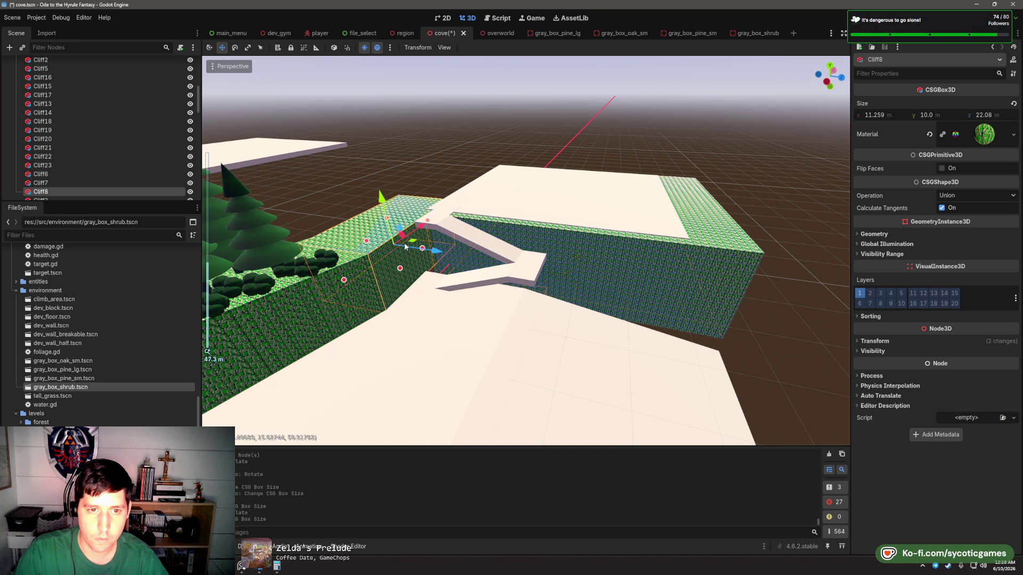
pyautogui.press('e')
pyautogui.moveTo(416, 244); pyautogui.dragTo(411, 297)
pyautogui.press('w')
pyautogui.scroll(3)
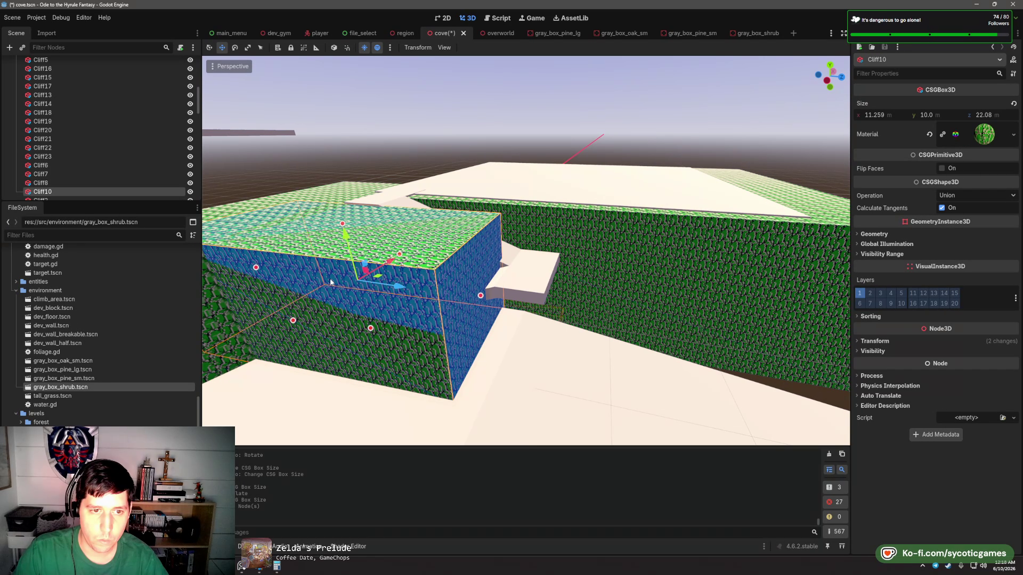
pyautogui.moveTo(330, 282); pyautogui.dragTo(376, 257)
# - Slide and raise Cliff10 along the wall and lift Cliff11 into place
pyautogui.scroll(-3)
pyautogui.moveTo(451, 238); pyautogui.dragTo(619, 292)
pyautogui.moveTo(527, 308); pyautogui.dragTo(602, 308)
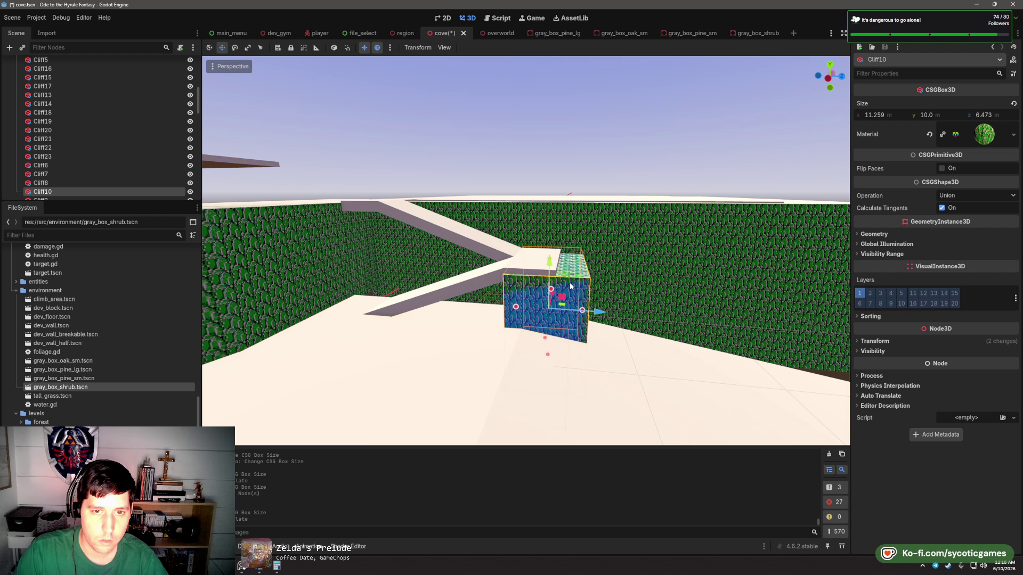
pyautogui.moveTo(547, 264); pyautogui.dragTo(414, 312)
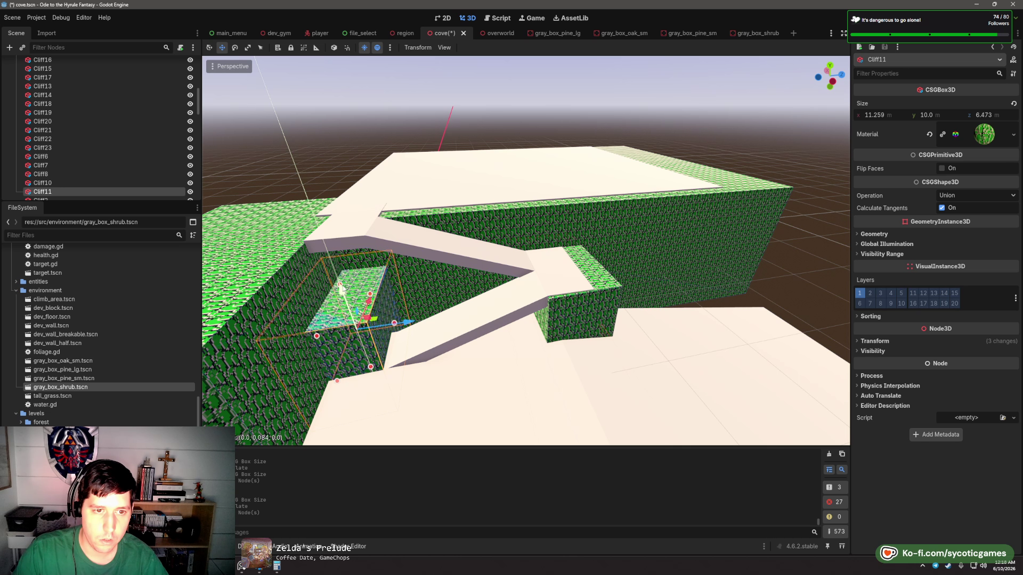
pyautogui.moveTo(343, 292); pyautogui.dragTo(365, 254)
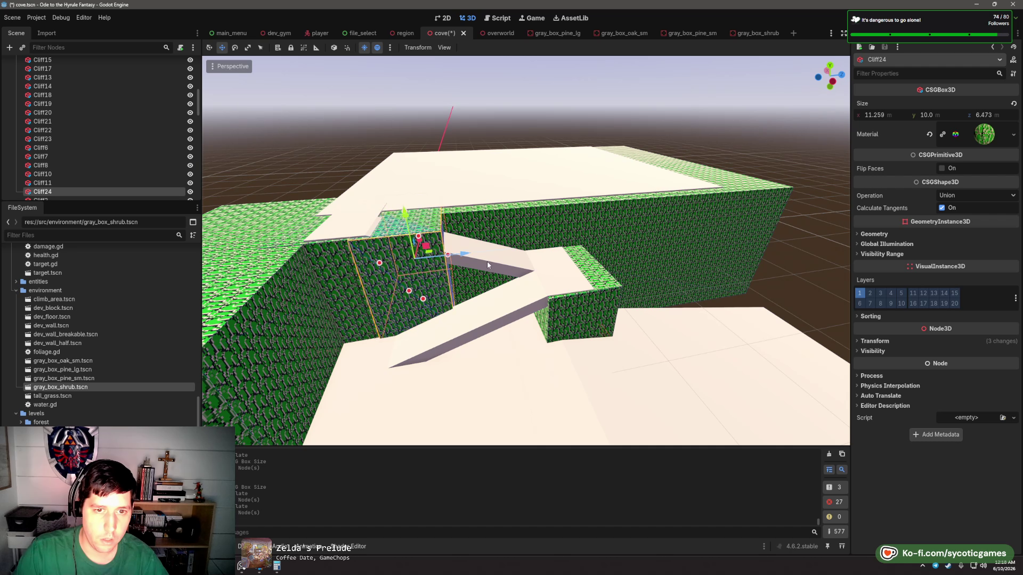
pyautogui.click(487, 261)
# - Set Cliff24's X rotation to -20.6° to match the ramp's slope
pyautogui.click(879, 340)
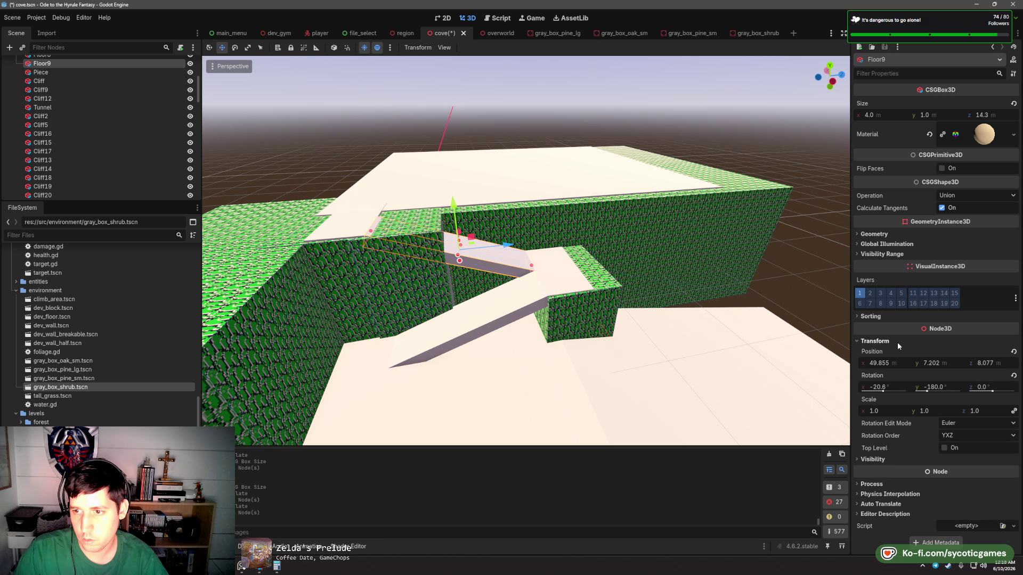
pyautogui.click(452, 274)
pyautogui.press('e')
pyautogui.moveTo(450, 264); pyautogui.dragTo(448, 249)
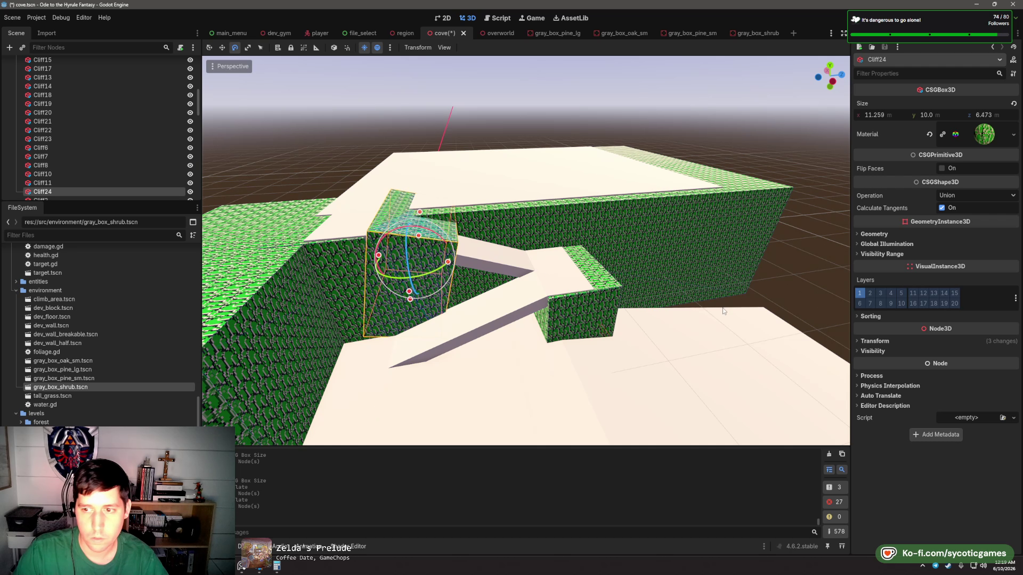
pyautogui.click(876, 341)
pyautogui.write('-20.6')
pyautogui.click(921, 390)
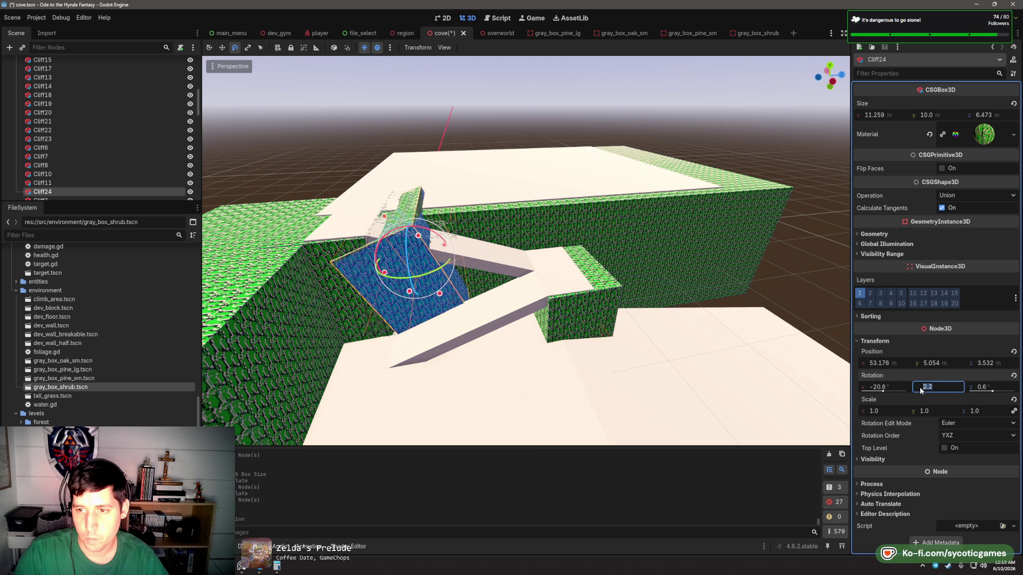
pyautogui.click(888, 387)
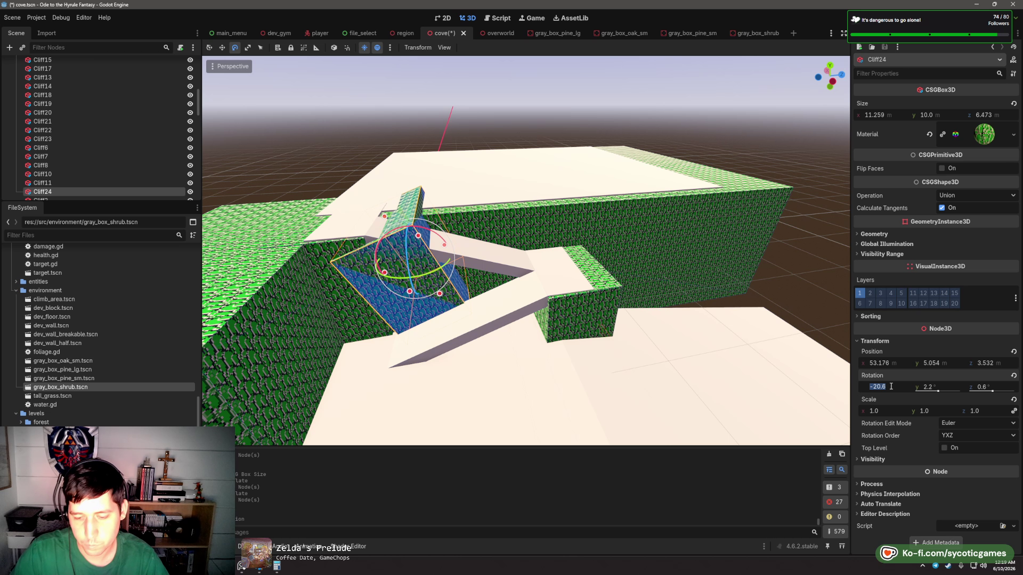
# - Turn Cliff24 around, stretch it to 17.095 m long, and zero its Z rotation
pyautogui.moveTo(436, 275); pyautogui.dragTo(407, 229)
pyautogui.press('w')
pyautogui.moveTo(380, 273); pyautogui.dragTo(528, 287)
pyautogui.press('f')
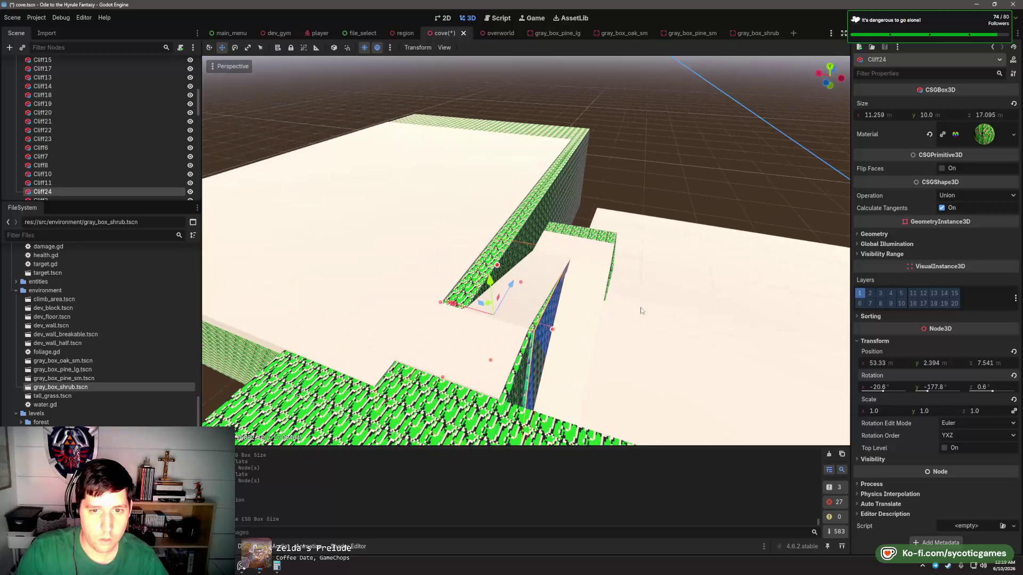
pyautogui.write('0')
pyautogui.press('Tab')
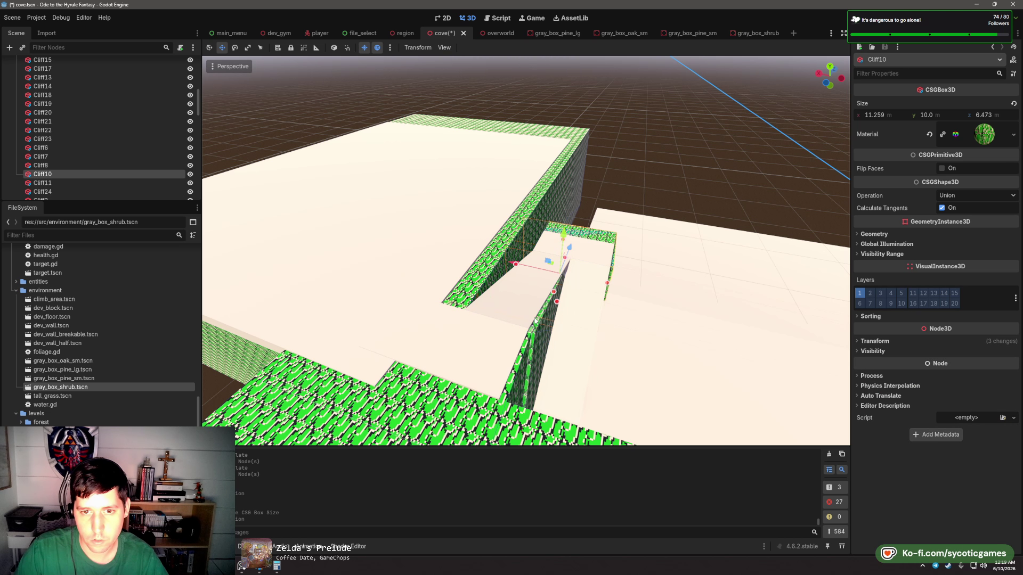
# - Set Cliff24's Y rotation to -180° after comparing it with Floor9's rotation
pyautogui.click(534, 321)
pyautogui.click(618, 370)
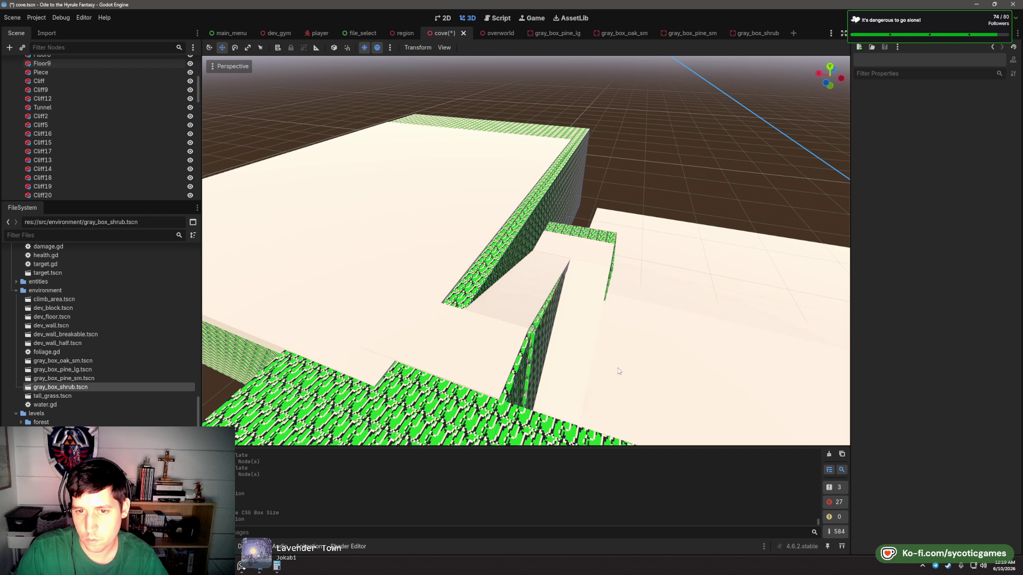
pyautogui.click(535, 340)
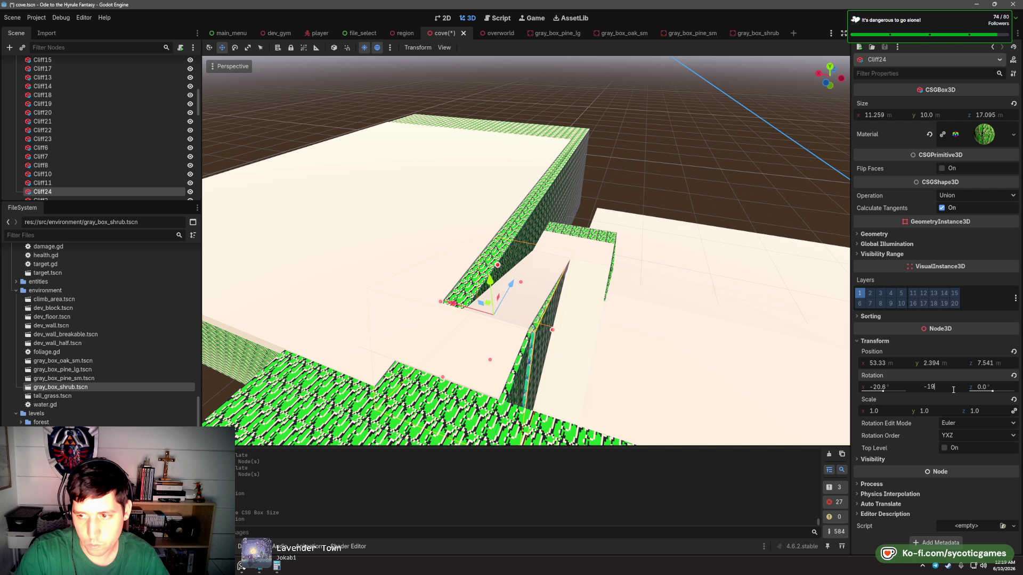
pyautogui.press('Tab')
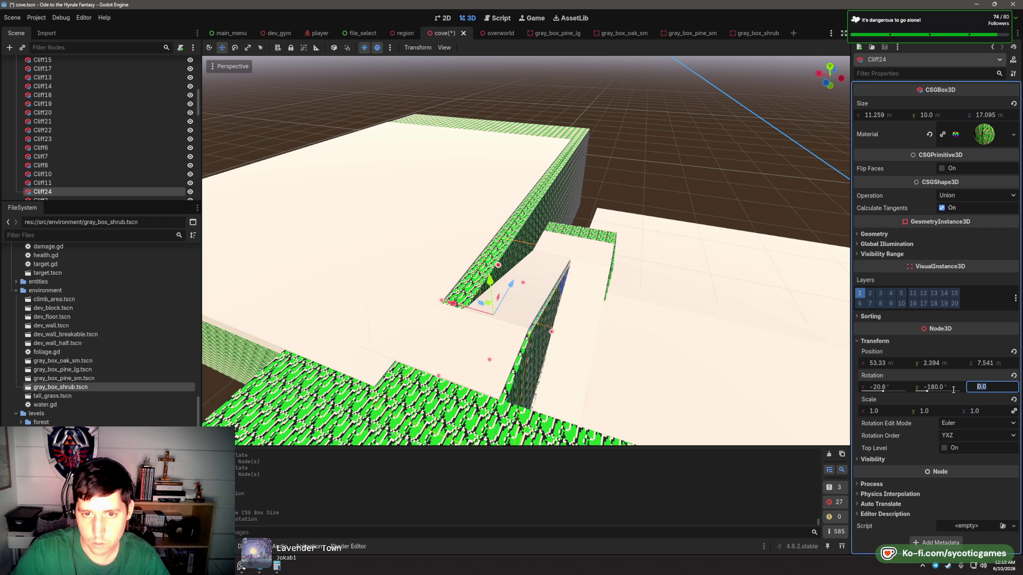
pyautogui.moveTo(510, 370); pyautogui.dragTo(306, 281)
pyautogui.click(333, 267)
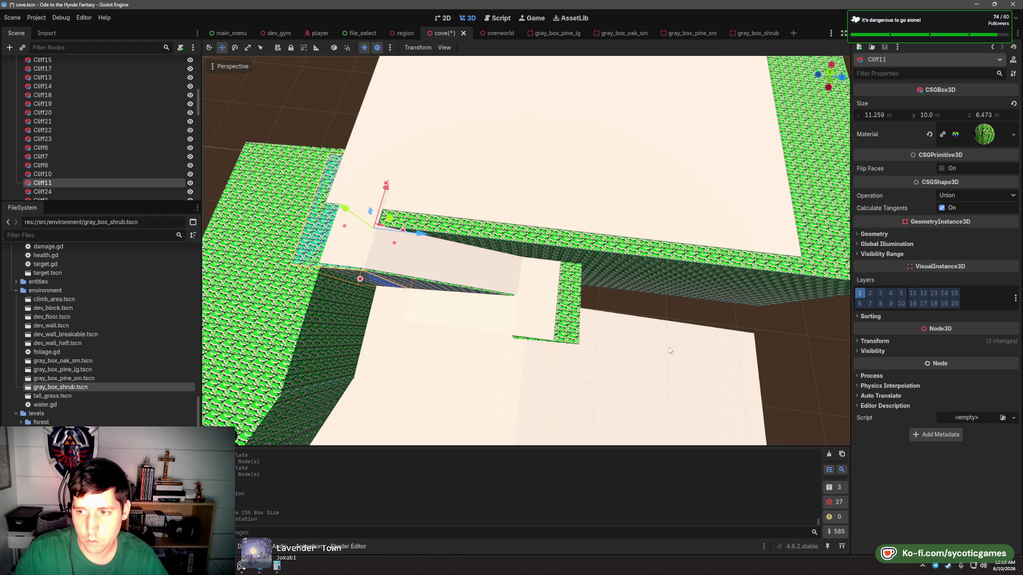
pyautogui.click(456, 287)
pyautogui.click(457, 288)
pyautogui.moveTo(457, 288); pyautogui.dragTo(438, 168)
# - Narrow the Cliff24 wall slightly along X
pyautogui.click(370, 237)
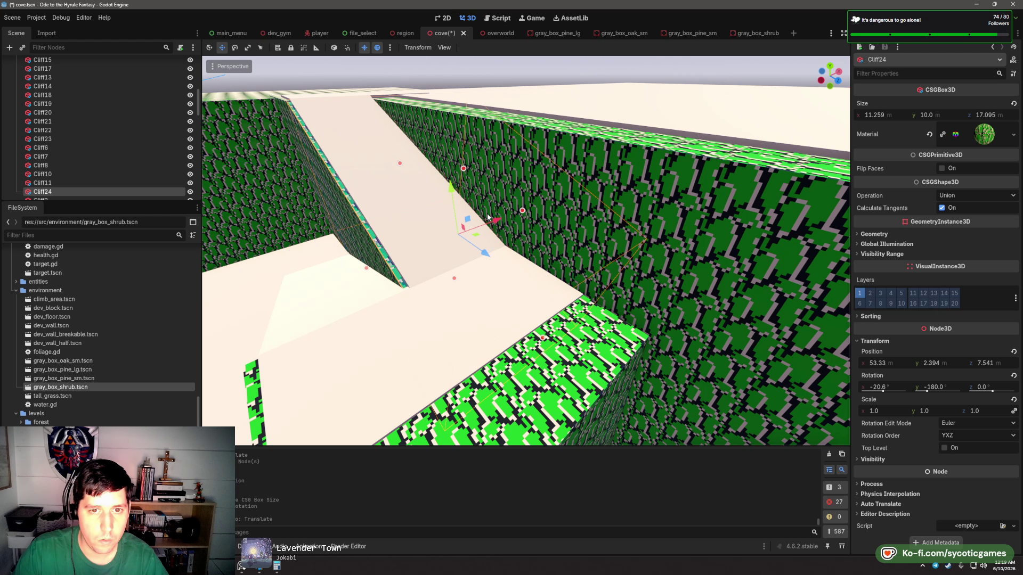
pyautogui.moveTo(367, 274); pyautogui.dragTo(372, 272)
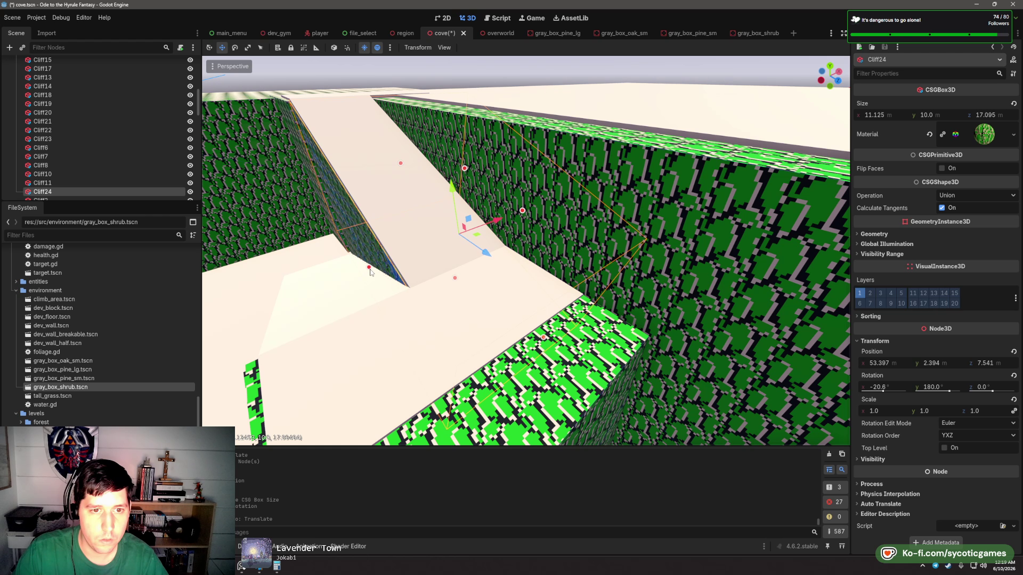
pyautogui.scroll(3)
pyautogui.scroll(-3)
# - Duplicate Cliff24 as Cliff25 and rotate the copy into a sloped face beneath the ramp
pyautogui.hotkey('ctrl', 'd')
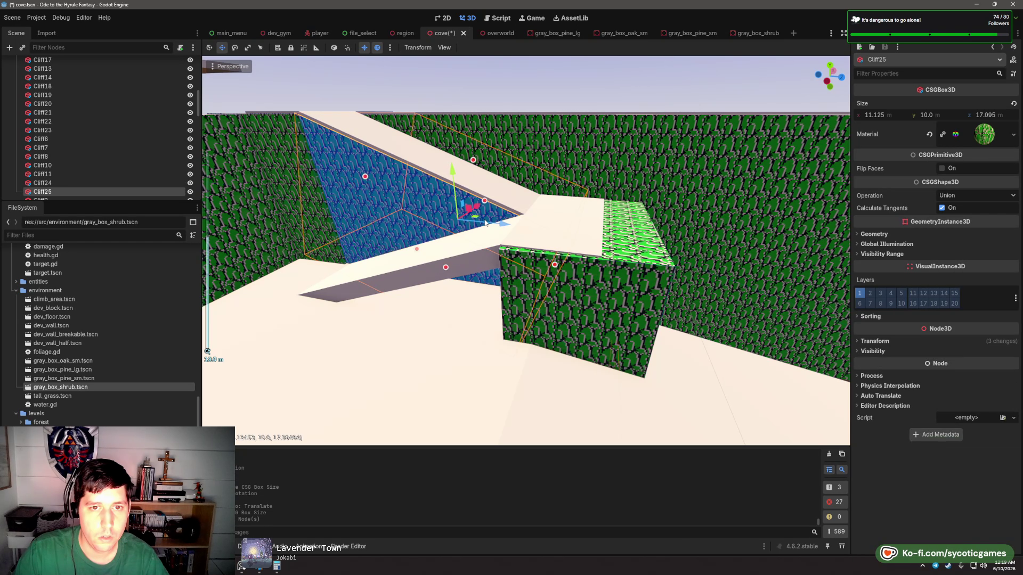
pyautogui.press('e')
pyautogui.moveTo(481, 231); pyautogui.dragTo(463, 276)
pyautogui.press('w')
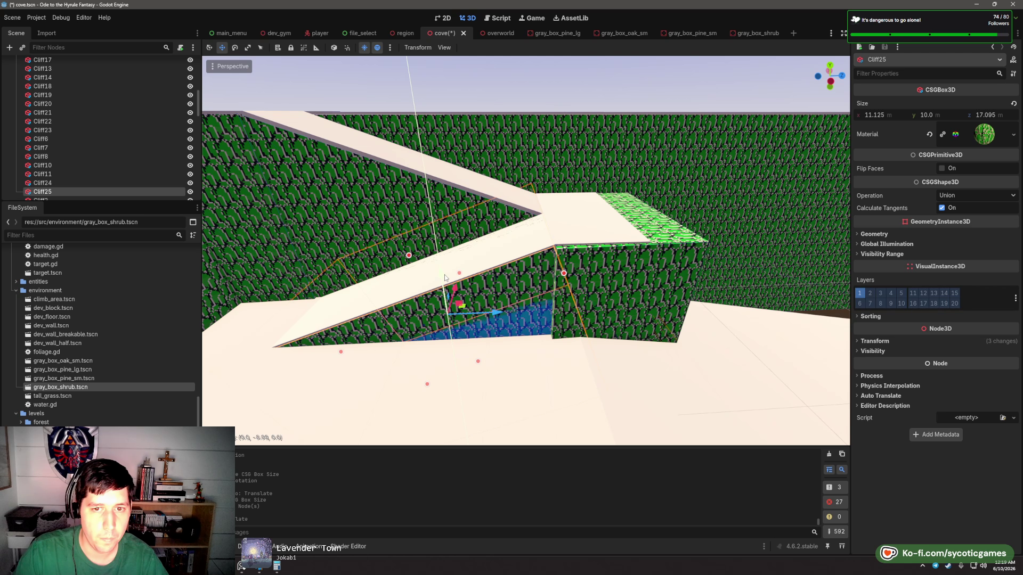
pyautogui.click(615, 281)
pyautogui.click(647, 246)
# - Resize the Cliff10 block to 6.473 m deep and 11.11 wide
pyautogui.moveTo(617, 336); pyautogui.dragTo(617, 338)
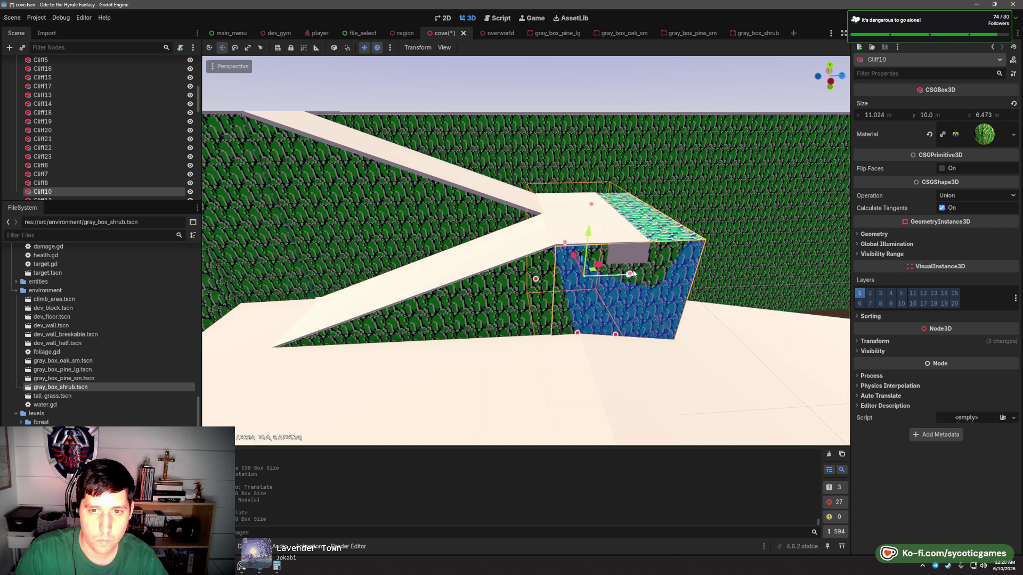
pyautogui.hotkey('ctrl', 'z')
pyautogui.scroll(3)
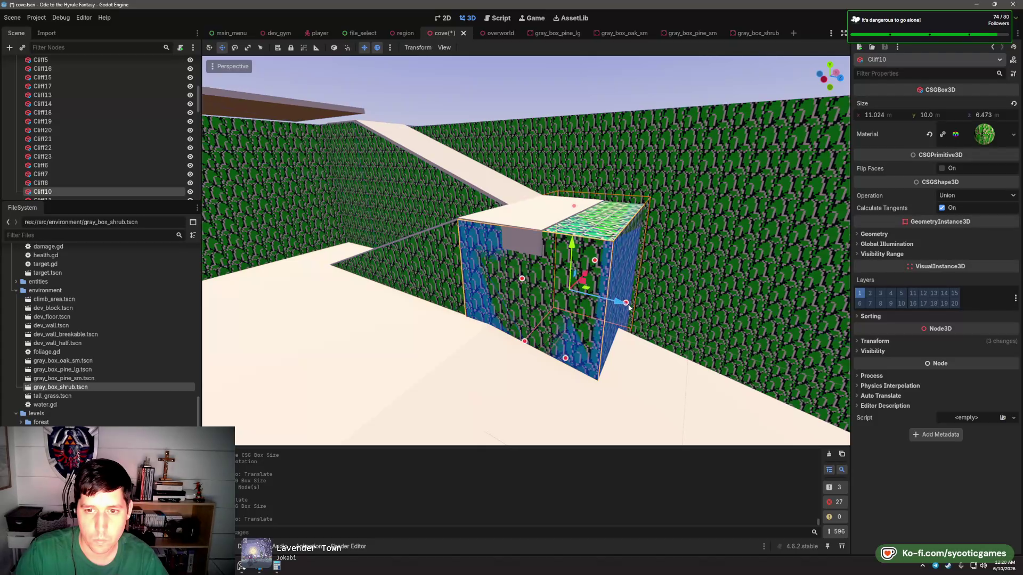
pyautogui.scroll(3)
pyautogui.scroll(3)
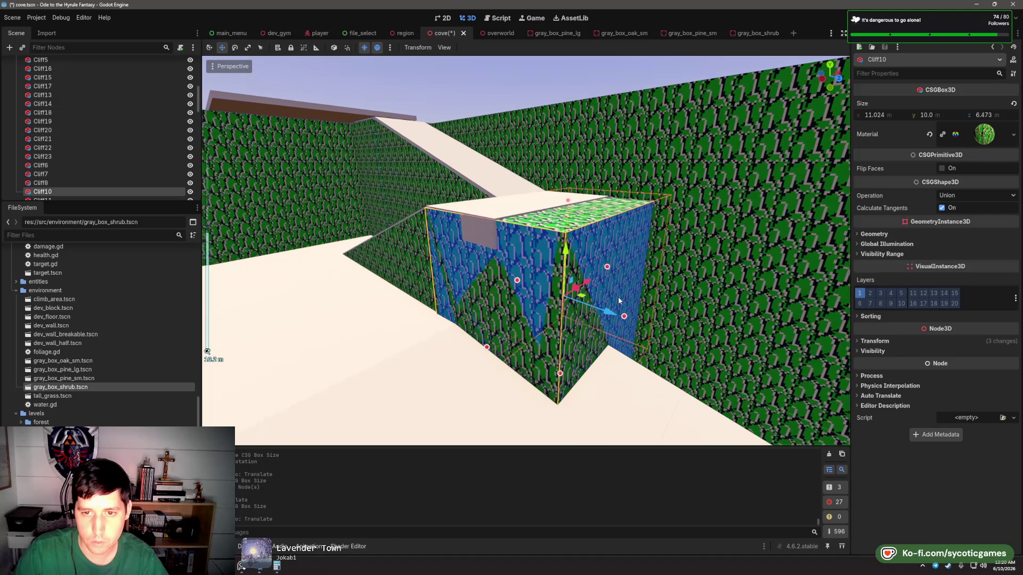
pyautogui.moveTo(661, 343); pyautogui.dragTo(590, 296)
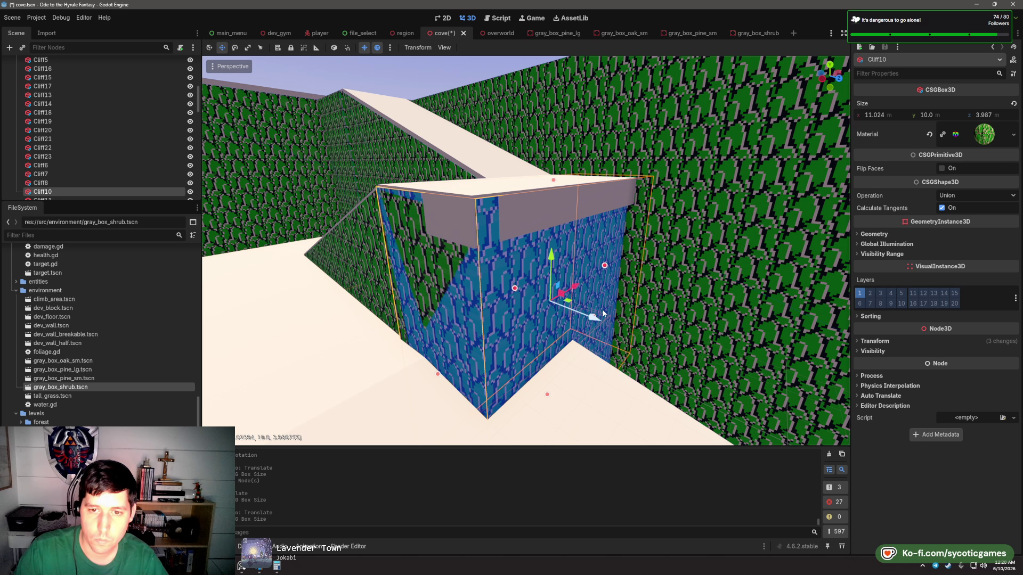
pyautogui.moveTo(604, 315); pyautogui.dragTo(601, 326)
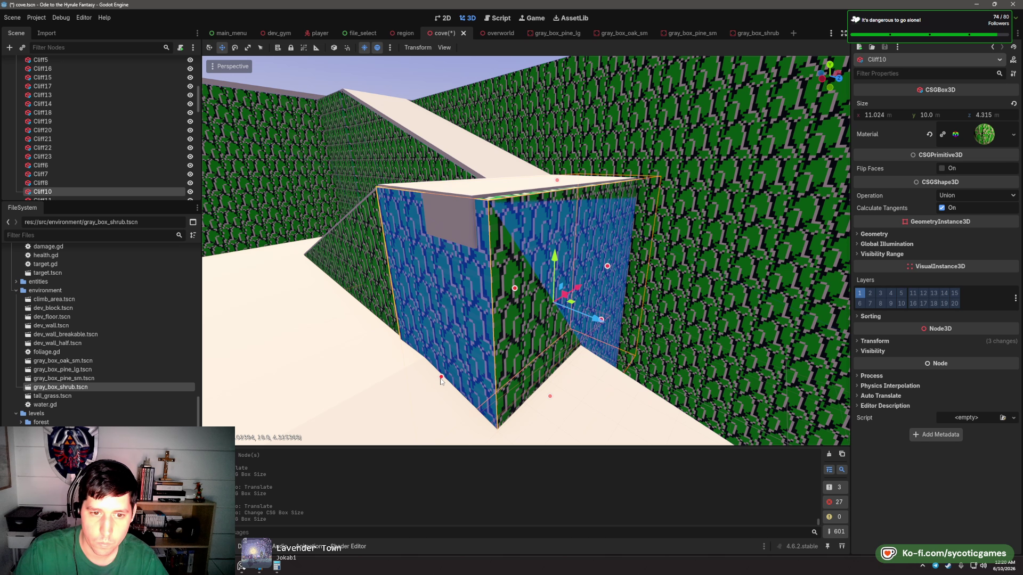
pyautogui.moveTo(441, 380); pyautogui.dragTo(444, 382)
pyautogui.scroll(-3)
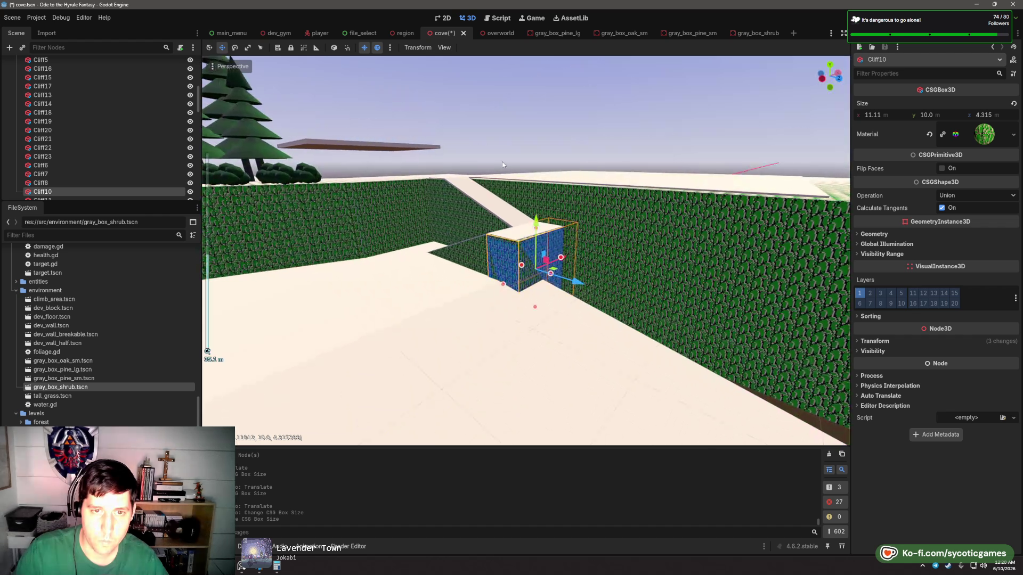
pyautogui.scroll(-3)
# - Duplicate Cliff10 as Cliff26, raise it, and stretch it to 10.98 tall
pyautogui.moveTo(501, 161); pyautogui.dragTo(548, 250)
pyautogui.click(534, 267)
pyautogui.scroll(3)
pyautogui.hotkey('ctrl', 'd')
pyautogui.moveTo(493, 196); pyautogui.dragTo(497, 157)
pyautogui.moveTo(495, 246); pyautogui.dragTo(577, 269)
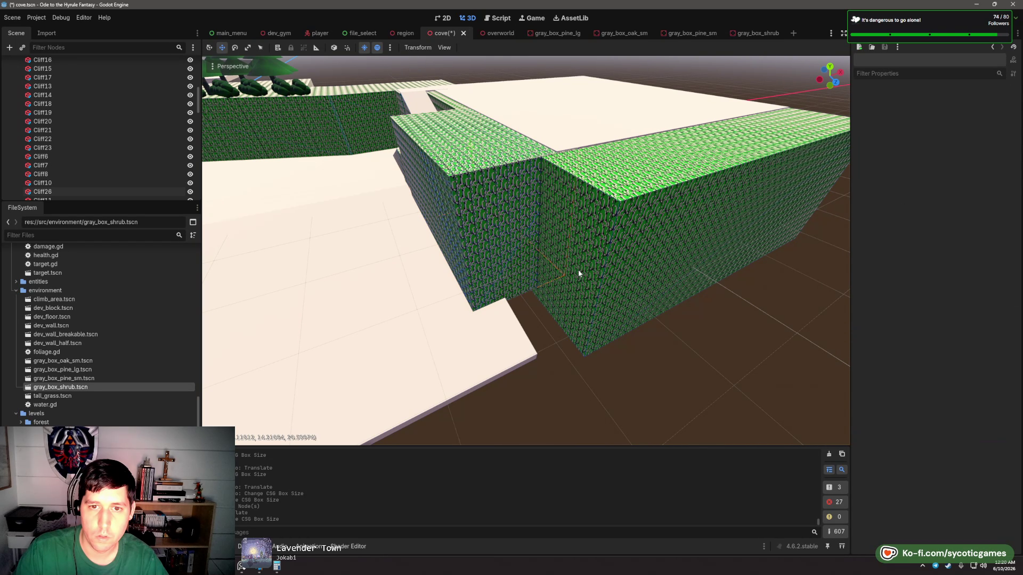
pyautogui.click(578, 274)
pyautogui.moveTo(747, 229); pyautogui.dragTo(687, 182)
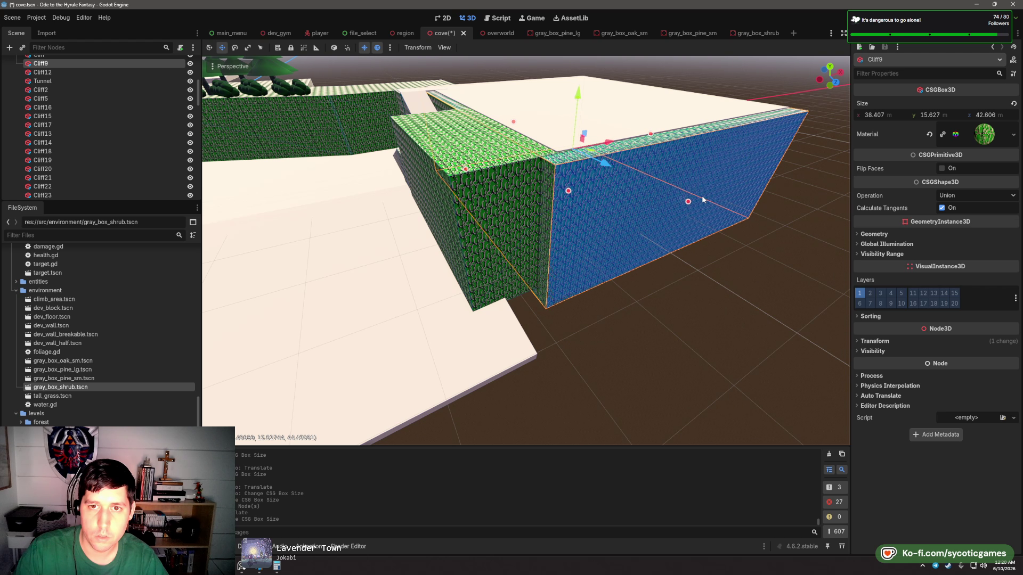
pyautogui.click(721, 282)
pyautogui.scroll(-3)
pyautogui.moveTo(483, 257); pyautogui.dragTo(508, 174)
pyautogui.scroll(3)
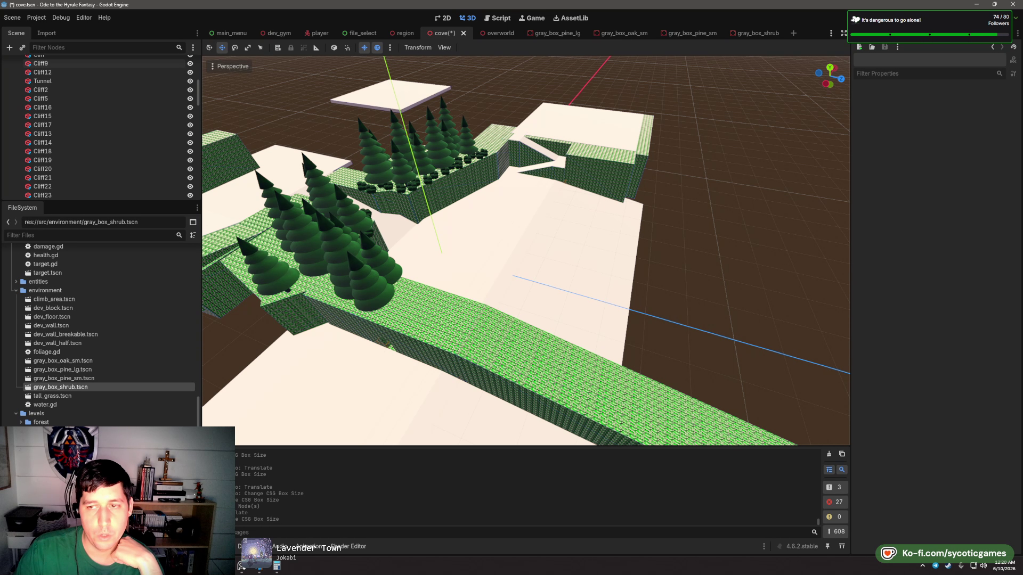
pyautogui.moveTo(692, 255); pyautogui.dragTo(615, 241)
pyautogui.hotkey('alt', 'Tab')
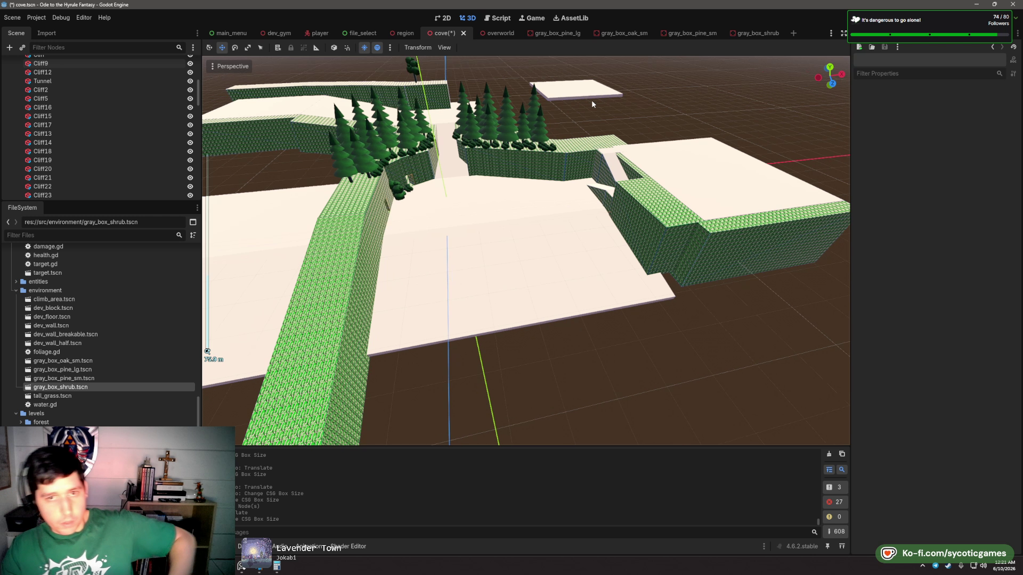
# - Place gray_box_shrub copies and two gray_box_pine_sm trees beside the cliff wall
pyautogui.scroll(3)
pyautogui.scroll(3)
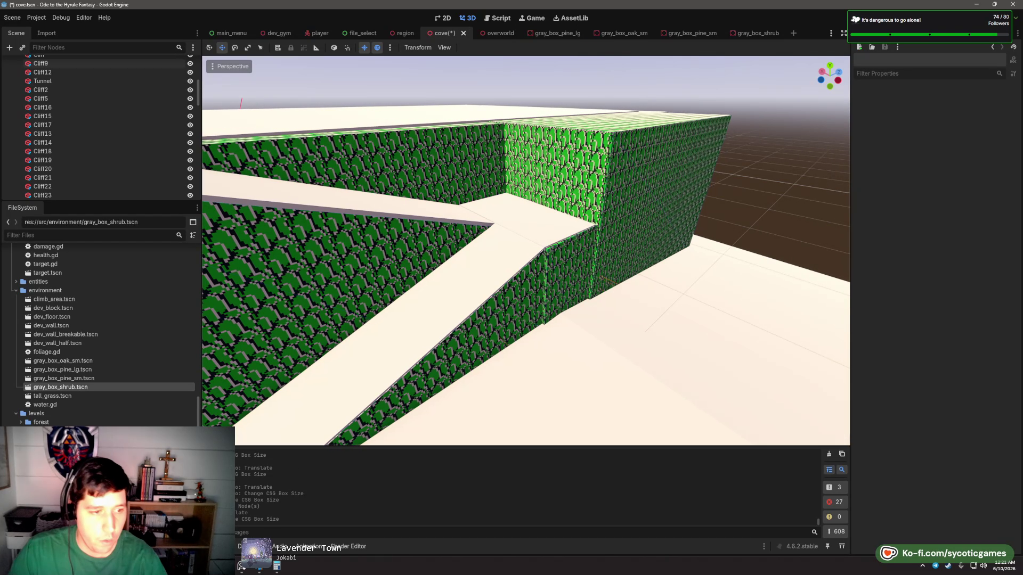
pyautogui.moveTo(80, 393); pyautogui.dragTo(563, 238)
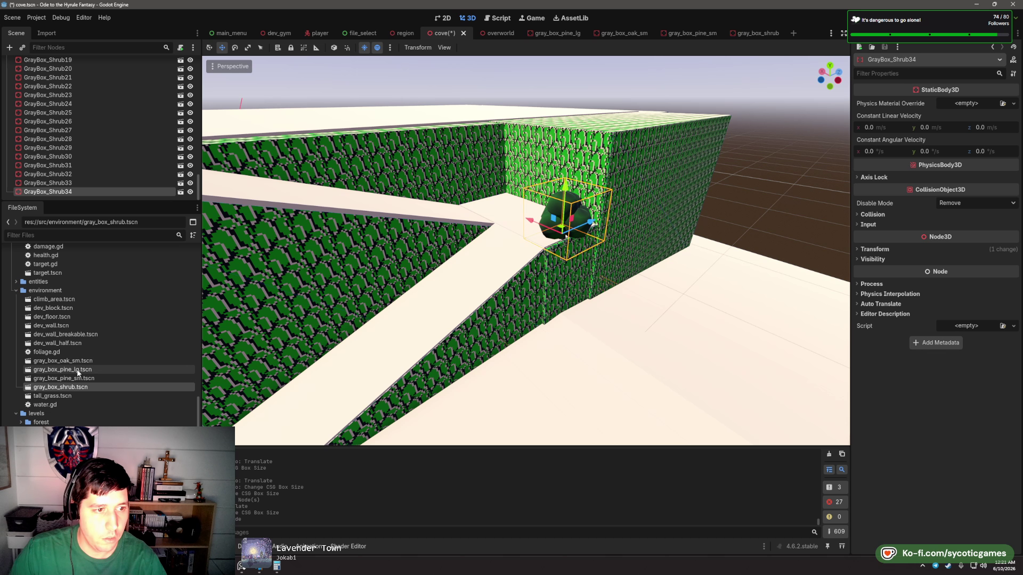
pyautogui.moveTo(80, 378); pyautogui.dragTo(587, 223)
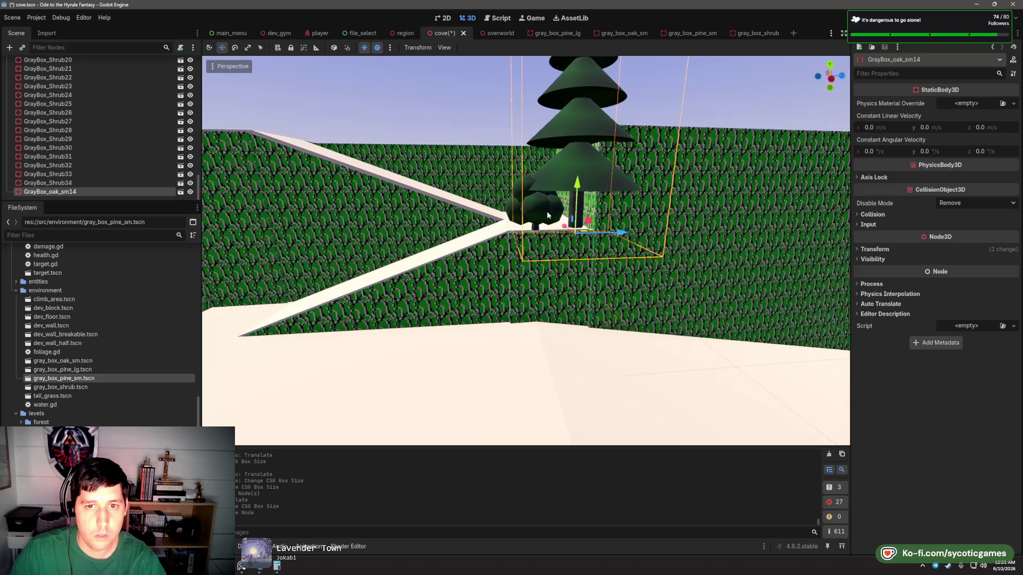
pyautogui.click(543, 218)
pyautogui.hotkey('ctrl', 'd')
pyautogui.moveTo(544, 227); pyautogui.dragTo(656, 240)
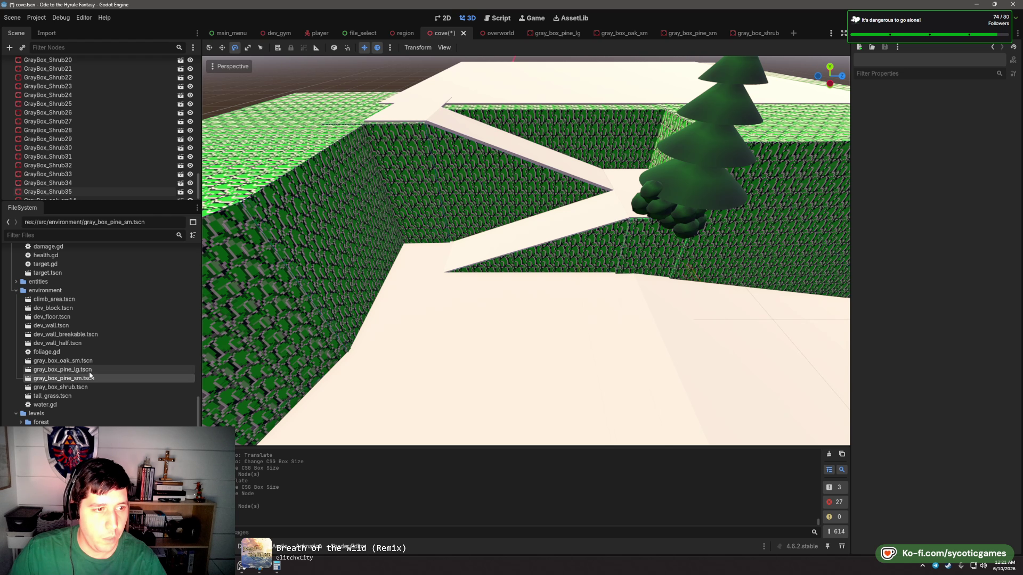
pyautogui.click(90, 371)
pyautogui.moveTo(123, 377); pyautogui.dragTo(585, 221)
pyautogui.press('w')
# - Add another shrub and duplicate it in a row along the floor
pyautogui.moveTo(80, 387); pyautogui.dragTo(493, 277)
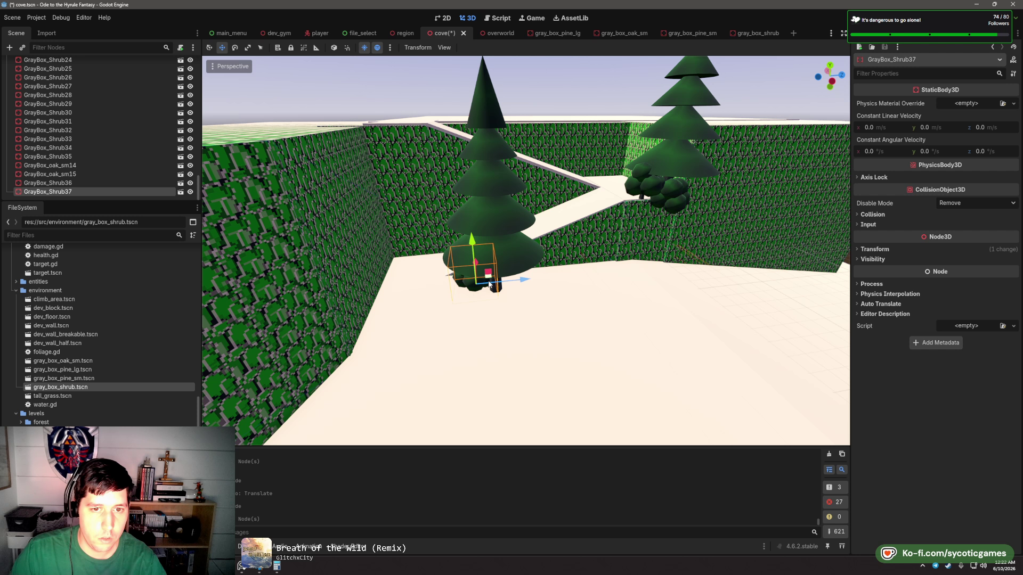
pyautogui.moveTo(490, 283); pyautogui.dragTo(520, 301)
pyautogui.press('f')
pyautogui.hotkey('ctrl', 'd')
pyautogui.moveTo(458, 266); pyautogui.dragTo(530, 275)
pyautogui.hotkey('ctrl', 'd')
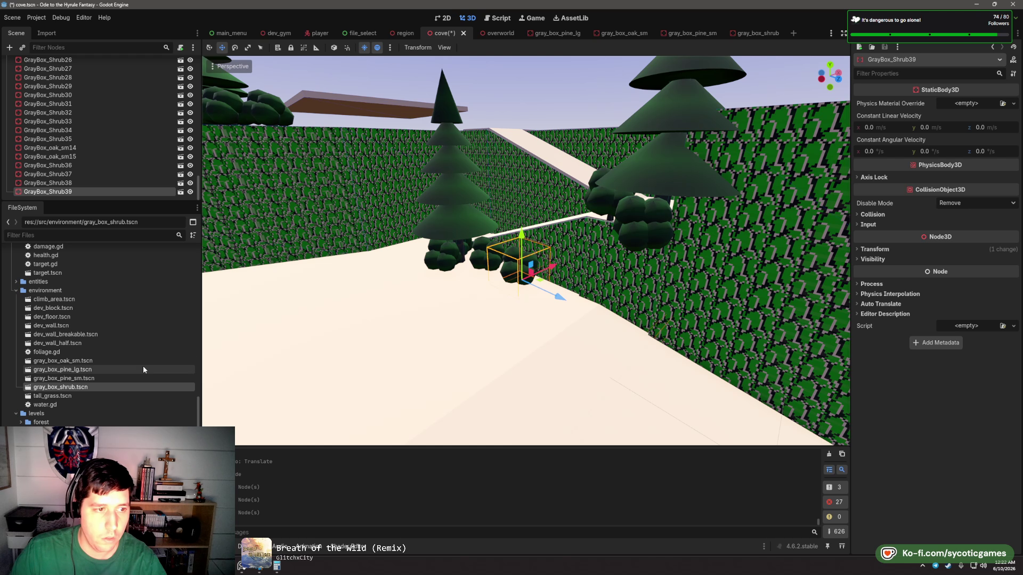
# - Place a gray_box_oak_sm tree, lower it to the floor, shift it left and turn it
pyautogui.moveTo(140, 361); pyautogui.dragTo(584, 293)
pyautogui.press('e')
pyautogui.moveTo(532, 244); pyautogui.dragTo(556, 263)
pyautogui.press('e')
pyautogui.press('w')
pyautogui.click(557, 84)
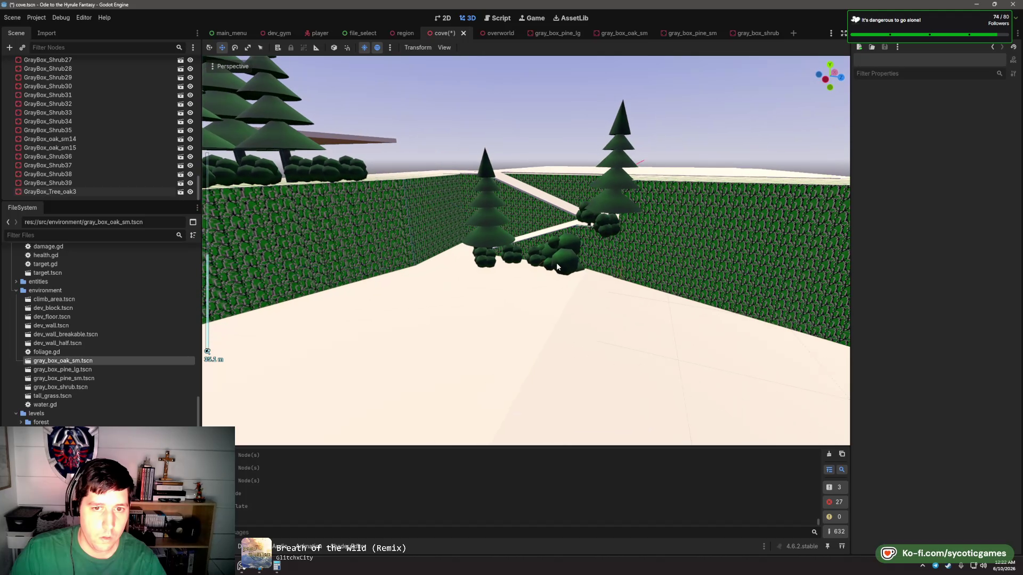
pyautogui.scroll(3)
pyautogui.click(612, 293)
pyautogui.moveTo(647, 375); pyautogui.dragTo(513, 328)
pyautogui.press('e')
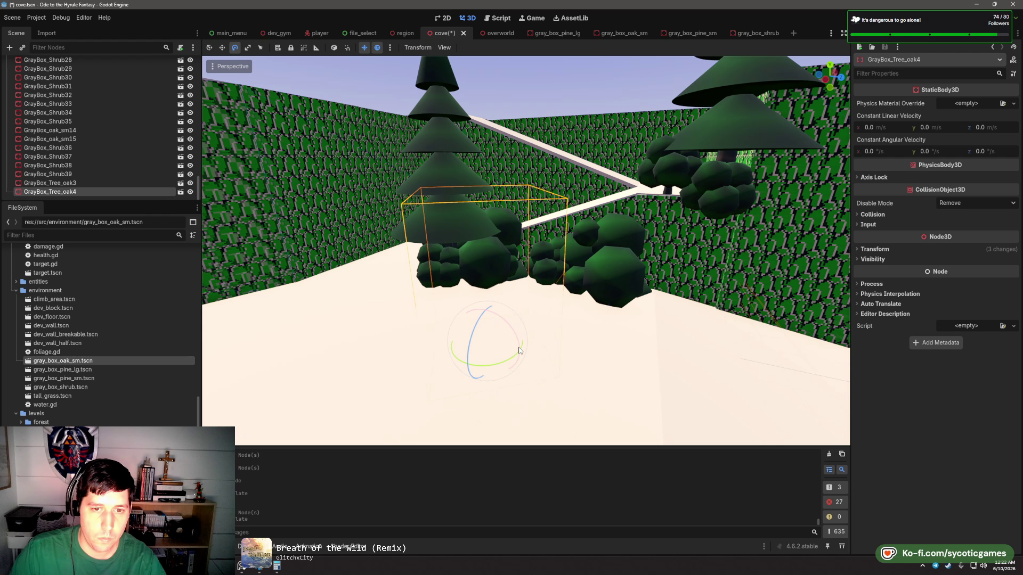
pyautogui.moveTo(510, 366); pyautogui.dragTo(432, 334)
pyautogui.press('w')
# - Delete the extra shrub GrayBox_Shrub38 and push the oak tree farther back
pyautogui.click(498, 246)
pyautogui.press('Delete')
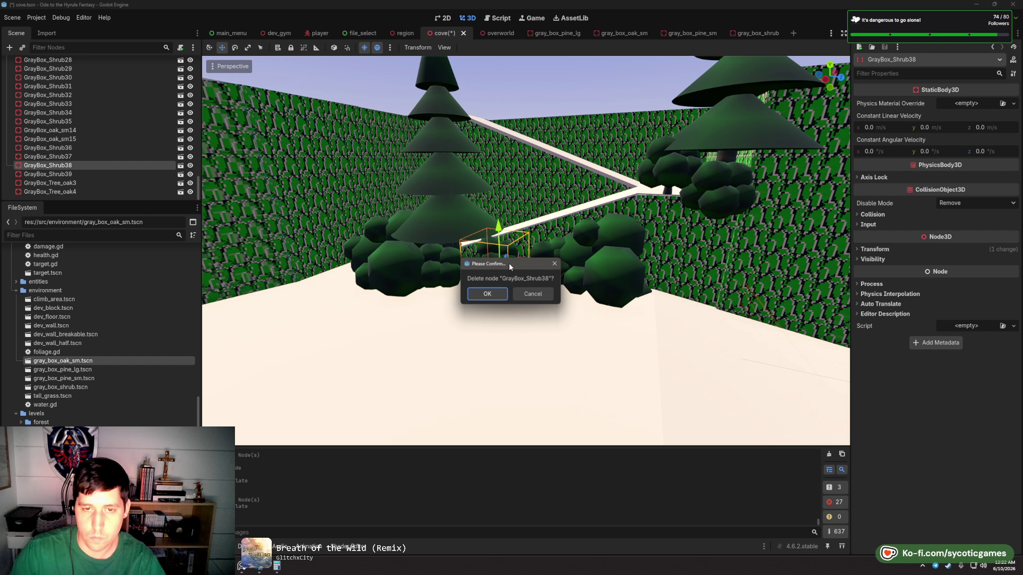
pyautogui.click(482, 294)
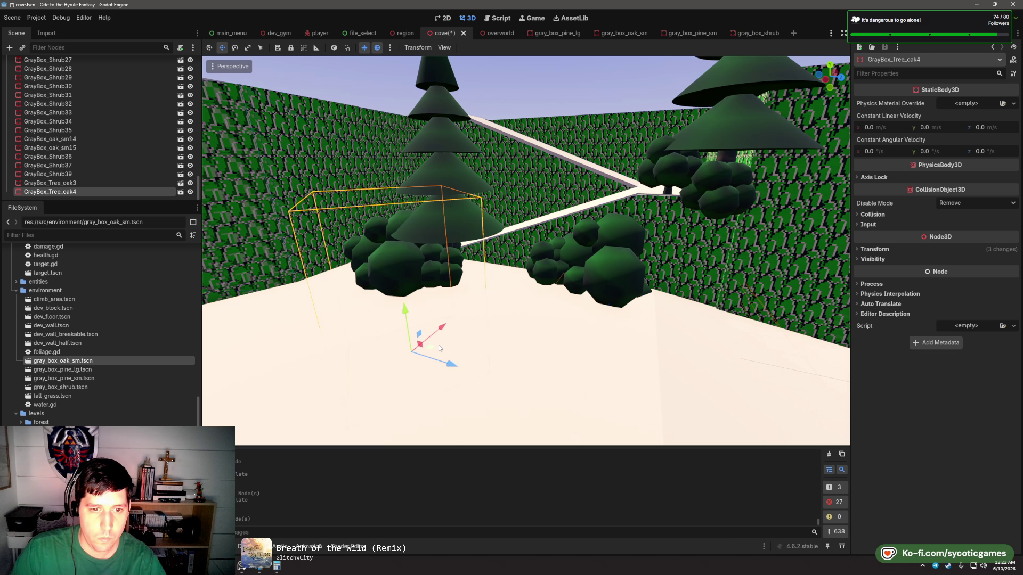
pyautogui.moveTo(440, 348); pyautogui.dragTo(511, 341)
pyautogui.scroll(-3)
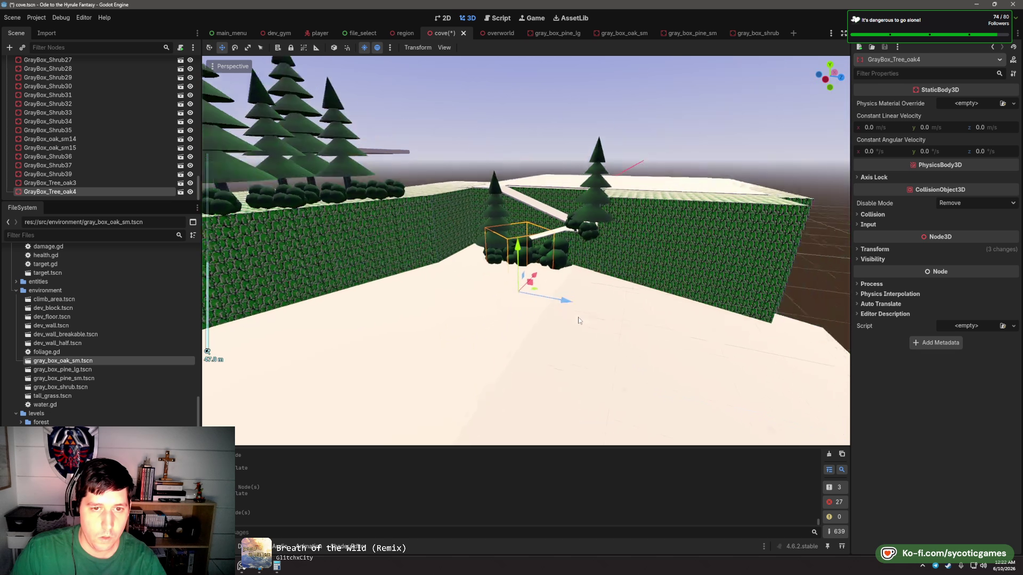
pyautogui.scroll(-3)
pyautogui.click(574, 228)
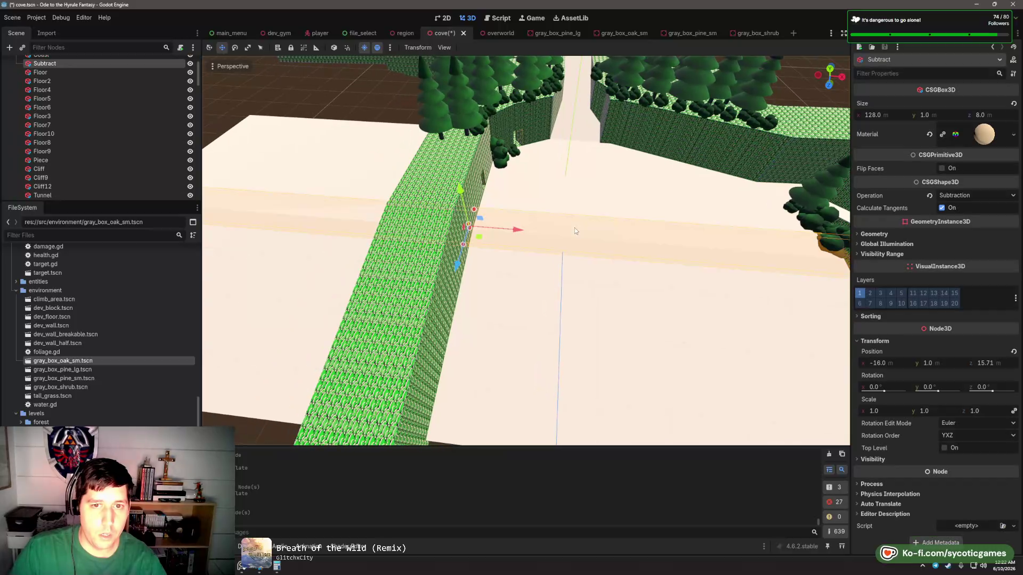
pyautogui.scroll(3)
pyautogui.click(565, 208)
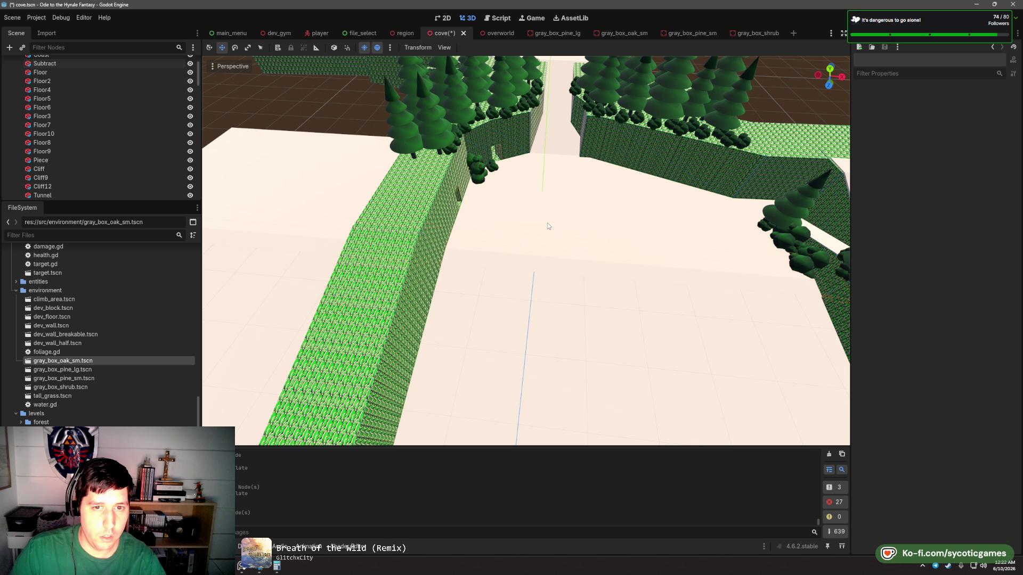
pyautogui.scroll(3)
pyautogui.click(57, 117)
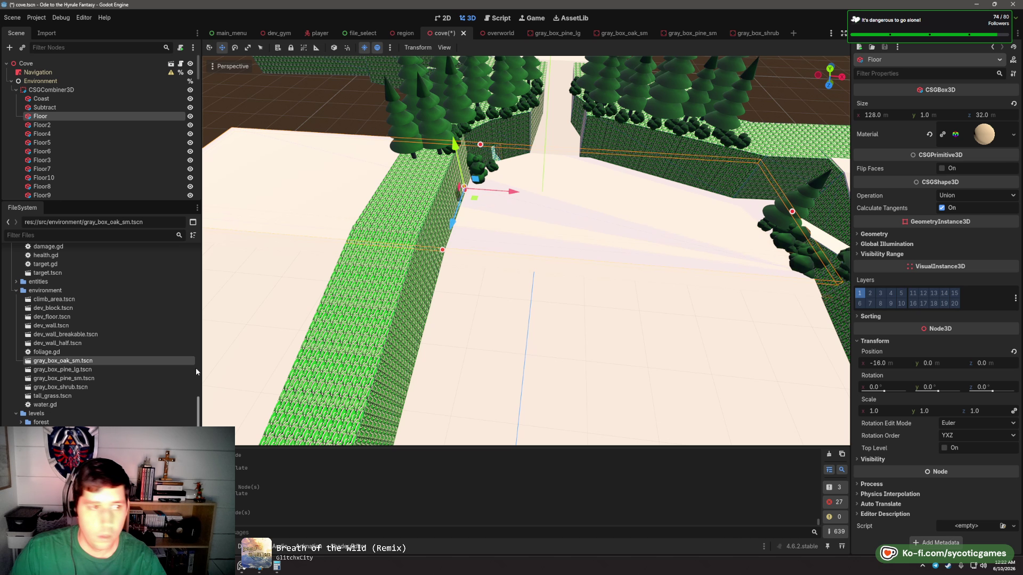
pyautogui.scroll(3)
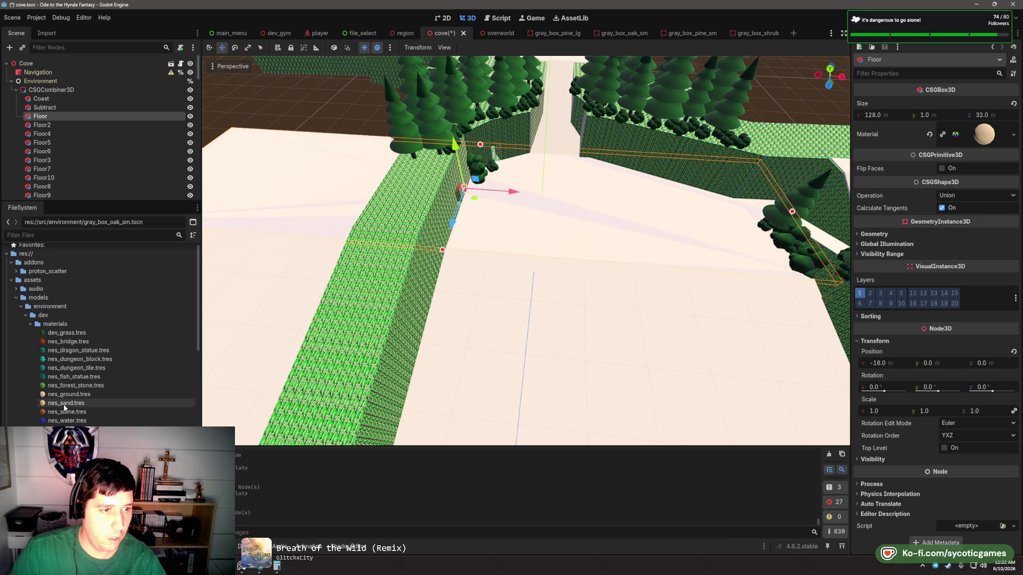
pyautogui.click(71, 334)
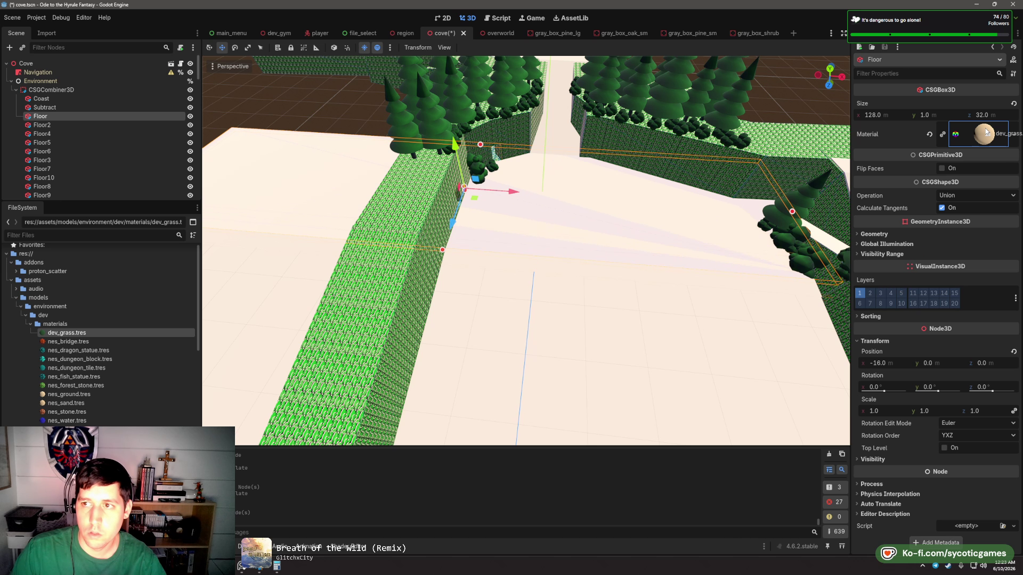
pyautogui.moveTo(985, 133); pyautogui.dragTo(985, 134)
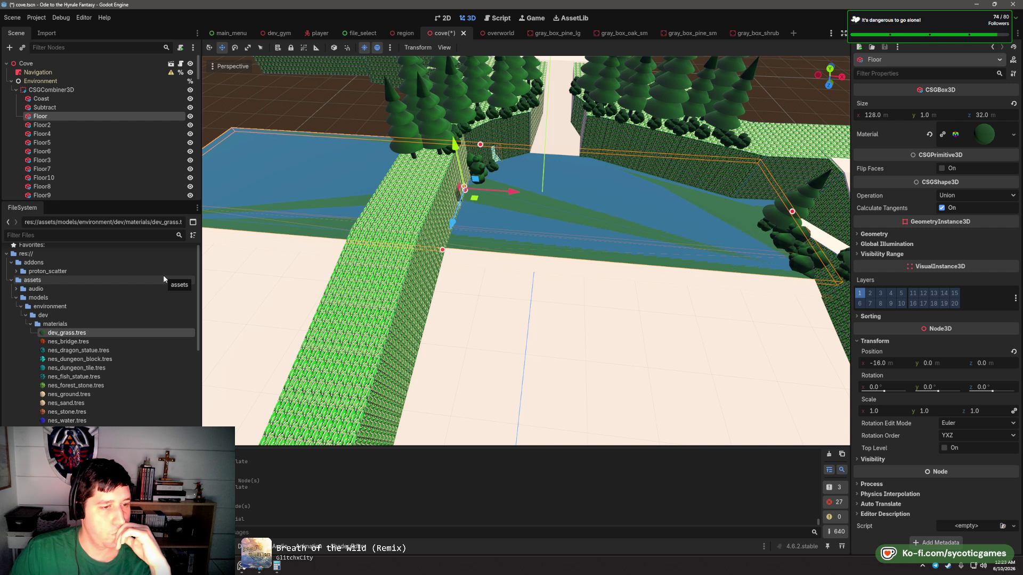
pyautogui.hotkey('ctrl', 'z')
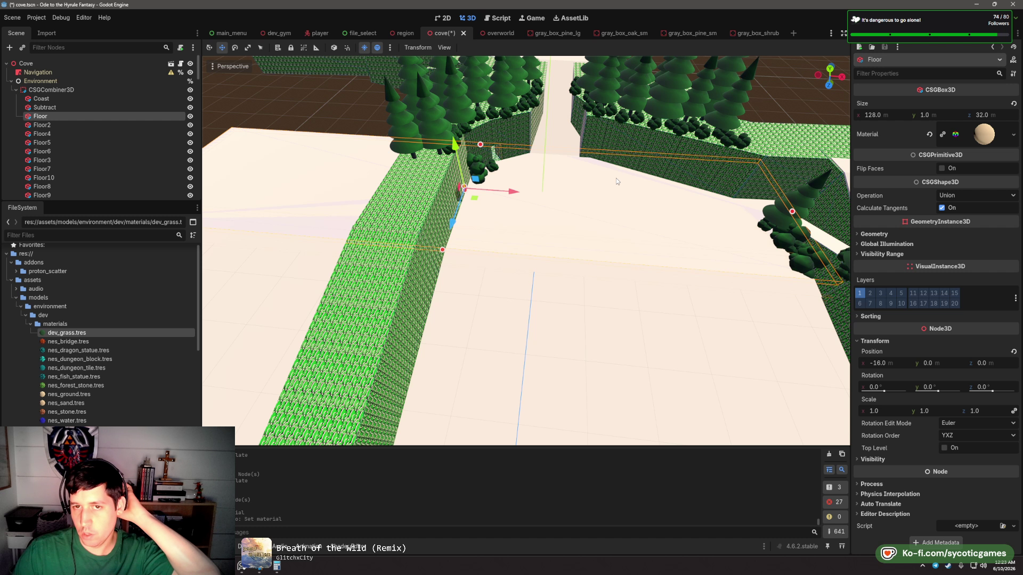
pyautogui.click(569, 135)
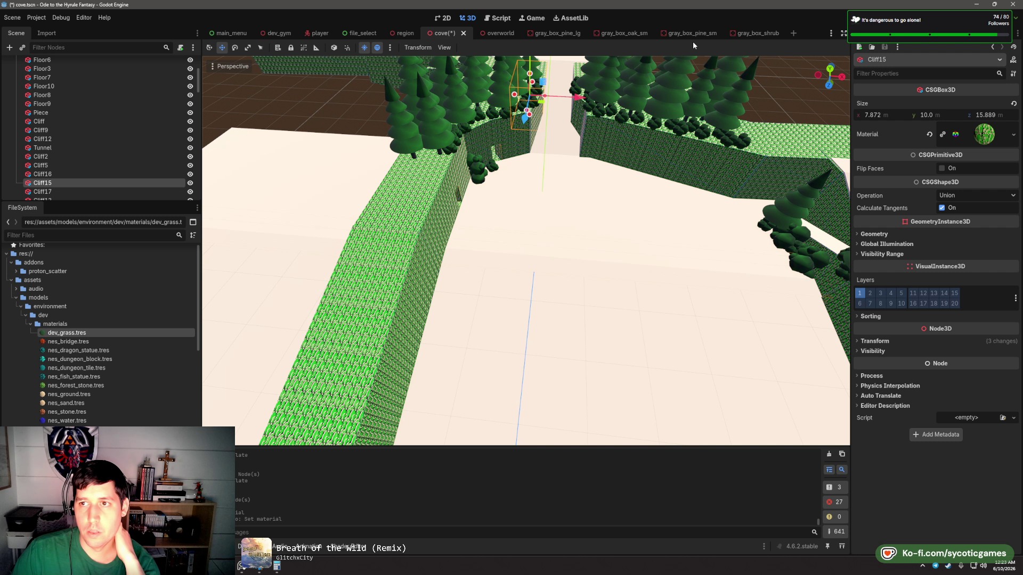
pyautogui.click(273, 89)
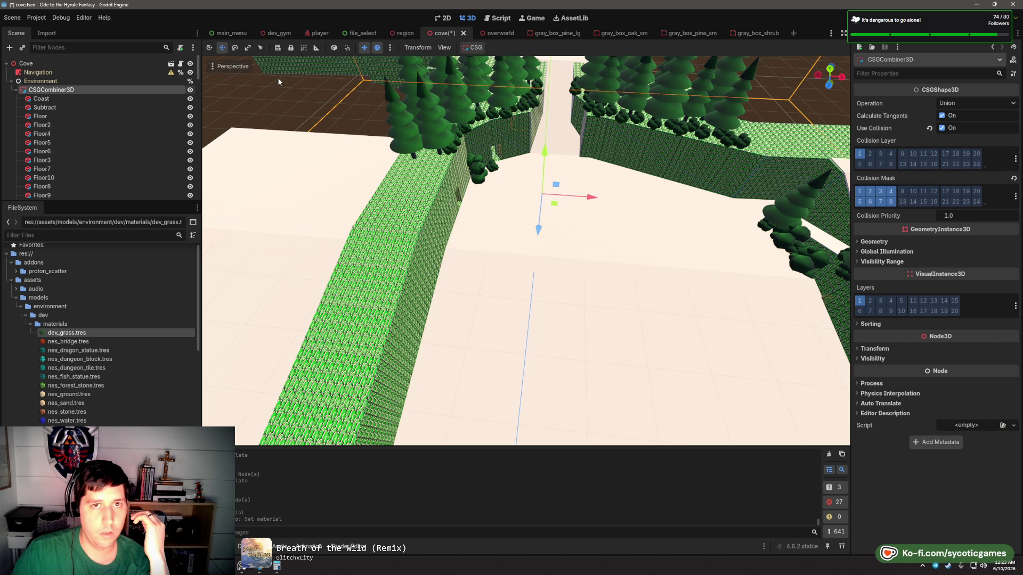
pyautogui.click(484, 49)
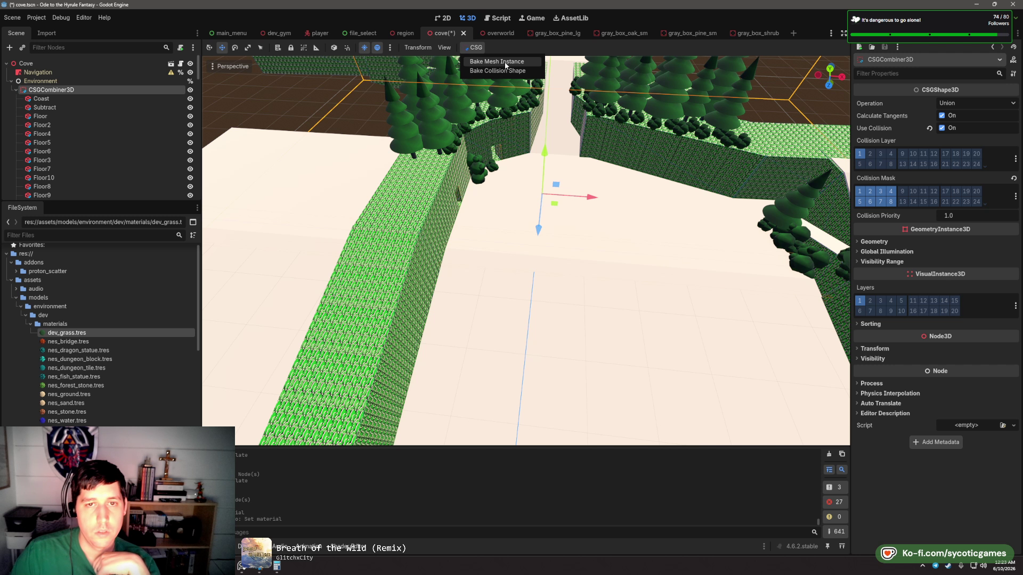
pyautogui.click(424, 95)
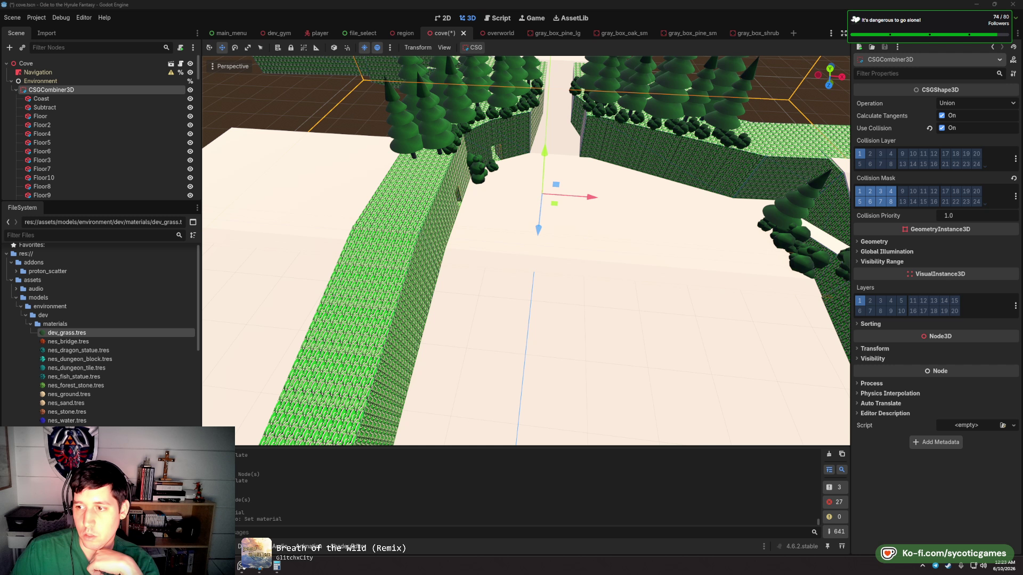
pyautogui.moveTo(582, 201); pyautogui.dragTo(562, 184)
pyautogui.scroll(-3)
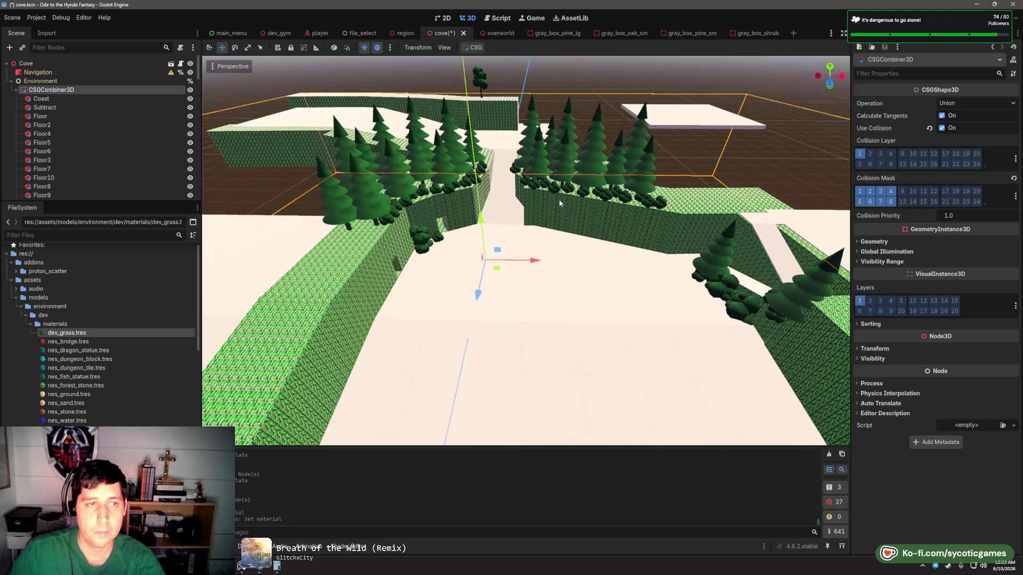
pyautogui.click(15, 89)
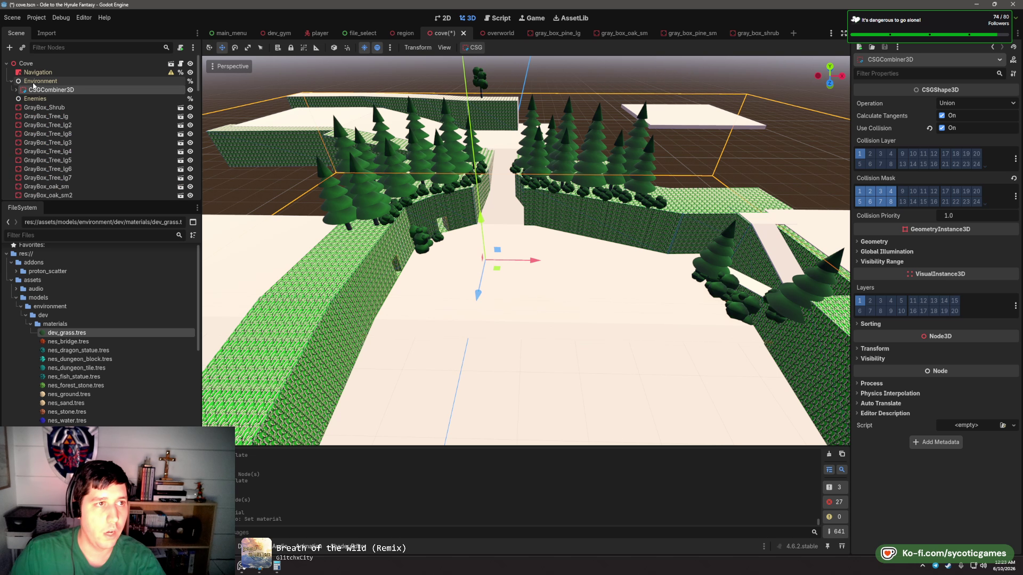
pyautogui.rightClick(36, 84)
pyautogui.press('Escape')
pyautogui.click(58, 117)
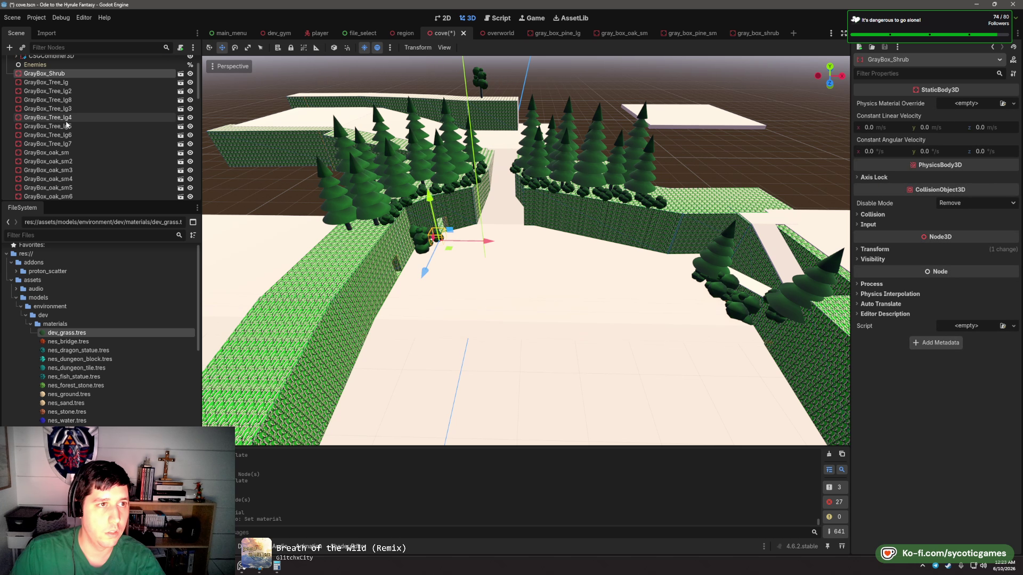
pyautogui.scroll(-3)
pyautogui.scroll(-3)
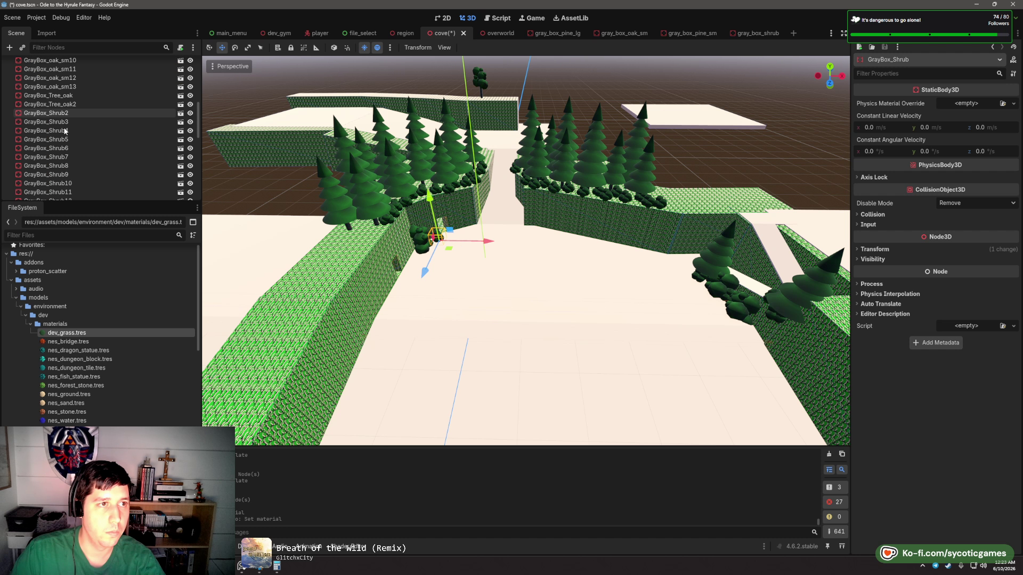
pyautogui.click(64, 192)
# - Reparent the selected trees and shrubs under a new StaticBody3D node
pyautogui.rightClick(64, 192)
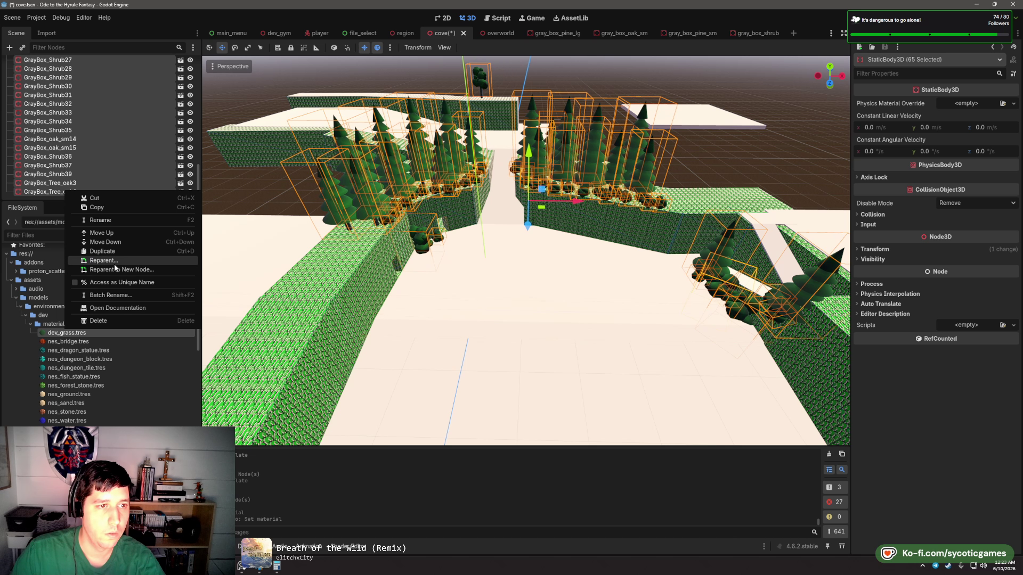
pyautogui.click(114, 270)
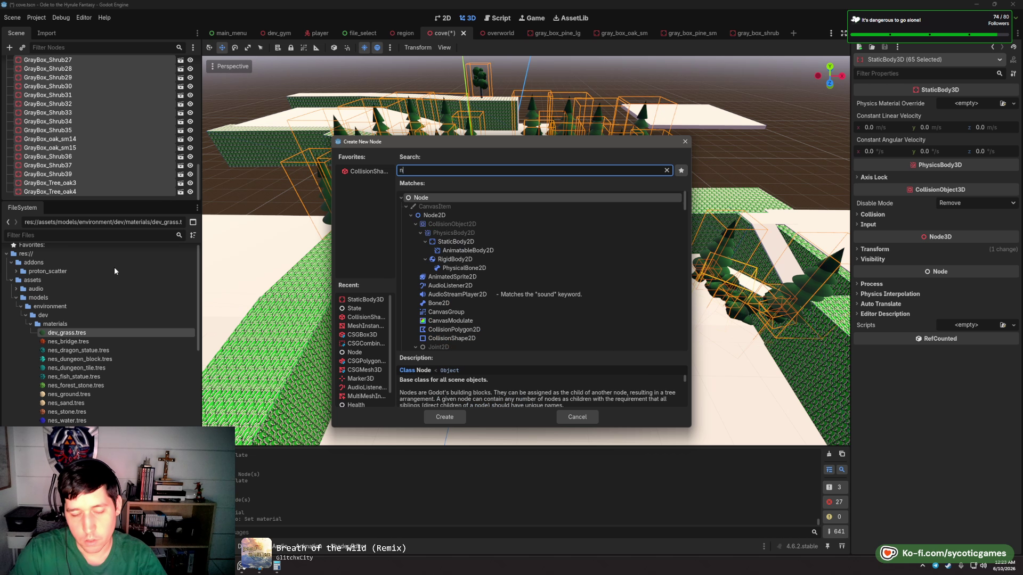
pyautogui.press('Return')
# - Rename the new group node to Foliage and move it under Environment
pyautogui.doubleClick(32, 107)
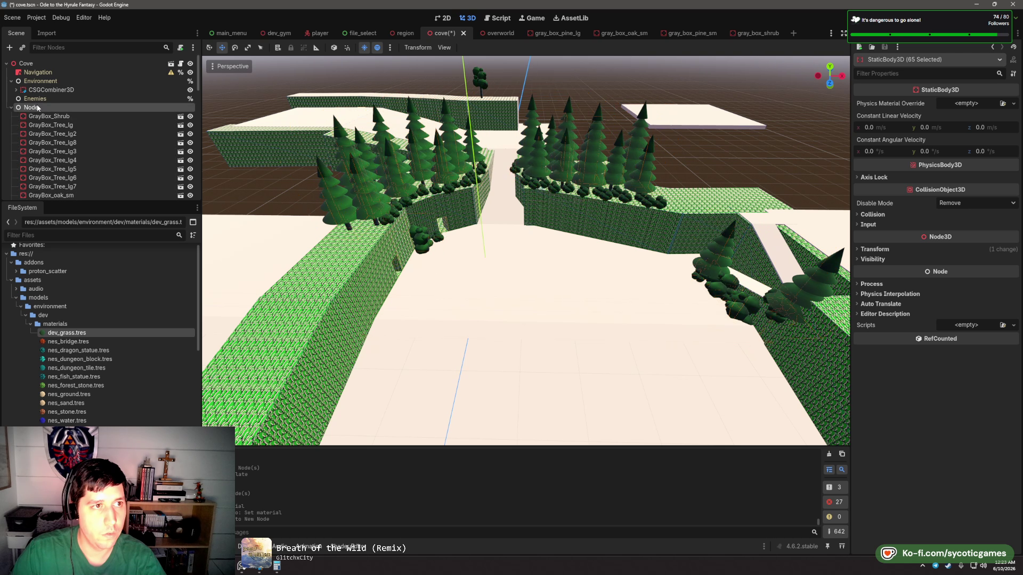
pyautogui.write('Foliag')
pyautogui.press('Return')
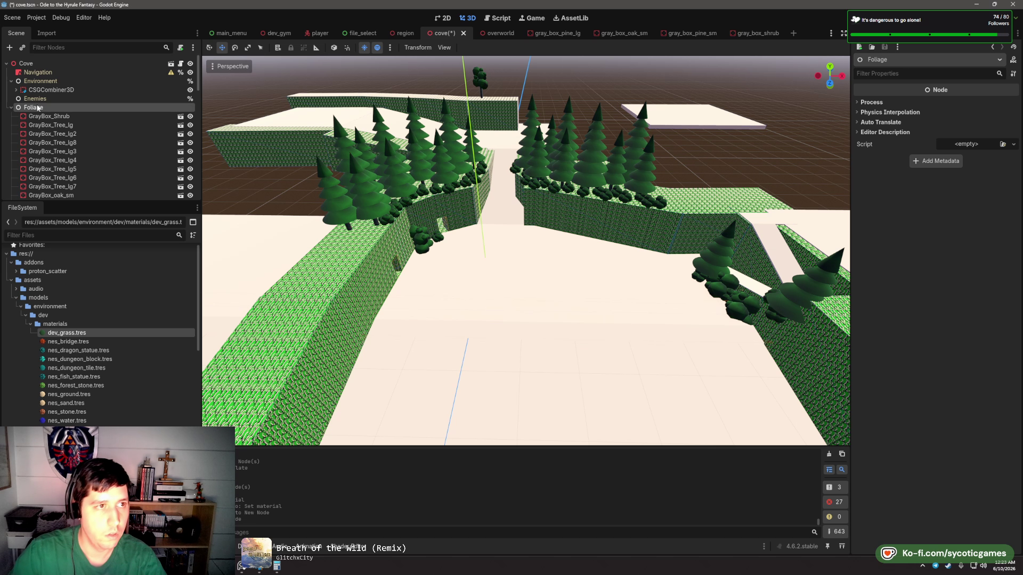
pyautogui.moveTo(55, 84); pyautogui.dragTo(55, 84)
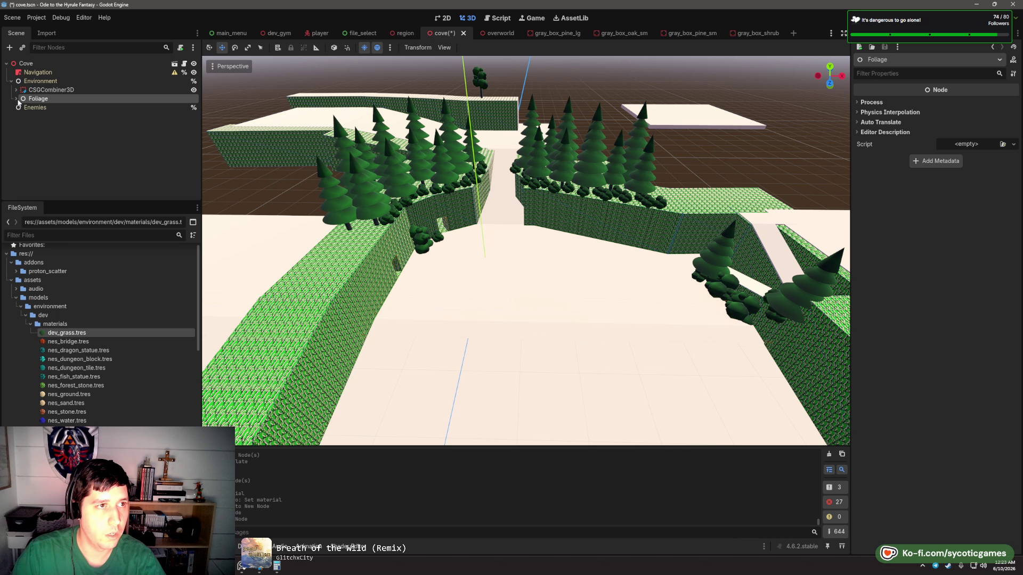
pyautogui.click(56, 84)
pyautogui.rightClick(56, 83)
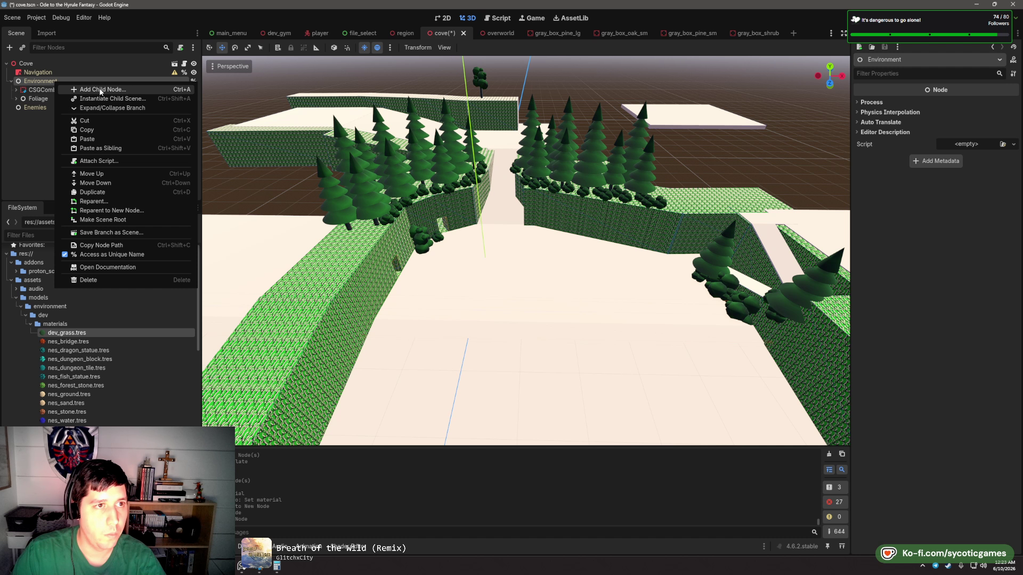
# - Add a CSGCombiner3D child under Environment
pyautogui.press('Escape')
pyautogui.hotkey('ctrl', 'a')
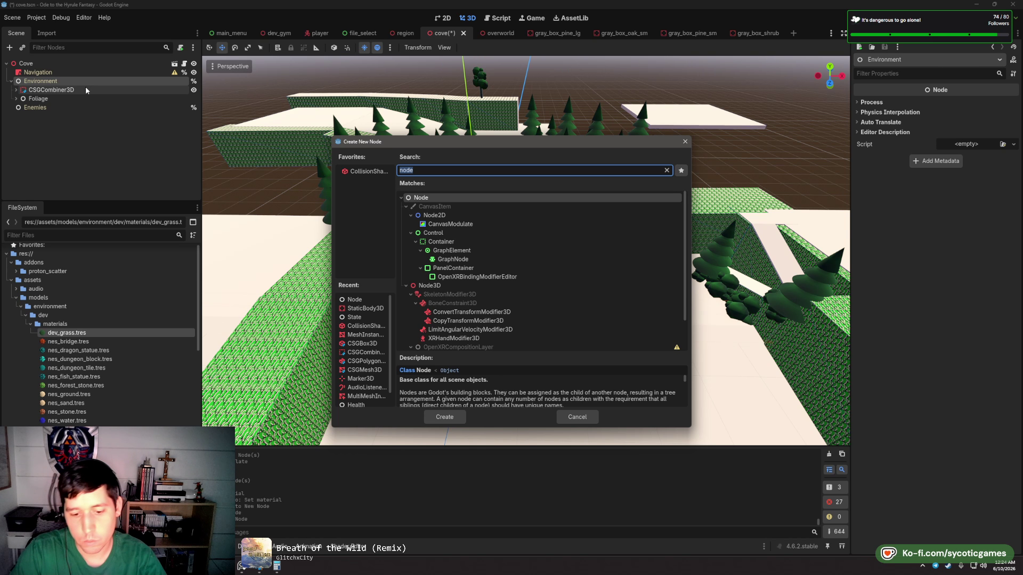
pyautogui.write('csg')
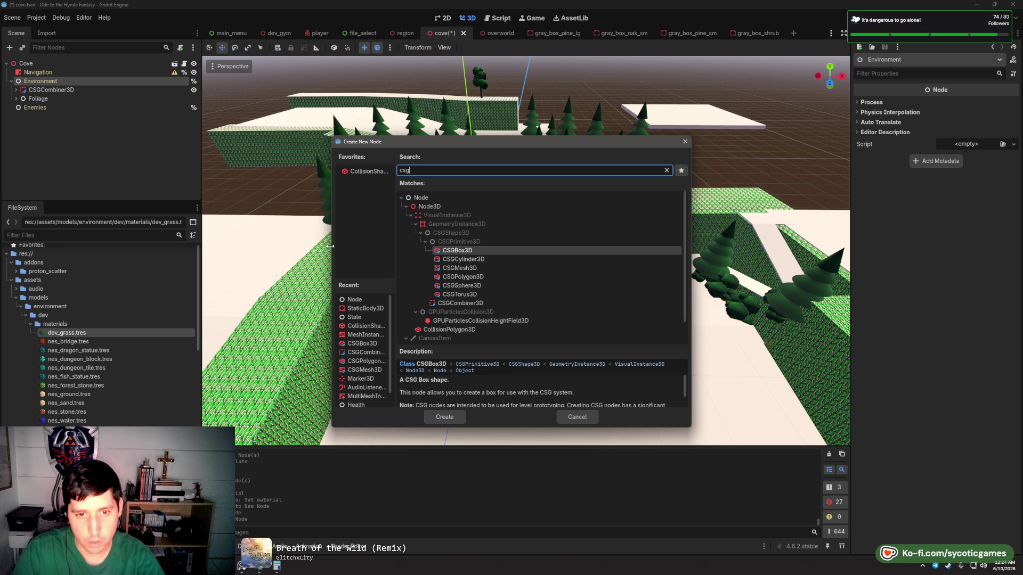
pyautogui.doubleClick(460, 303)
# - Add a CSGMesh3D child to the new combiner, leaving its mesh empty
pyautogui.rightClick(79, 108)
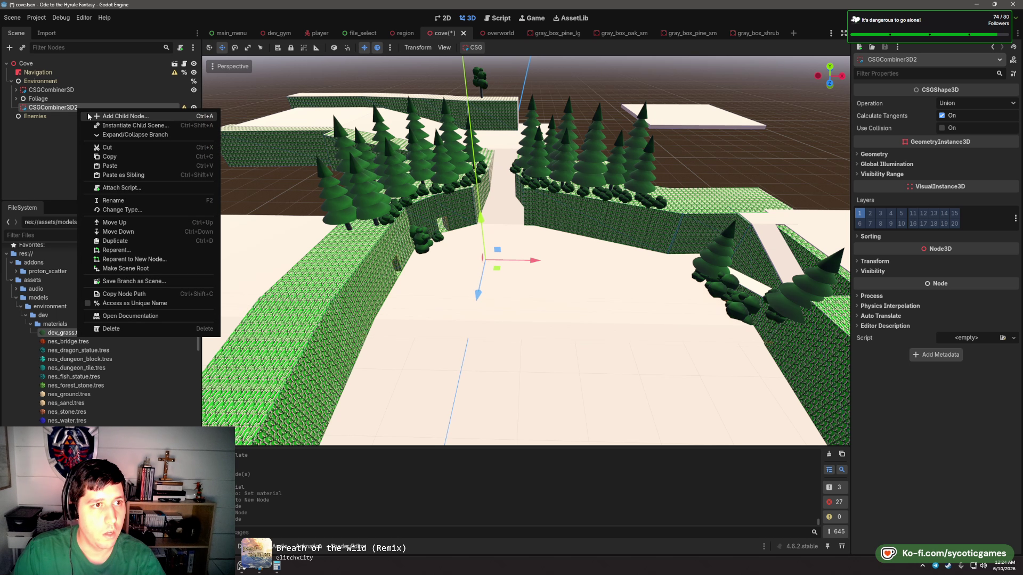
pyautogui.click(116, 116)
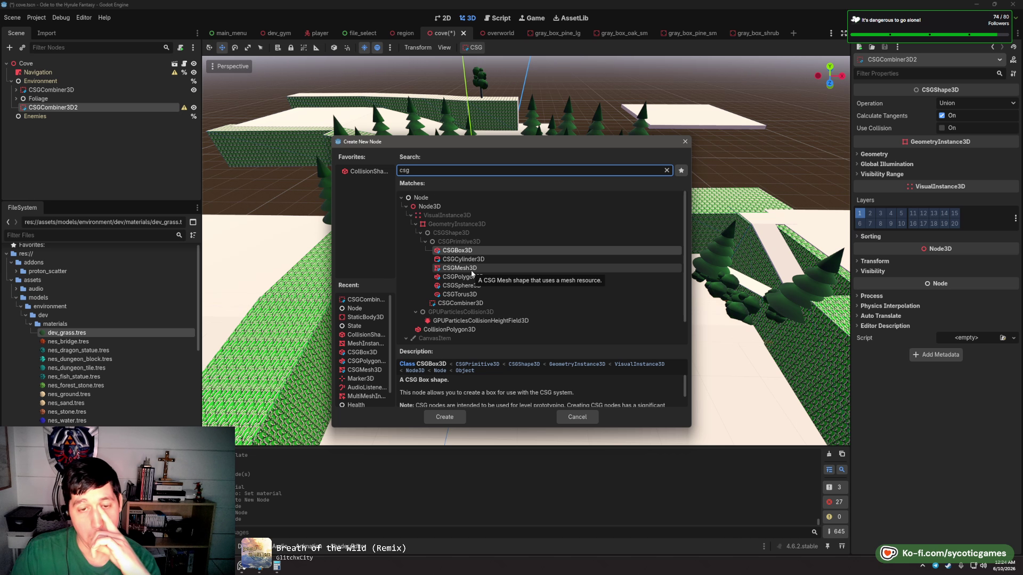
pyautogui.click(471, 270)
pyautogui.click(462, 412)
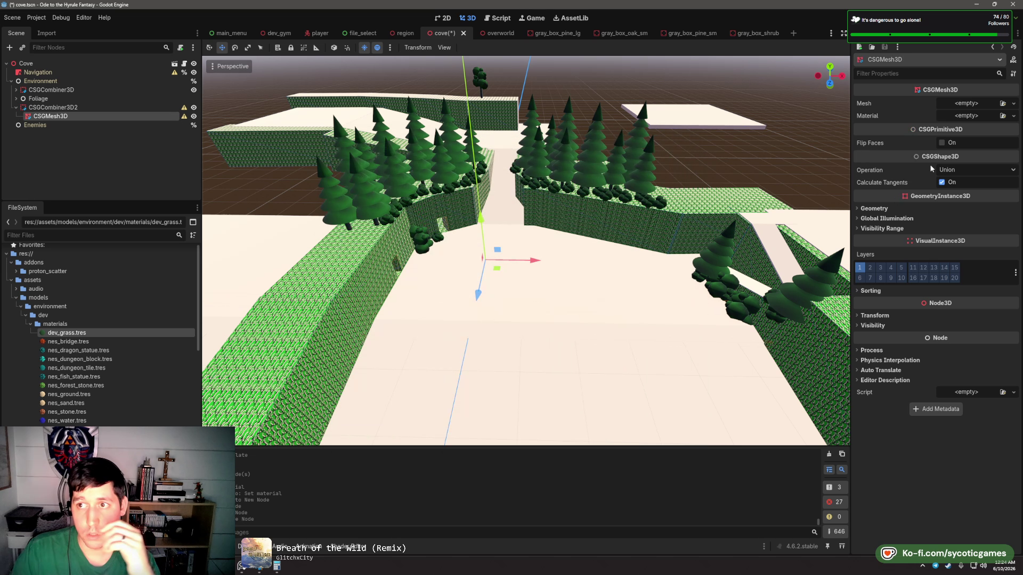
pyautogui.click(962, 104)
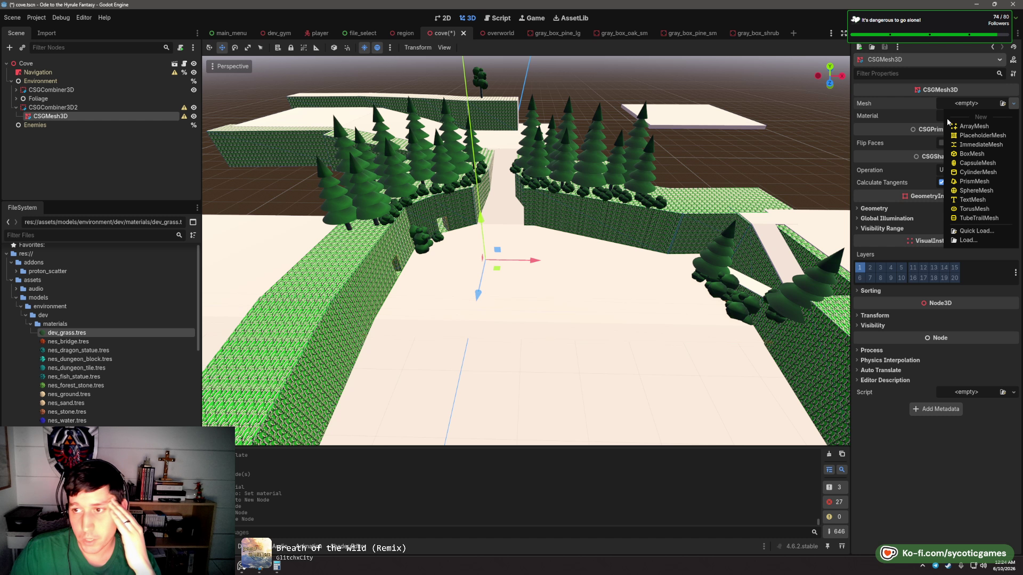
pyautogui.click(77, 152)
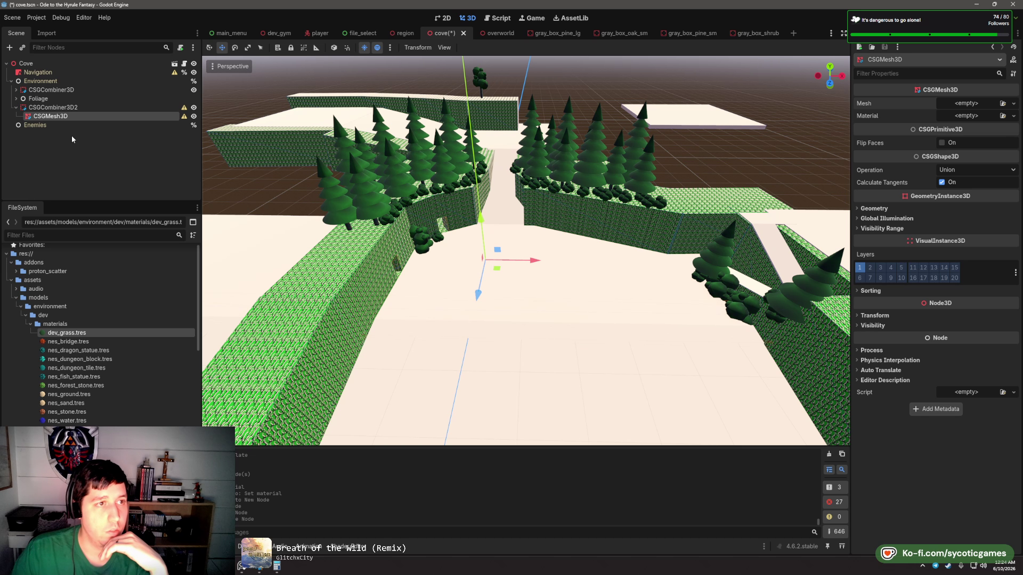
# - Change the CSGMesh3D node's type to CSGPolygon3D
pyautogui.rightClick(63, 117)
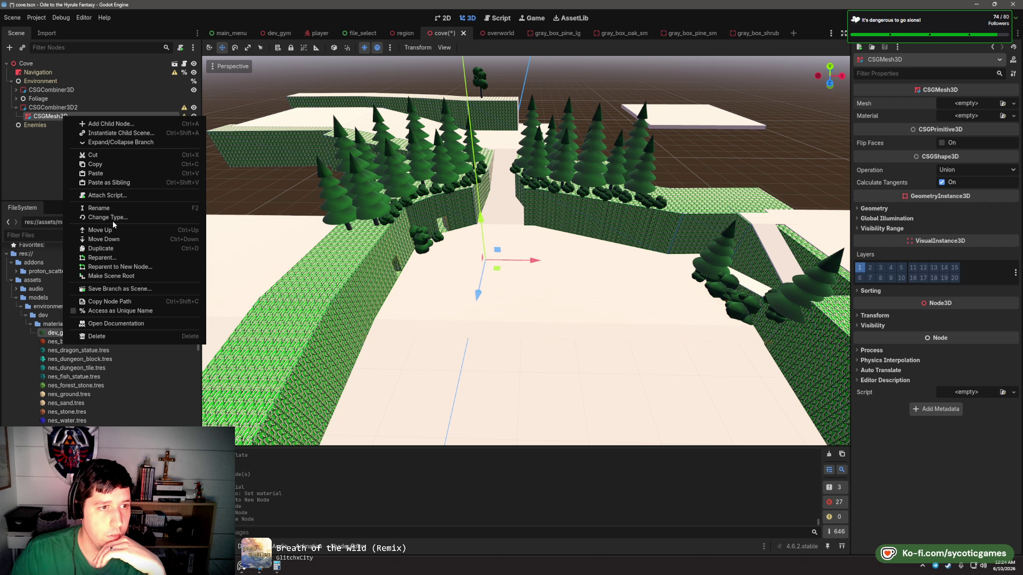
pyautogui.click(110, 216)
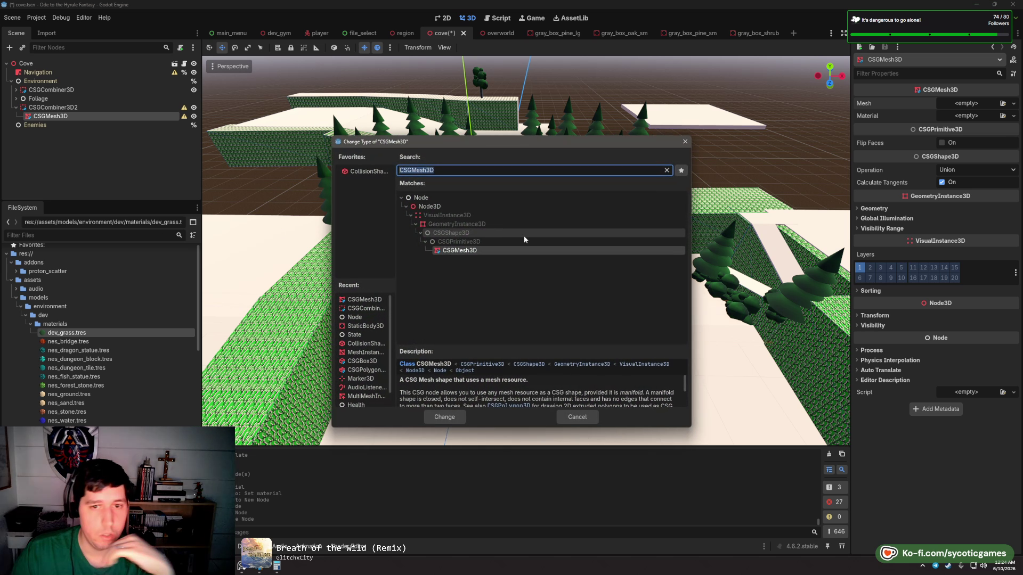
pyautogui.write('csg')
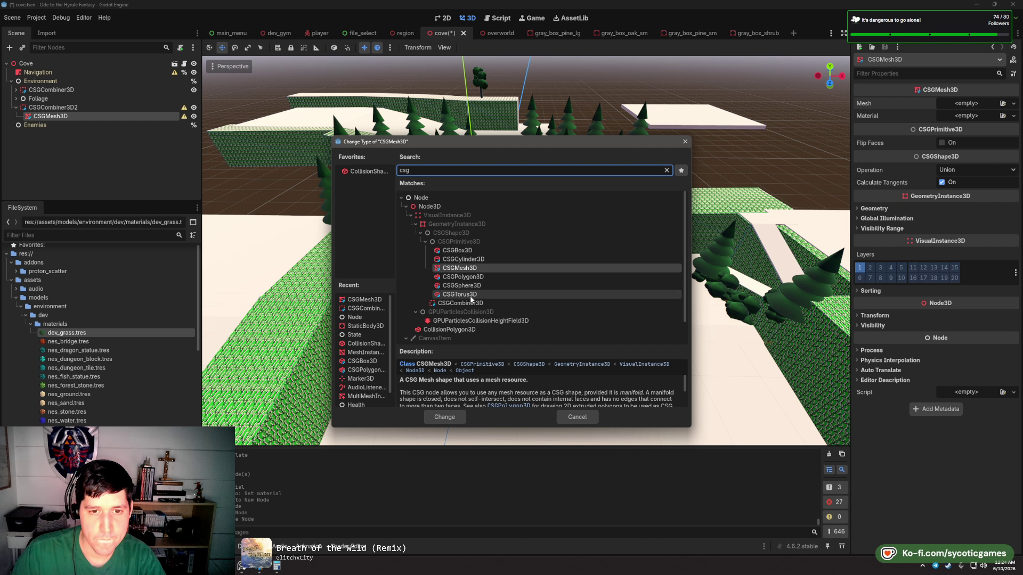
pyautogui.click(468, 277)
# - Confirm the CSGPolygon3D conversion and set its Depth to 0.01
pyautogui.click(453, 418)
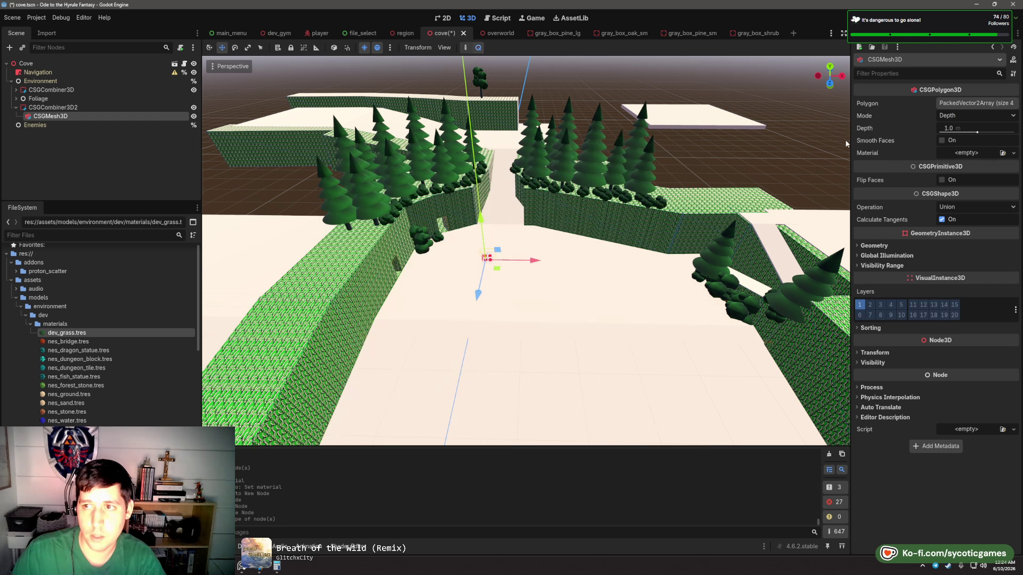
pyautogui.click(963, 104)
pyautogui.scroll(3)
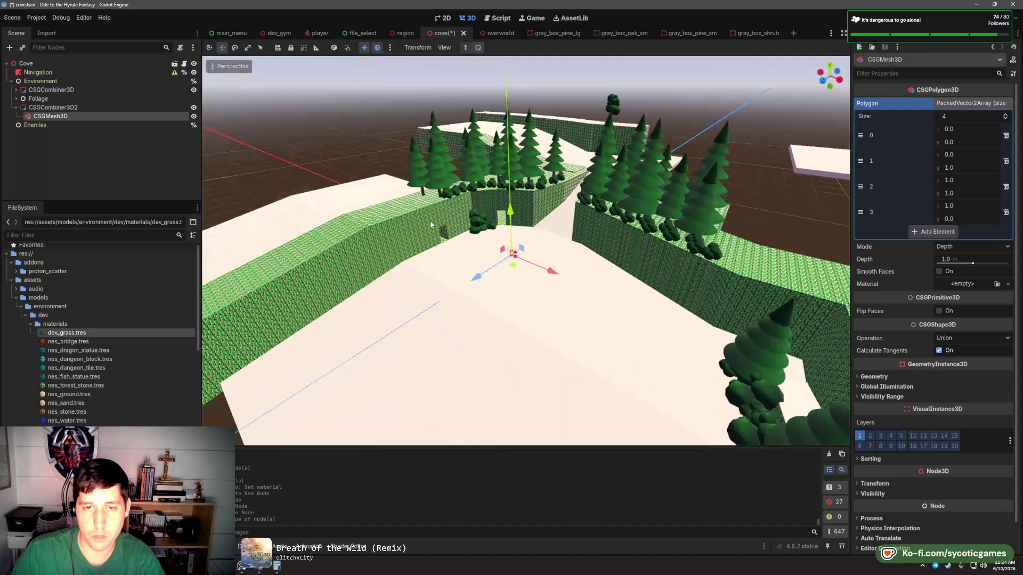
pyautogui.moveTo(556, 286); pyautogui.dragTo(723, 234)
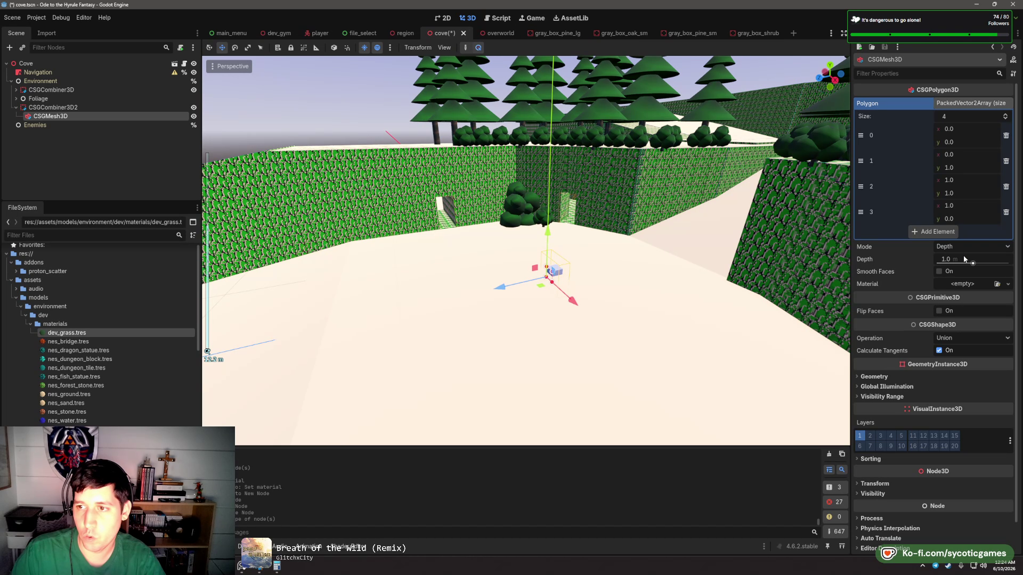
pyautogui.click(963, 258)
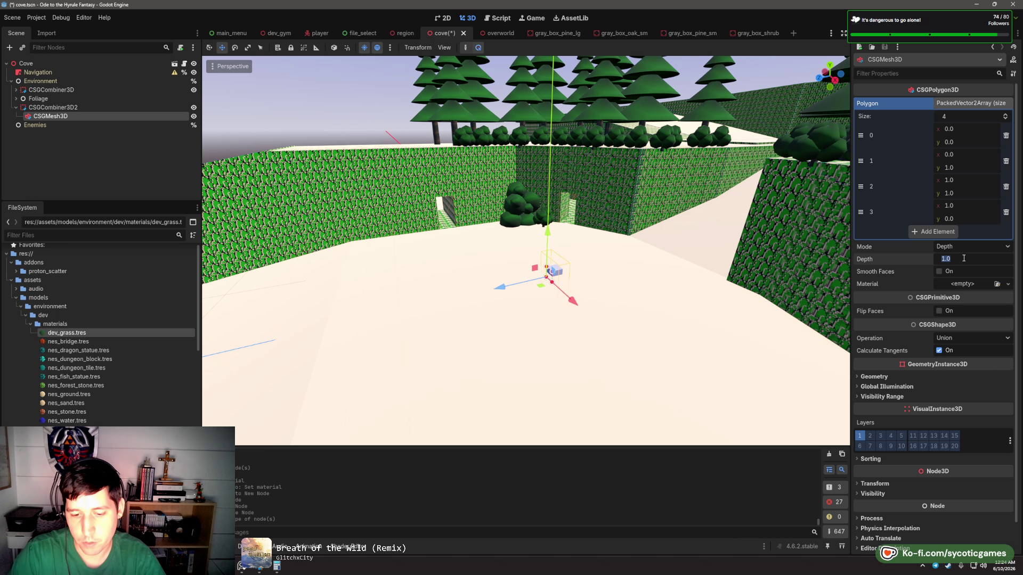
pyautogui.write('0.01')
pyautogui.press('Return')
# - Rotate the polygon to lie flat on the cove floor, keeping its depth at 0.01
pyautogui.press('e')
pyautogui.moveTo(518, 269); pyautogui.dragTo(521, 276)
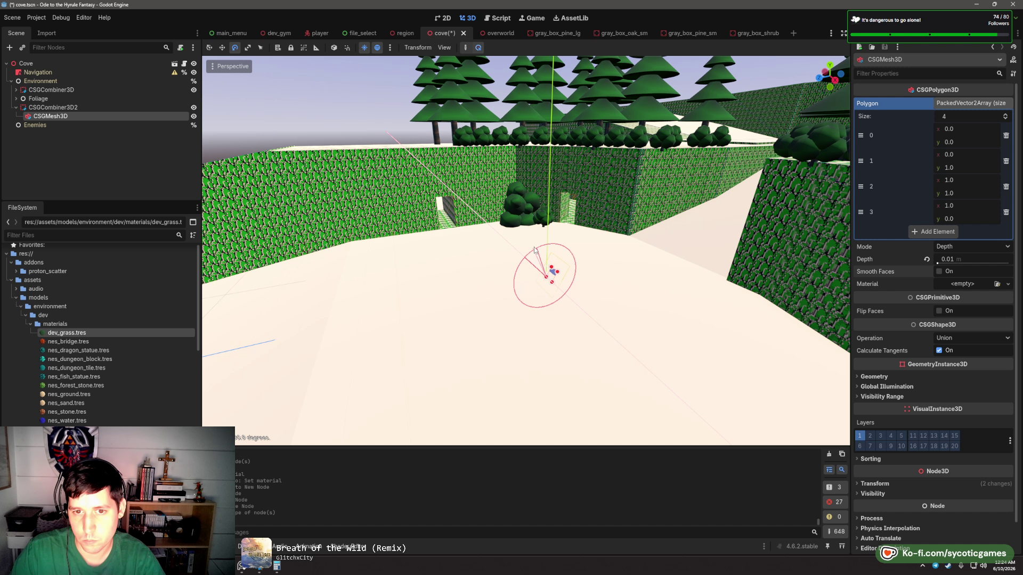
pyautogui.moveTo(522, 266); pyautogui.dragTo(522, 268)
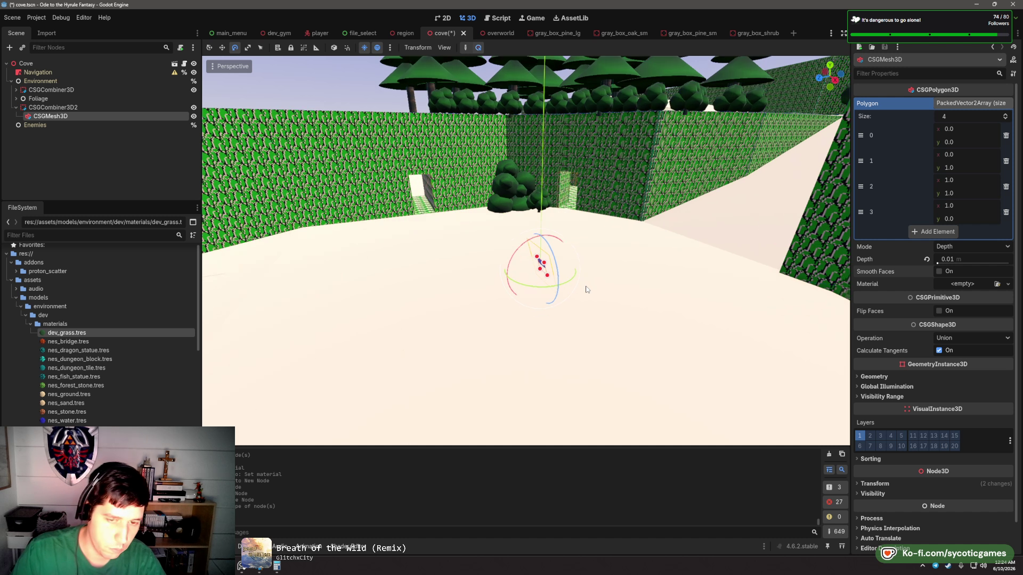
pyautogui.scroll(3)
pyautogui.moveTo(454, 245); pyautogui.dragTo(573, 236)
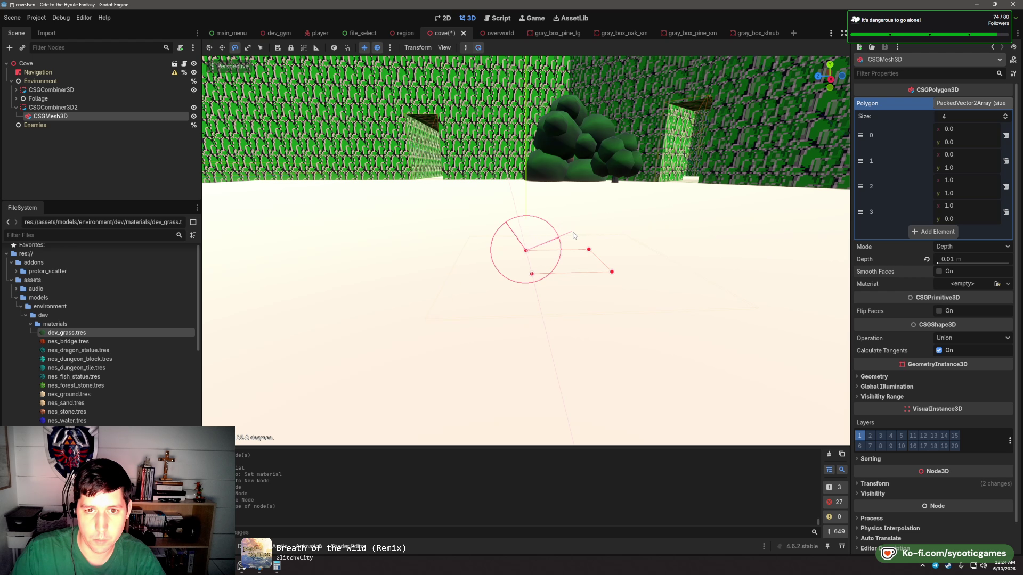
pyautogui.press('w')
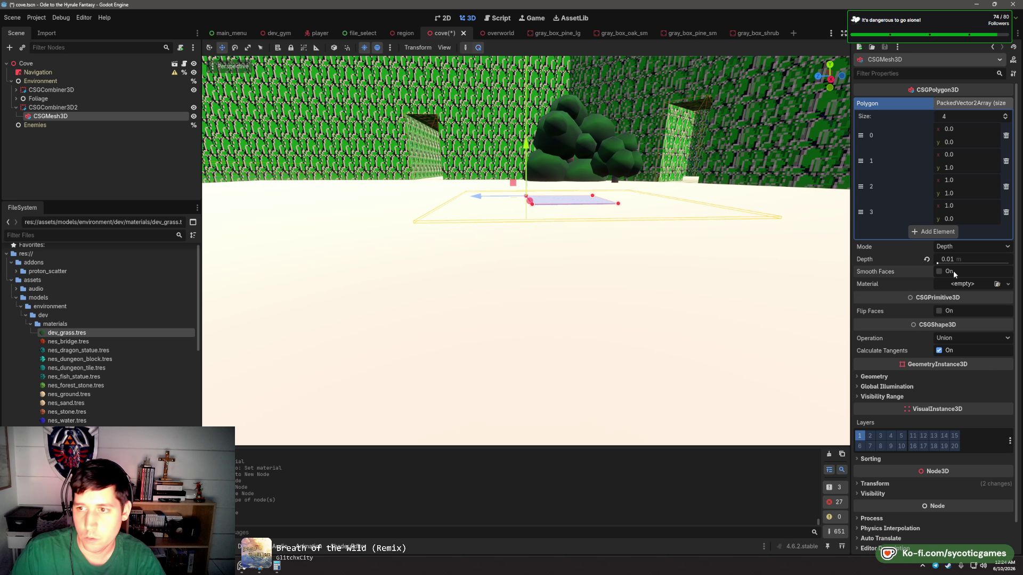
pyautogui.moveTo(954, 259); pyautogui.dragTo(967, 259)
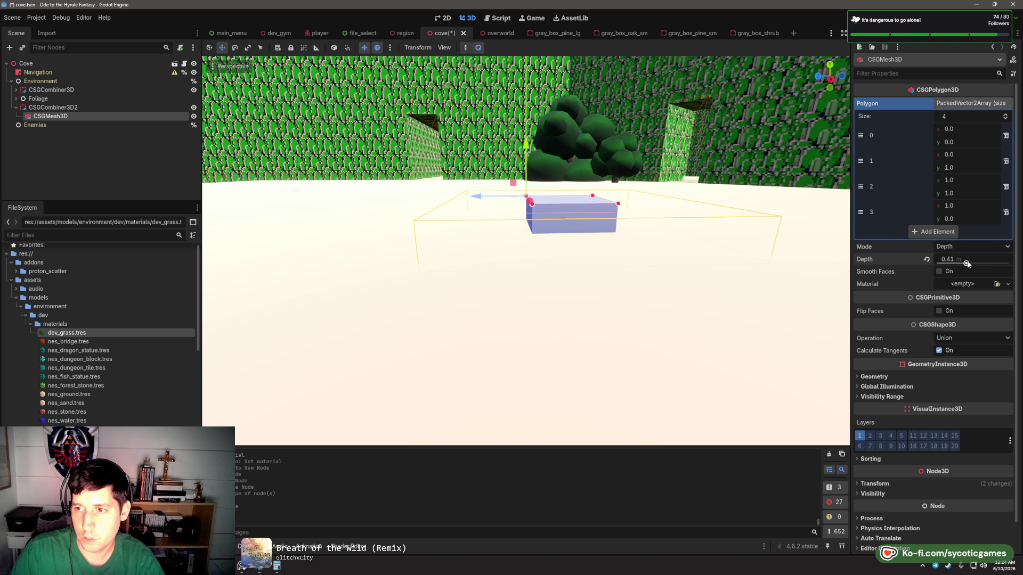
pyautogui.write('0.01')
pyautogui.press('Tab')
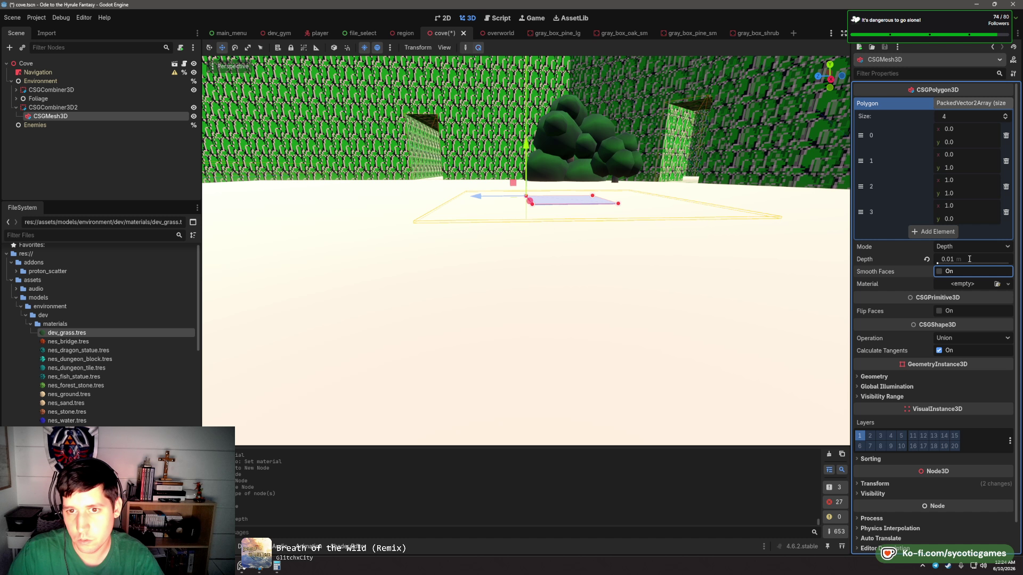
pyautogui.scroll(-3)
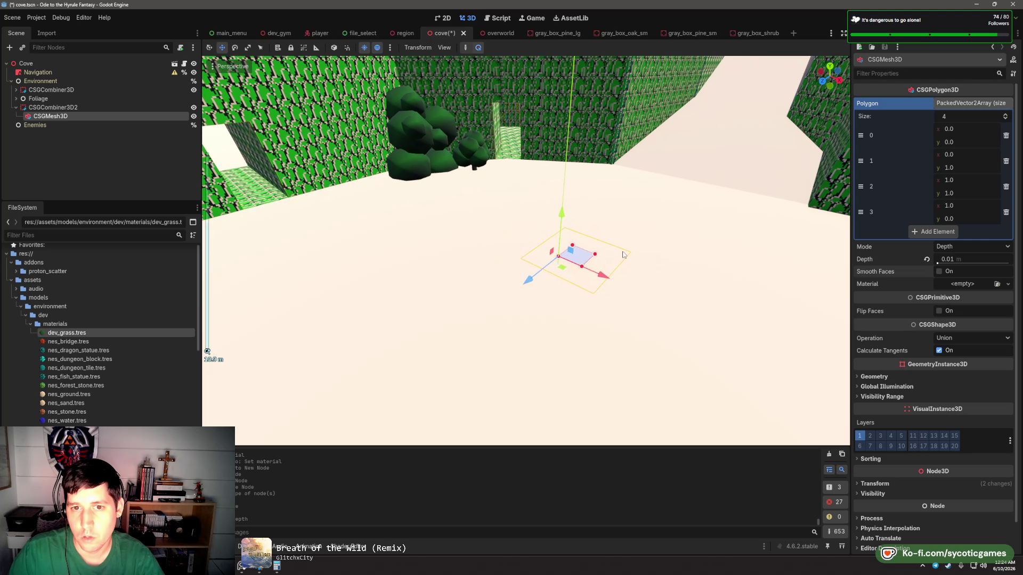
# - Slide the flat polygon along the corridor floor into position
pyautogui.moveTo(464, 321); pyautogui.dragTo(319, 211)
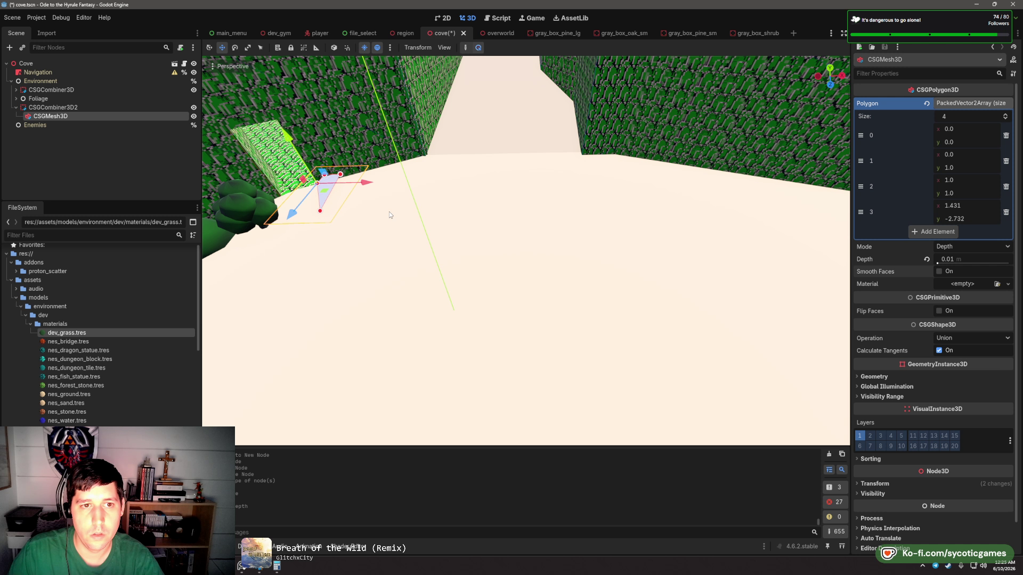
pyautogui.moveTo(394, 216); pyautogui.dragTo(397, 148)
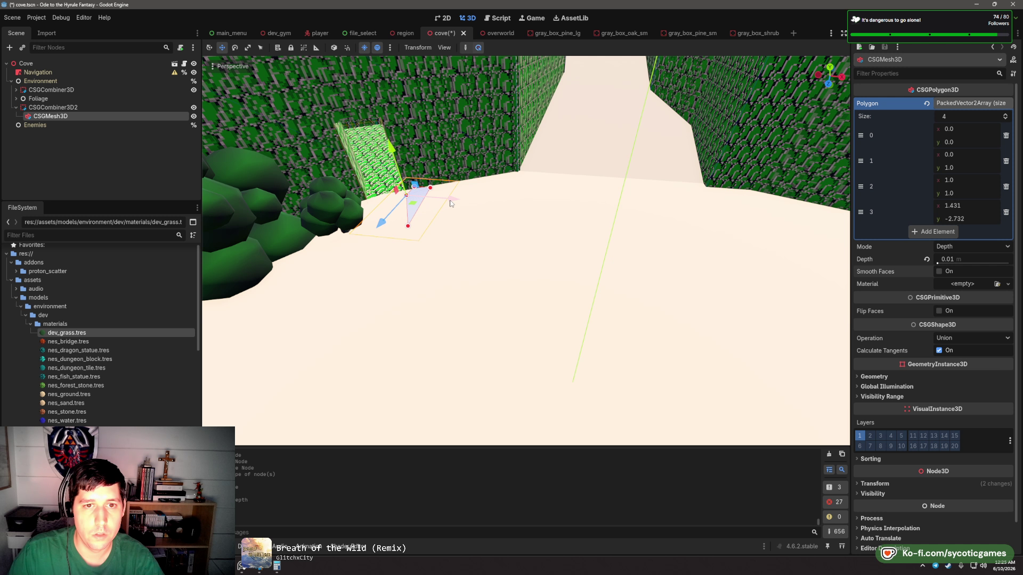
pyautogui.moveTo(454, 198); pyautogui.dragTo(452, 197)
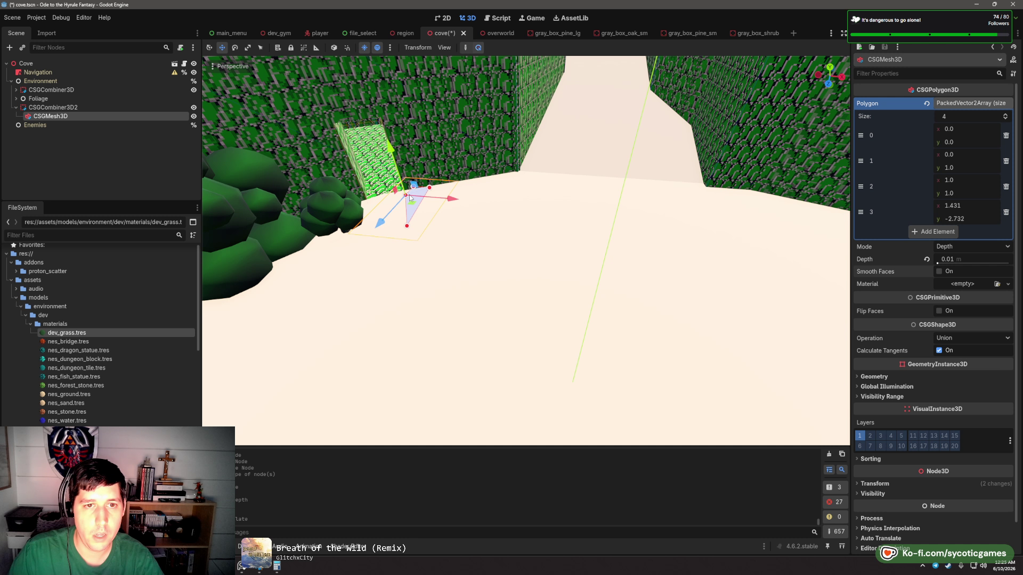
pyautogui.click(407, 231)
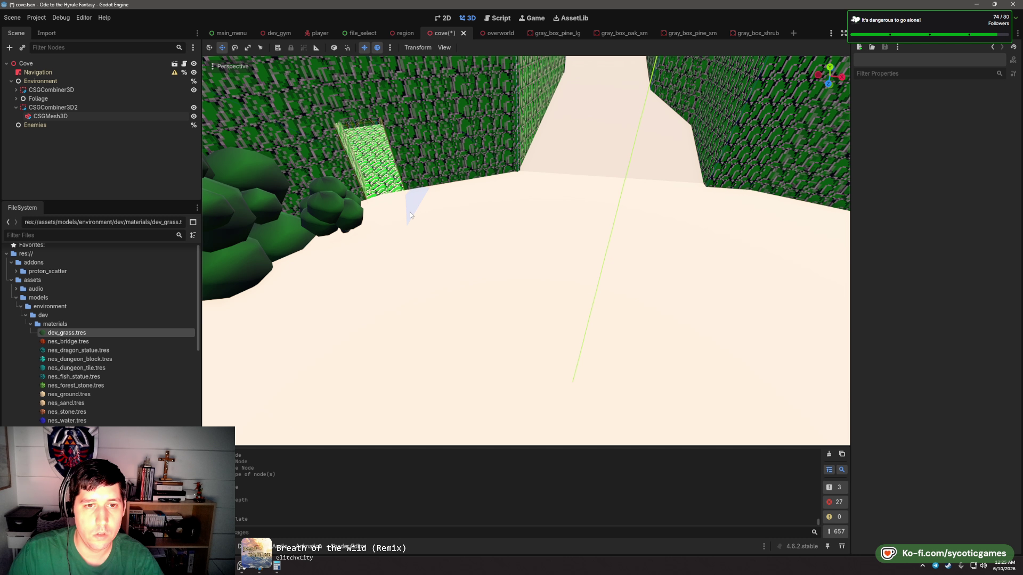
pyautogui.click(410, 212)
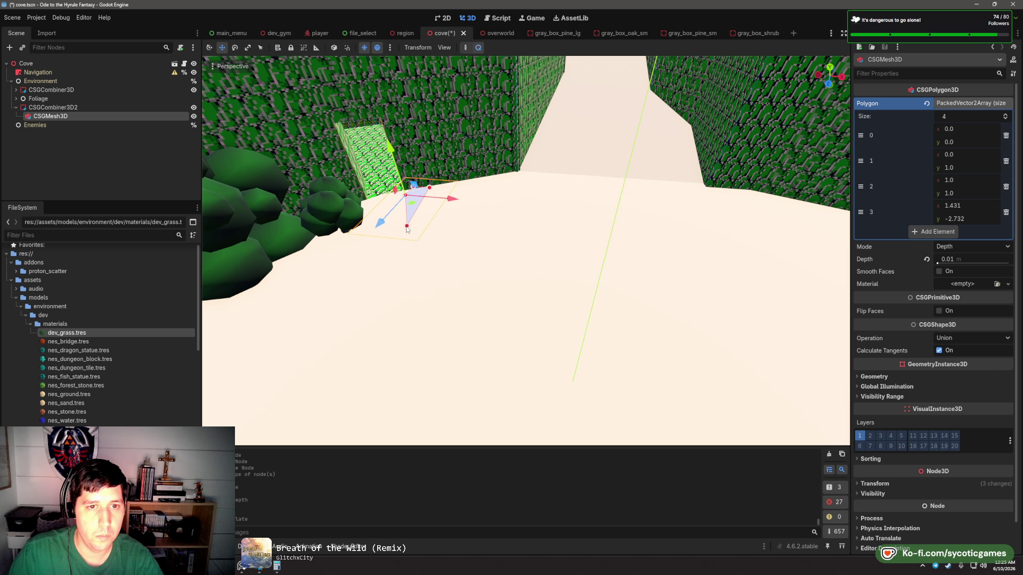
# - Drag the polygon's first corner outward to x 2.31, y -1.731
pyautogui.moveTo(485, 243); pyautogui.dragTo(484, 240)
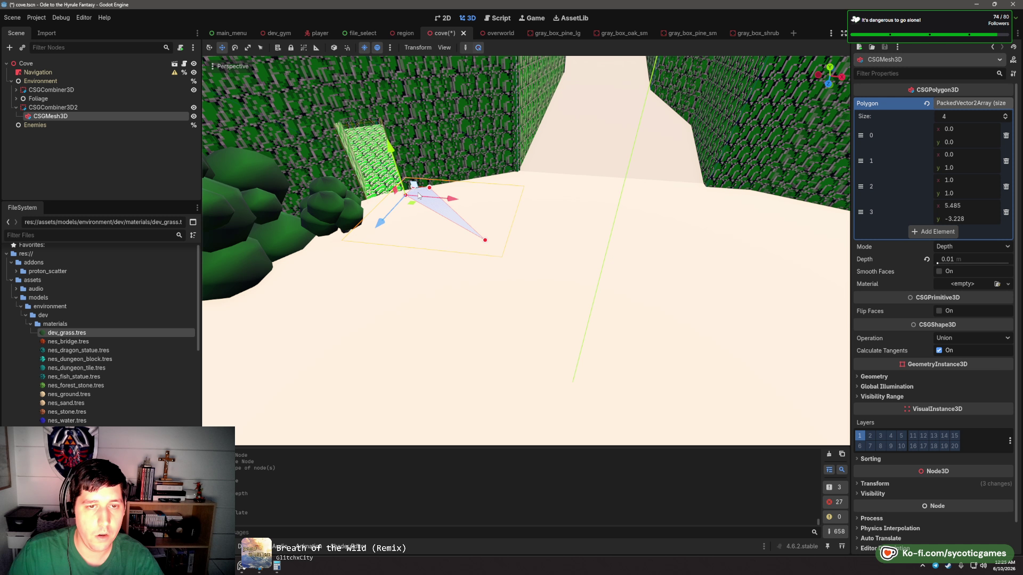
pyautogui.scroll(3)
pyautogui.moveTo(533, 223); pyautogui.dragTo(731, 180)
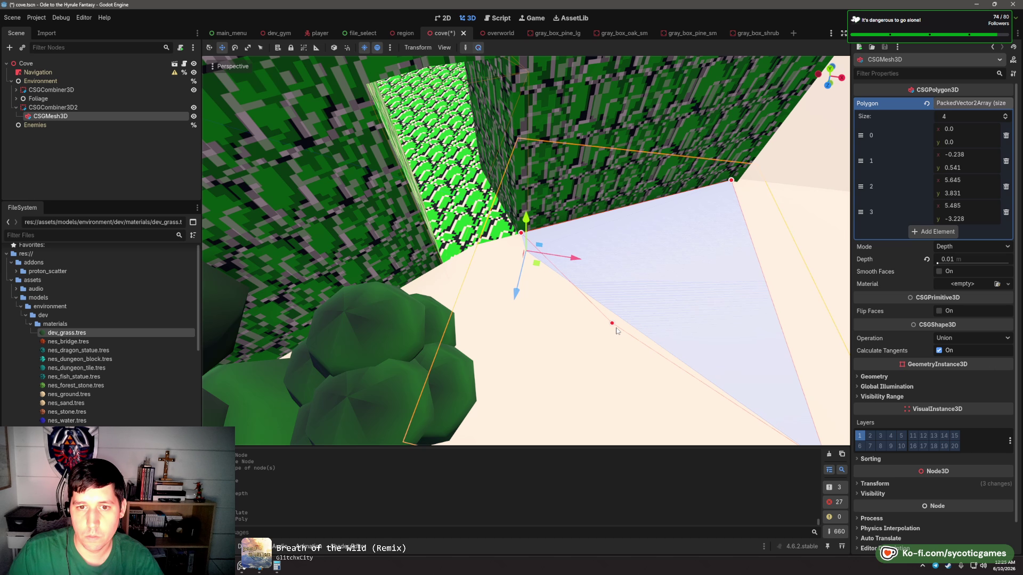
pyautogui.moveTo(616, 330); pyautogui.dragTo(713, 328)
pyautogui.scroll(-3)
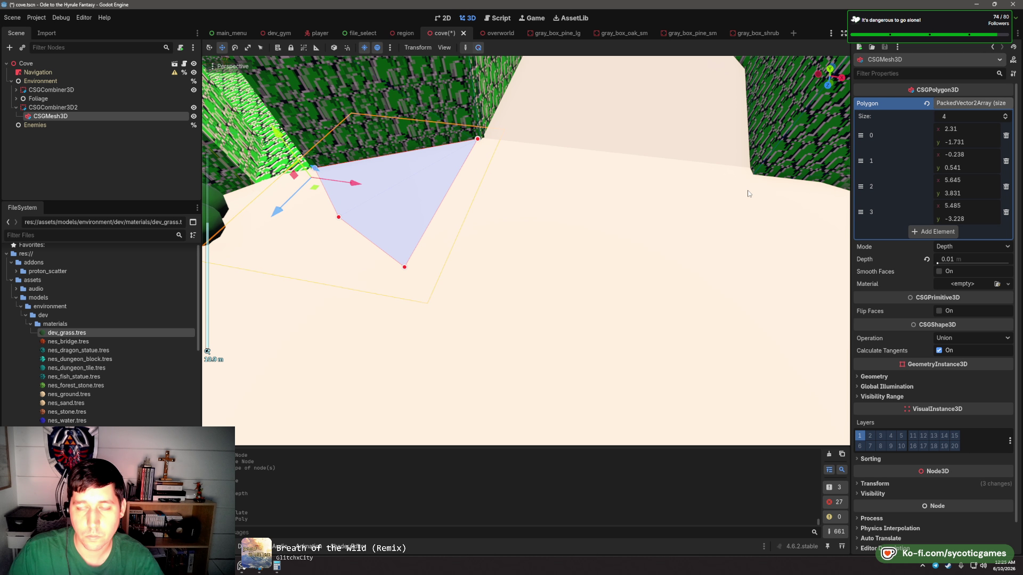
# - Add a fifth point to the Polygon array and adjust its x and y values
pyautogui.click(934, 231)
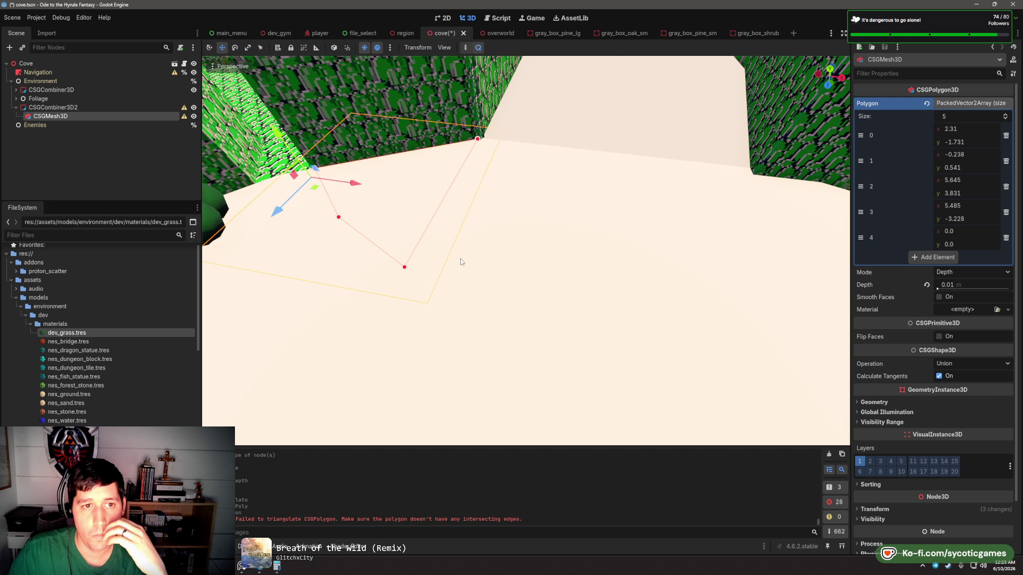
pyautogui.moveTo(945, 232); pyautogui.dragTo(1001, 238)
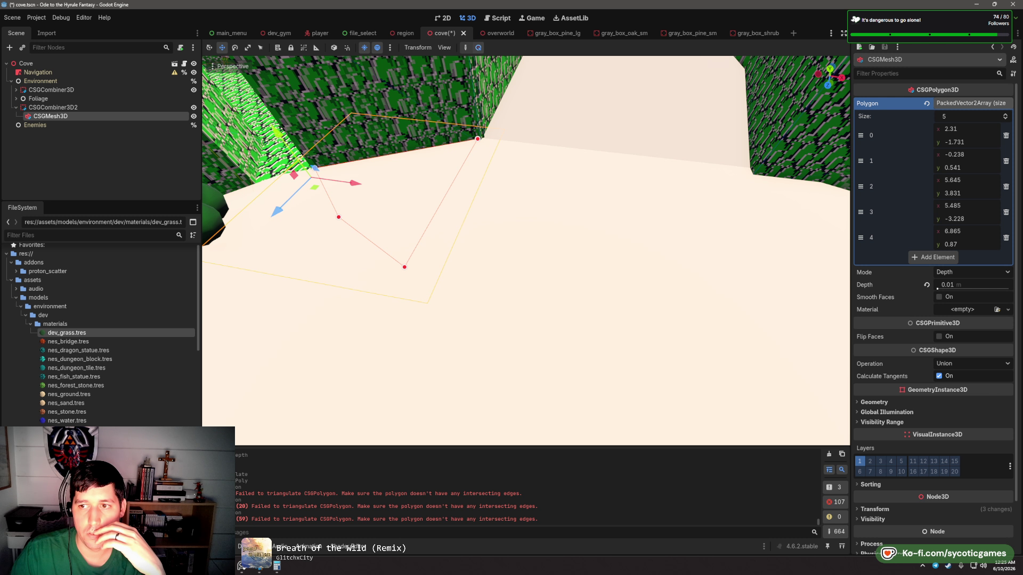
pyautogui.moveTo(953, 244); pyautogui.dragTo(967, 244)
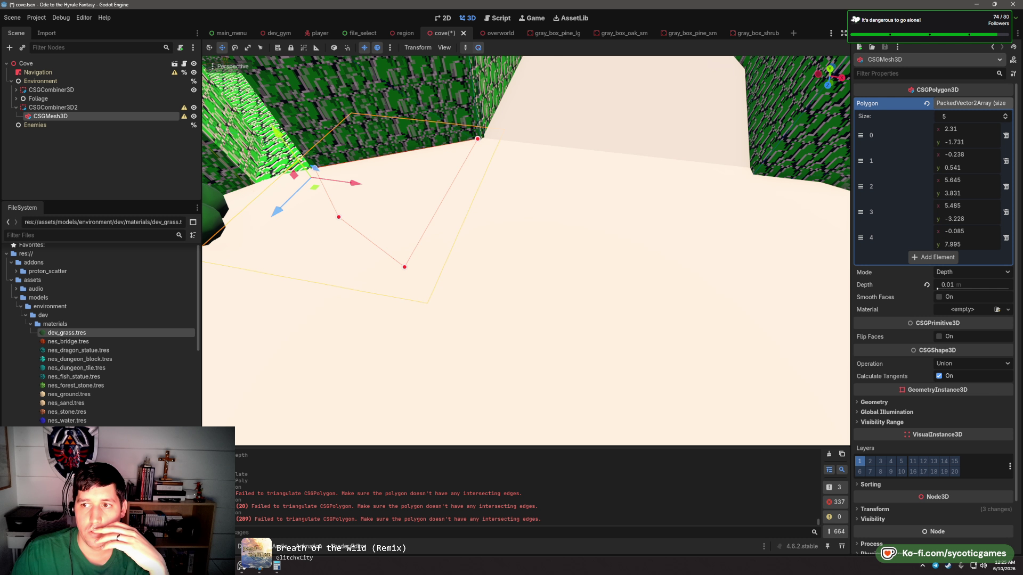
pyautogui.click(972, 231)
pyautogui.write('0')
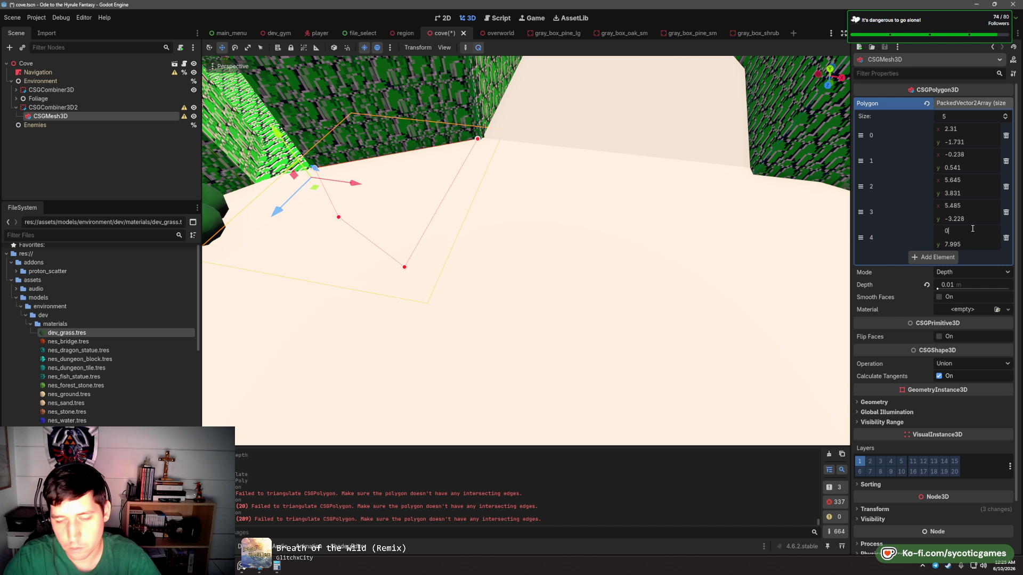
pyautogui.press('Return')
pyautogui.moveTo(973, 230); pyautogui.dragTo(959, 244)
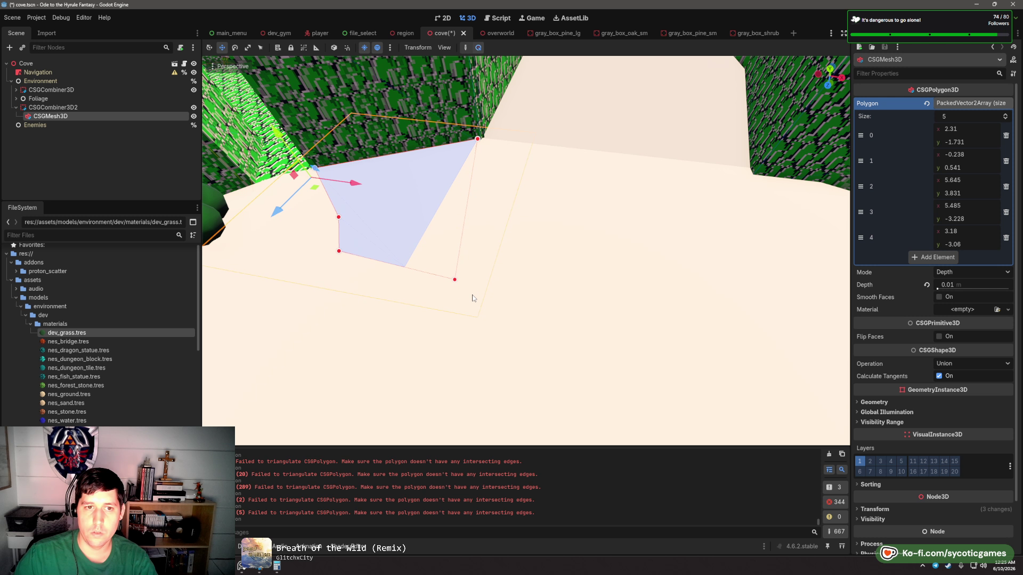
# - Stretch corners 4 and 5 along the corridor so the patch reaches x 22.072
pyautogui.moveTo(609, 270); pyautogui.dragTo(755, 170)
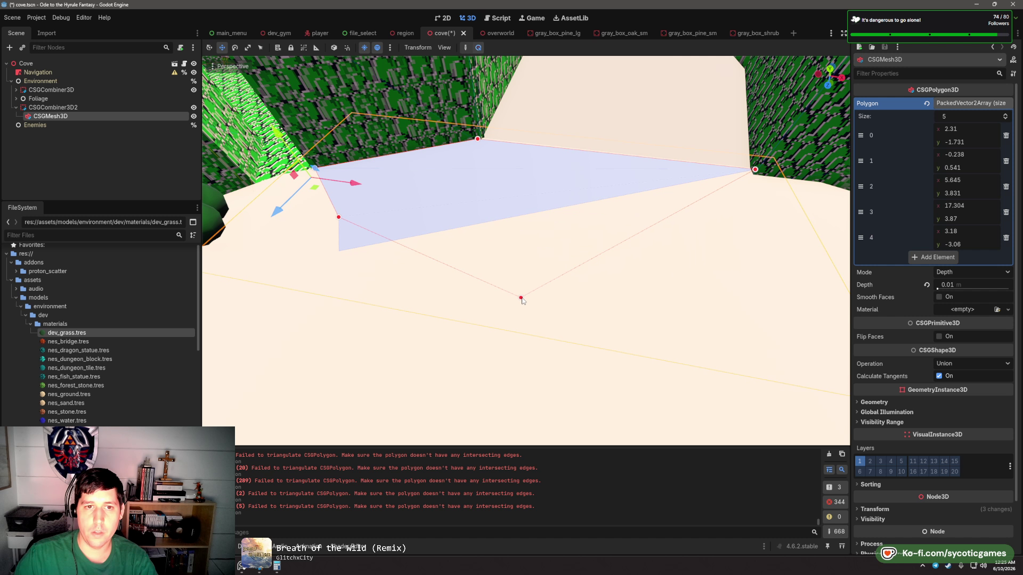
pyautogui.moveTo(520, 304); pyautogui.dragTo(520, 304)
pyautogui.scroll(-3)
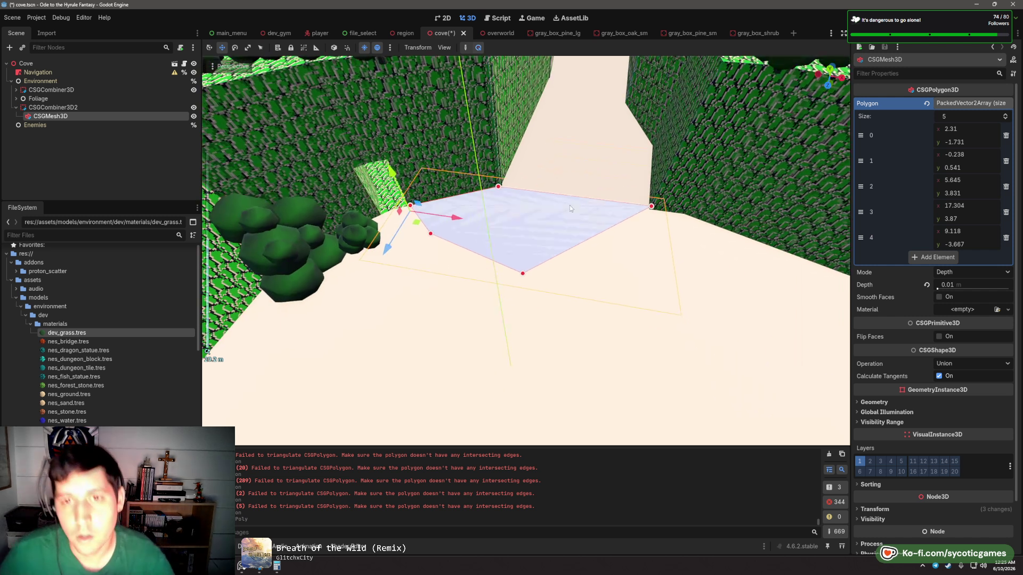
pyautogui.moveTo(576, 216); pyautogui.dragTo(559, 242)
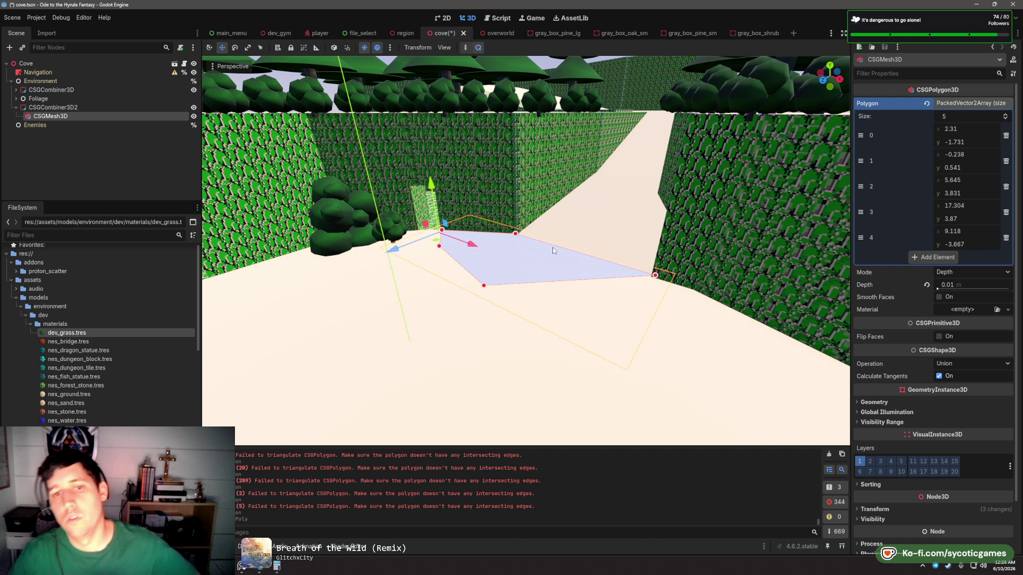
pyautogui.moveTo(552, 248); pyautogui.dragTo(602, 252)
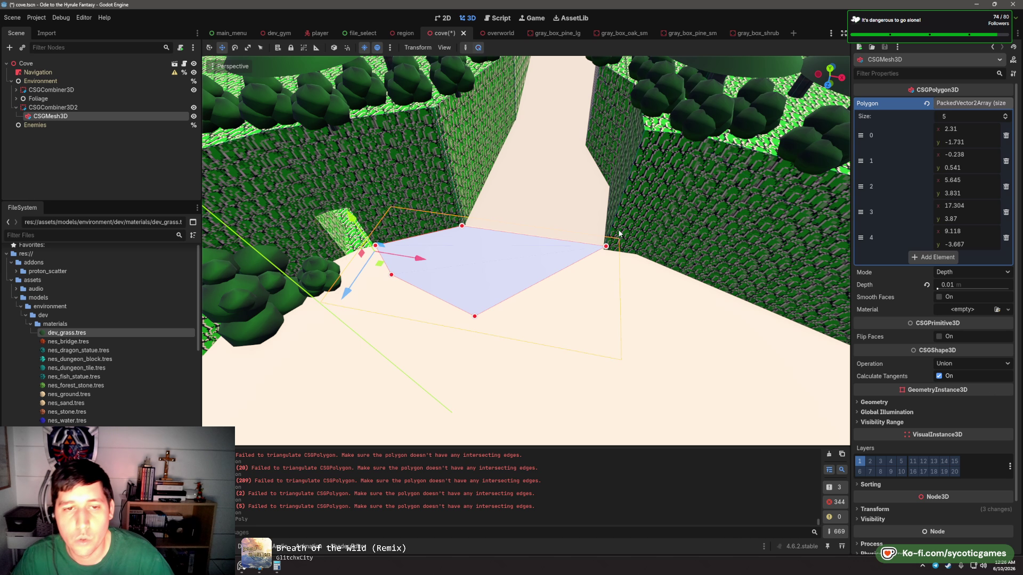
pyautogui.moveTo(621, 251); pyautogui.dragTo(615, 275)
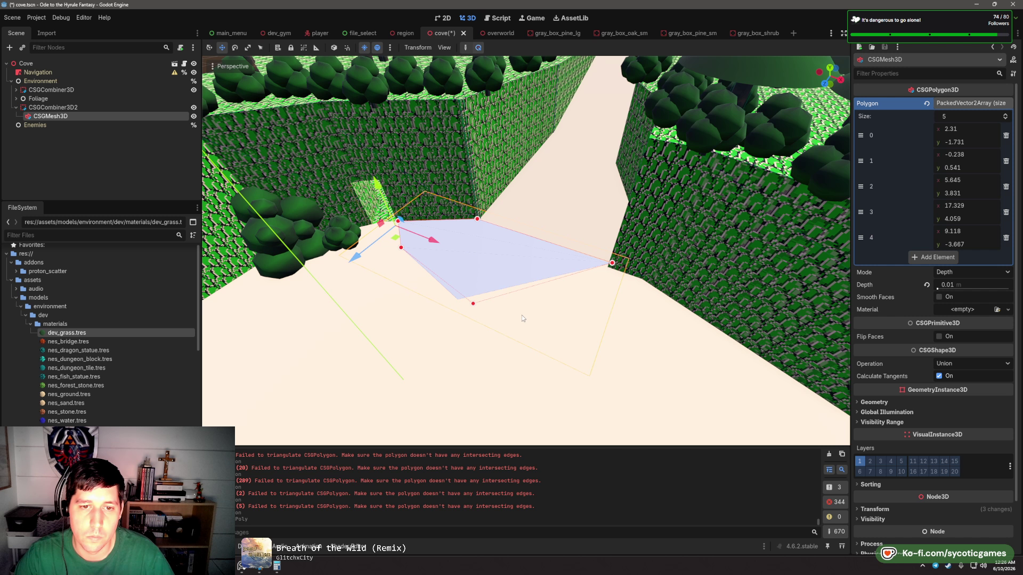
pyautogui.moveTo(663, 379); pyautogui.dragTo(408, 253)
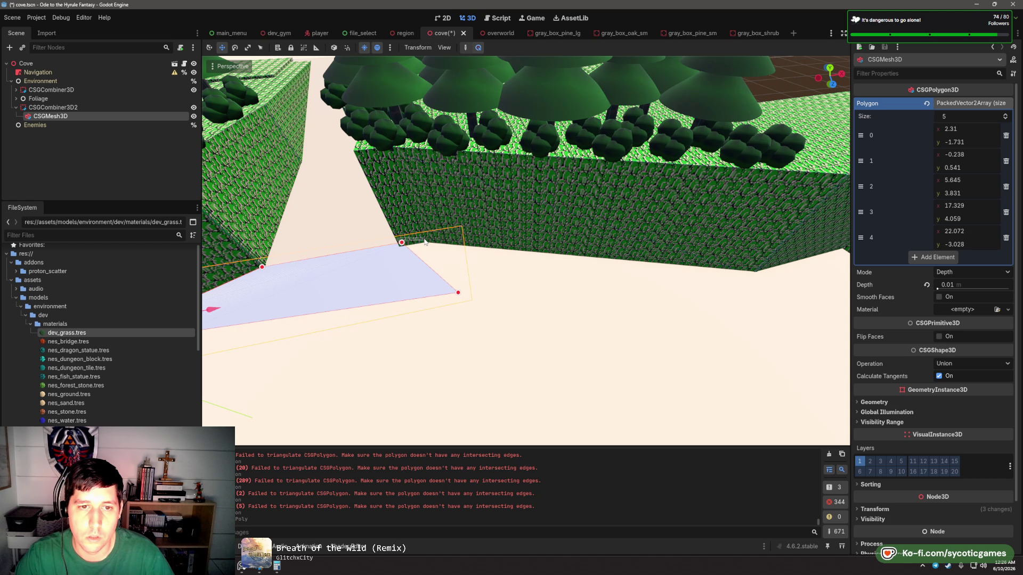
pyautogui.click(424, 243)
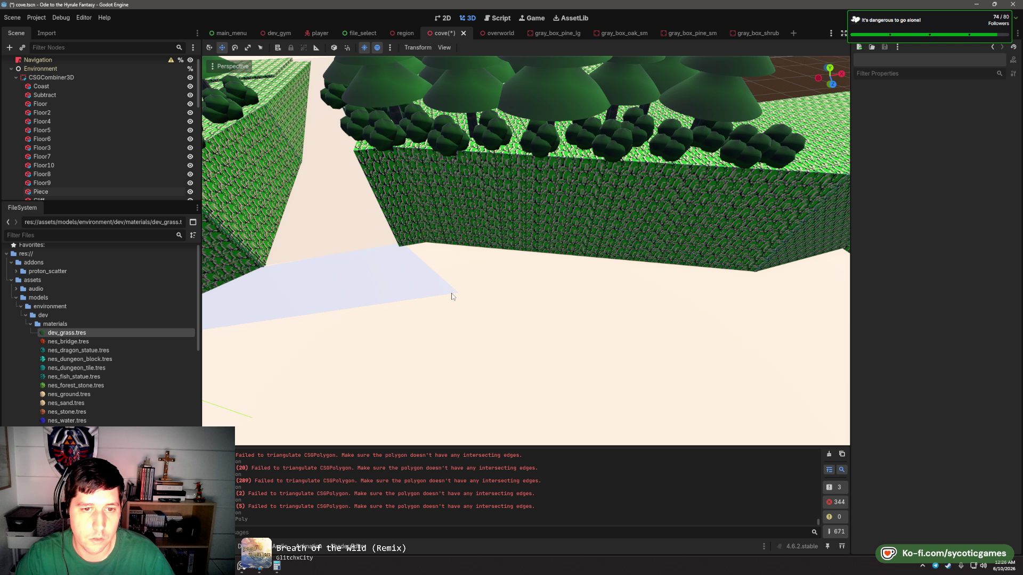
pyautogui.click(451, 297)
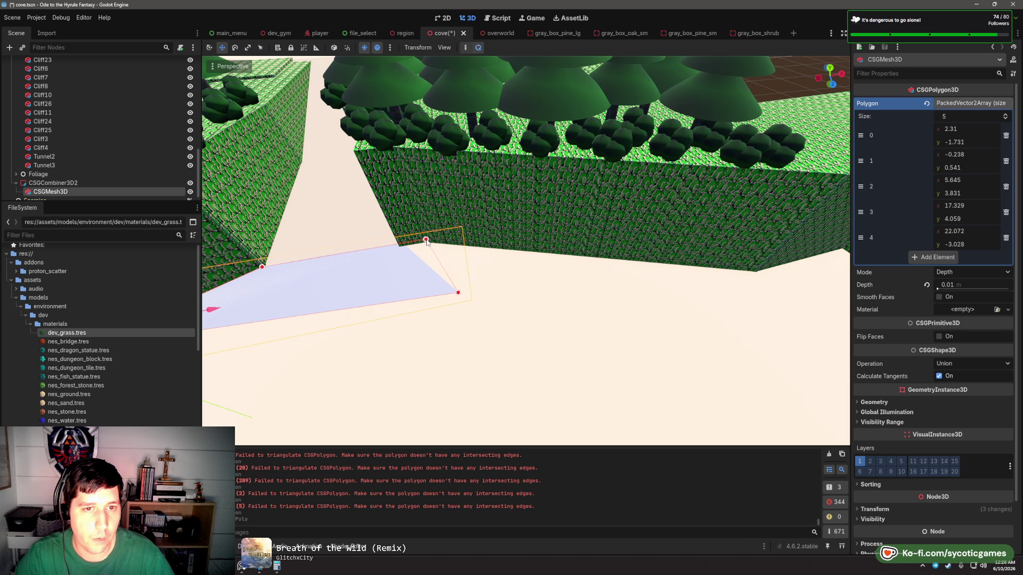
pyautogui.moveTo(474, 282); pyautogui.dragTo(455, 264)
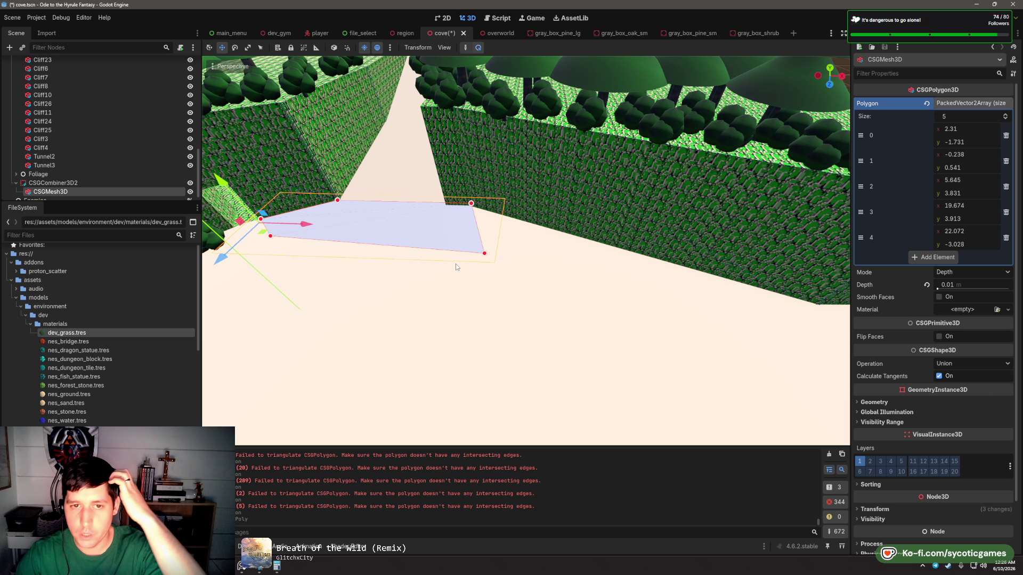
# - Compare the patch against the coastal reference board
pyautogui.click(277, 566)
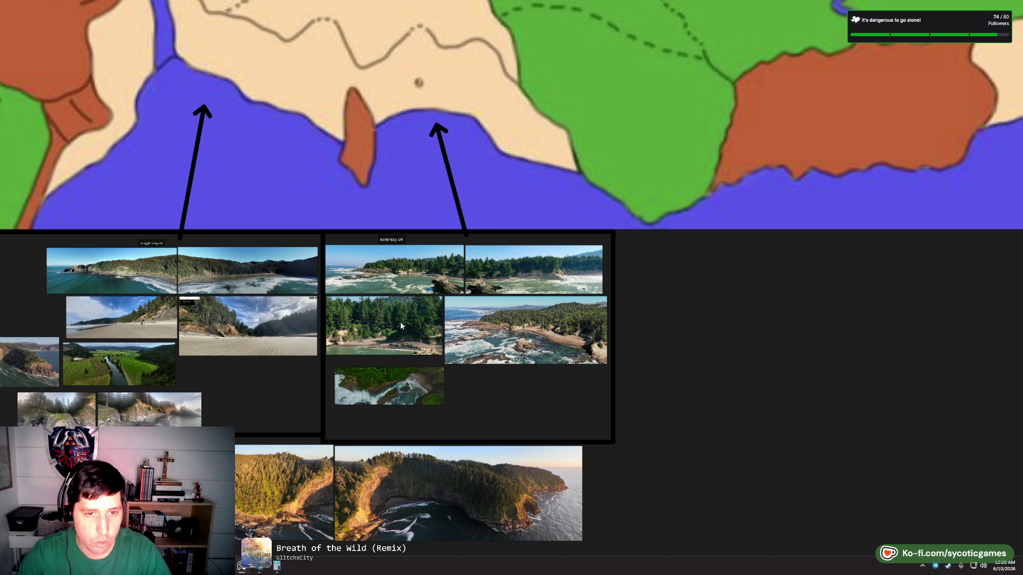
pyautogui.scroll(3)
pyautogui.scroll(3)
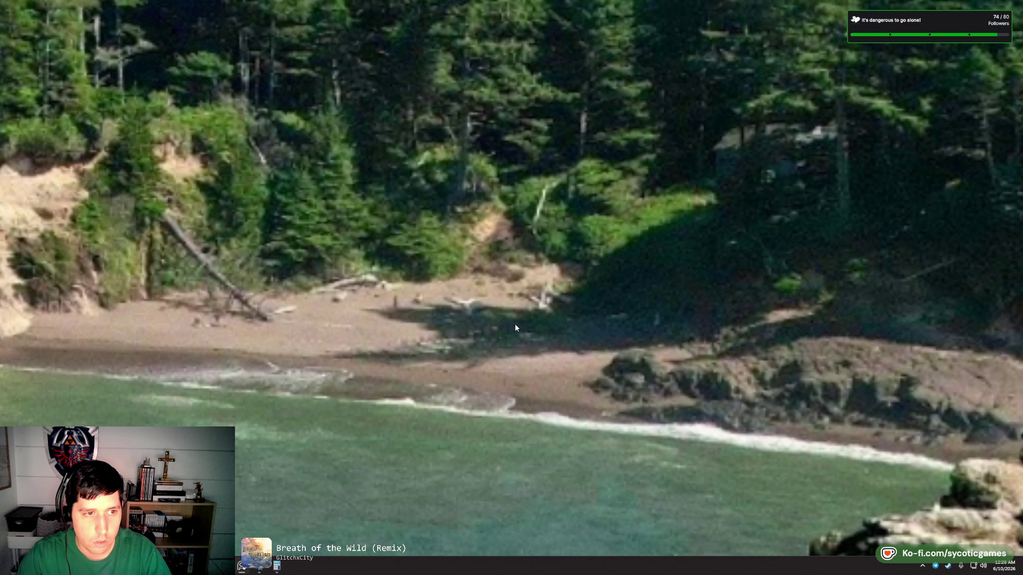
pyautogui.scroll(3)
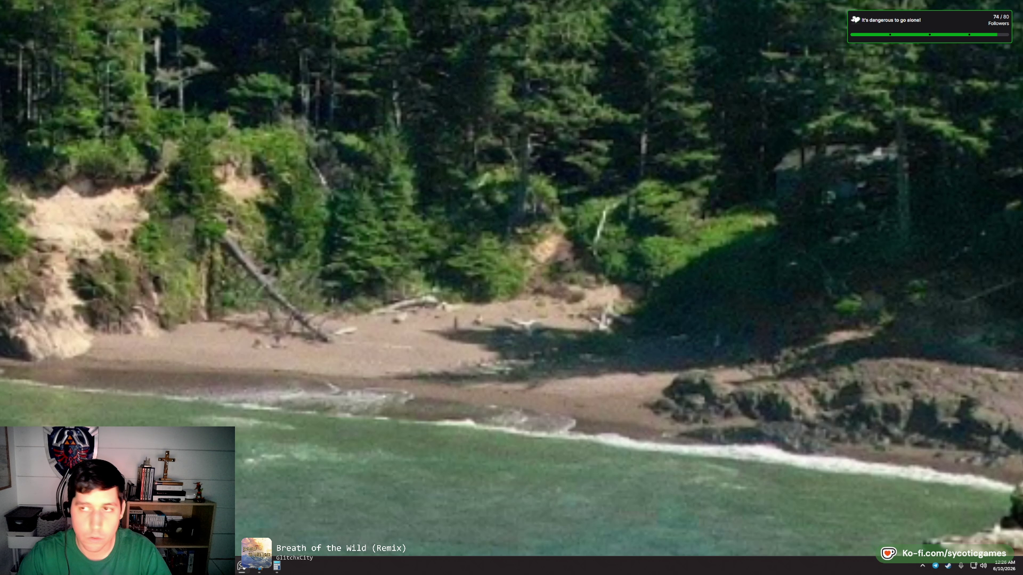
pyautogui.click(993, 7)
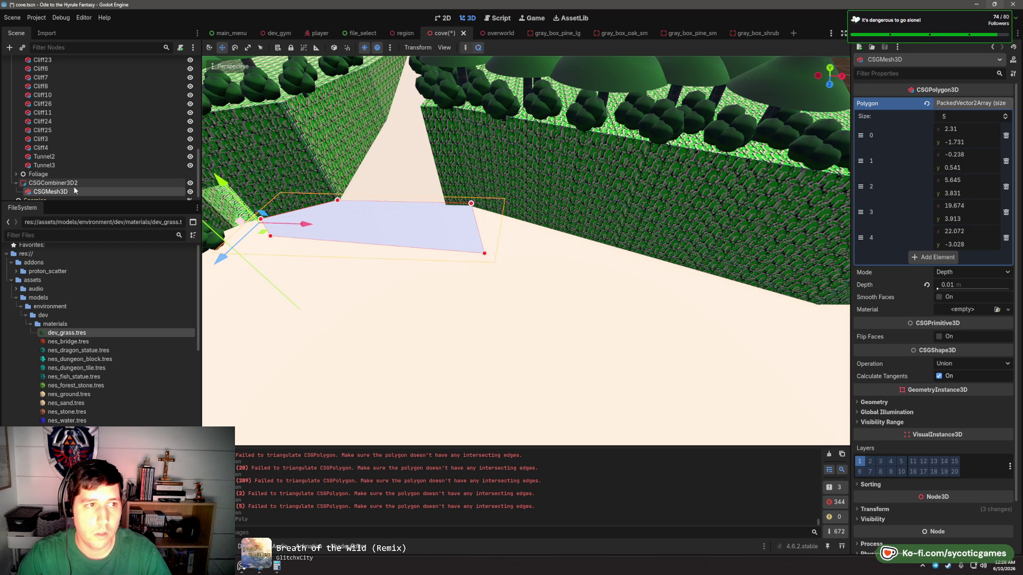
# - Delete CSGCombiner3D2 together with its CSGMesh3D polygon
pyautogui.click(58, 182)
pyautogui.click(71, 191)
pyautogui.click(71, 184)
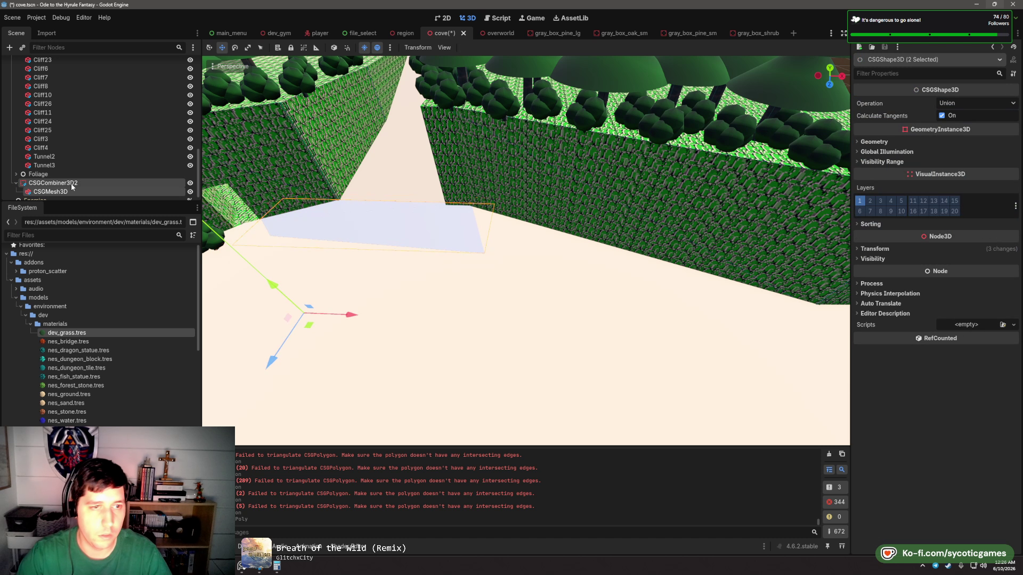
pyautogui.press('Delete')
pyautogui.click(479, 294)
# - Save the cove scene
pyautogui.scroll(-3)
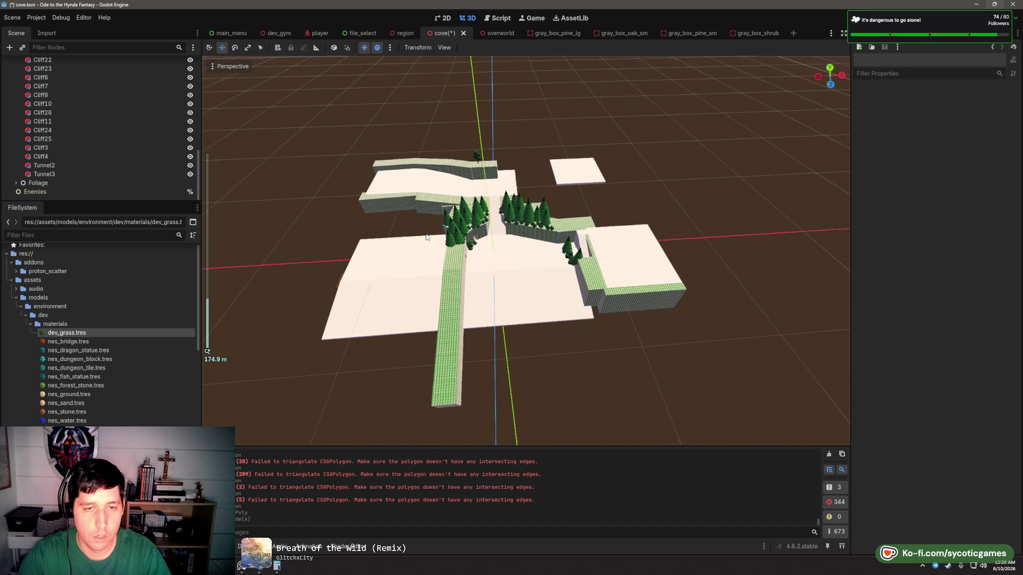
pyautogui.scroll(3)
pyautogui.moveTo(597, 257); pyautogui.dragTo(698, 236)
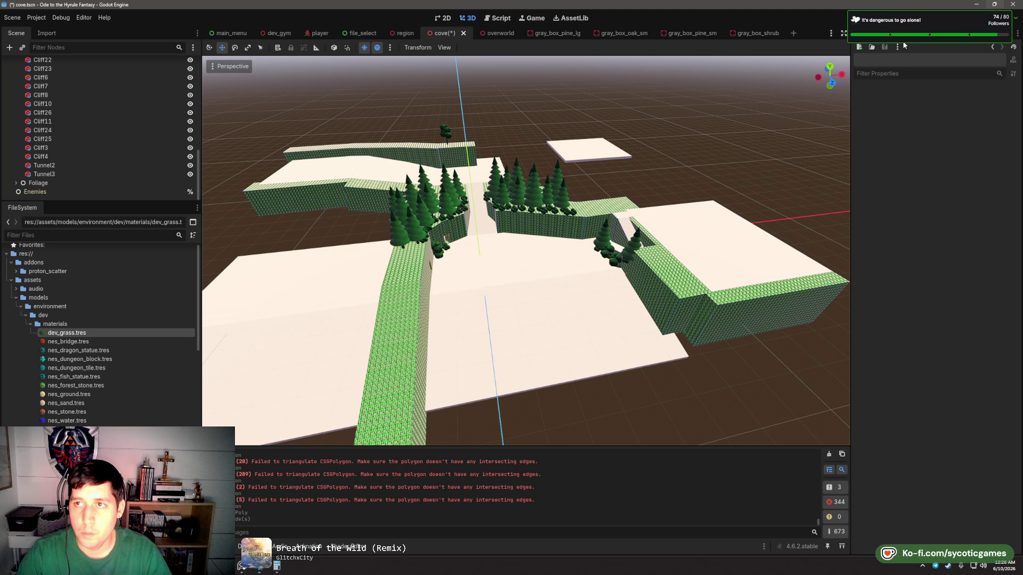
pyautogui.hotkey('ctrl', 's')
# - Run the overworld scene with F6, play through the new cove, then pause and stop the game
pyautogui.click(490, 34)
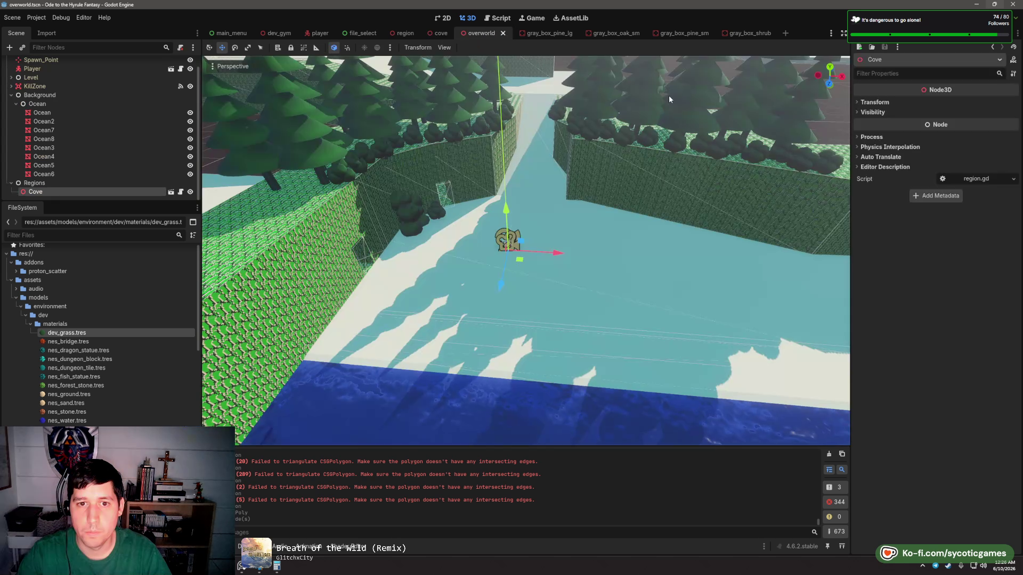
pyautogui.press('F6')
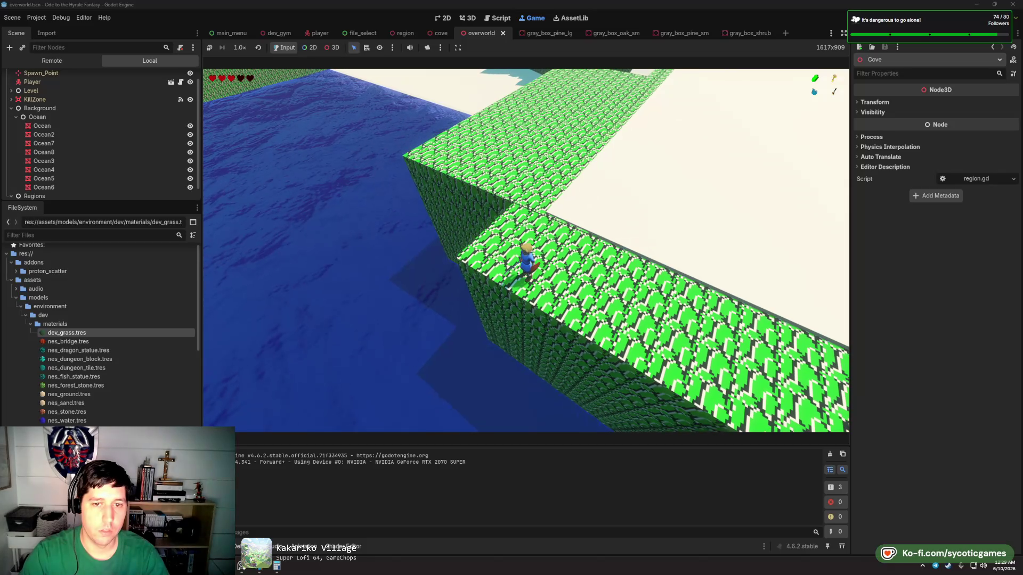
pyautogui.press('Escape')
pyautogui.press('F8')
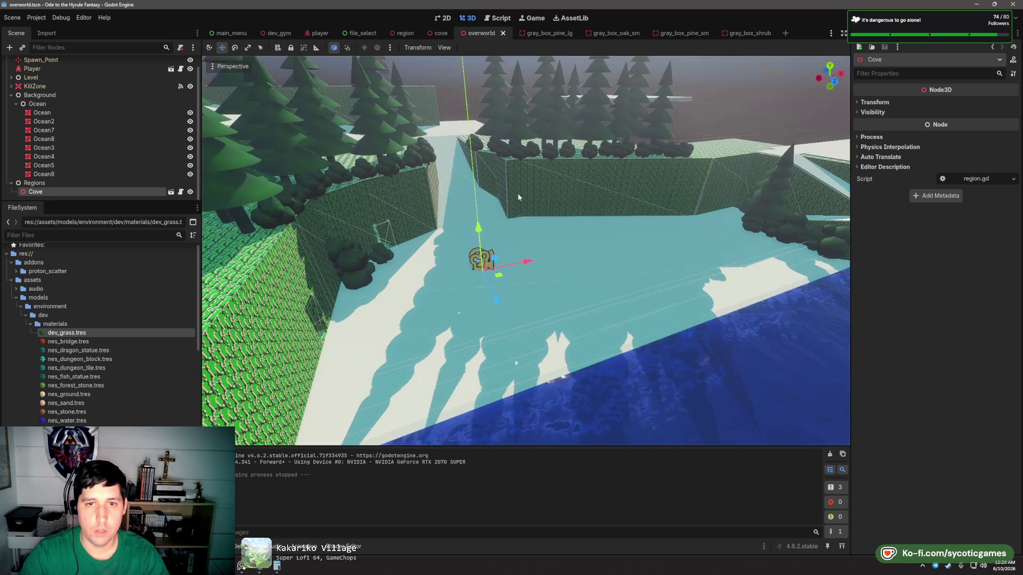
# - Orbit and zoom around the cove island, checking an island mesh and the Cove region's properties
pyautogui.moveTo(364, 220); pyautogui.dragTo(485, 232)
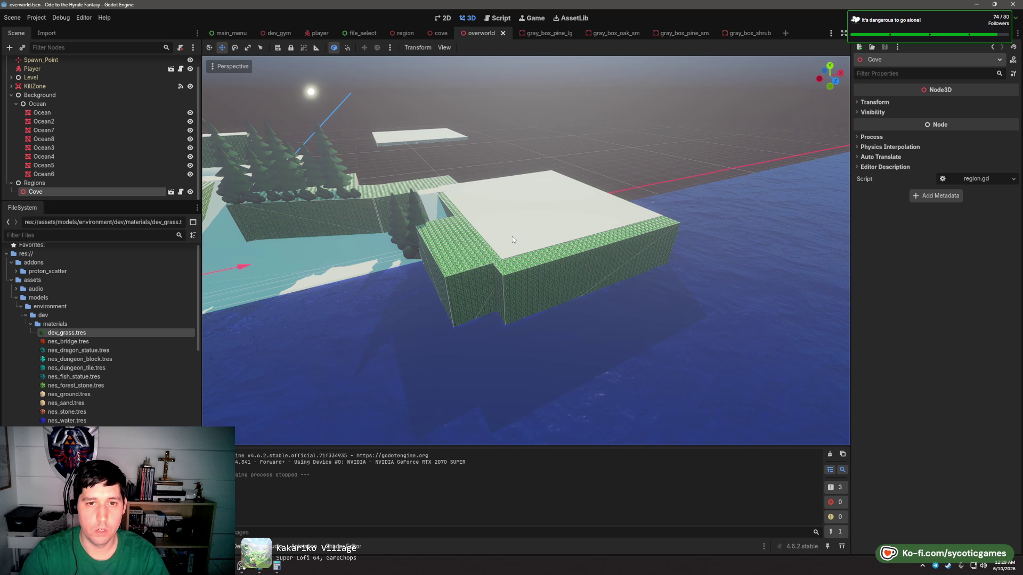
pyautogui.click(505, 242)
pyautogui.click(505, 262)
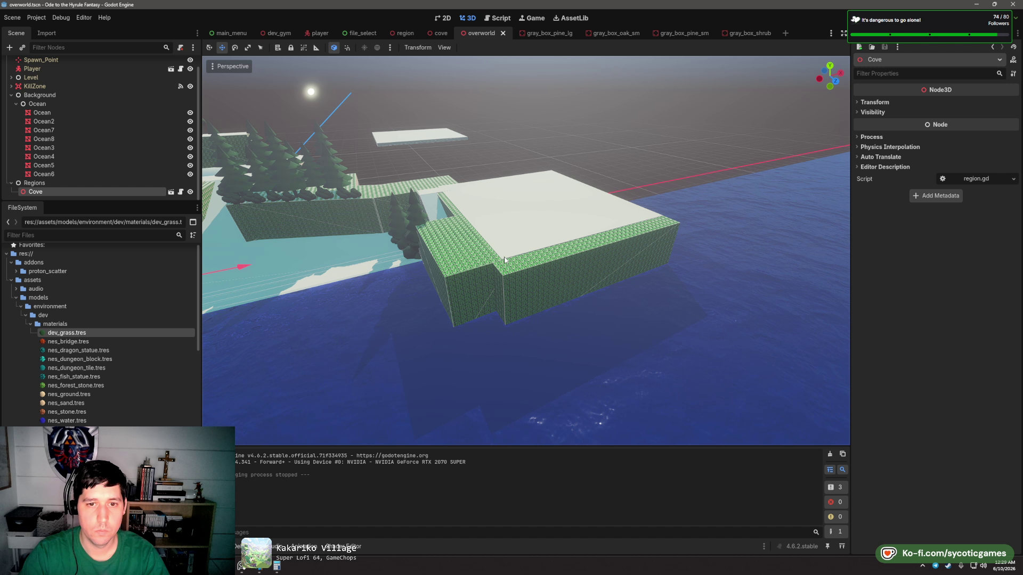
pyautogui.scroll(3)
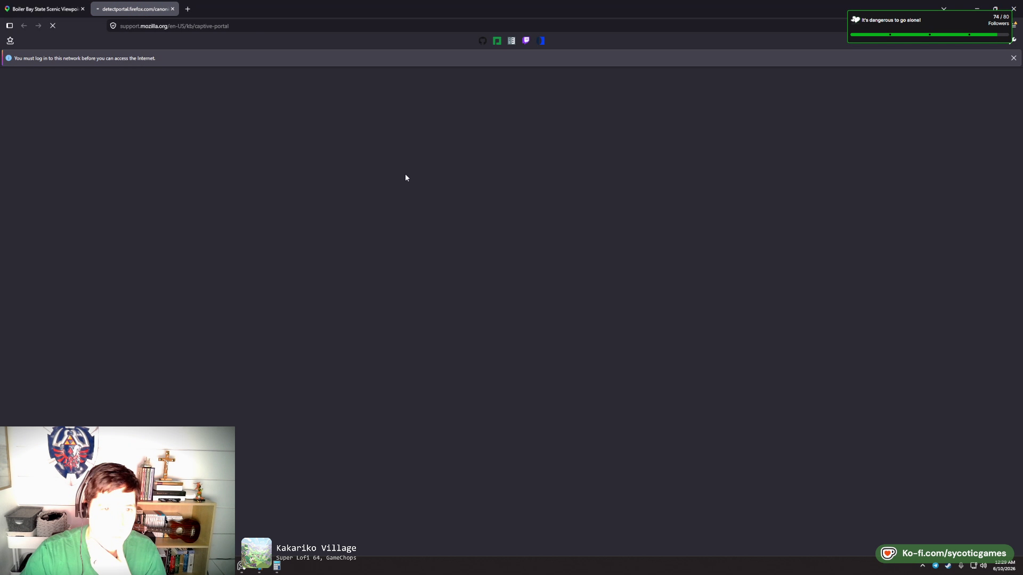
# - Dismiss the network login notice, reset the map to north, and move the satellite view south to San Diego
pyautogui.click(173, 9)
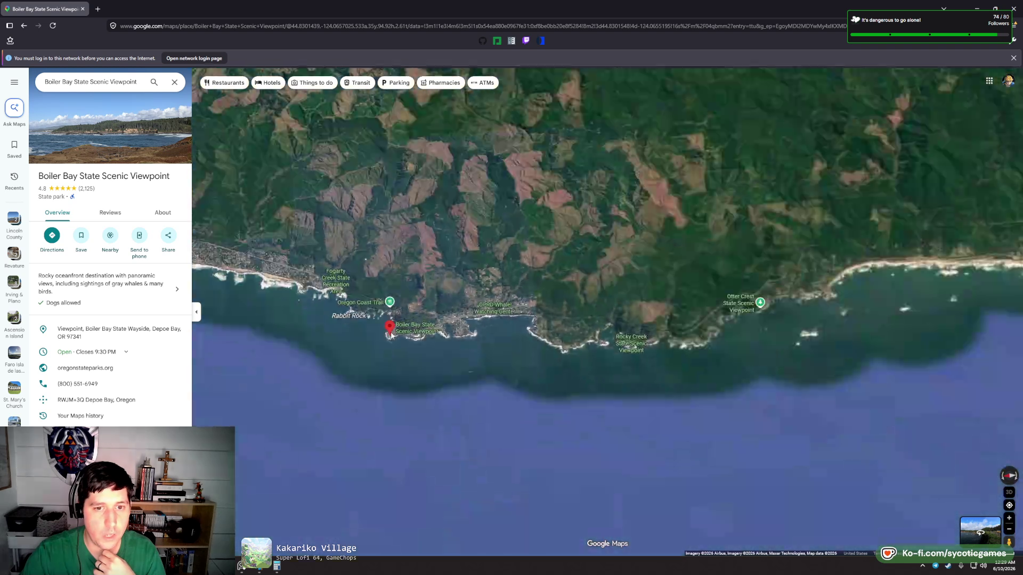
pyautogui.click(1012, 59)
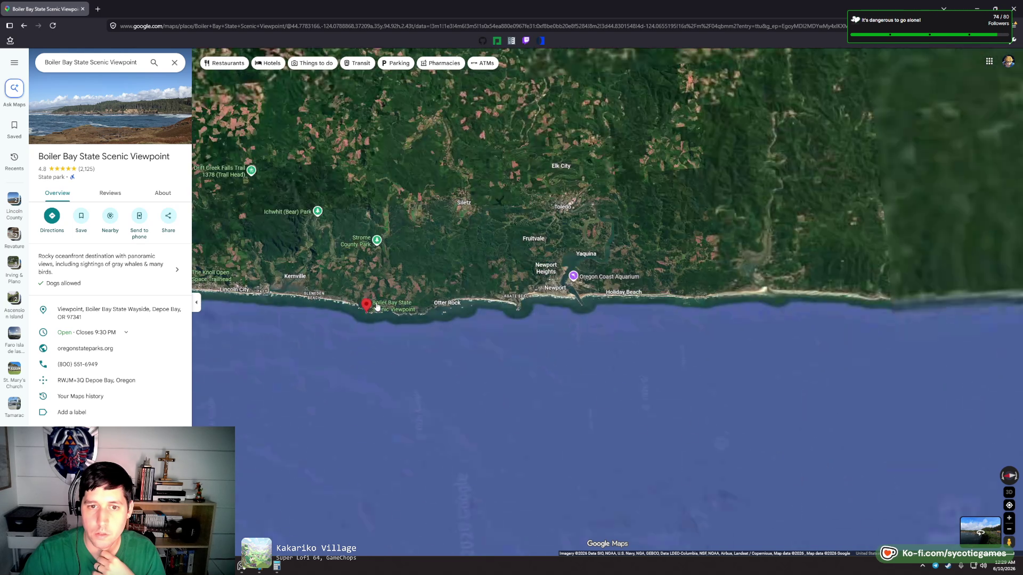
pyautogui.click(1012, 480)
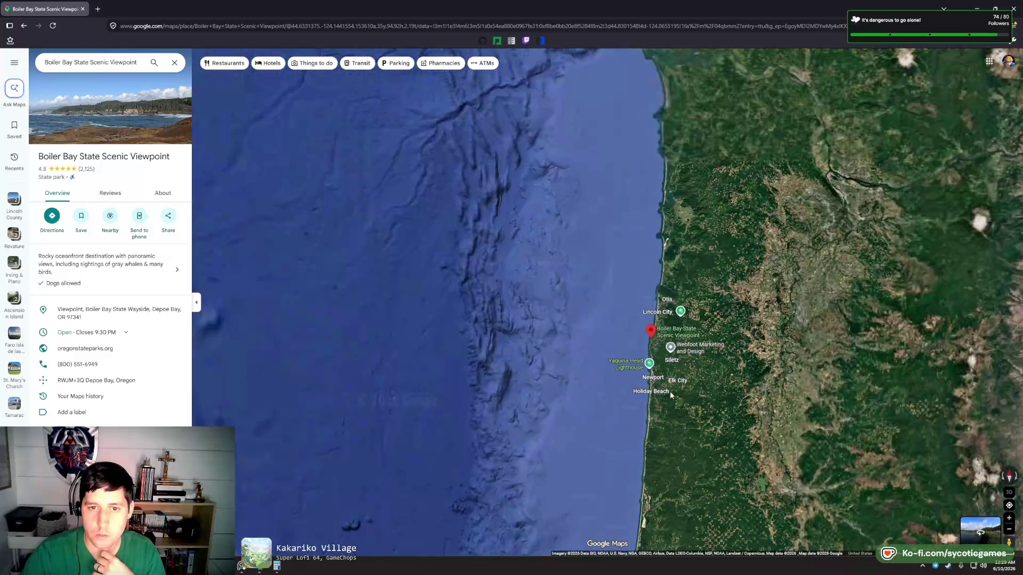
pyautogui.moveTo(705, 423); pyautogui.dragTo(549, 271)
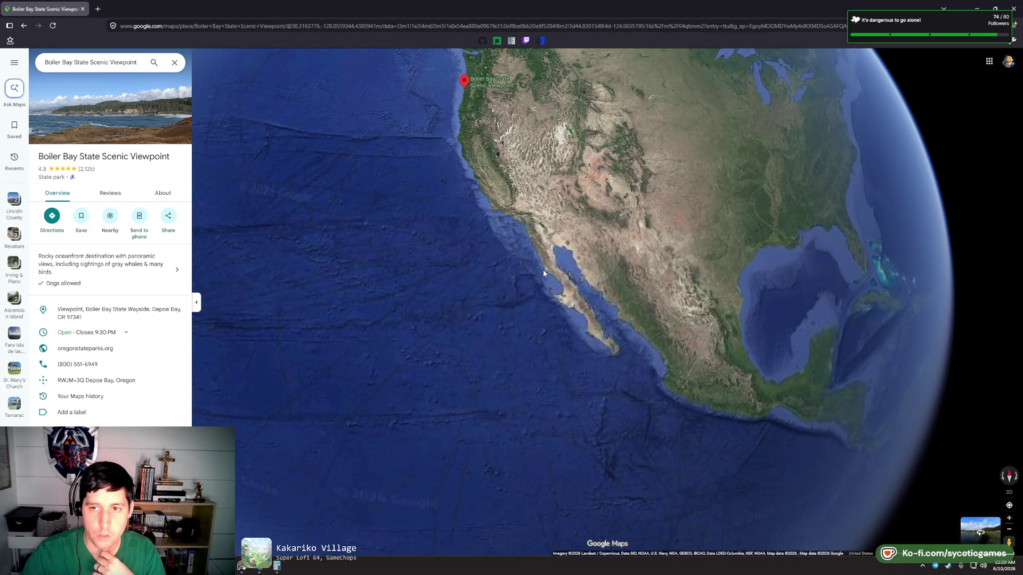
pyautogui.scroll(3)
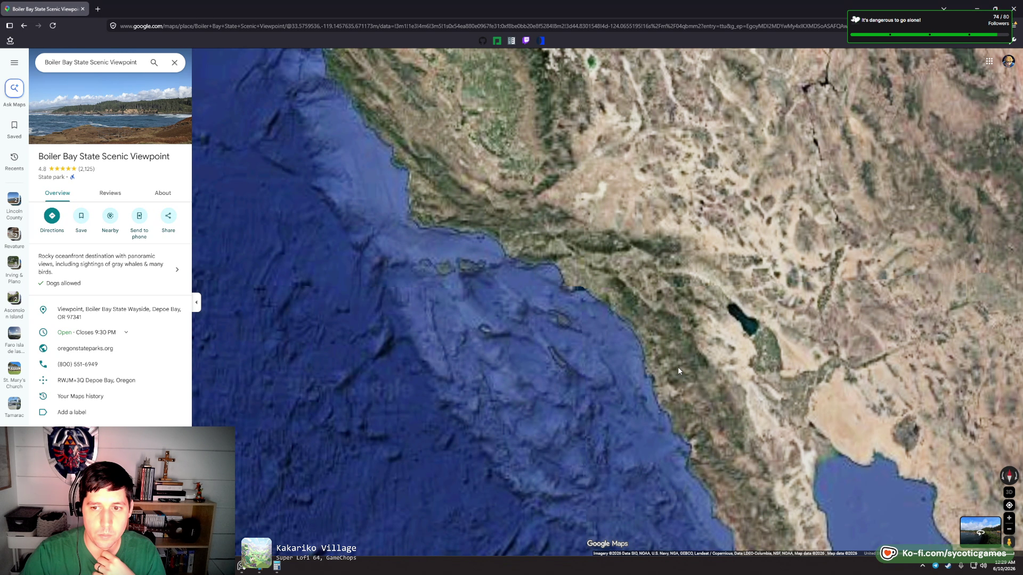
pyautogui.scroll(3)
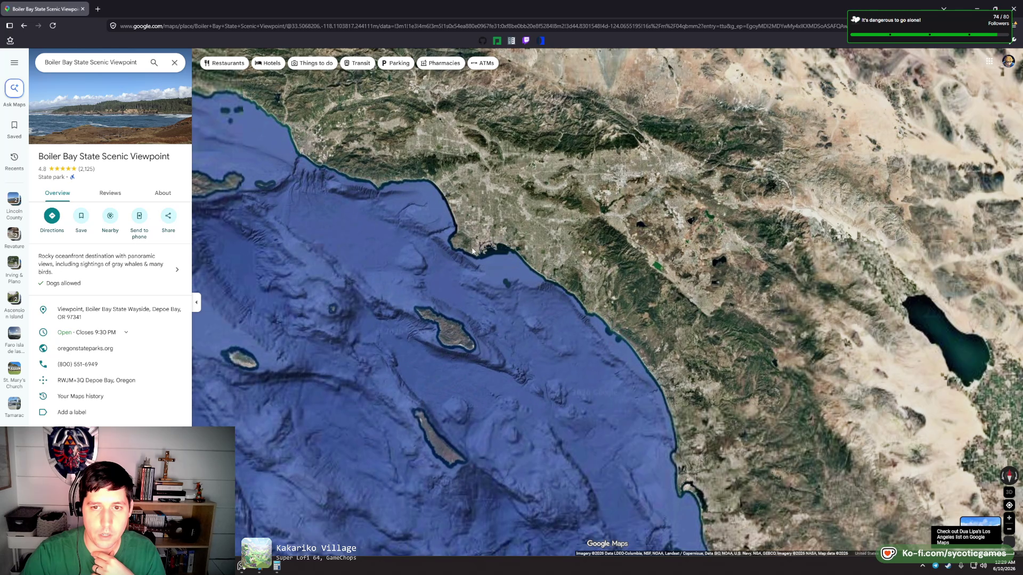
pyautogui.scroll(3)
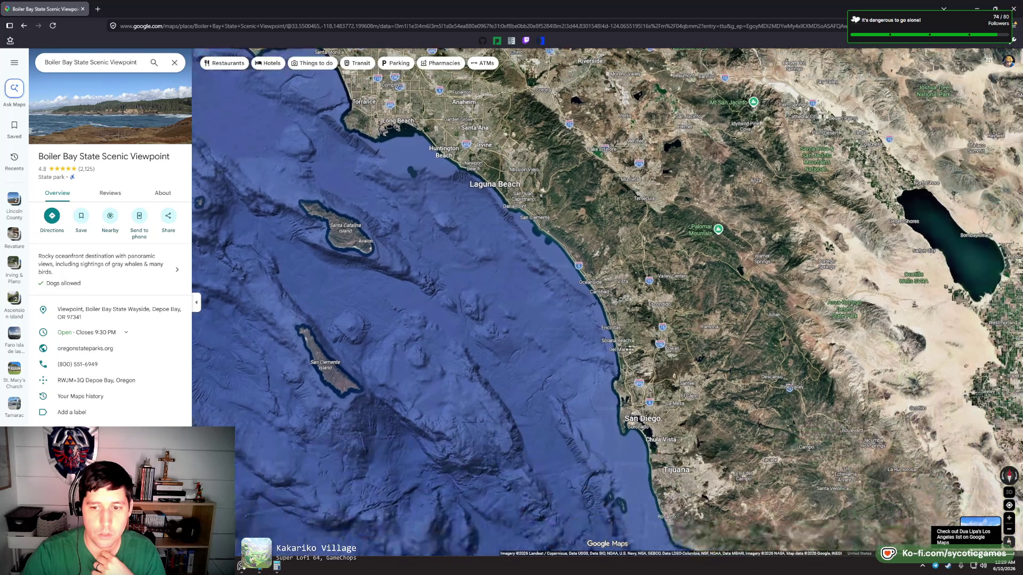
pyautogui.scroll(3)
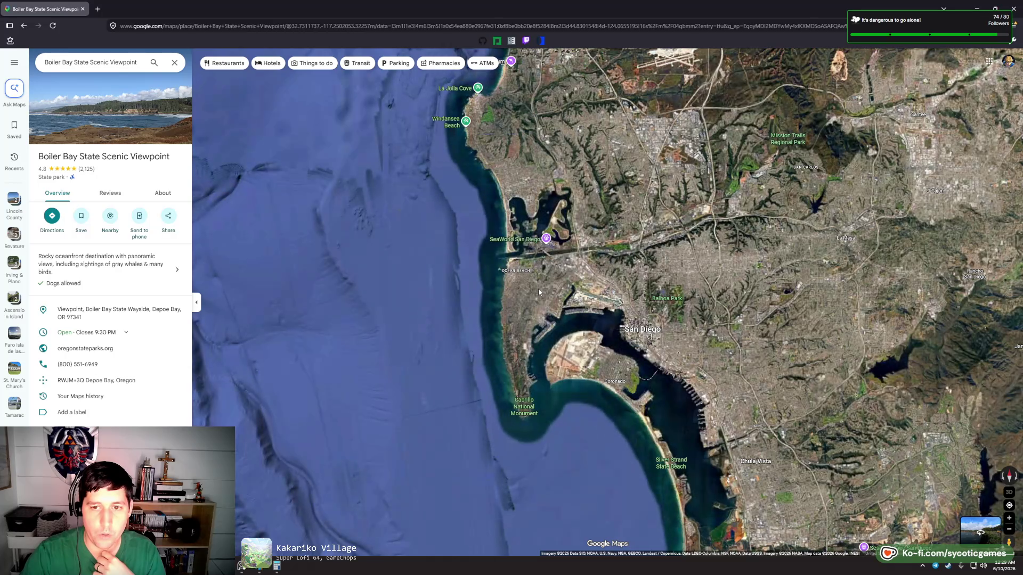
# - Zoom in past Coronado to Point Loma's tip and close in on the Sunset Cliffs shoreline
pyautogui.moveTo(543, 425); pyautogui.dragTo(483, 376)
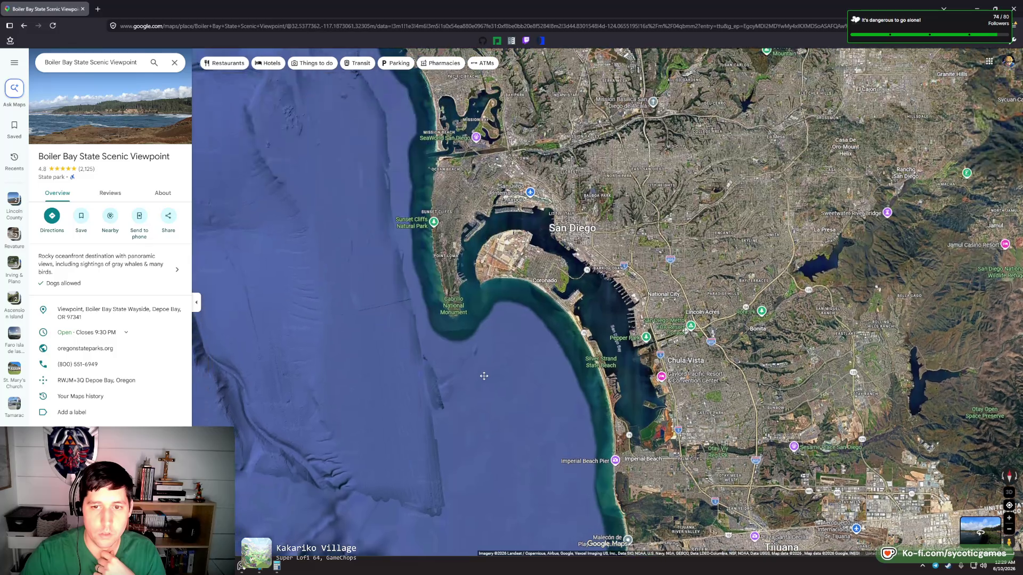
pyautogui.scroll(3)
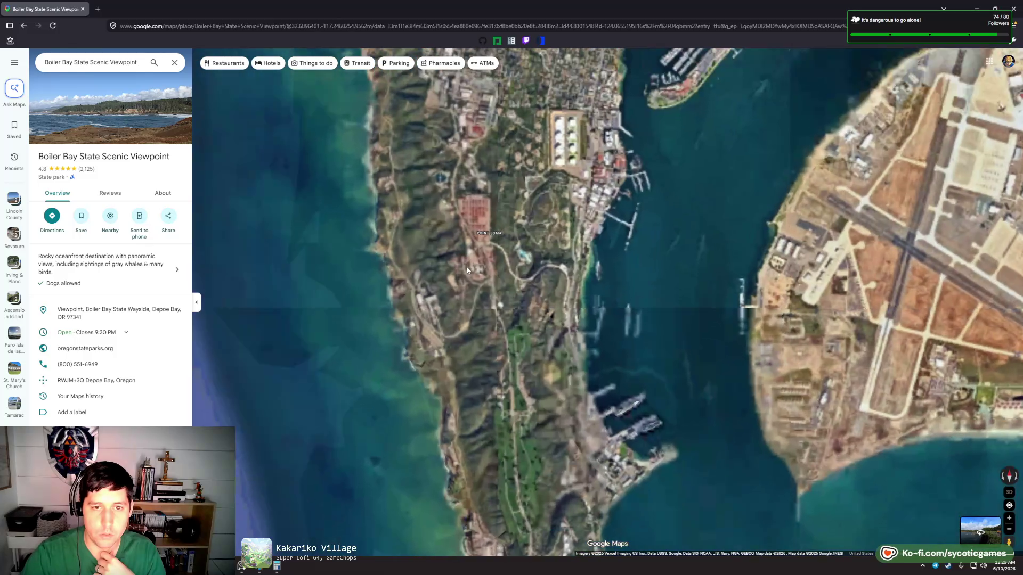
pyautogui.scroll(3)
pyautogui.moveTo(381, 375); pyautogui.dragTo(507, 170)
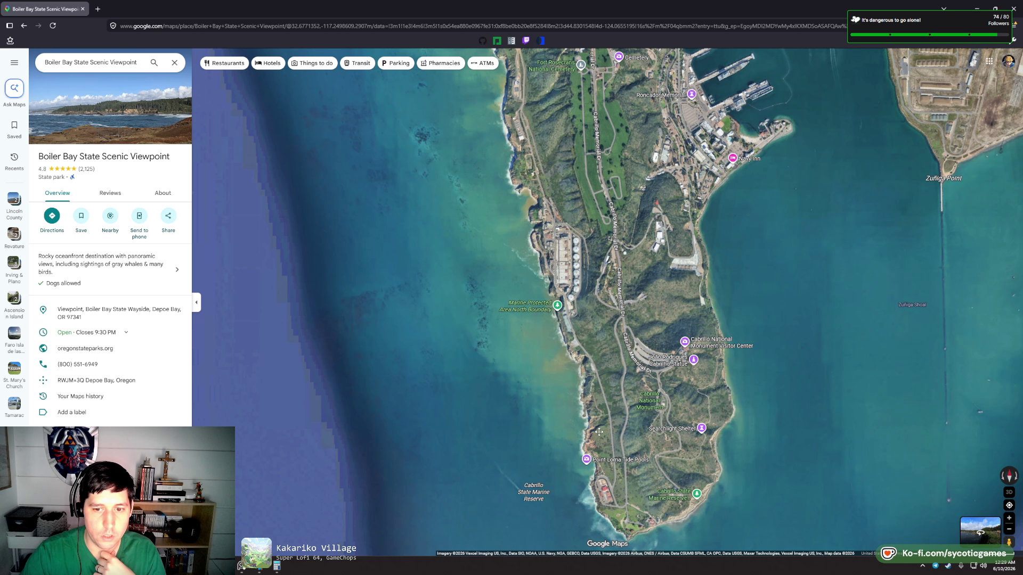
pyautogui.press('Up')
pyautogui.press('Up')
pyautogui.press('Up')
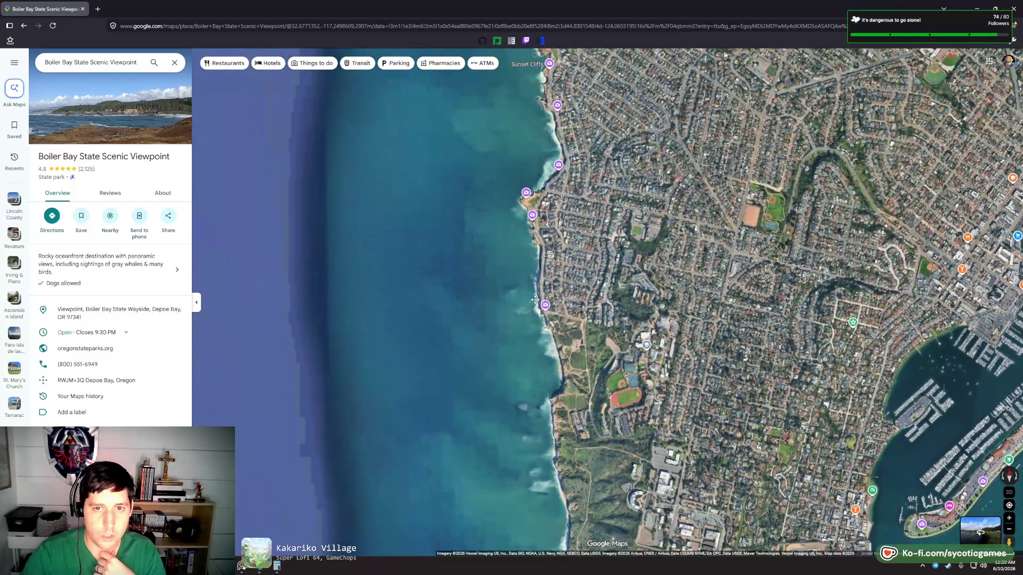
pyautogui.scroll(3)
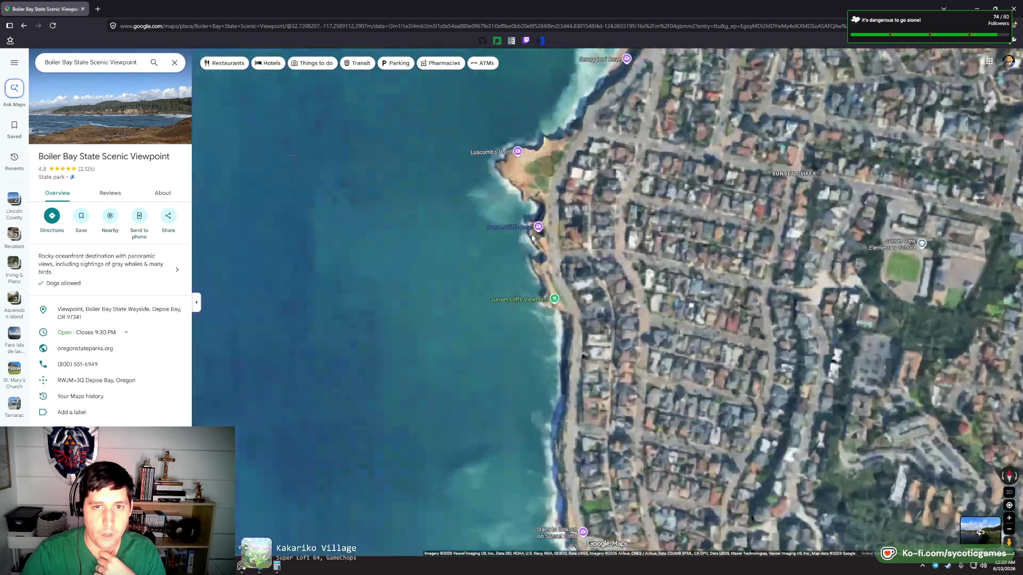
pyautogui.scroll(3)
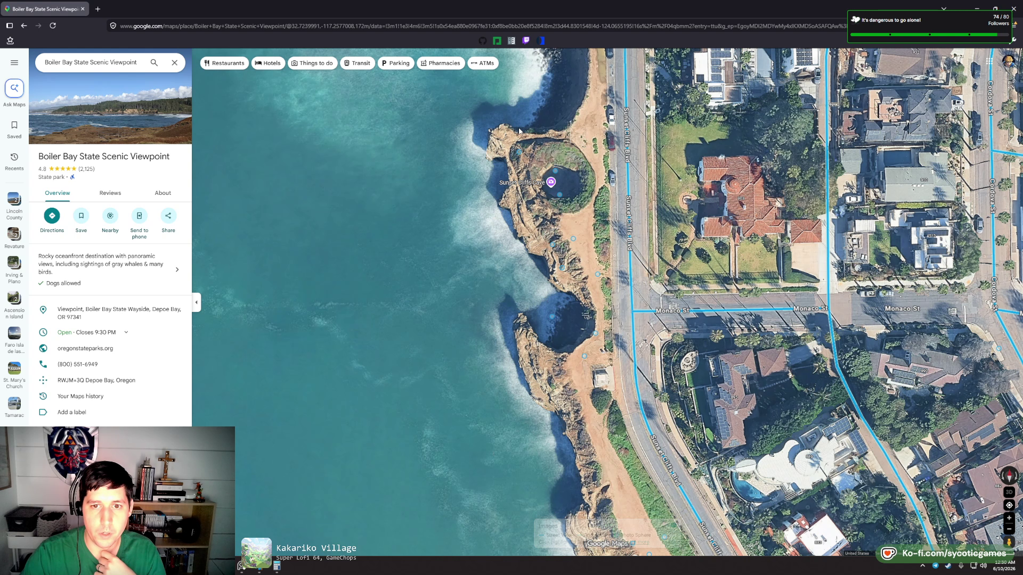
pyautogui.click(518, 152)
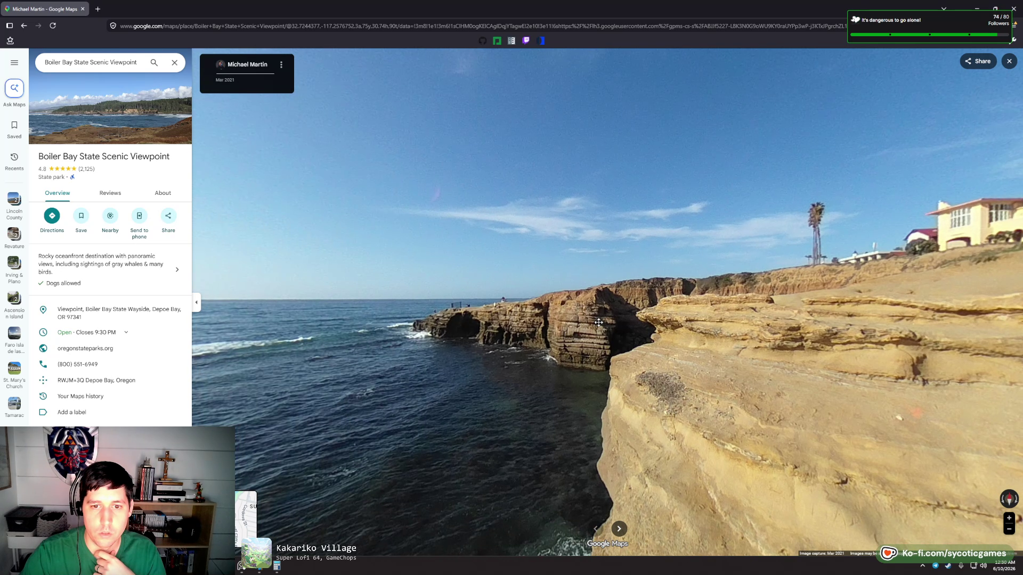
pyautogui.moveTo(598, 322); pyautogui.dragTo(530, 151)
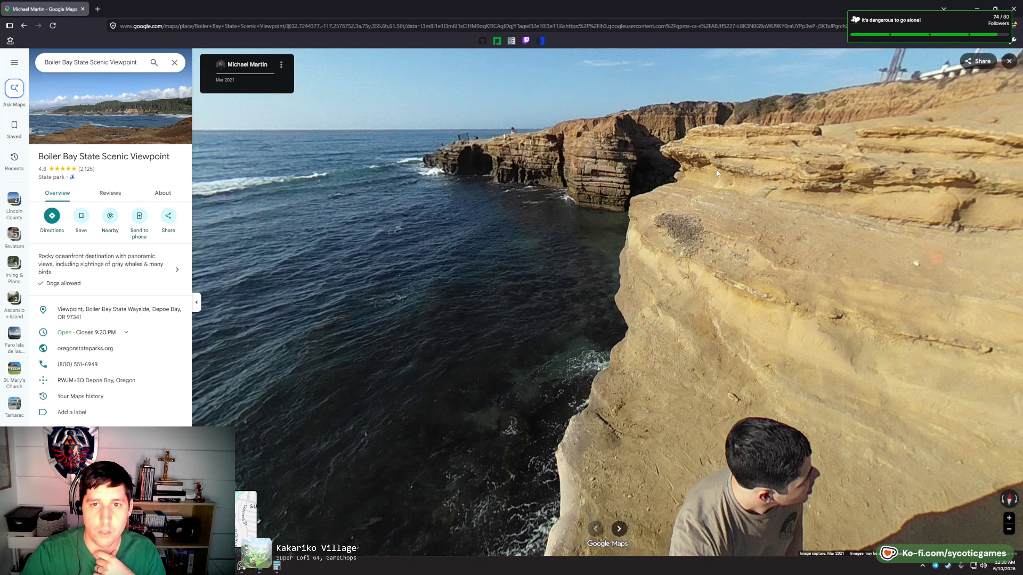
pyautogui.moveTo(717, 173); pyautogui.dragTo(719, 323)
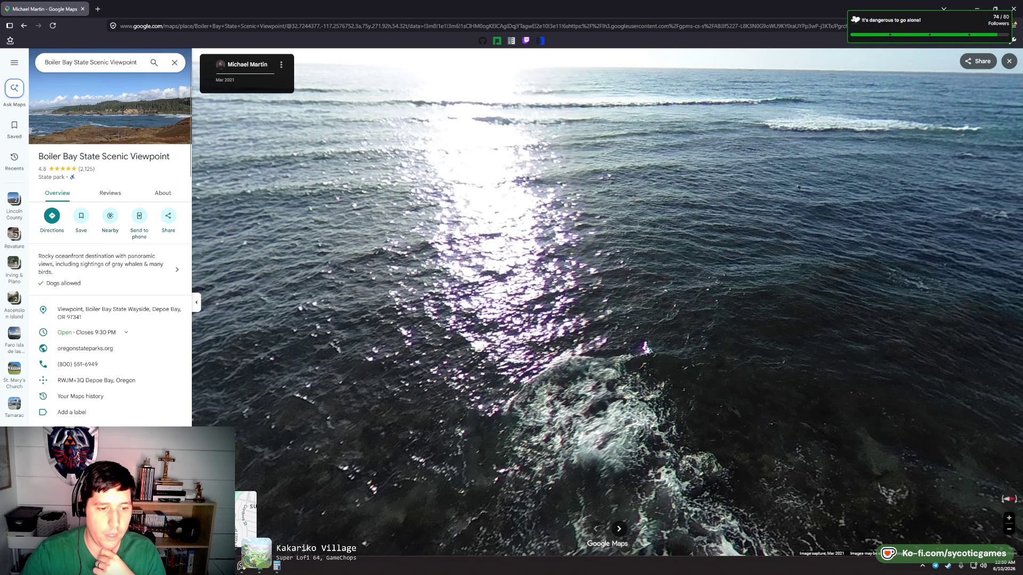
pyautogui.hotkey('alt', 'Tab')
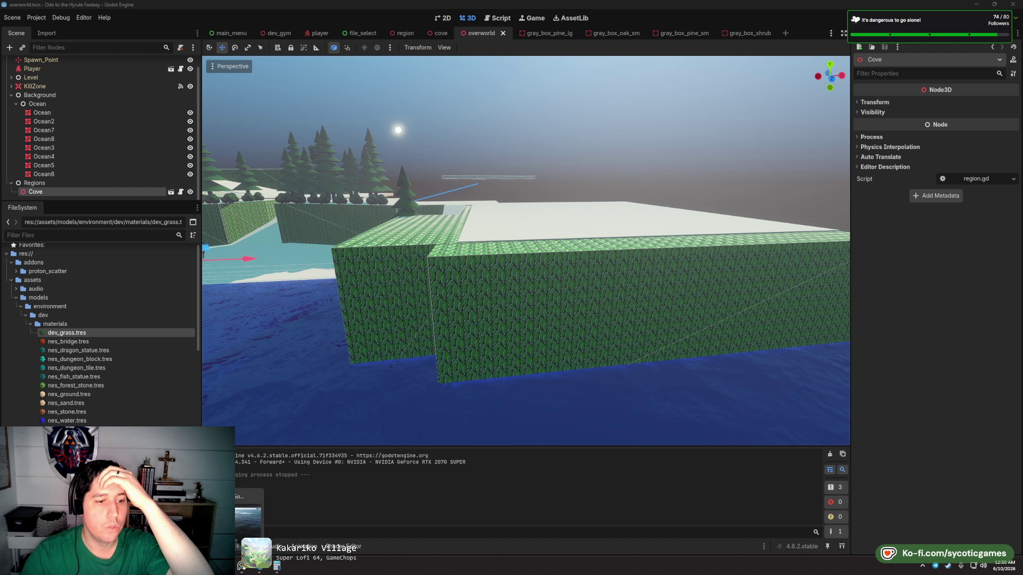
pyautogui.hotkey('alt', 'Tab')
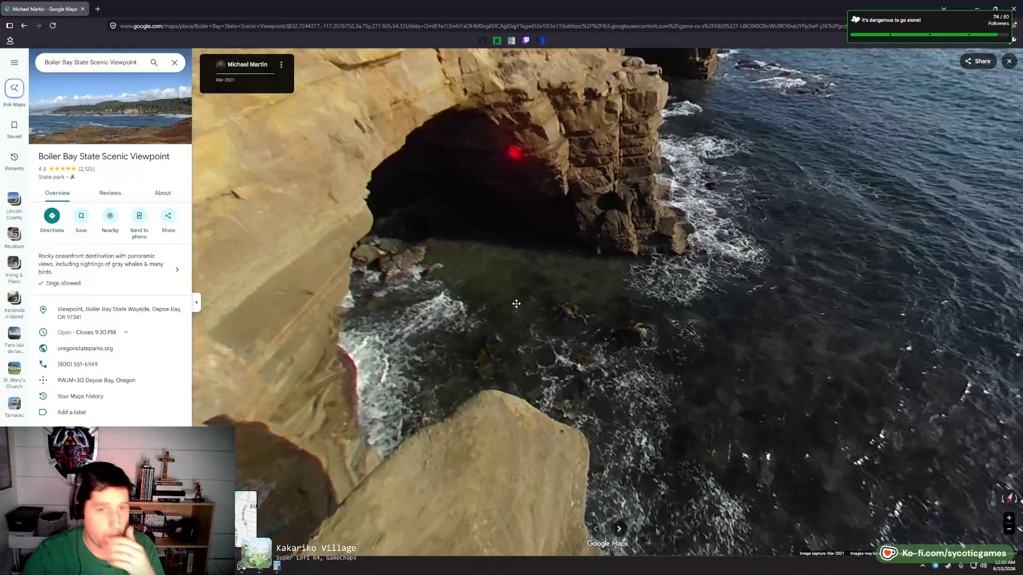
pyautogui.moveTo(595, 298); pyautogui.dragTo(651, 339)
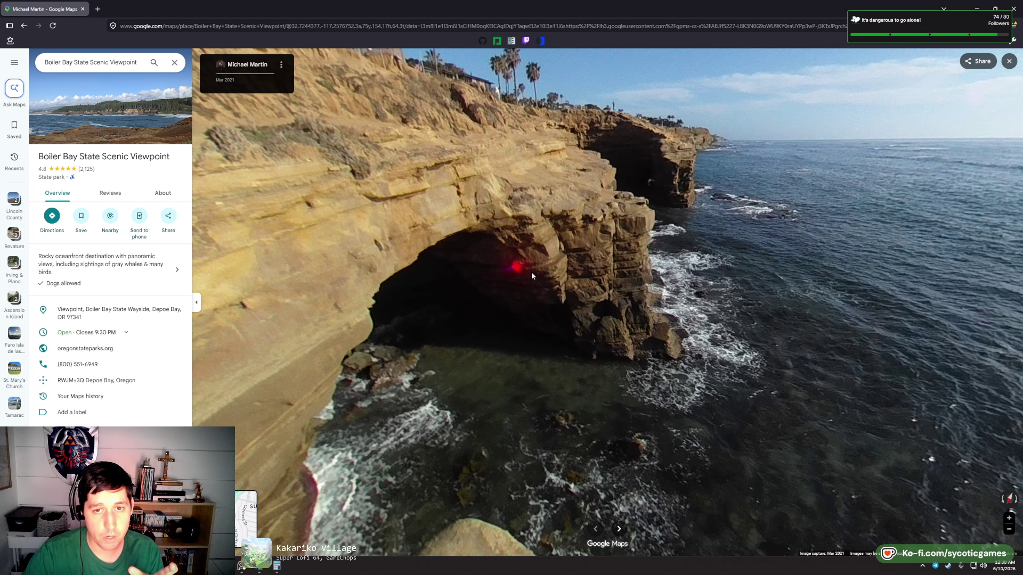
pyautogui.moveTo(531, 276); pyautogui.dragTo(468, 360)
pyautogui.moveTo(612, 265); pyautogui.dragTo(582, 468)
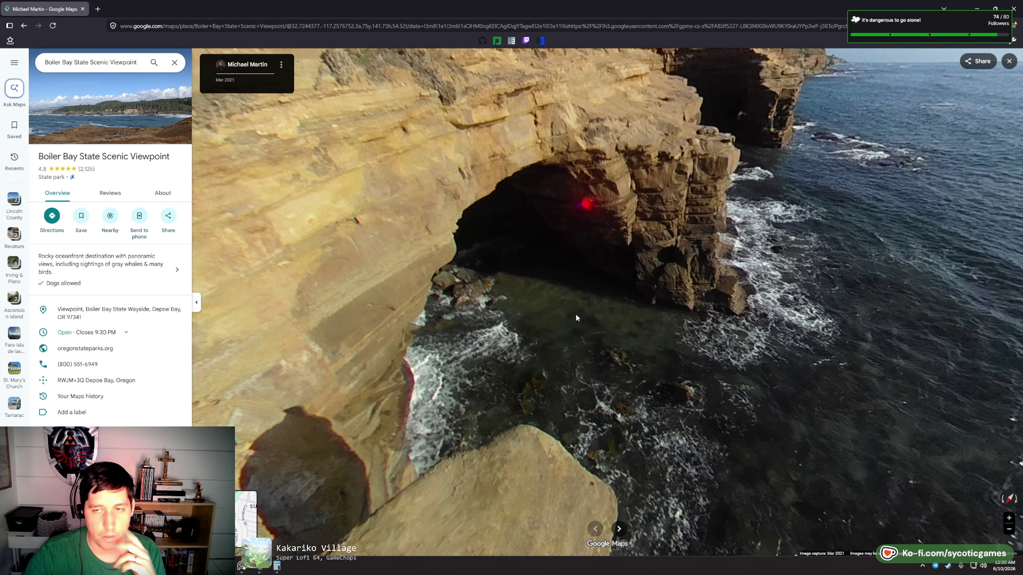
pyautogui.moveTo(589, 348); pyautogui.dragTo(339, 339)
pyautogui.moveTo(539, 385); pyautogui.dragTo(528, 385)
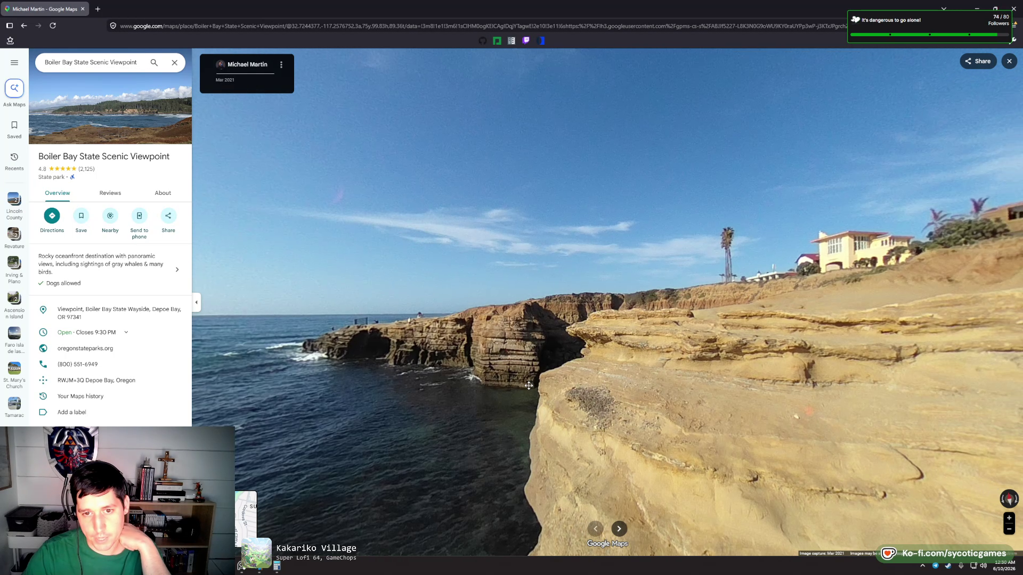
pyautogui.click(1011, 70)
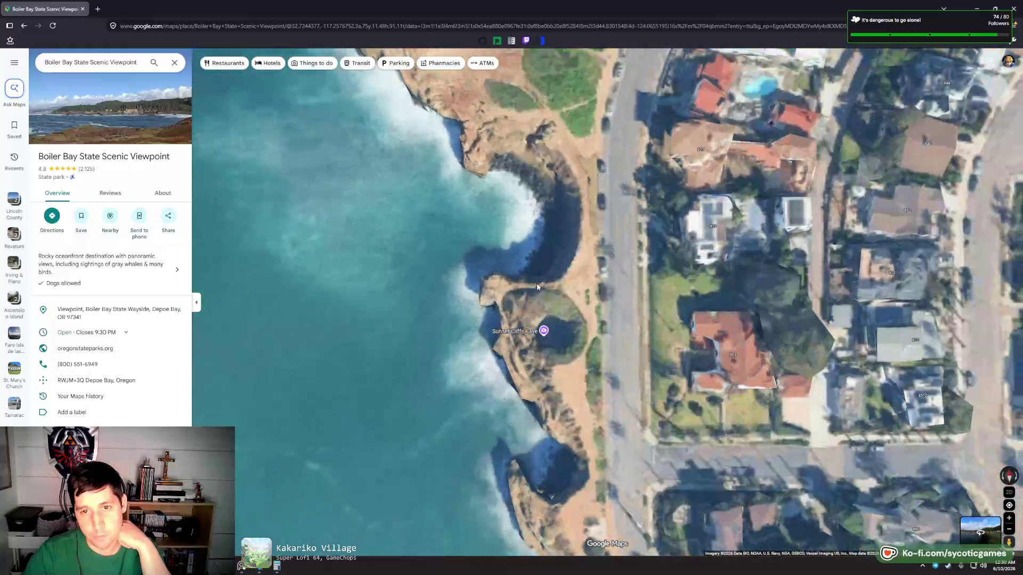
# - Zoom out over Point Loma, pan north up the coast, and zoom into La Jolla Cove
pyautogui.moveTo(565, 274); pyautogui.dragTo(454, 198)
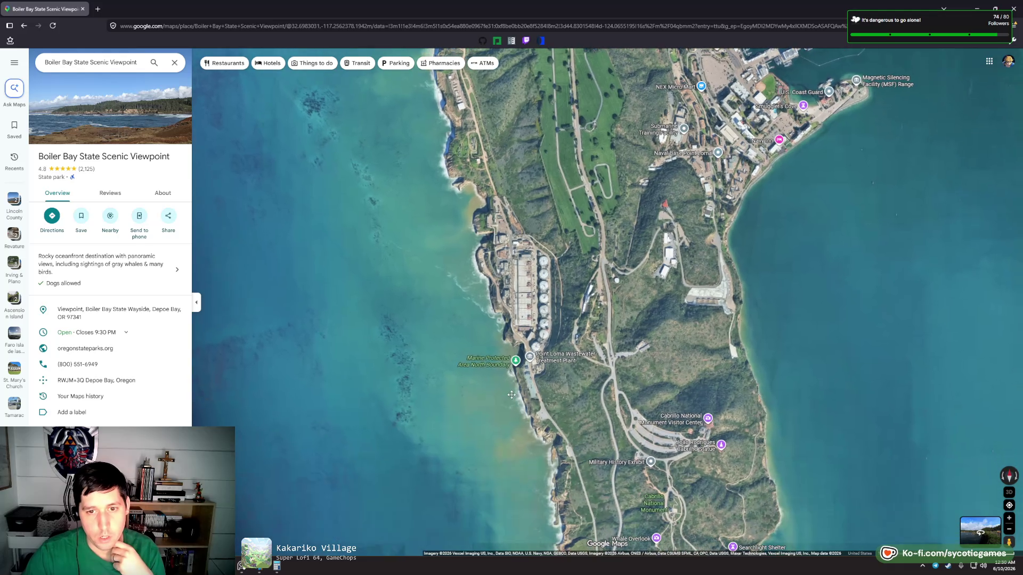
pyautogui.scroll(-3)
pyautogui.moveTo(524, 74); pyautogui.dragTo(528, 382)
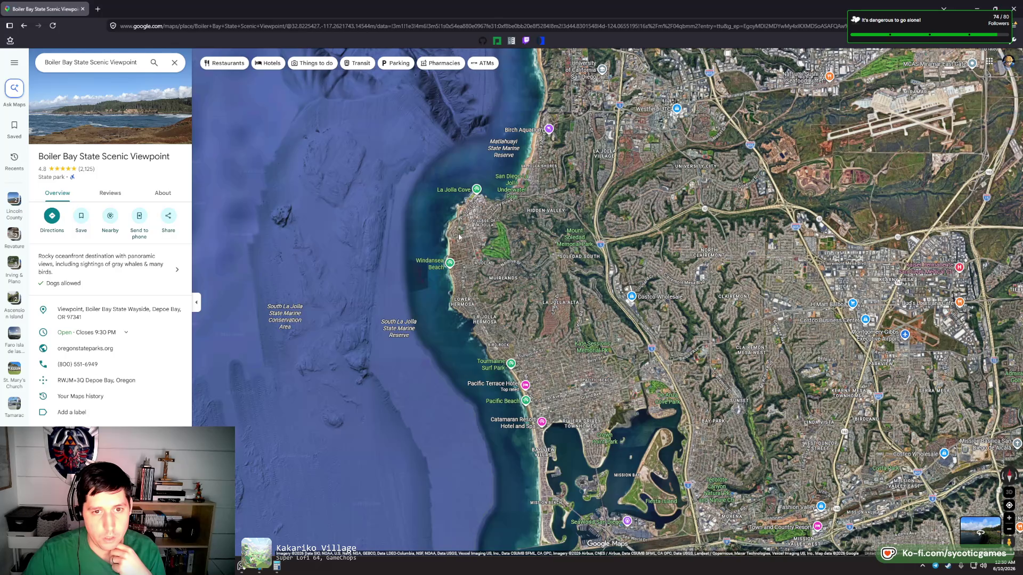
pyautogui.scroll(3)
pyautogui.scroll(3)
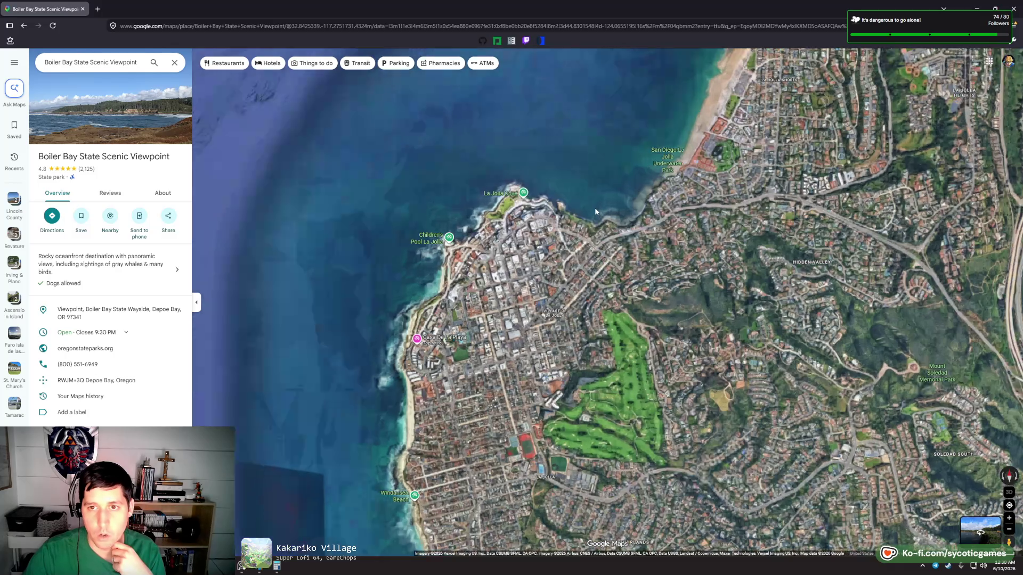